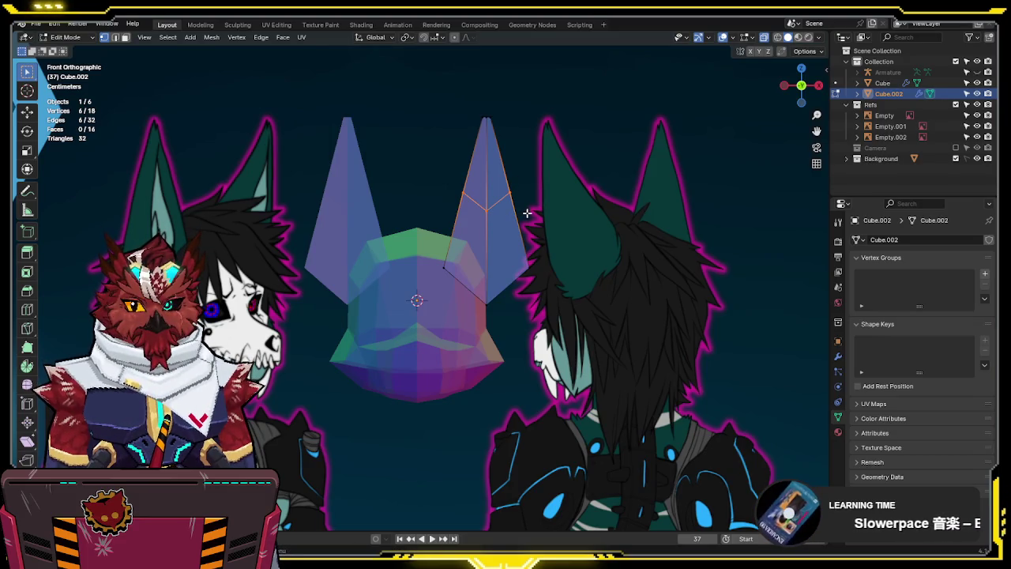
Collapse the ear's top vertices into a single tip by scaling them to 0
mouse_move(562, 200)
middle_down()
mouse_move(401, 254)
mouse_move(390, 229)
middle_up()
key(s)
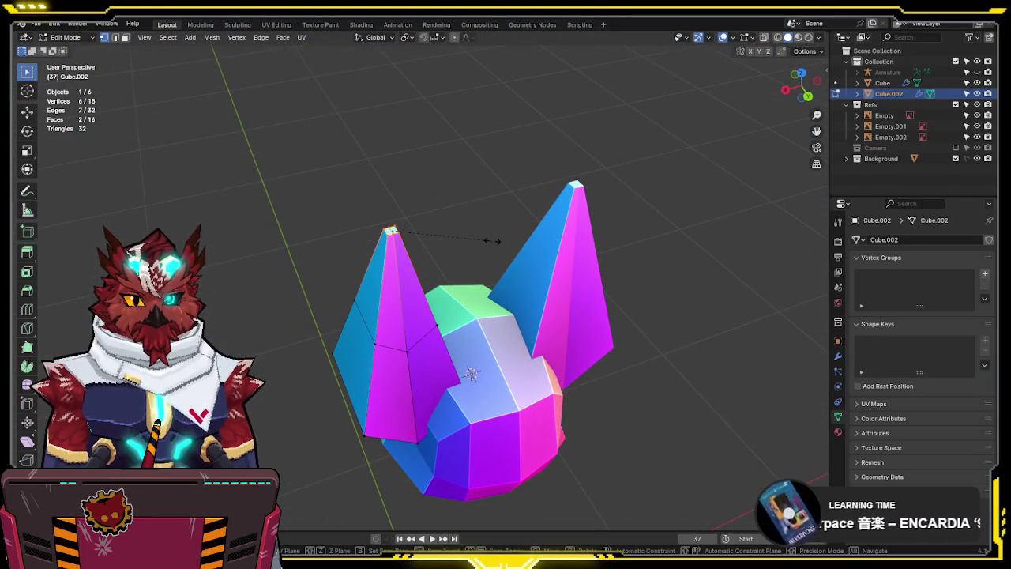
key(0)
key(Return)
Select two ear vertices while checking the head from the front and side views
key(KP_1)
key(KP_3)
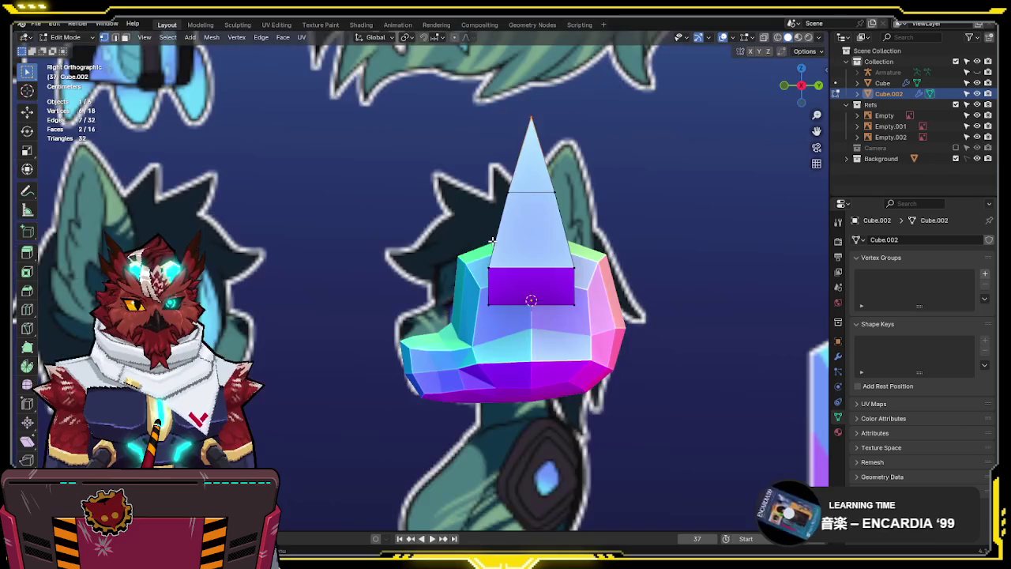
middle_drag(541, 235, 515, 341)
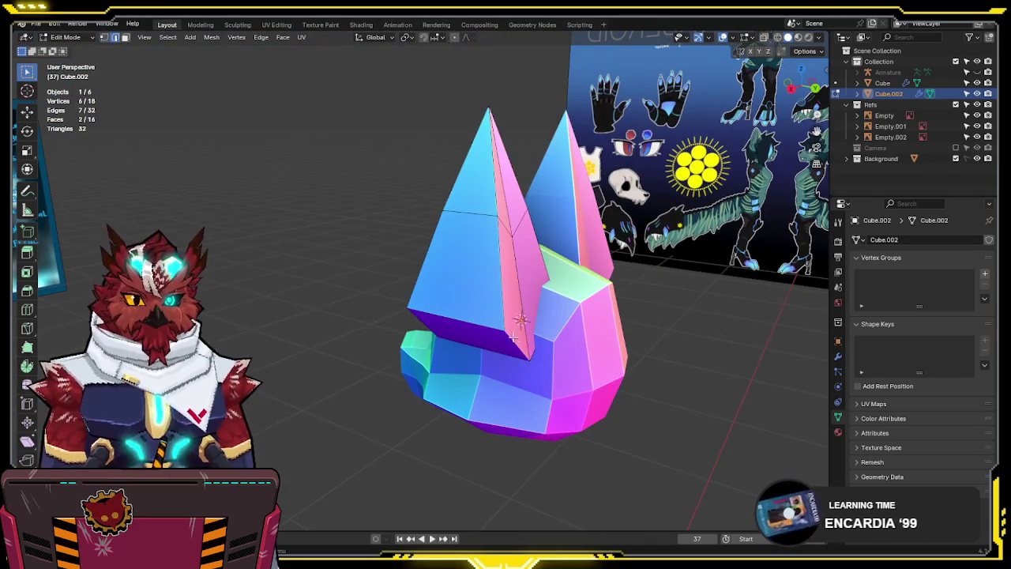
click(482, 212)
shift+click(528, 207)
key(alt+z)
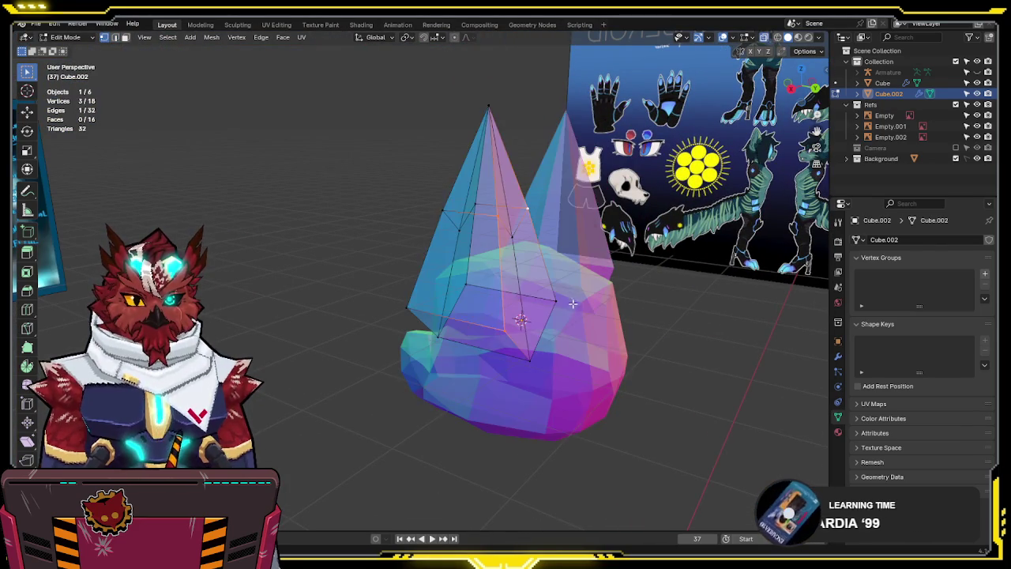
key(alt+z)
Move the selected ear vertices along Y to follow the side reference
middle_drag(561, 303, 655, 282)
key(g)
key(y)
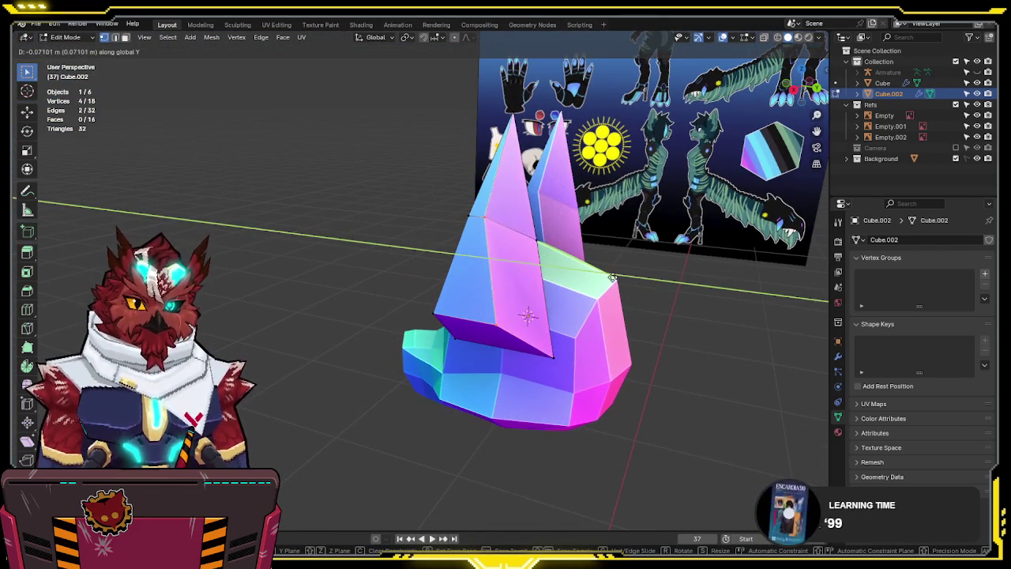
click(623, 277)
key(KP_3)
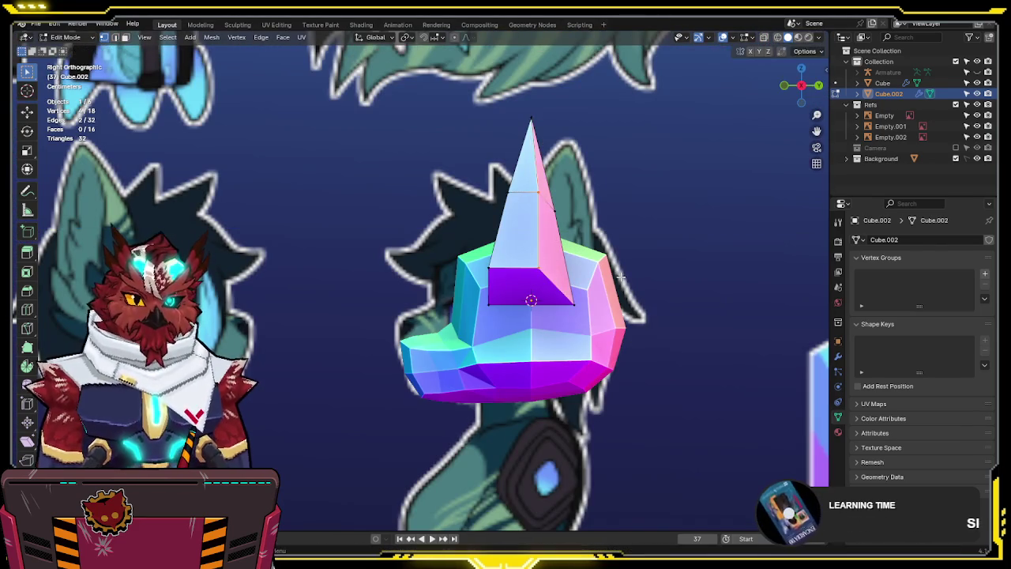
key(g)
key(y)
click(611, 276)
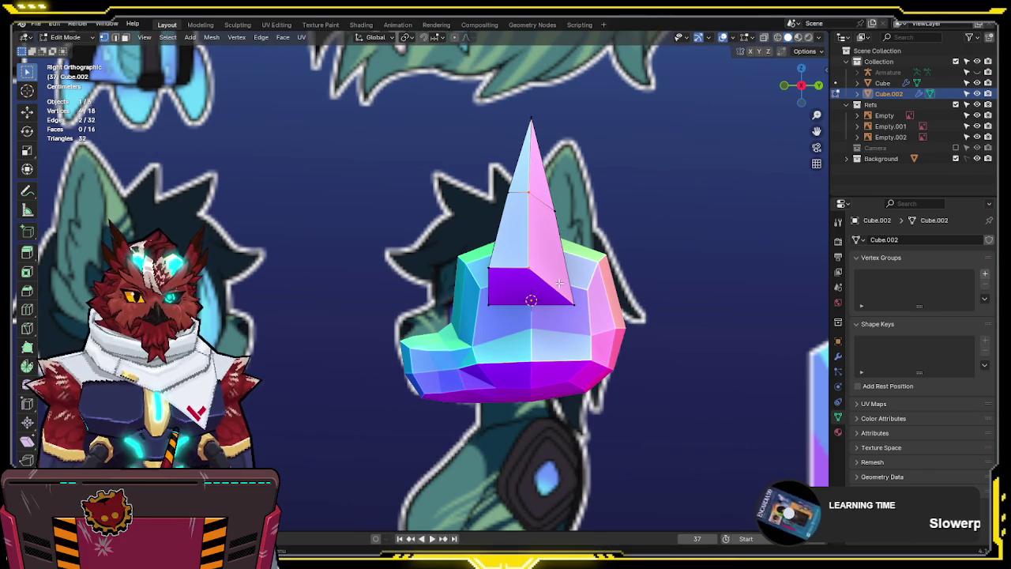
With X-ray on, shift the ear's front-side vertices back along Y
key(alt+z)
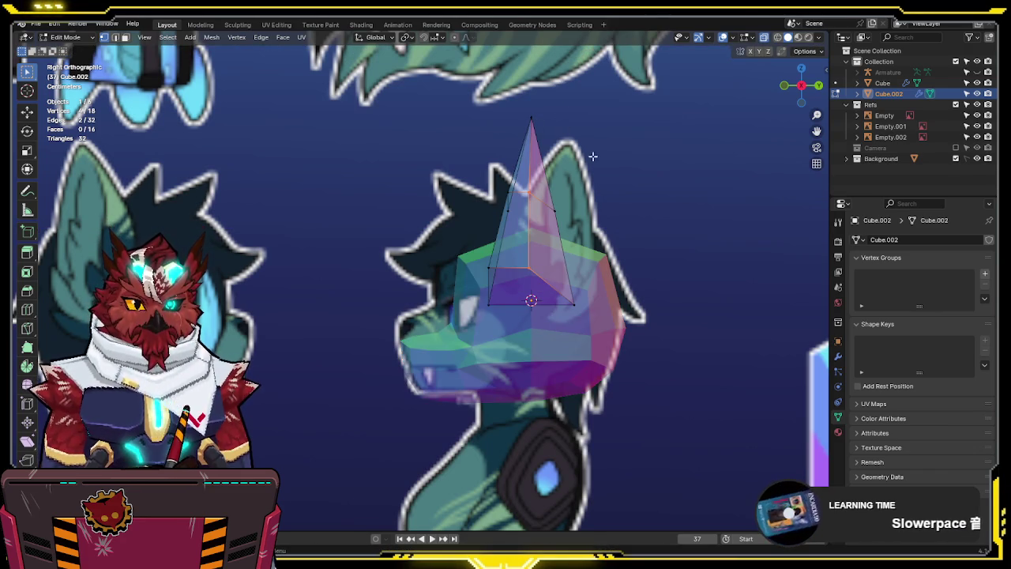
ctrl+click(586, 184)
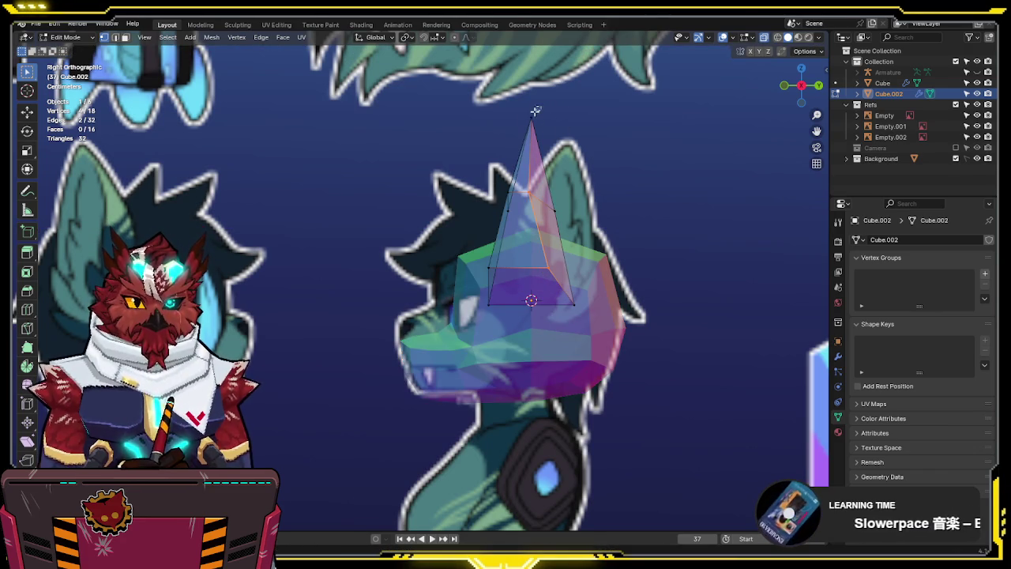
drag(542, 106, 446, 360)
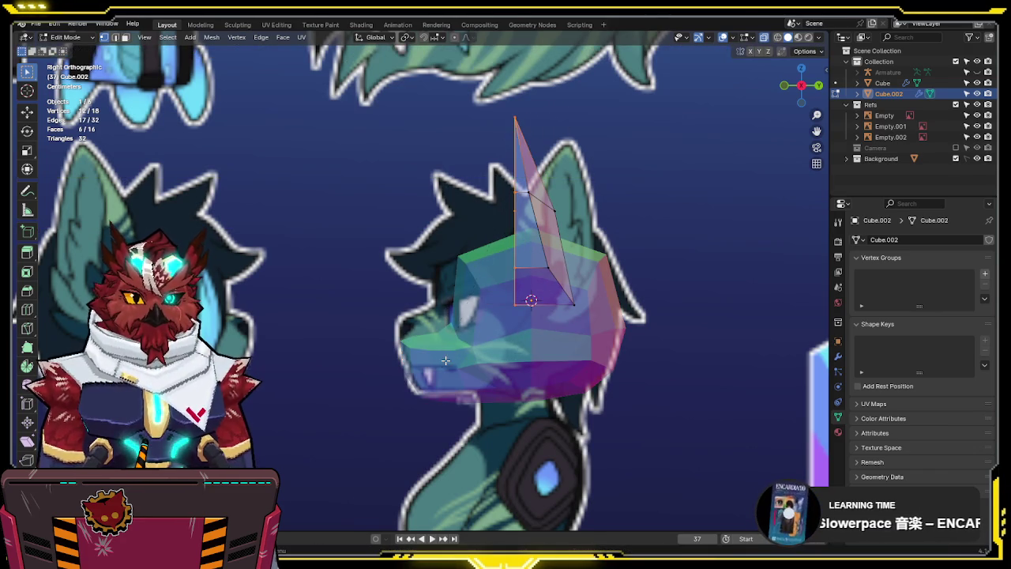
key(g)
key(y)
click(567, 277)
click(550, 276)
key(g)
key(y)
key(Escape)
Add a horizontal edge loop across the ear and move it along Y to bend the profile
click(563, 235)
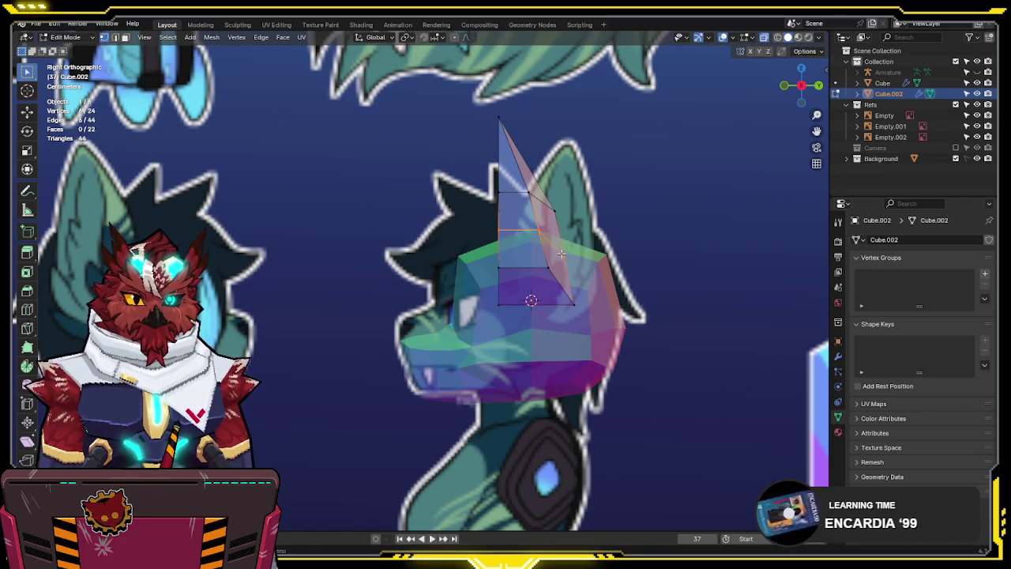
key(g)
key(y)
key(Escape)
key(g)
key(y)
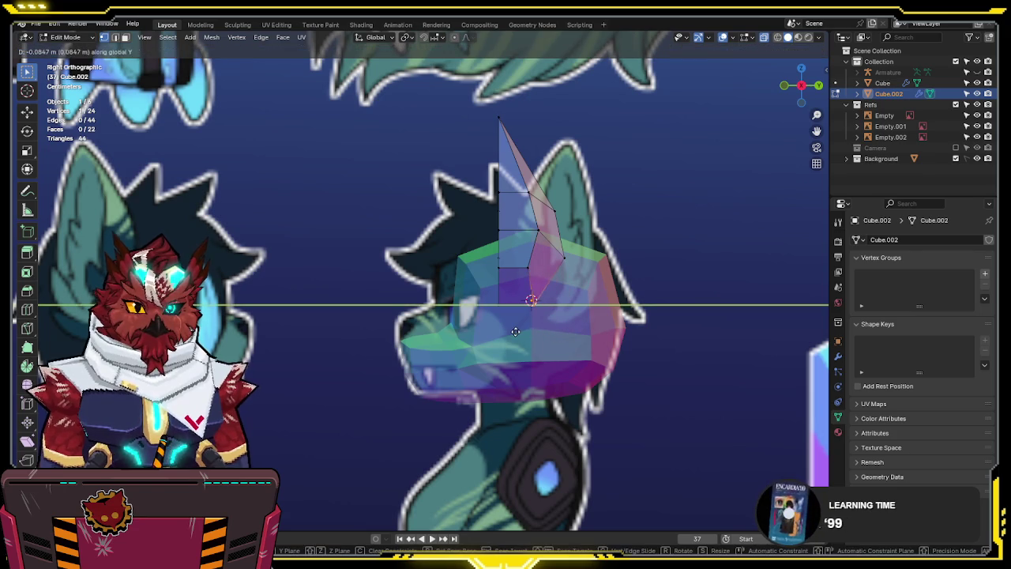
click(515, 332)
drag(538, 231, 468, 266)
key(KP_1)
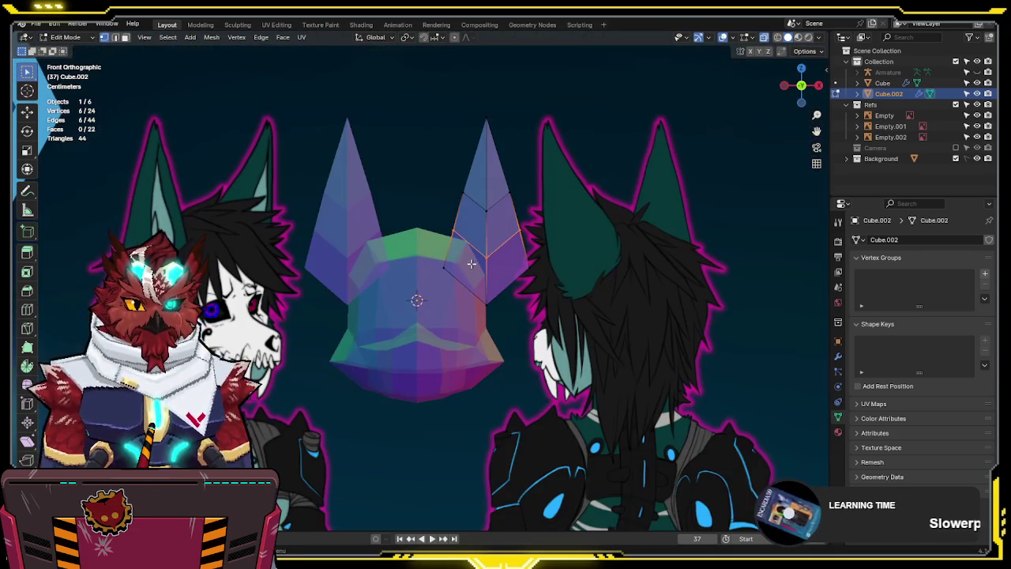
Narrow the selected ear vertices and two ear edges along the X axis
scroll(595, 185, up, 2)
key(s)
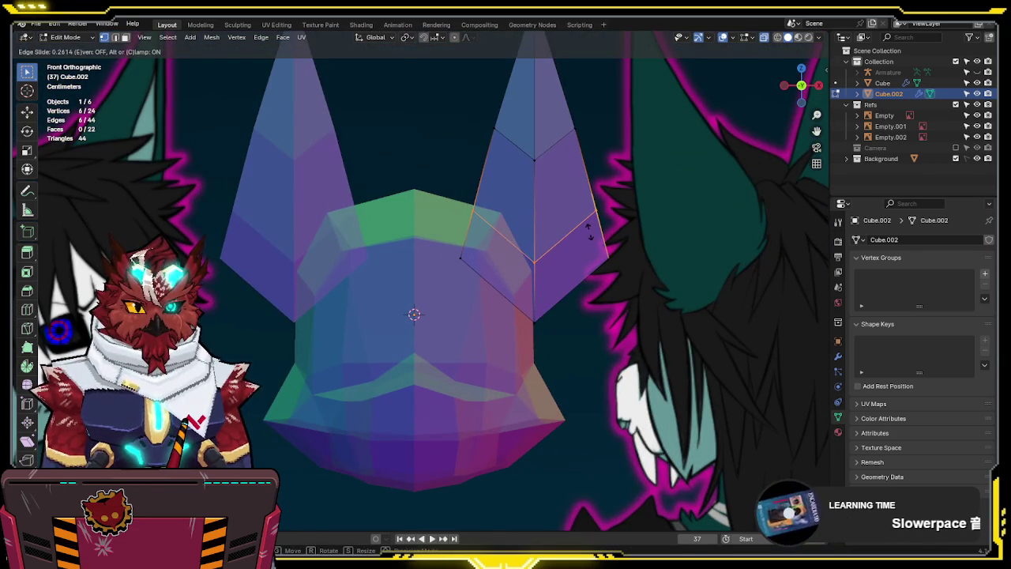
key(x)
click(628, 237)
click(609, 261)
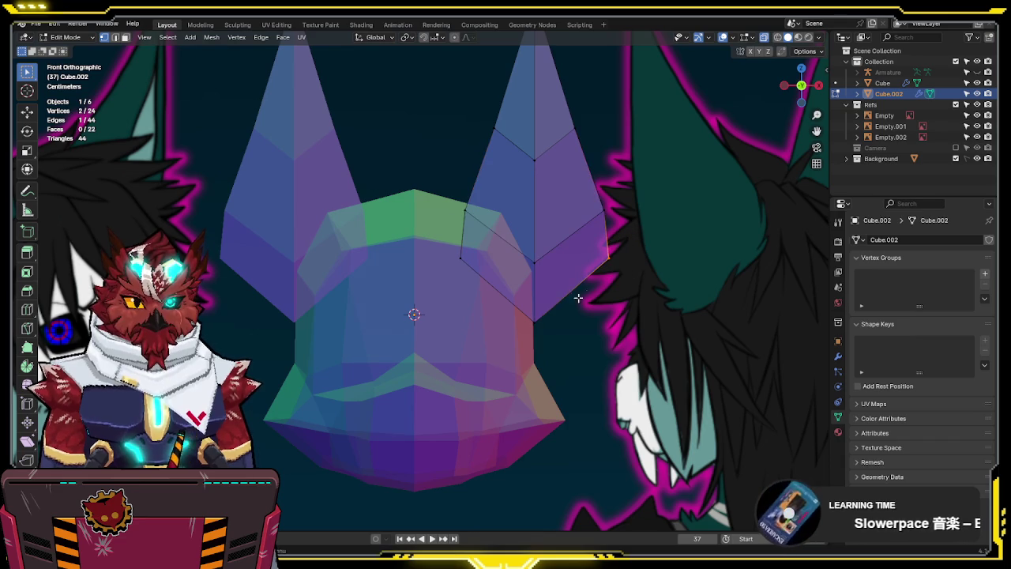
shift+click(468, 242)
key(s)
key(x)
click(653, 332)
Rescale an ear edge along X and raise two ear vertices along Z
key(s)
key(z)
key(x)
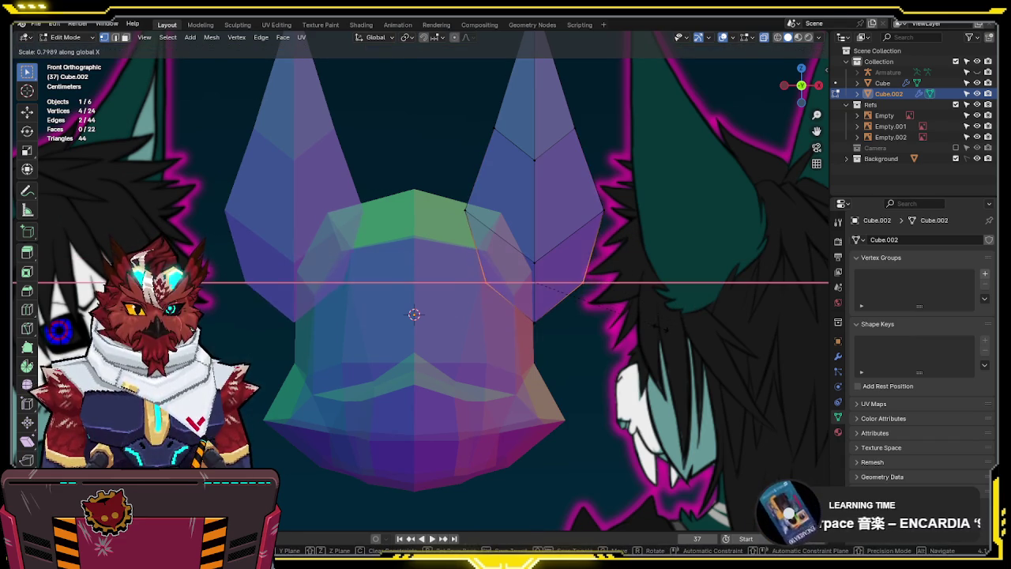
click(619, 223)
shift+middle_drag(619, 223, 596, 273)
drag(533, 290, 491, 340)
key(g)
key(z)
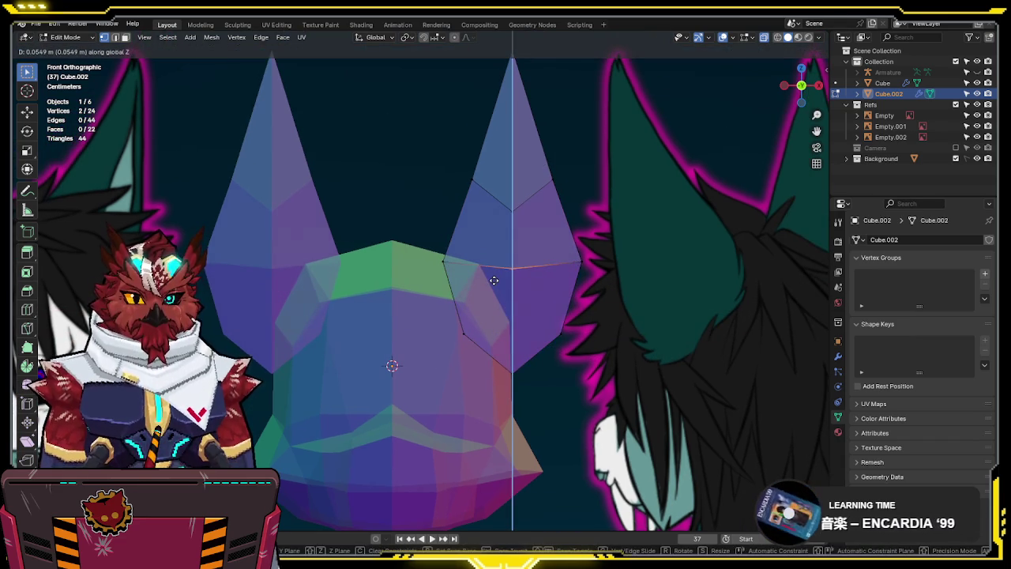
click(502, 208)
Narrow the ear's whole edge loop along the X axis
scroll(537, 201, down, 5)
scroll(564, 204, up, 4)
alt+click(587, 169)
key(s)
key(x)
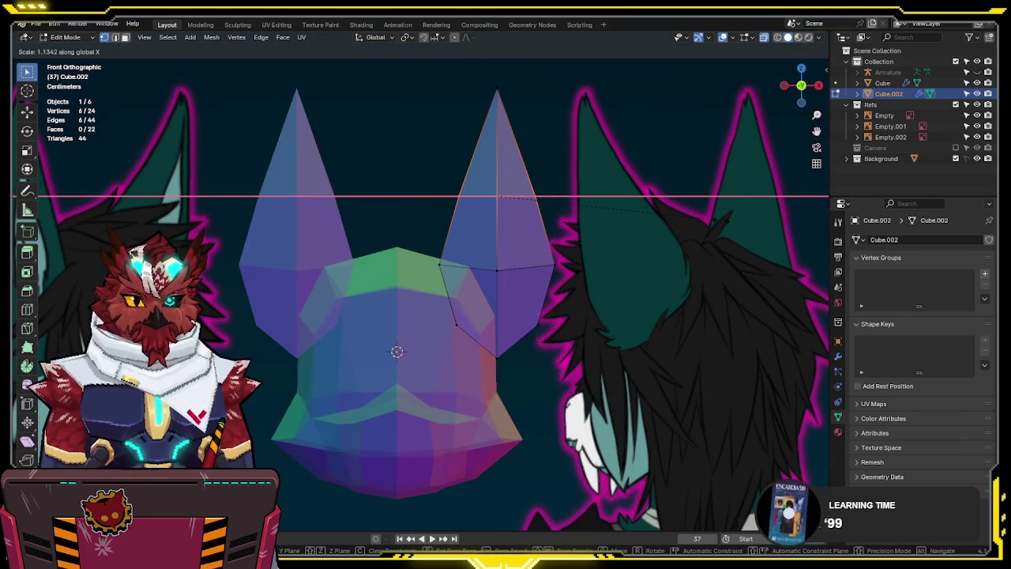
click(652, 244)
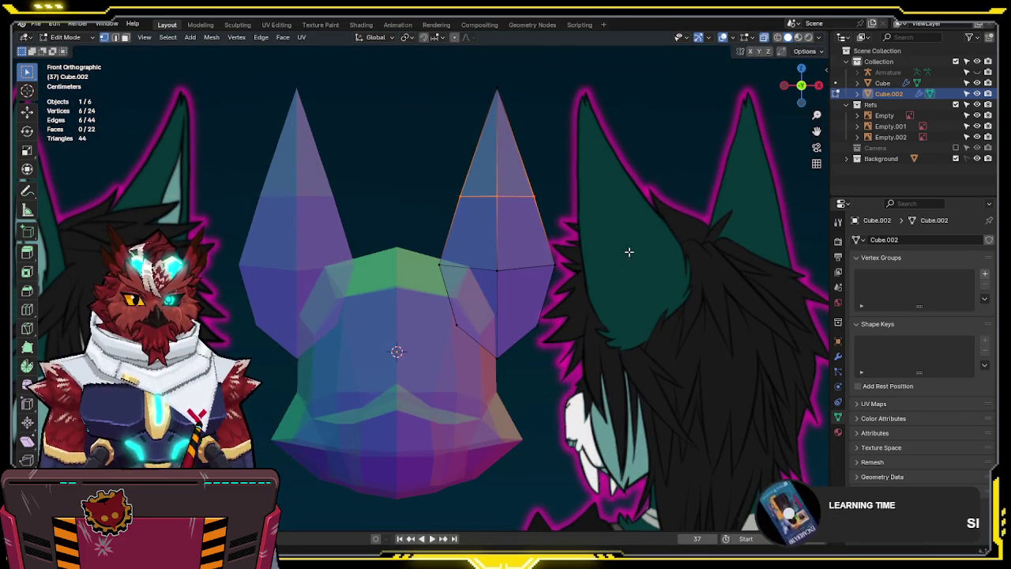
middle_drag(652, 244, 563, 268)
click(562, 268)
Move an ear edge along Y, then slide a tip vertex along its edge in side view
key(g)
key(y)
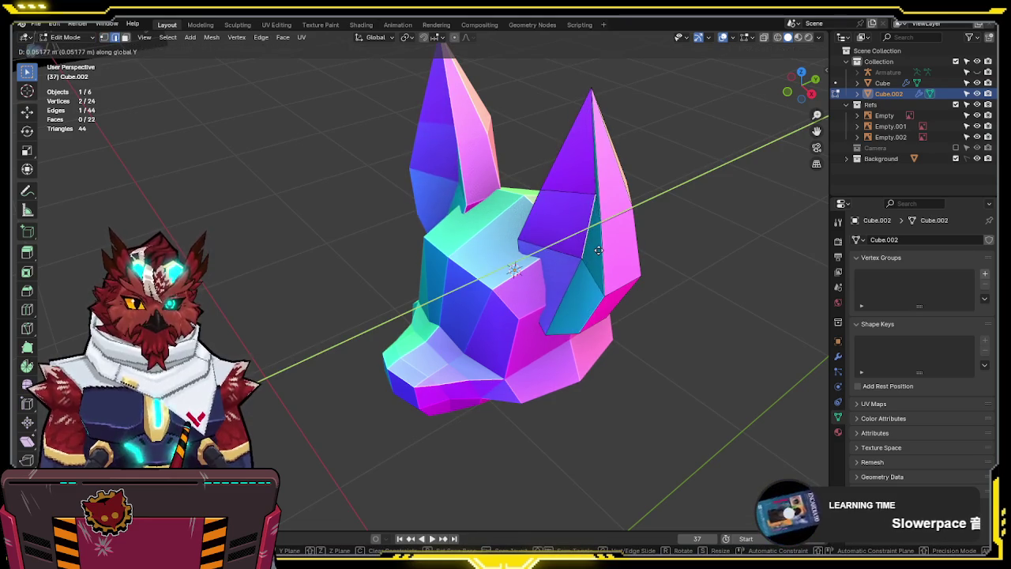
click(585, 229)
key(KP_3)
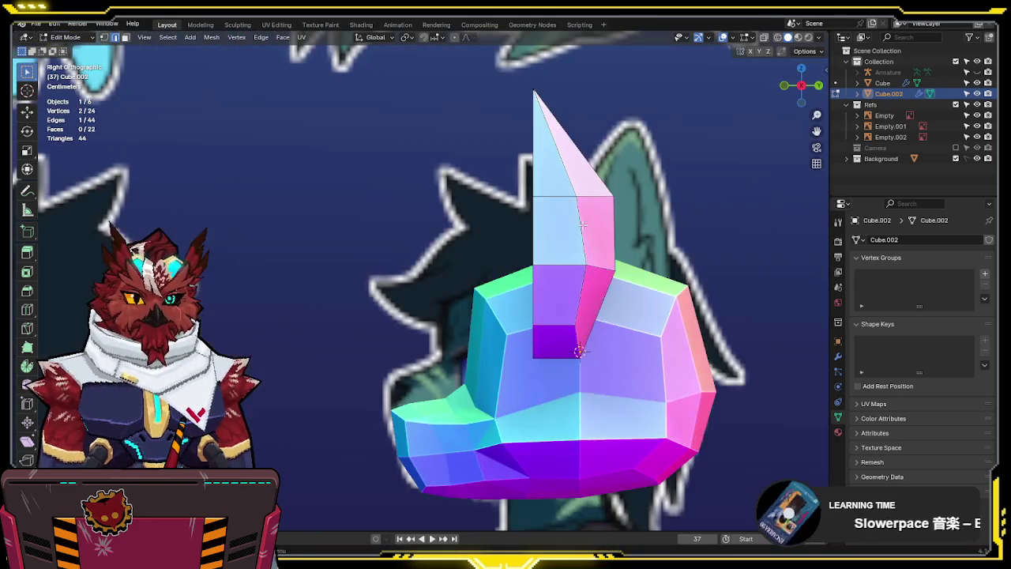
key(alt+z)
click(629, 185)
key(g)
key(g)
click(625, 160)
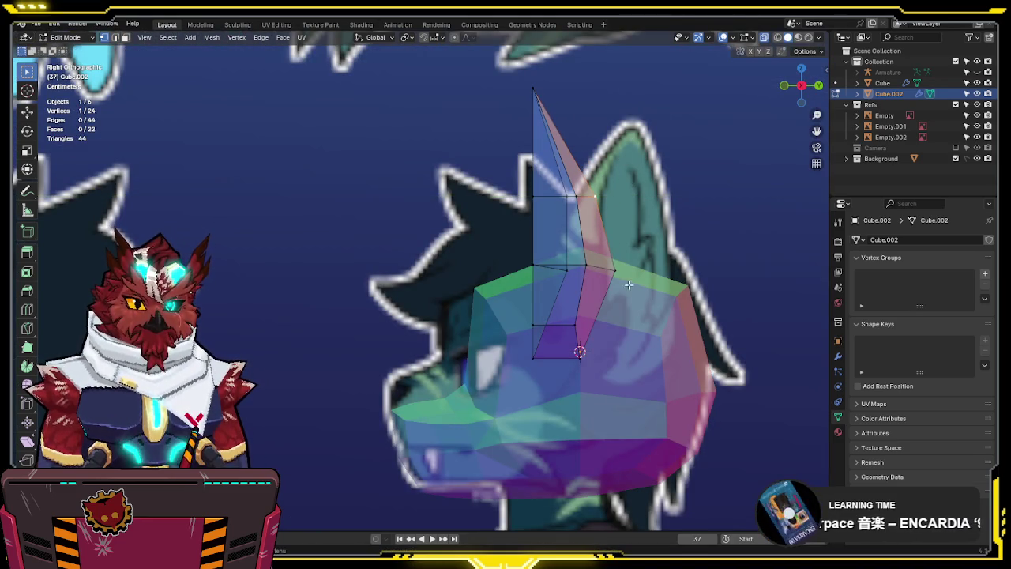
Tilt the ear's base vertices about 20 degrees to follow the reference
drag(572, 288, 573, 289)
key(r)
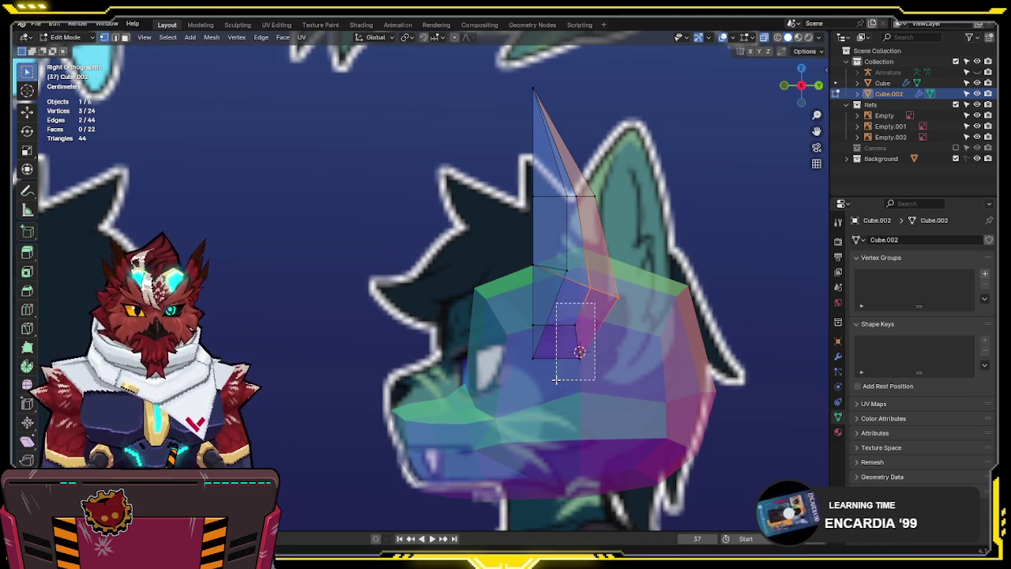
click(726, 341)
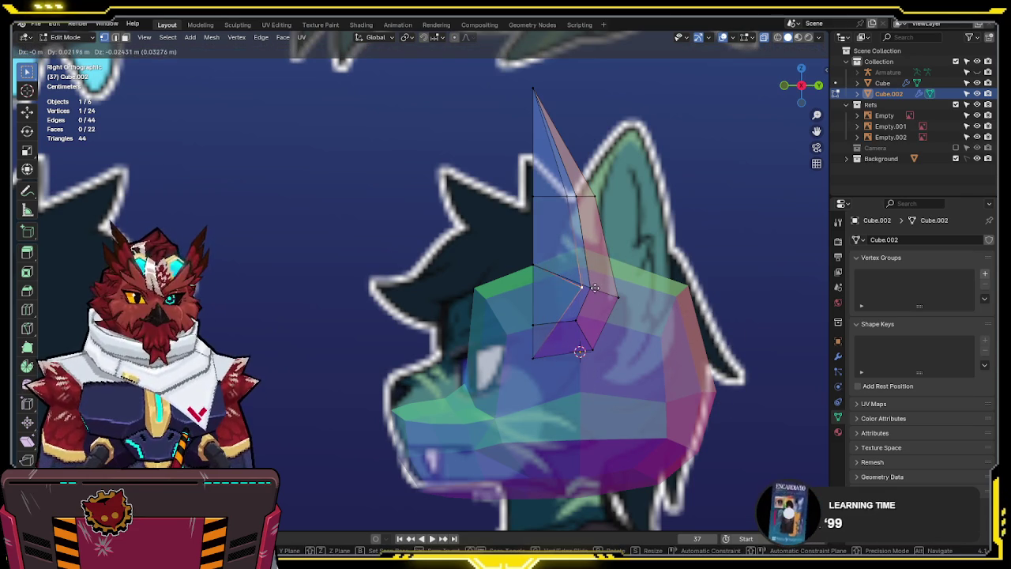
key(alt+z)
mouse_move(572, 268)
middle_down()
mouse_move(604, 236)
mouse_move(668, 280)
mouse_move(655, 293)
mouse_move(727, 262)
middle_up()
Select the whole mesh in front view and start a rotation, then cancel it
key(a)
key(KP_1)
scroll(704, 257, down, 3)
scroll(675, 268, up, 3)
scroll(668, 275, down, 3)
scroll(664, 276, up, 2)
key(r)
right_click(662, 325)
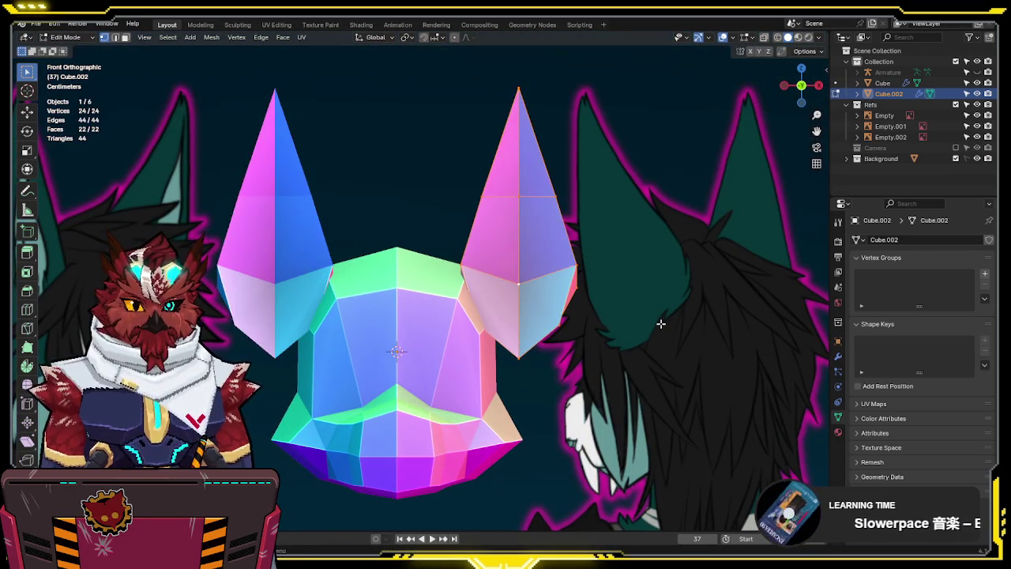
Undo the last change and frame the head in front orthographic view with X-ray on
key(ctrl+z)
key(alt+z)
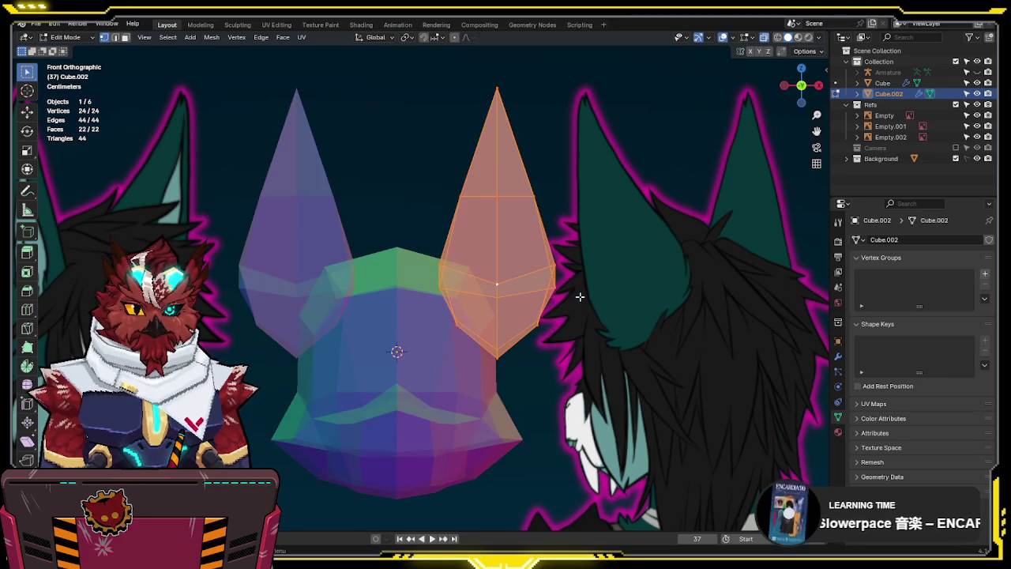
key(alt+z)
mouse_move(580, 296)
middle_down()
mouse_move(346, 325)
mouse_move(516, 292)
middle_up()
key(KP_1)
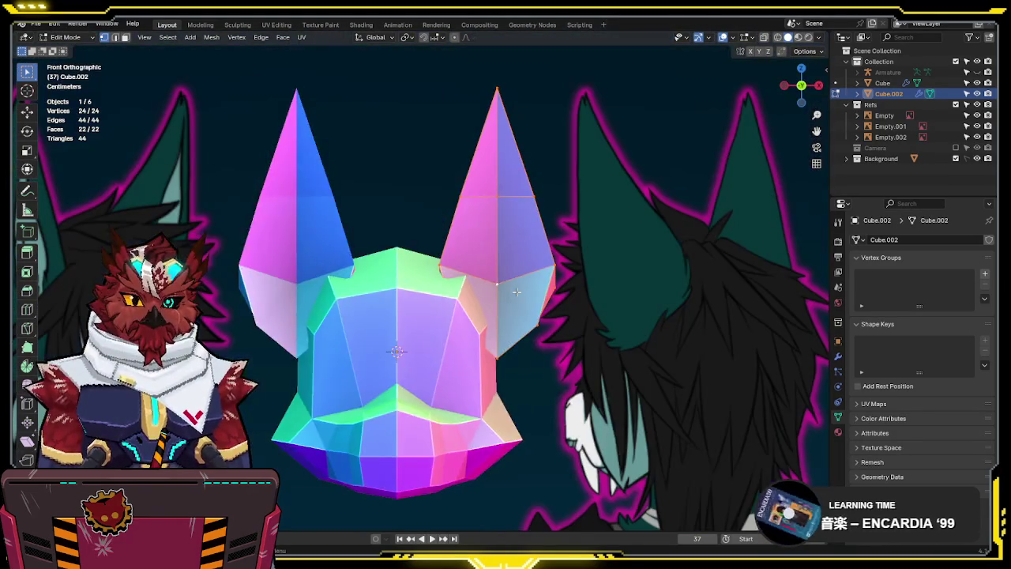
key(alt+z)
scroll(522, 290, down, 2)
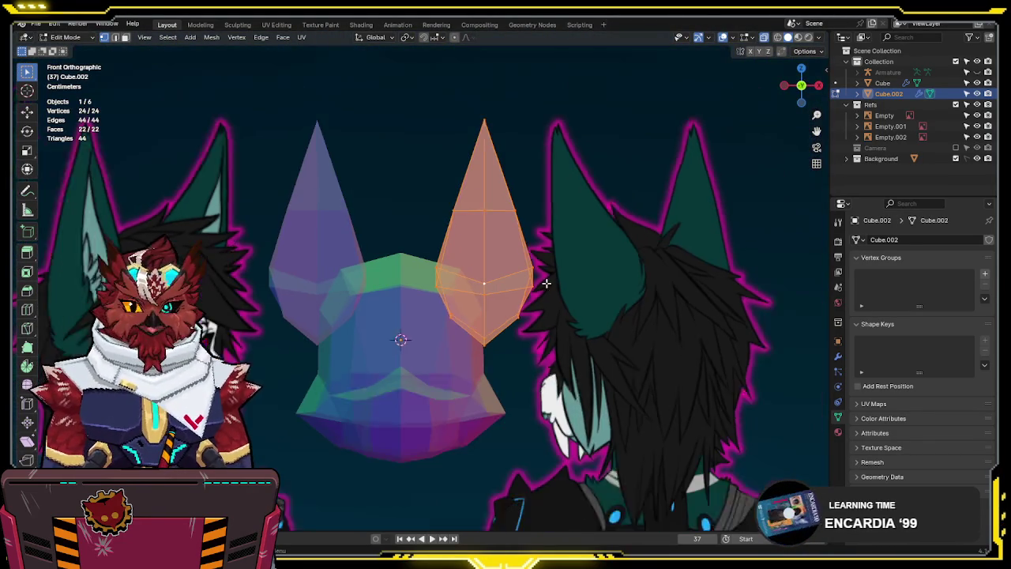
mouse_move(544, 282)
shift+middle_down()
mouse_move(501, 317)
mouse_move(583, 214)
shift+middle_up()
scroll(502, 320, up, 1)
key(KP_5)
key(KP_5)
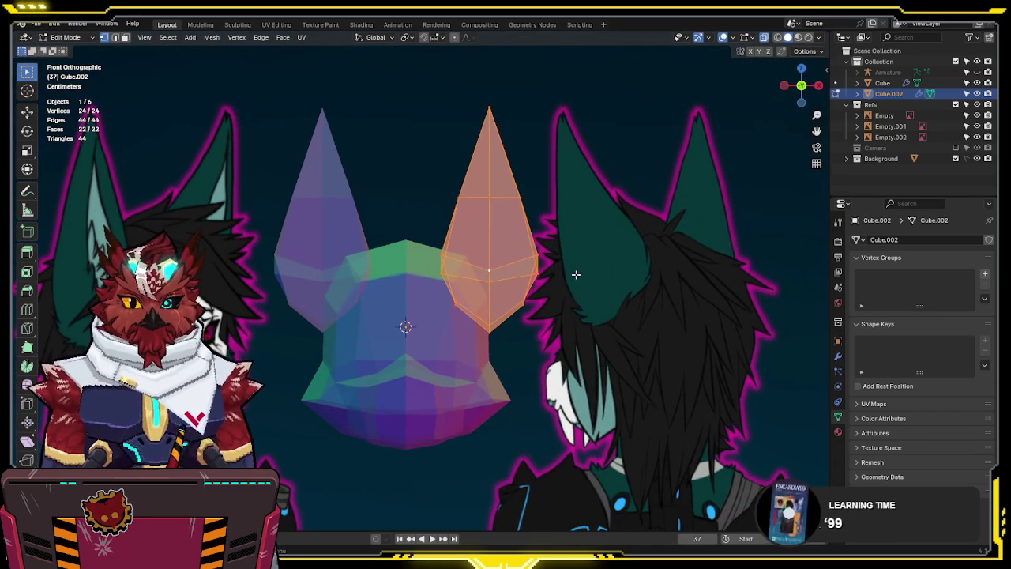
Widen the right ear's bottom vertices along the X axis
drag(420, 310, 420, 309)
key(s)
key(z)
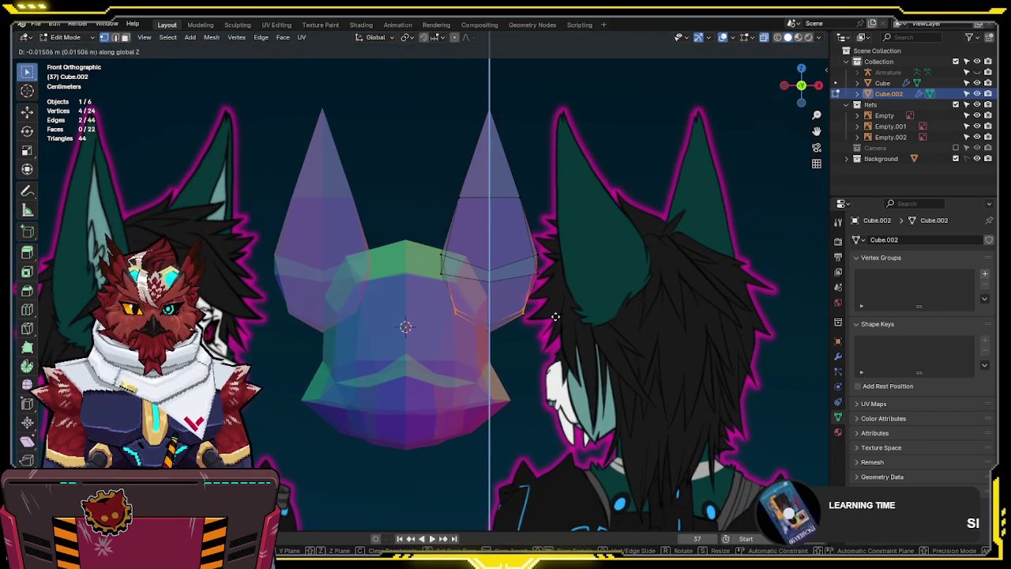
key(x)
click(562, 313)
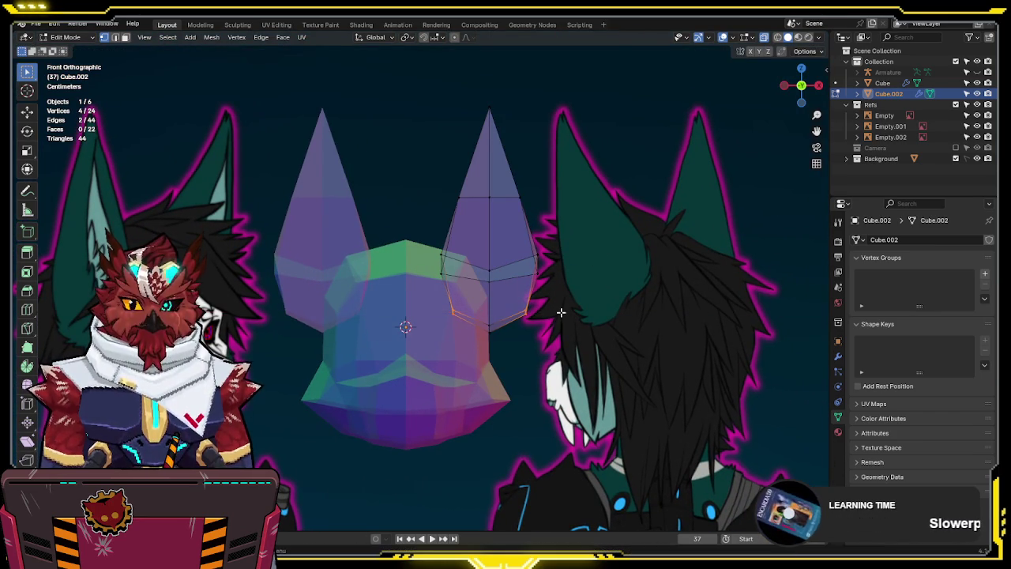
Rotate the ears about 2.5 degrees so their tips lean away from the head
key(a)
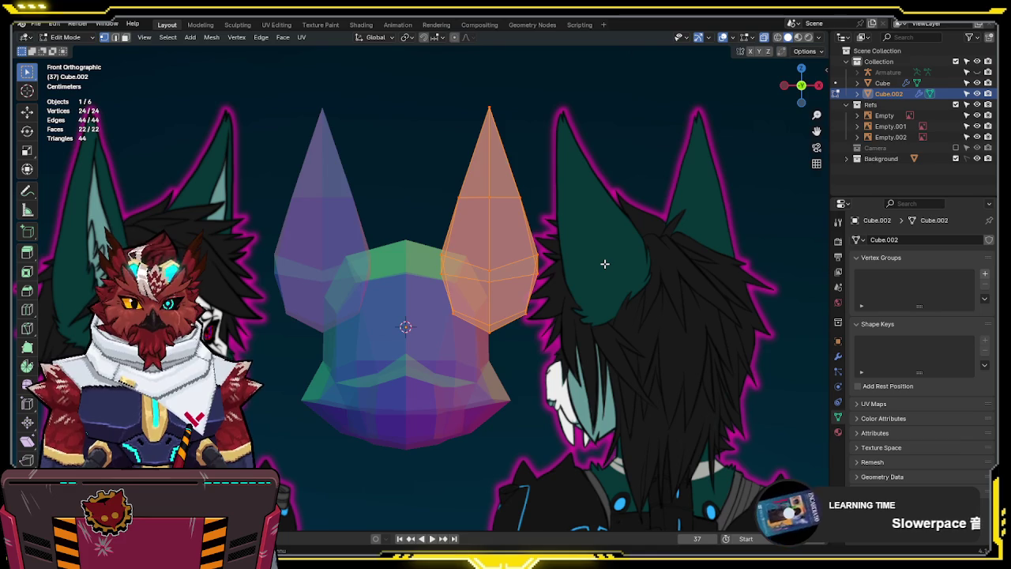
key(alt+z)
key(r)
key(x)
key(y)
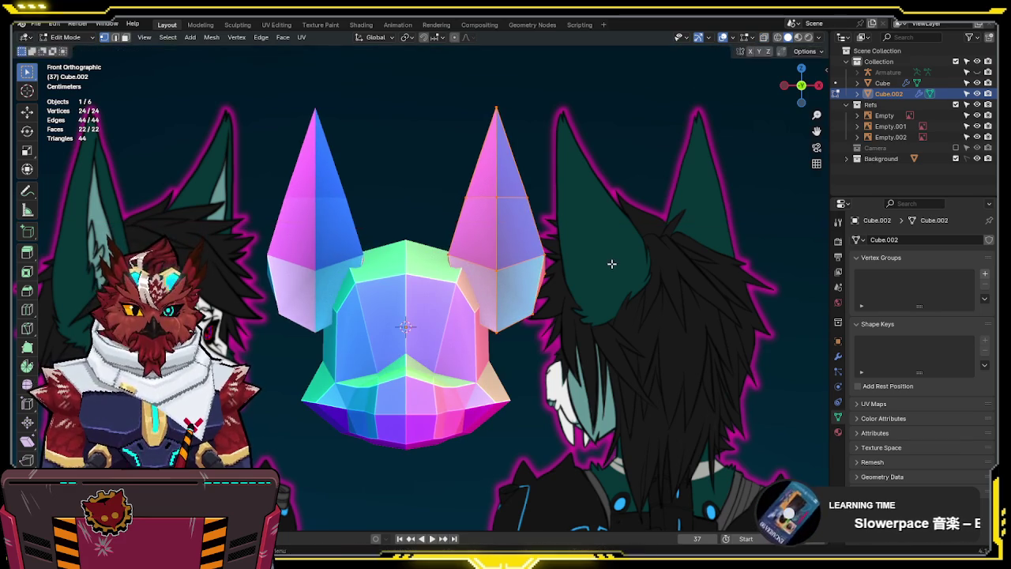
key(x)
key(x)
key(x)
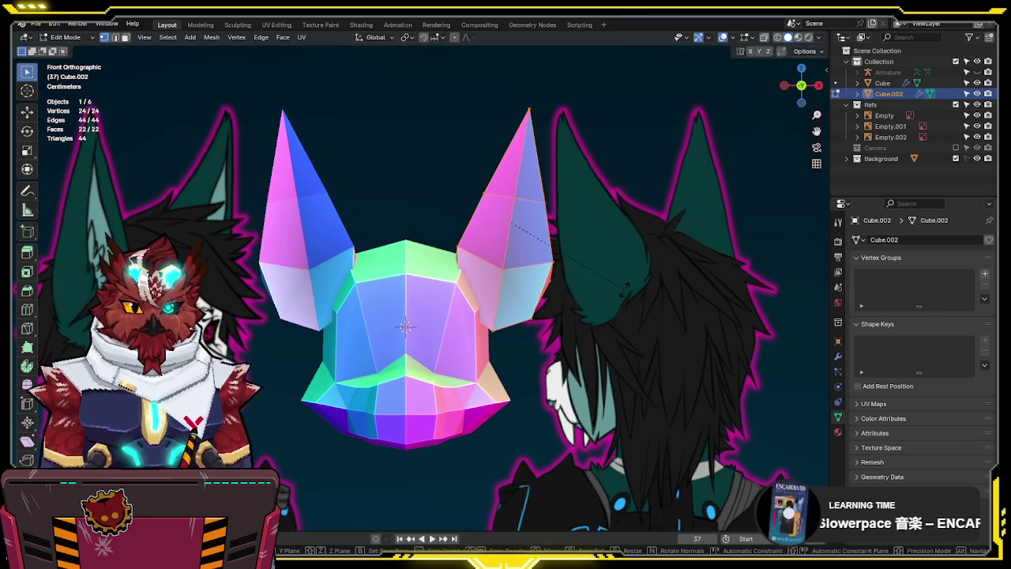
key(x)
key(x)
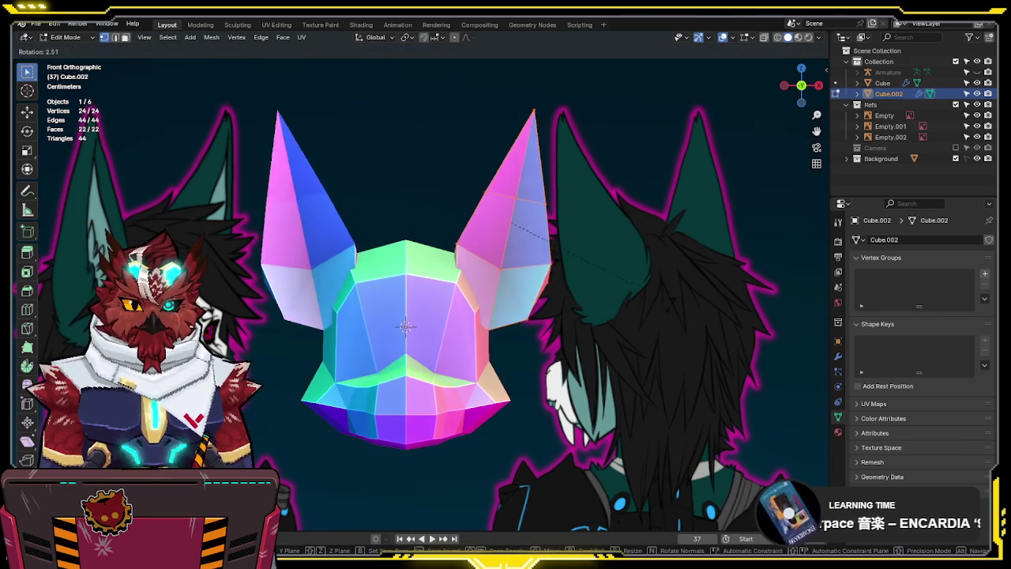
key(x)
click(666, 304)
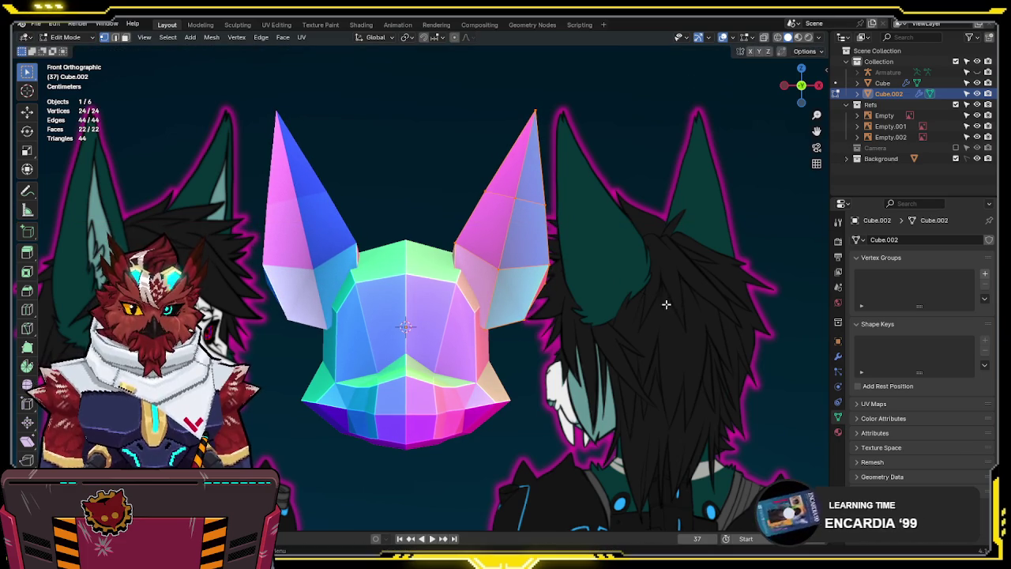
middle_drag(656, 305, 546, 318)
key(KP_3)
scroll(472, 316, up, 5)
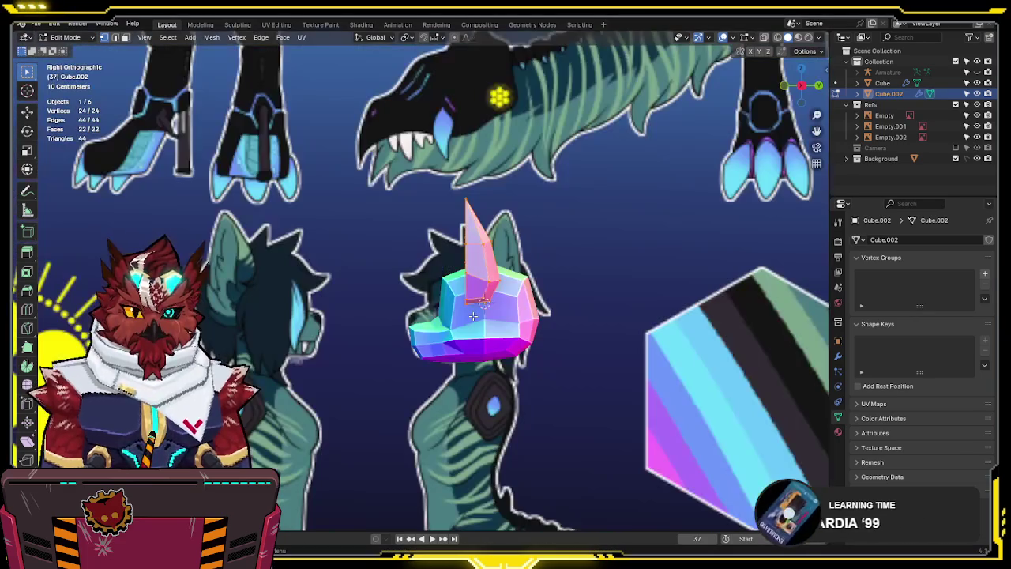
Shift the ears along Y and check their placement from top and front views
key(g)
key(y)
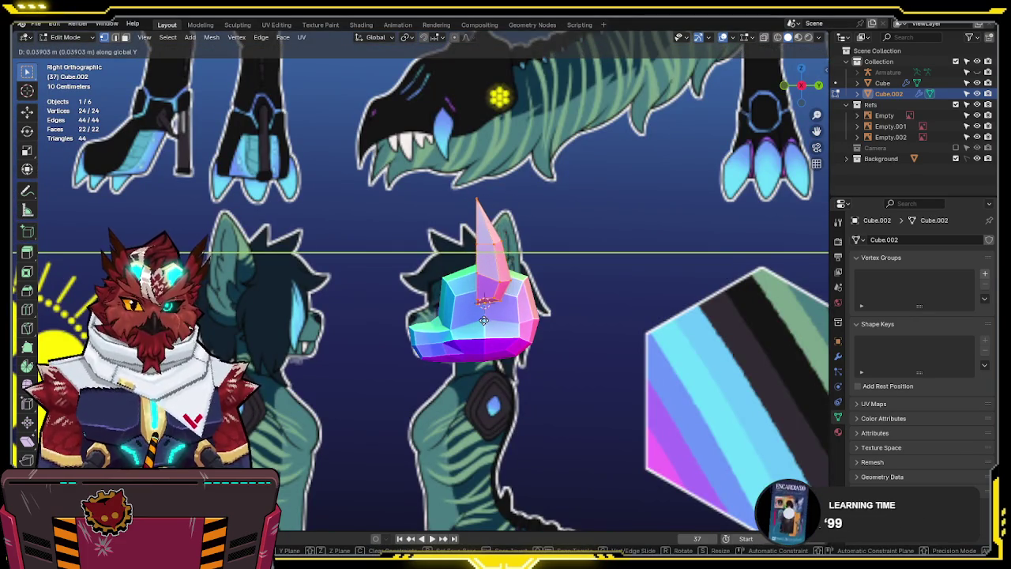
click(534, 268)
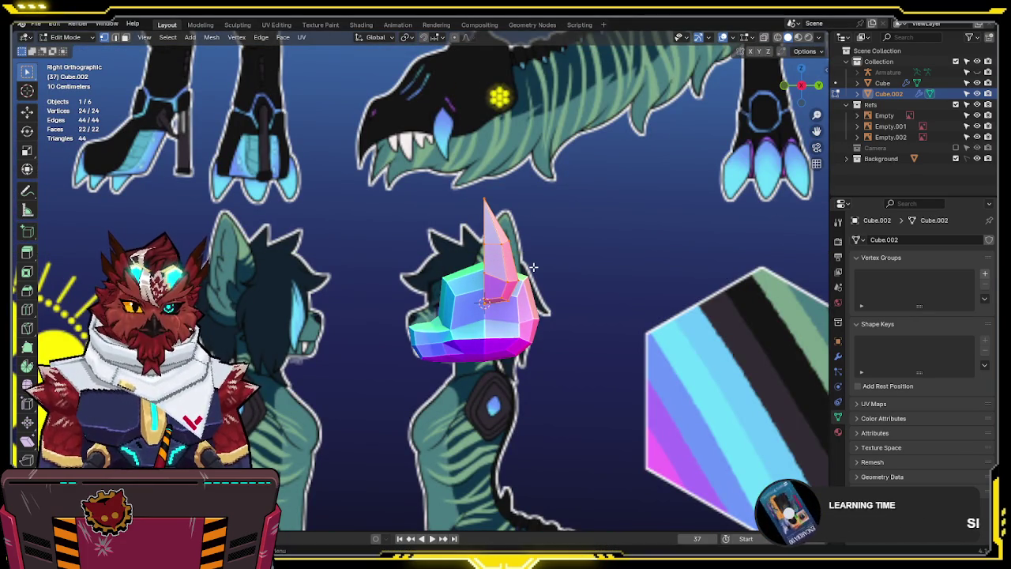
key(KP_7)
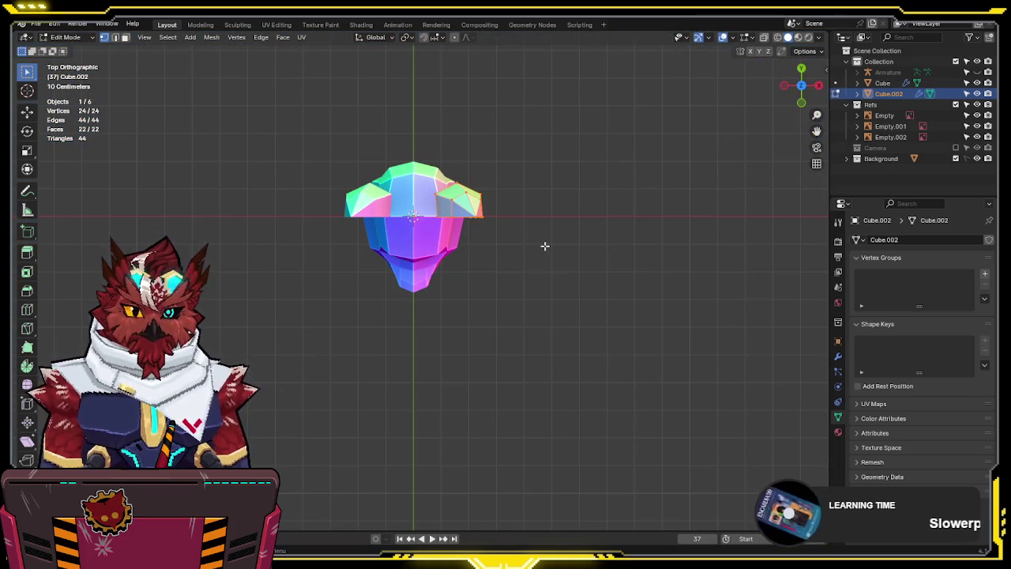
key(KP_1)
scroll(611, 218, up, 3)
mouse_move(611, 218)
middle_down()
mouse_move(577, 322)
mouse_move(440, 207)
mouse_move(580, 274)
middle_up()
Rotate the ears in wireframe orthographic view to line up with the side reference
key(KP_5)
key(shift+z)
key(r)
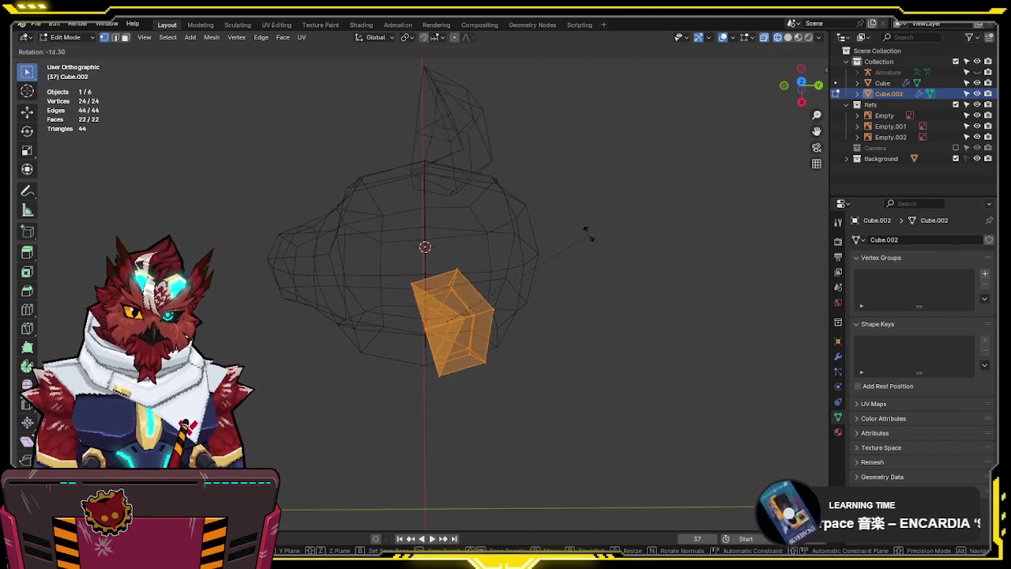
click(553, 169)
middle_drag(553, 169, 661, 170)
key(shift+z)
key(KP_1)
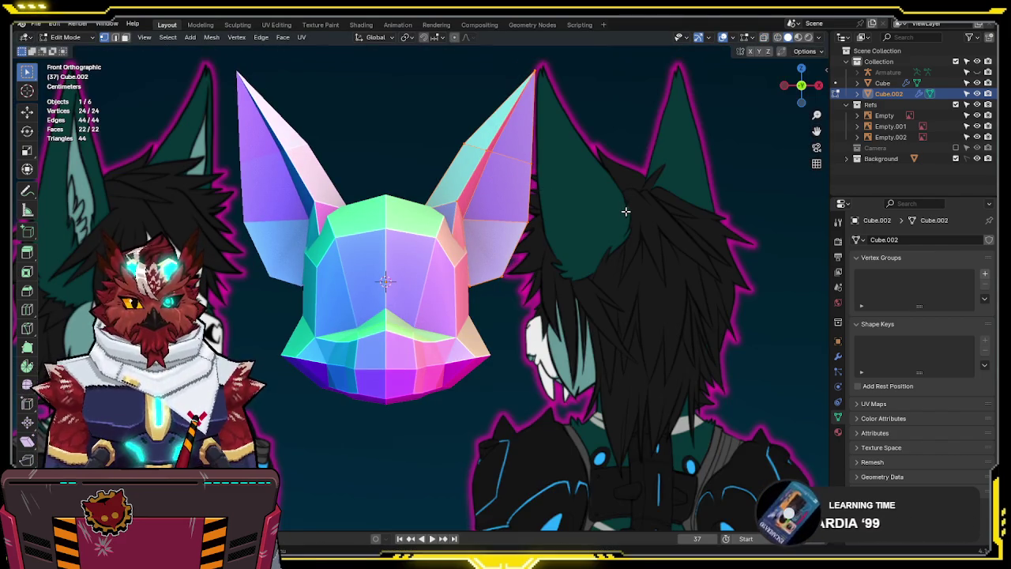
Shift the selected ear slightly sideways along the X axis
scroll(626, 210, down, 2)
middle_drag(626, 211, 528, 234)
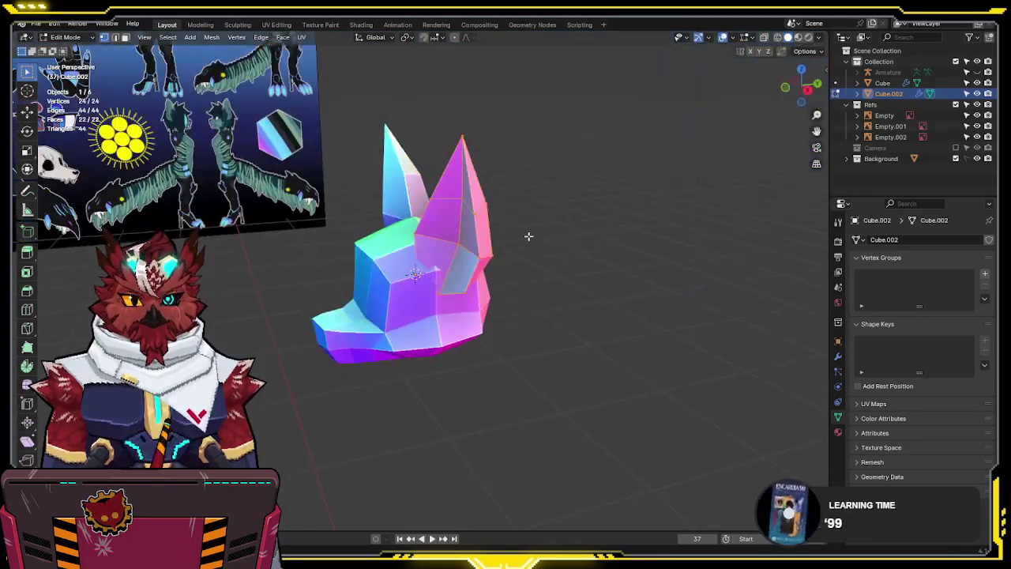
key(g)
key(x)
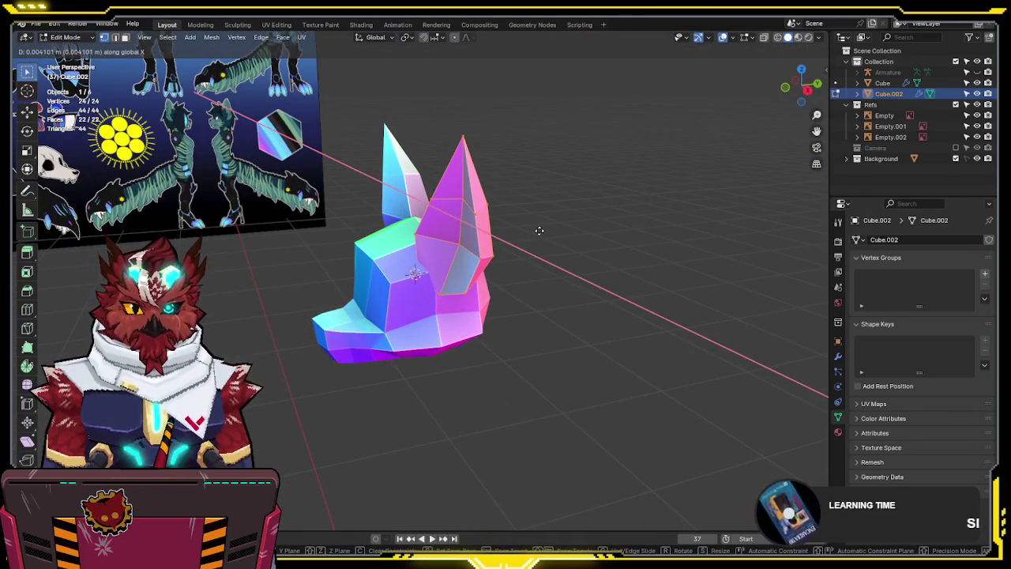
click(529, 233)
Try moving single ear vertices, cancelling each move so the ear shape stays unchanged
click(459, 251)
mouse_move(562, 208)
middle_down()
mouse_move(487, 169)
mouse_move(490, 176)
middle_up()
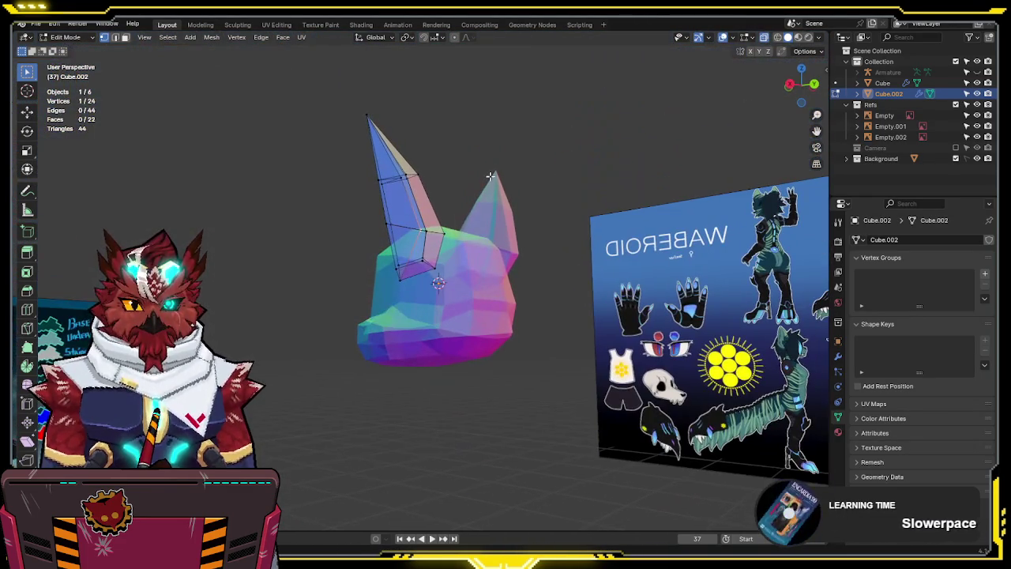
key(g)
right_click(431, 204)
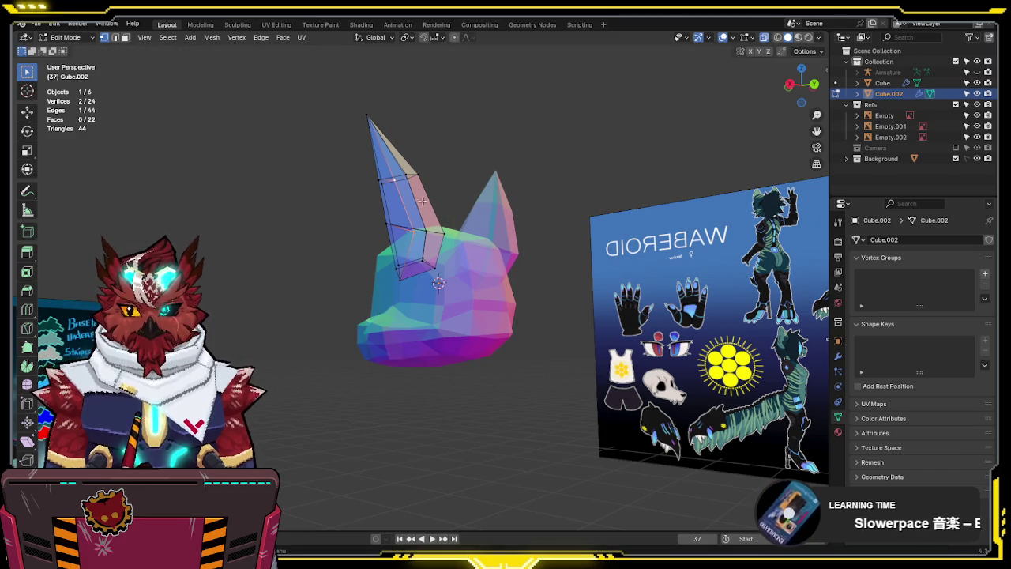
click(395, 179)
key(g)
right_click(475, 173)
Leave Edit Mode on the ear and view the head from the front
mouse_move(474, 172)
middle_down()
mouse_move(618, 210)
mouse_move(553, 226)
mouse_move(657, 221)
mouse_move(588, 252)
mouse_move(695, 208)
mouse_move(628, 213)
middle_up()
key(Tab)
key(KP_1)
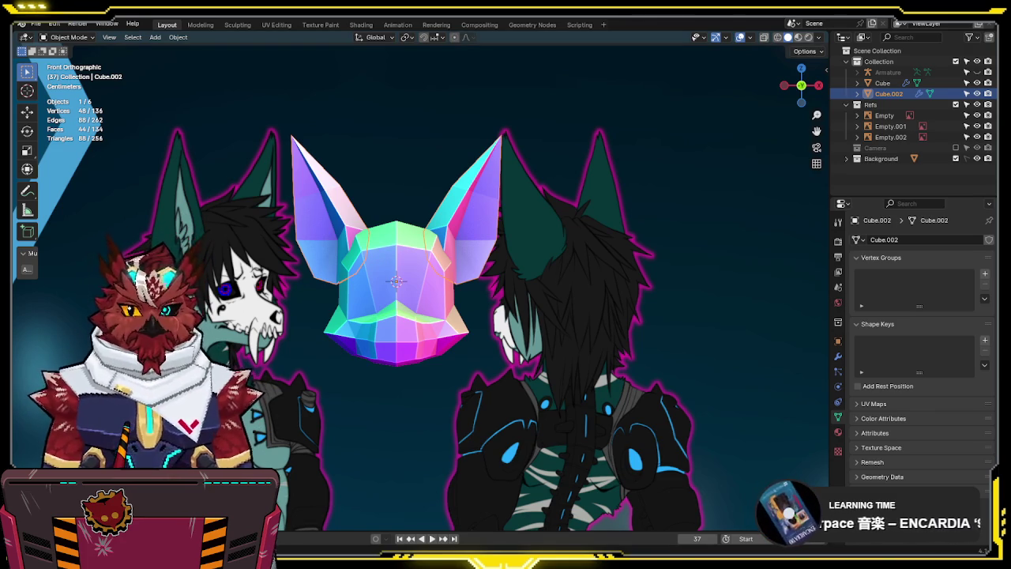
Center the head in front view, select the Cube head mesh and enter Edit Mode
mouse_move(551, 253)
middle_down()
mouse_move(535, 271)
mouse_move(497, 245)
mouse_move(593, 309)
middle_up()
key(KP_1)
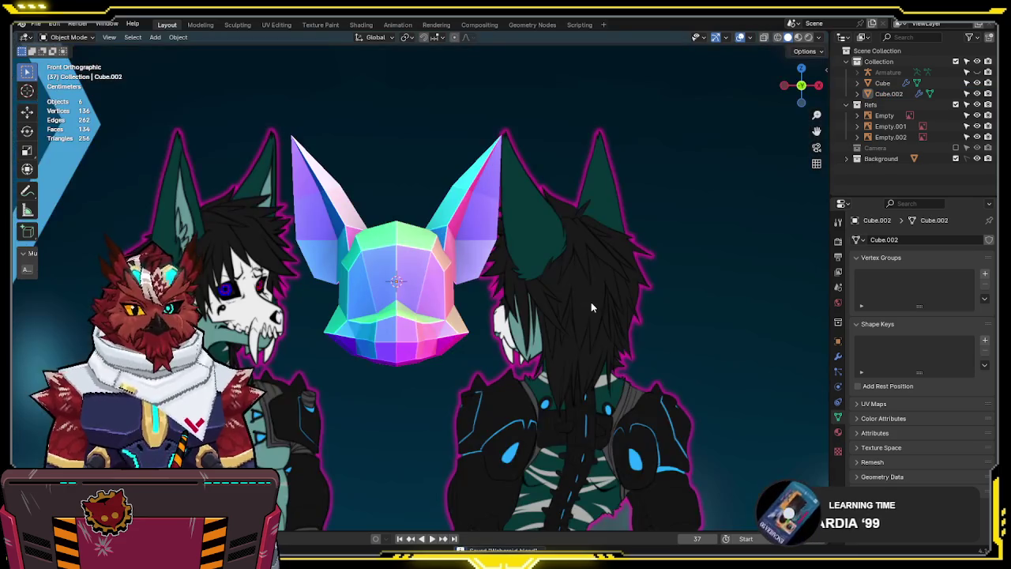
scroll(553, 263, up, 1)
scroll(544, 227, up, 1)
shift+middle_drag(528, 250, 549, 259)
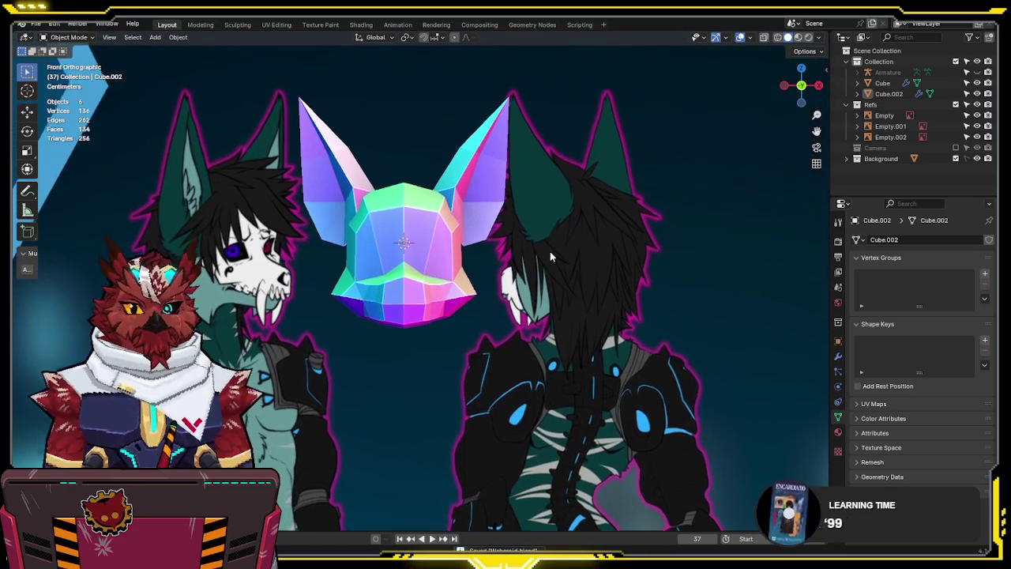
click(473, 292)
scroll(478, 297, up, 1)
key(Tab)
scroll(484, 298, up, 1)
scroll(490, 302, up, 1)
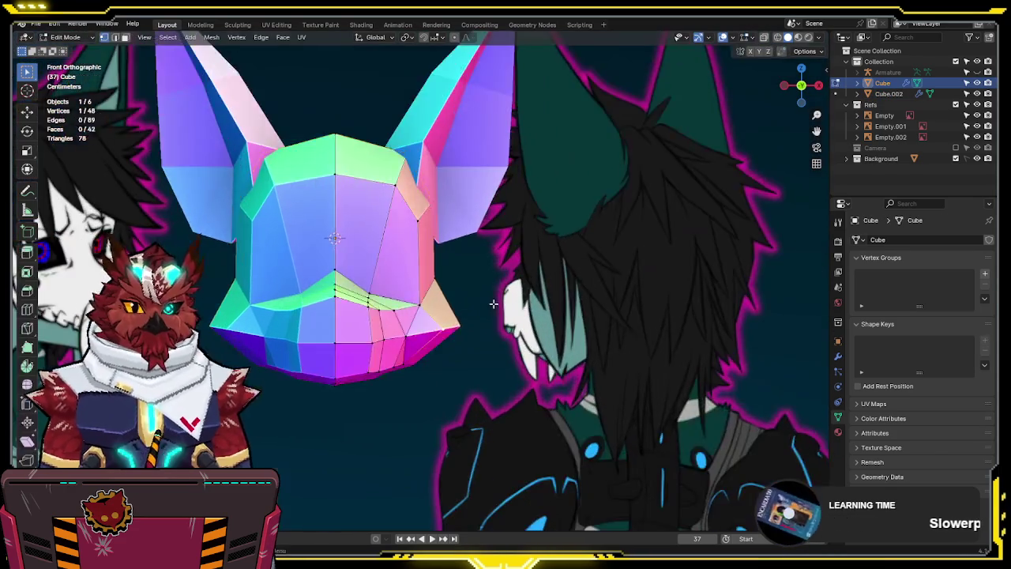
In right side view, select the head's edge loop and slide it along Y
middle_drag(493, 303, 395, 309)
middle_drag(503, 289, 466, 327)
shift+click(474, 316)
key(KP_3)
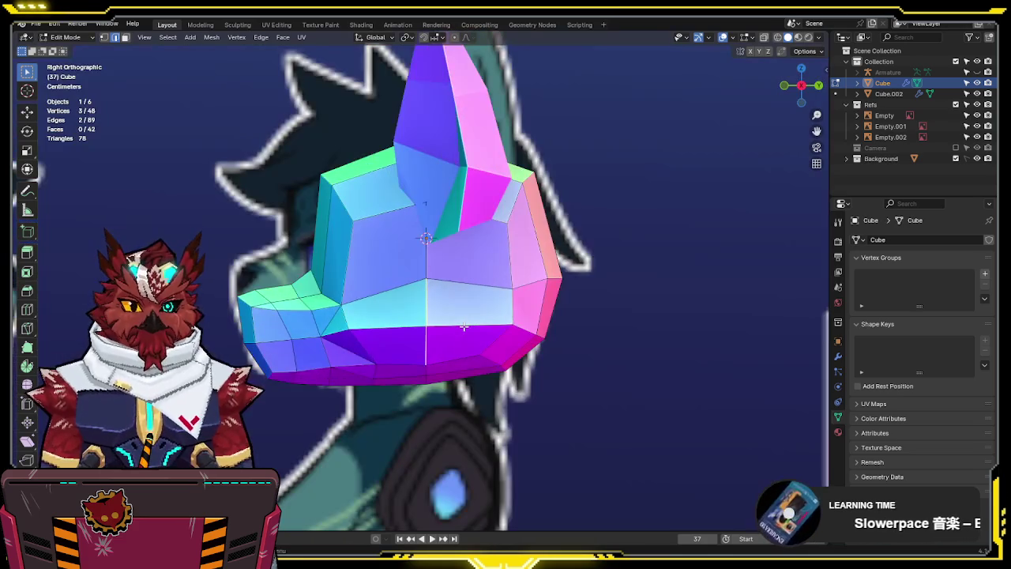
key(alt+z)
scroll(462, 296, down, 3)
scroll(462, 296, up, 4)
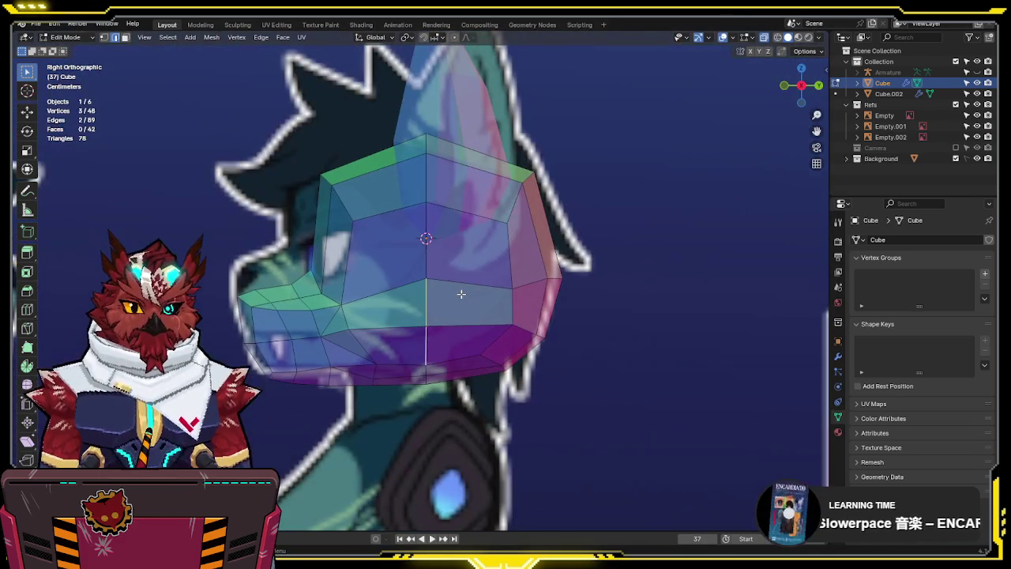
scroll(462, 294, up, 2)
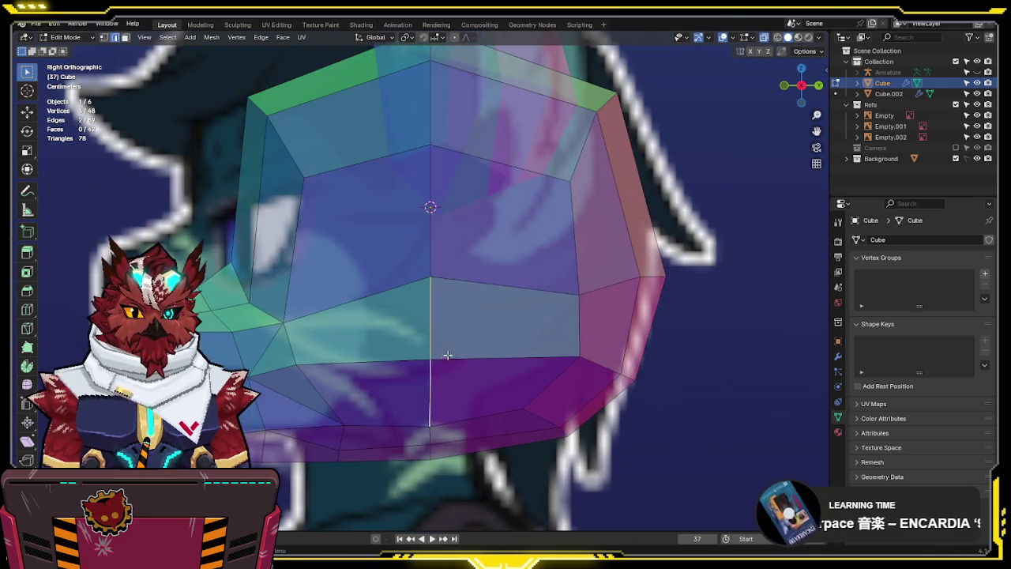
key(alt+z)
key(g)
key(y)
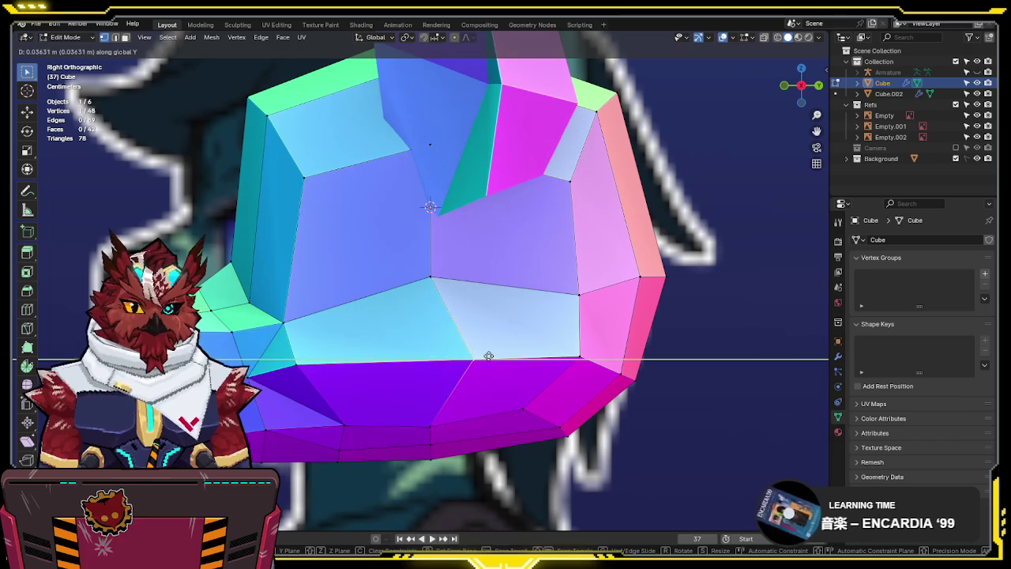
click(494, 354)
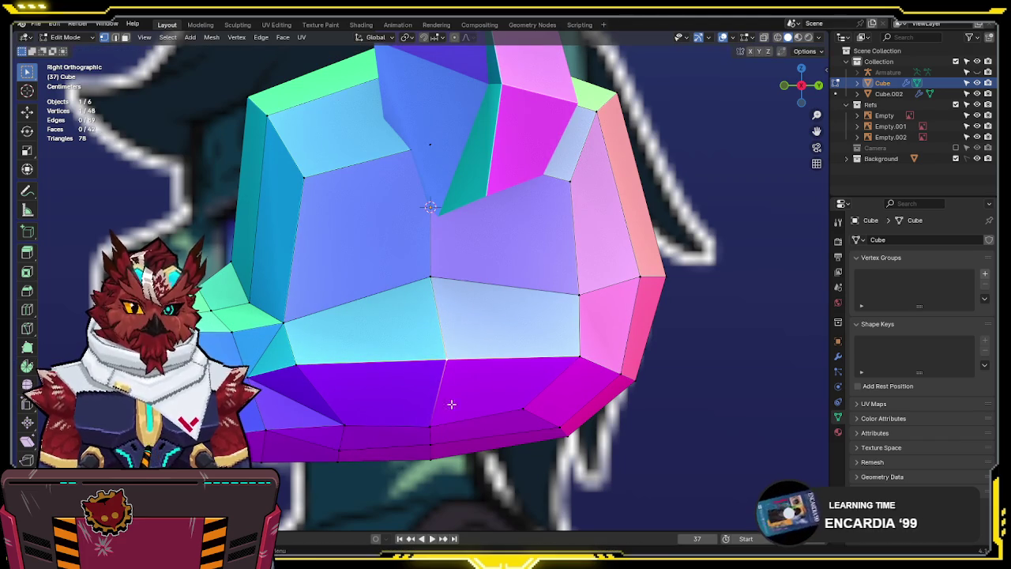
Check the reshaped head against the front and side references with X-ray on
mouse_move(429, 427)
middle_down()
mouse_move(409, 295)
mouse_move(415, 271)
mouse_move(614, 228)
mouse_move(587, 263)
mouse_move(456, 219)
mouse_move(386, 230)
mouse_move(410, 301)
mouse_move(630, 292)
mouse_move(556, 316)
mouse_move(677, 289)
mouse_move(558, 327)
mouse_move(690, 343)
mouse_move(698, 329)
mouse_move(679, 320)
middle_up()
key(KP_1)
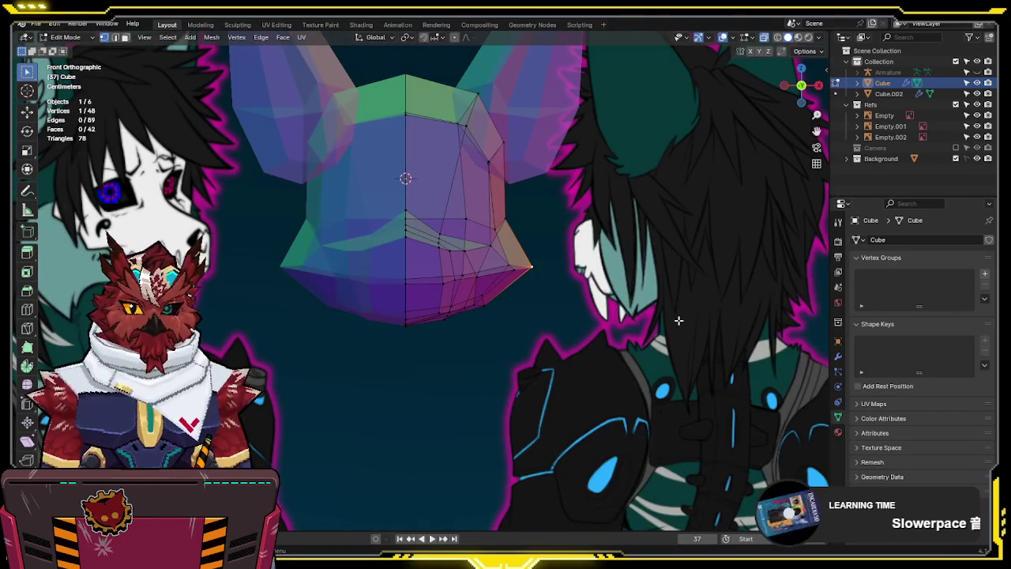
key(alt+z)
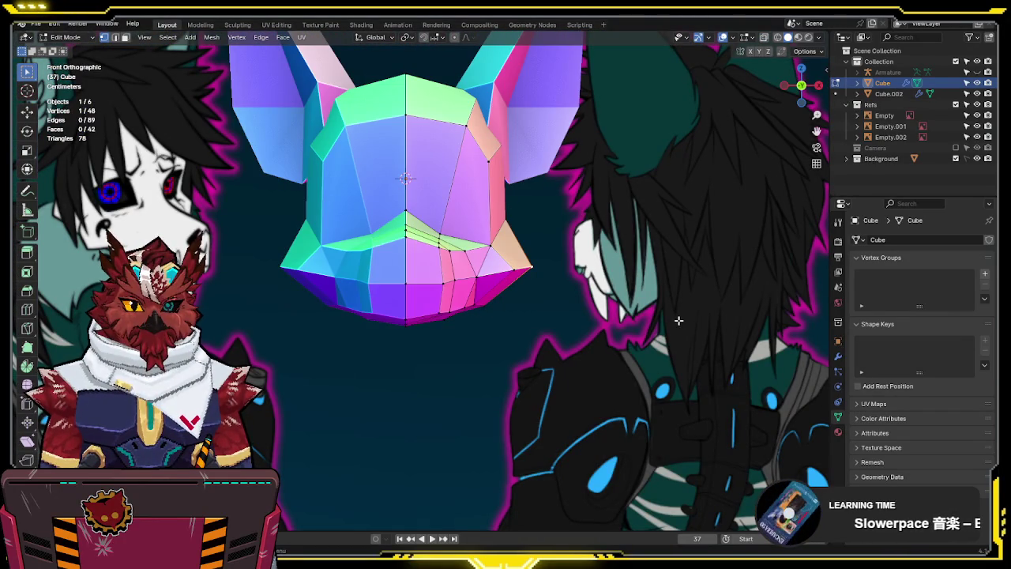
scroll(676, 301, down, 3)
middle_drag(672, 285, 627, 278)
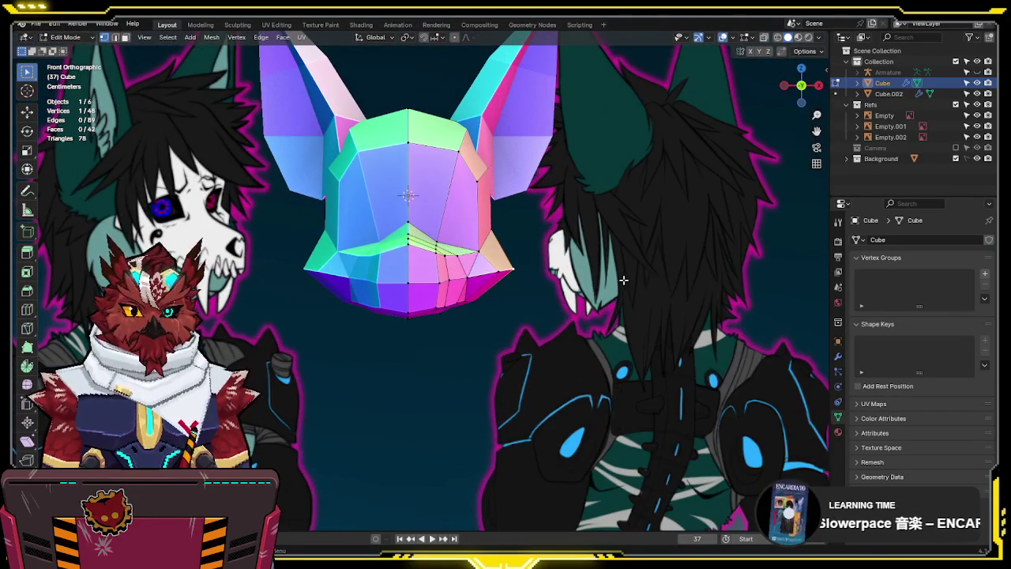
key(KP_3)
scroll(623, 280, up, 4)
key(alt+z)
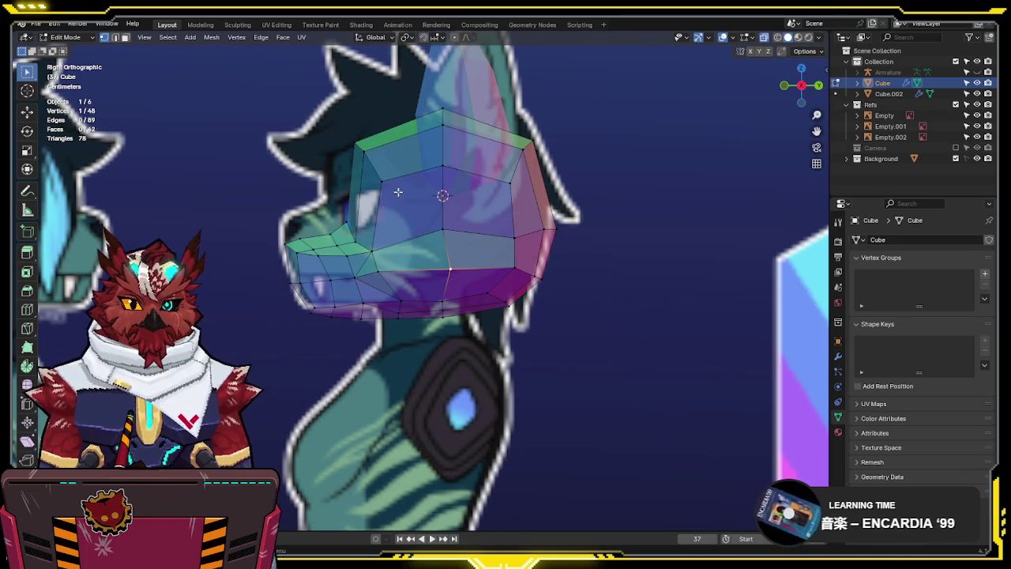
Insert a loop cut across the upper head and box-select vertices at its front
key(ctrl+r)
click(355, 198)
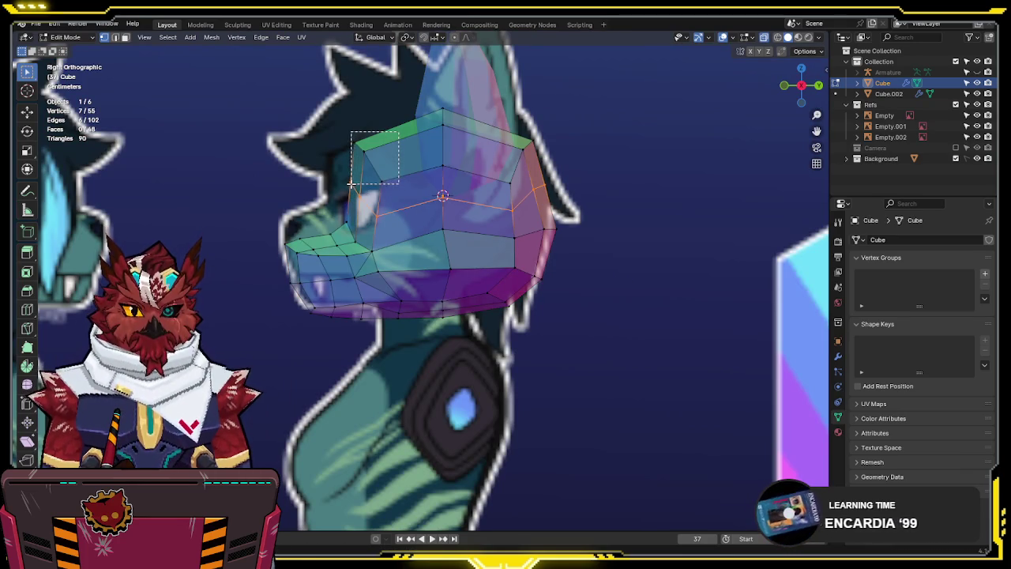
drag(350, 184, 351, 183)
drag(408, 119, 343, 183)
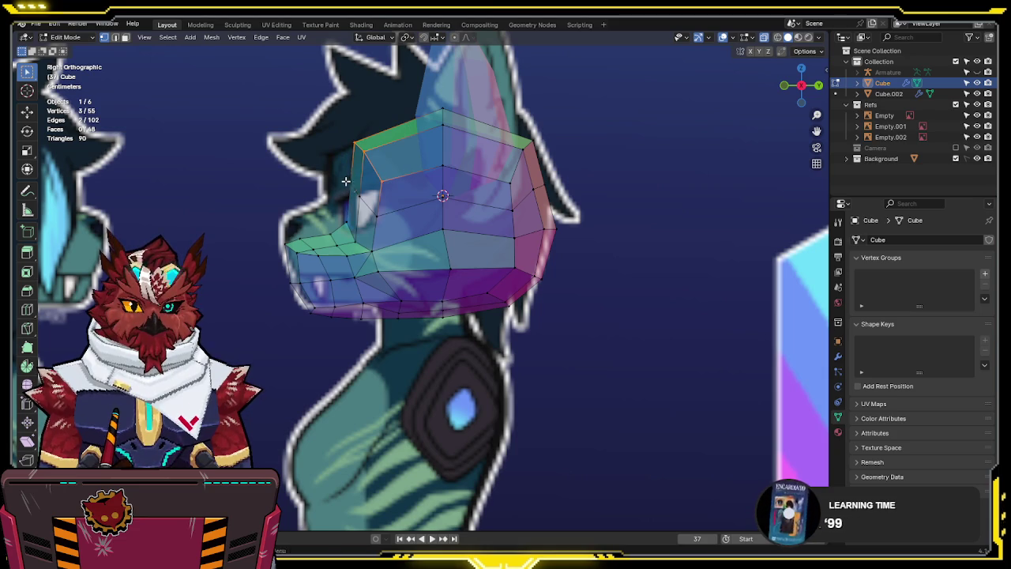
Test a Y-axis move on the selection, cancel it, and return to Object Mode
key(g)
key(y)
key(Escape)
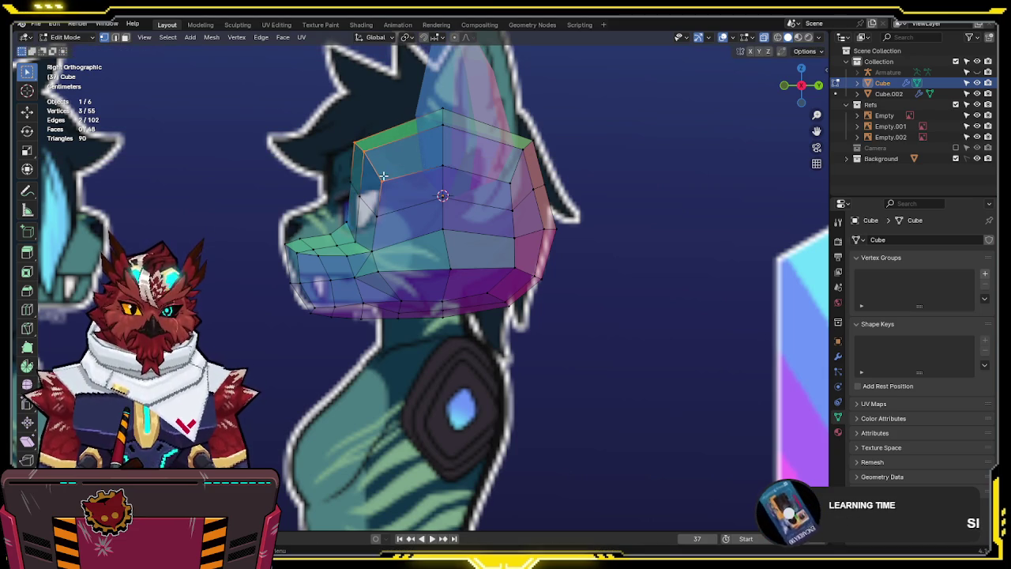
shift+click(381, 221)
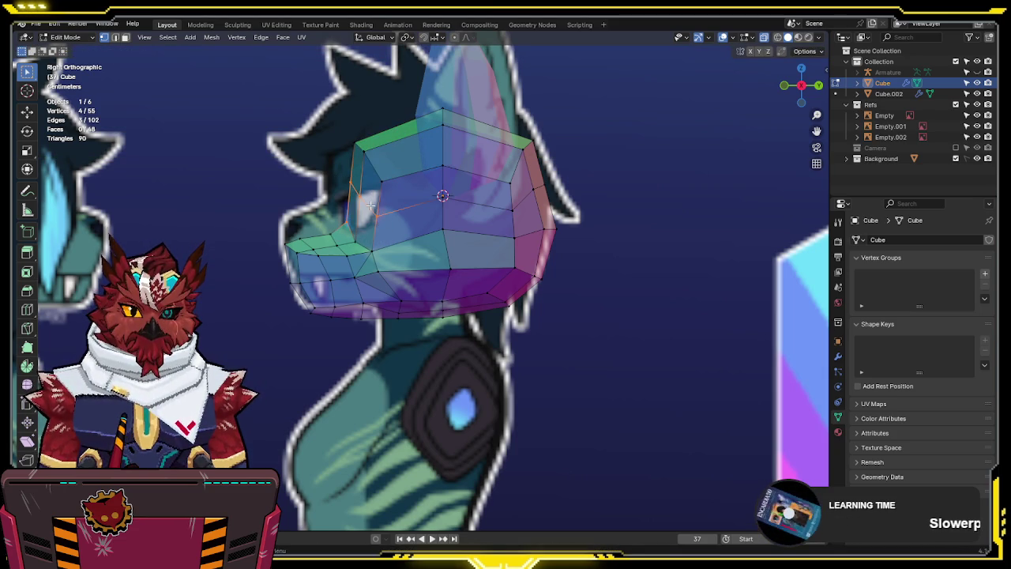
key(alt+z)
mouse_move(441, 190)
middle_down()
mouse_move(509, 196)
mouse_move(657, 268)
middle_up()
key(Tab)
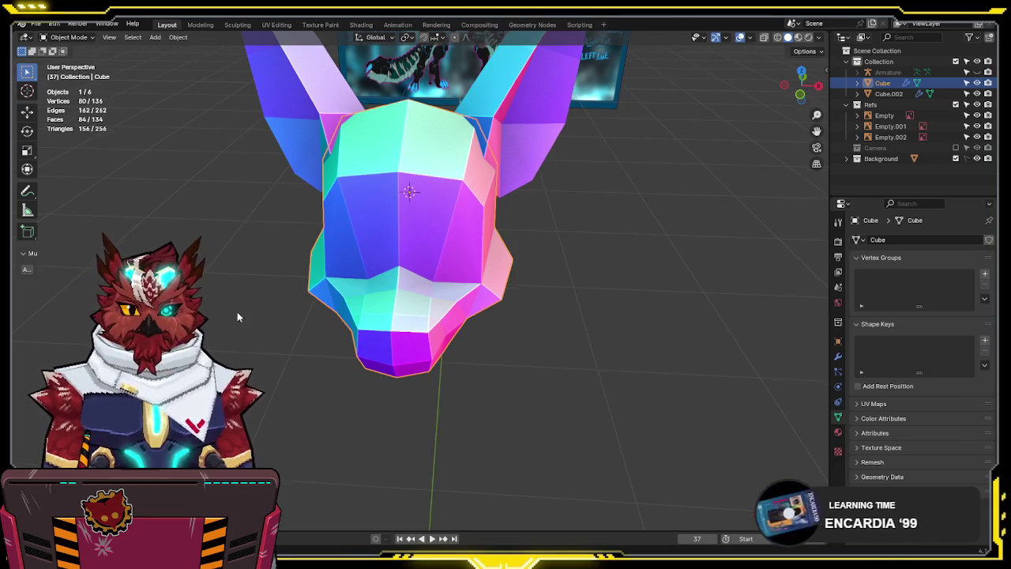
Enter Edit Mode on the head, select its back edges, and switch to right side view
middle_drag(409, 237, 228, 275)
key(KP_1)
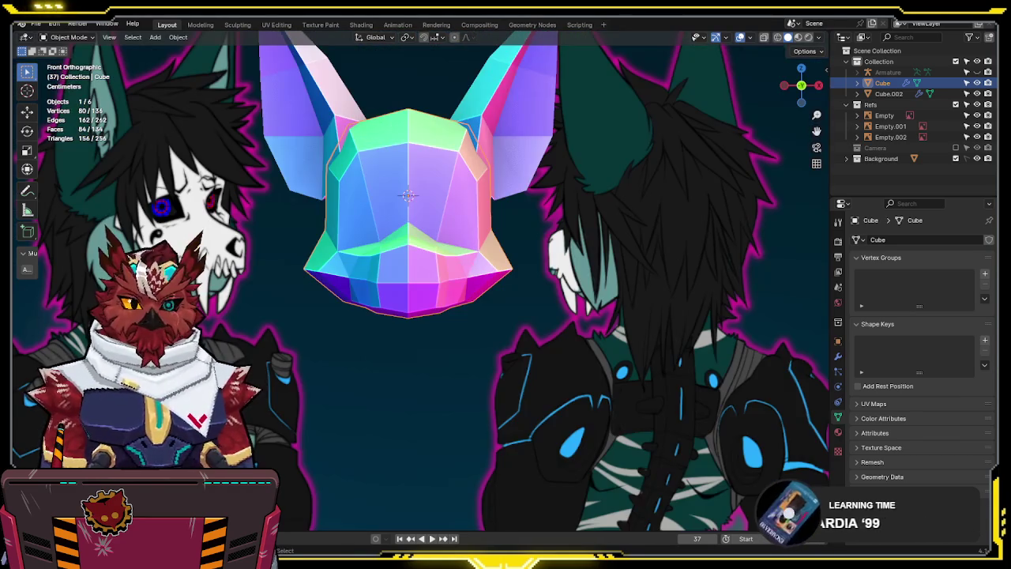
mouse_move(483, 267)
shift+middle_down()
mouse_move(485, 280)
mouse_move(472, 278)
mouse_move(498, 142)
shift+middle_up()
scroll(472, 279, down, 1)
scroll(496, 142, down, 3)
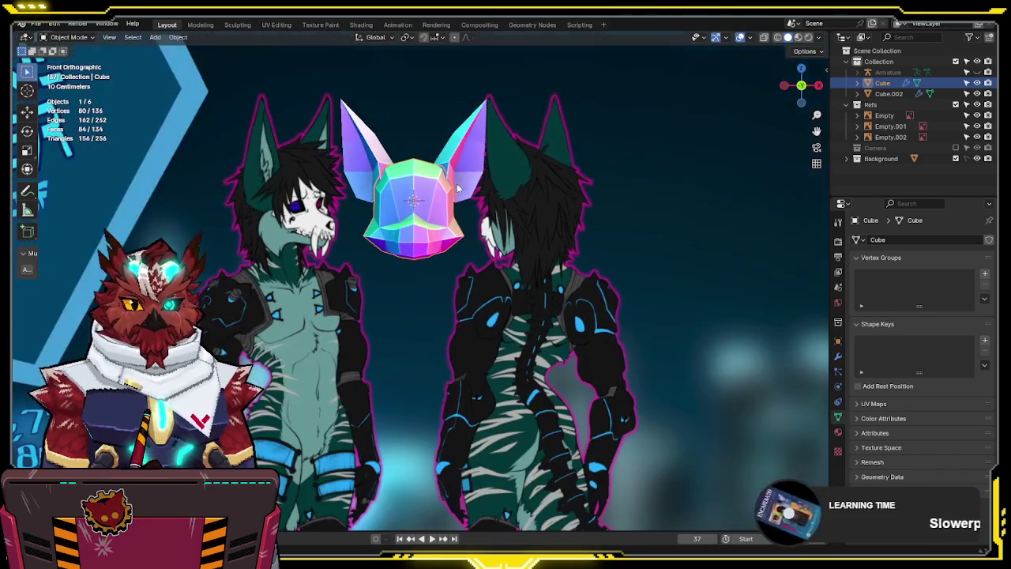
scroll(545, 297, up, 3)
mouse_move(545, 297)
middle_down()
mouse_move(466, 204)
mouse_move(445, 203)
mouse_move(445, 252)
middle_up()
key(Tab)
ctrl+click(445, 205)
key(KP_3)
Extrude the back edges along Y, then view them in right side view with X-ray
key(e)
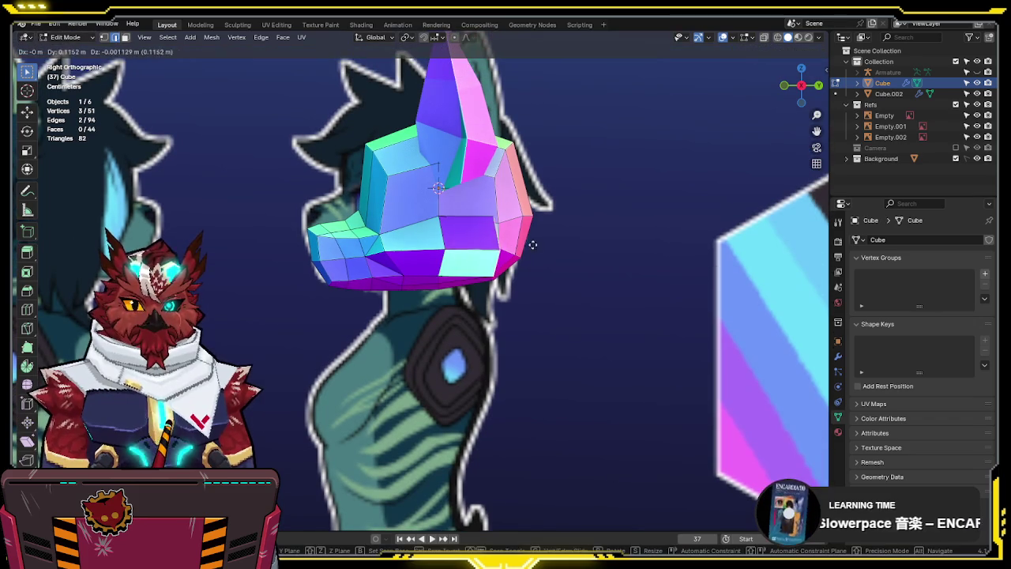
key(y)
click(548, 244)
mouse_move(549, 244)
middle_down()
mouse_move(627, 279)
mouse_move(541, 238)
middle_up()
key(KP_1)
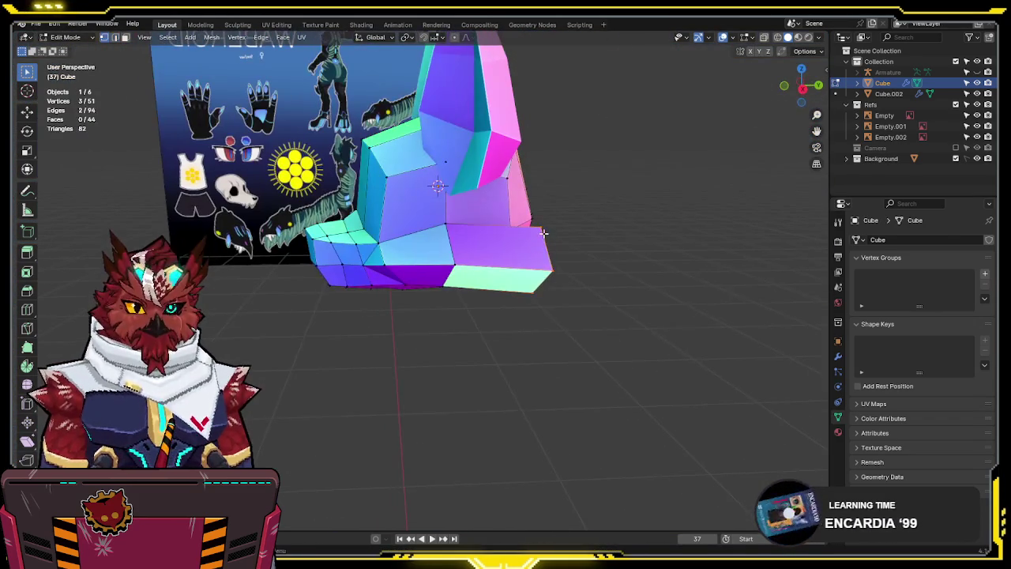
key(KP_3)
key(alt+z)
scroll(553, 269, up, 5)
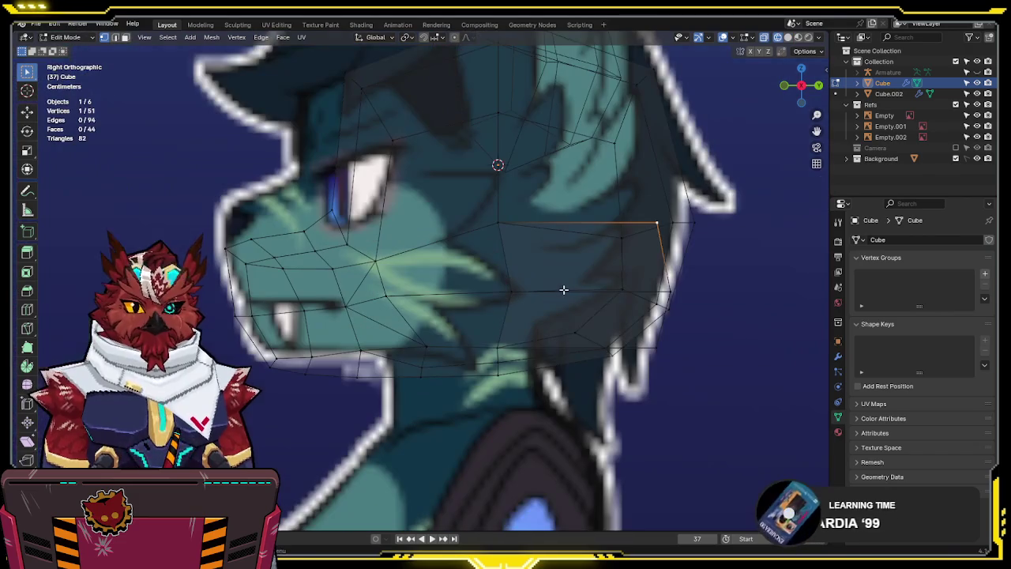
Move two back vertices onto the side reference's jaw outline
key(g)
click(674, 297)
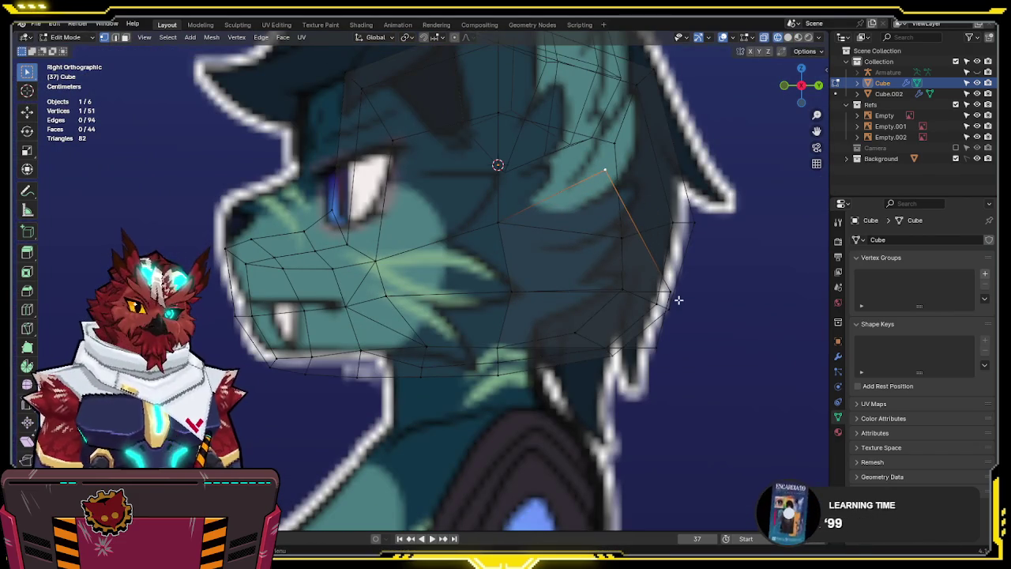
key(alt+z)
click(655, 348)
key(g)
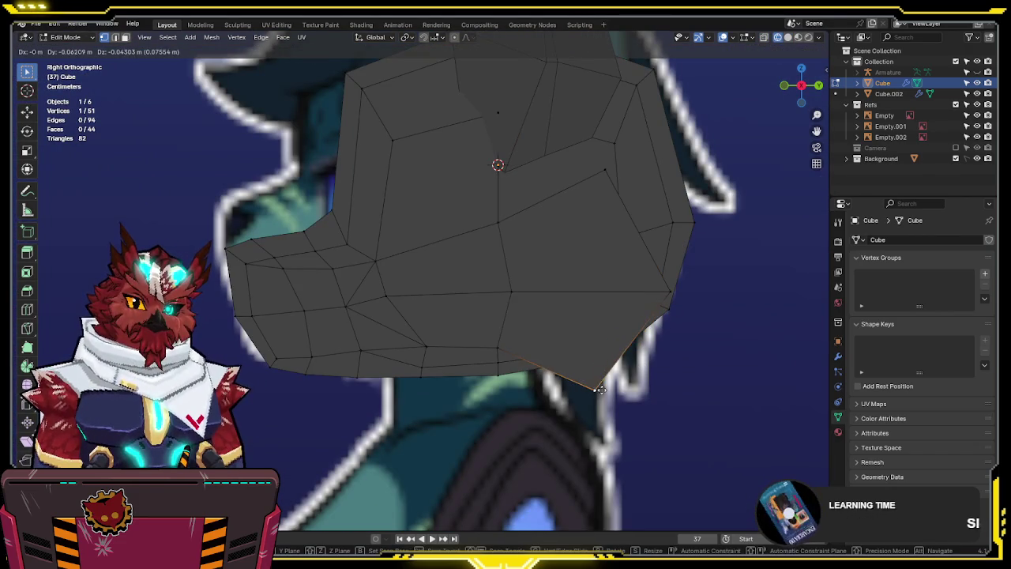
click(597, 393)
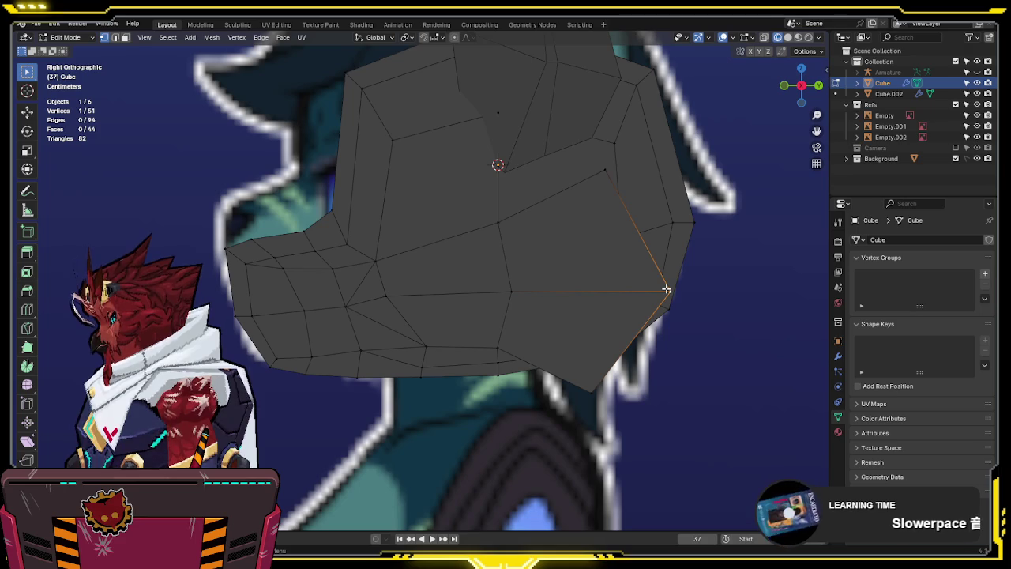
In front view, pull the flap's top corner, bottom and right vertices inward along X
key(KP_1)
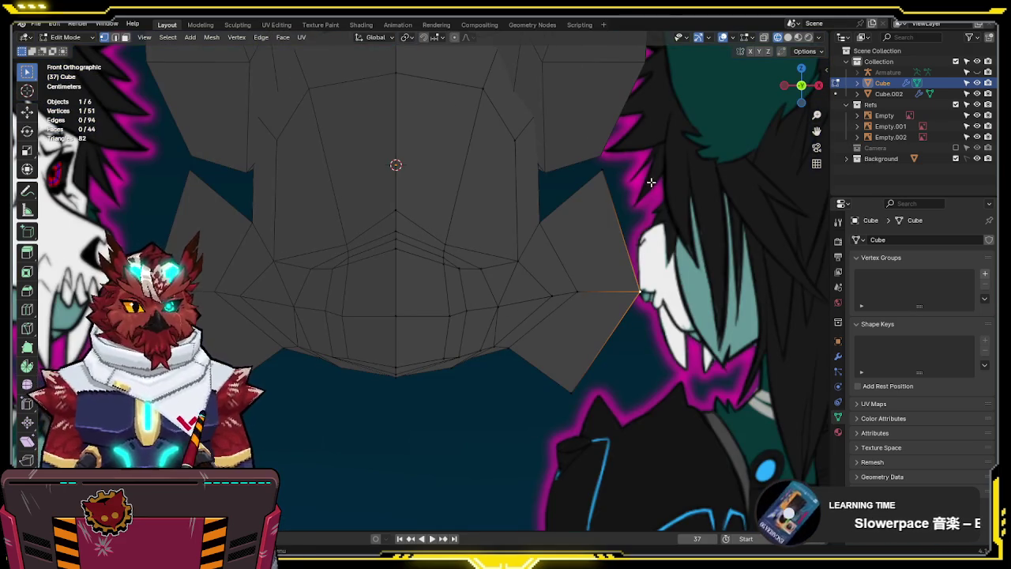
click(597, 189)
key(g)
key(x)
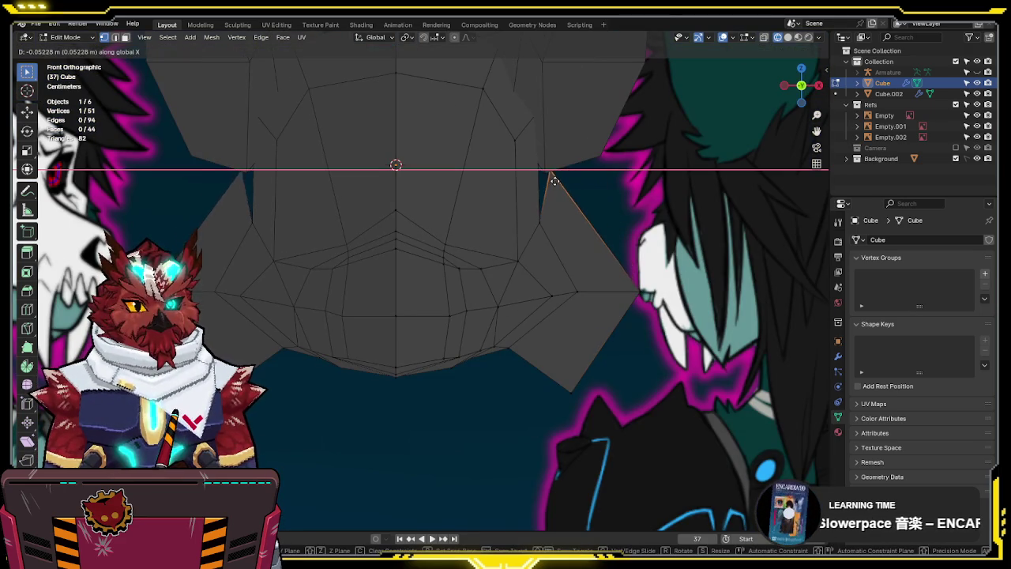
click(568, 183)
click(571, 390)
key(g)
key(x)
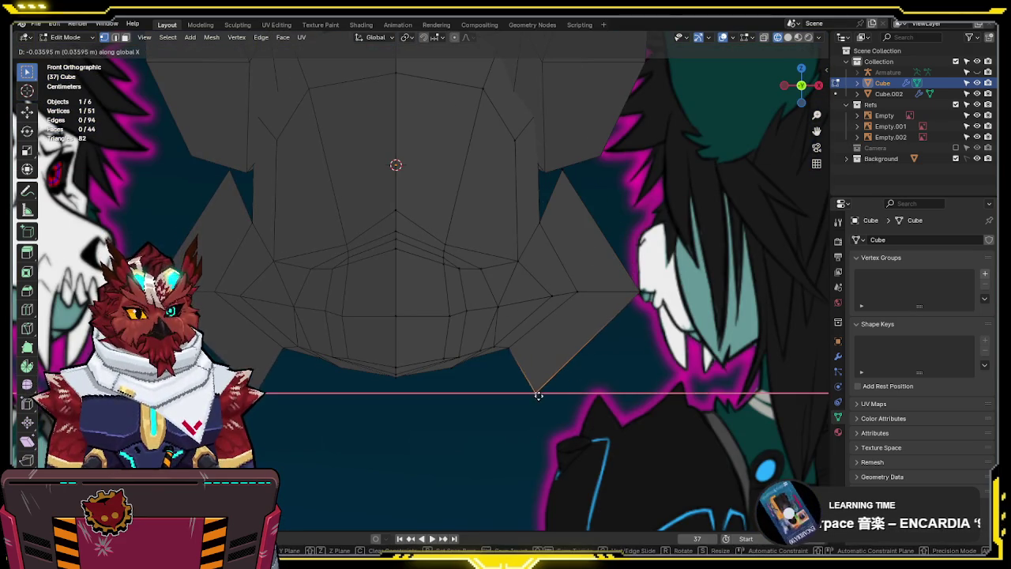
click(540, 393)
click(640, 294)
key(g)
key(x)
click(625, 289)
In right side view, drop the selected flap vertex lower toward the jaw
mouse_move(625, 289)
middle_down()
mouse_move(655, 300)
mouse_move(535, 323)
middle_up()
key(alt+z)
key(ctrl+KP_3)
key(KP_3)
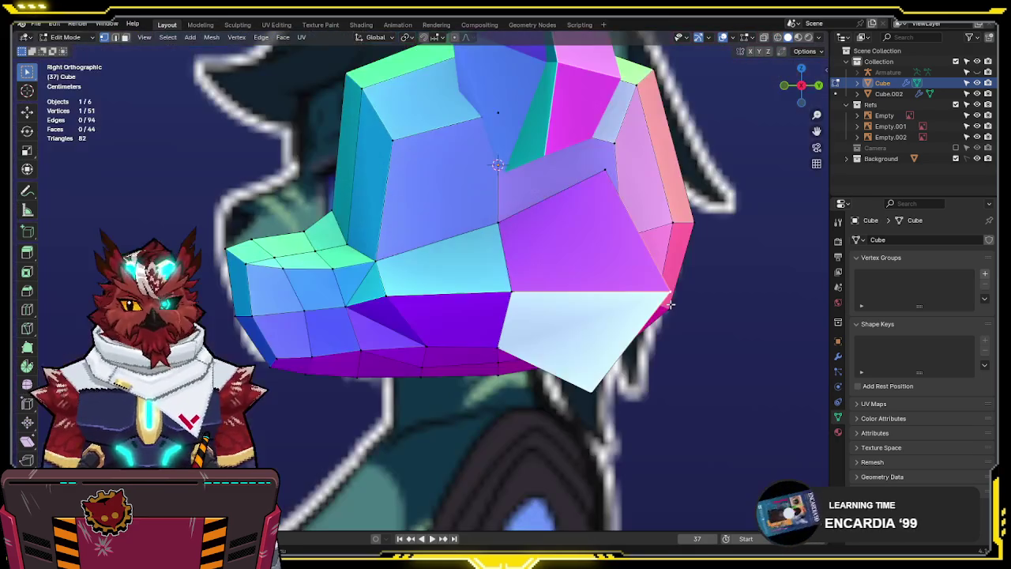
key(alt+z)
scroll(640, 232, up, 2)
scroll(640, 232, up, 2)
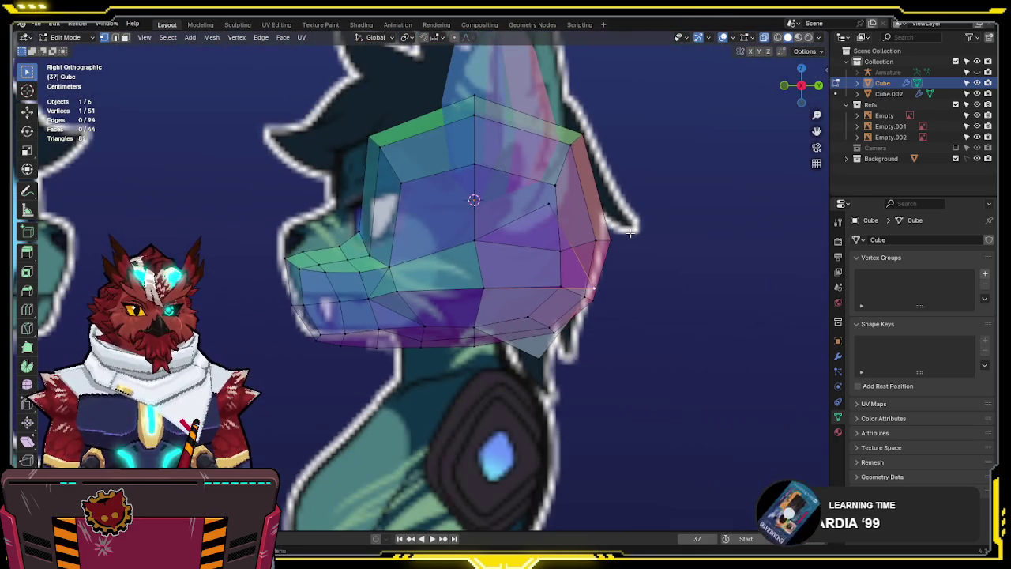
key(alt+z)
key(g)
click(528, 231)
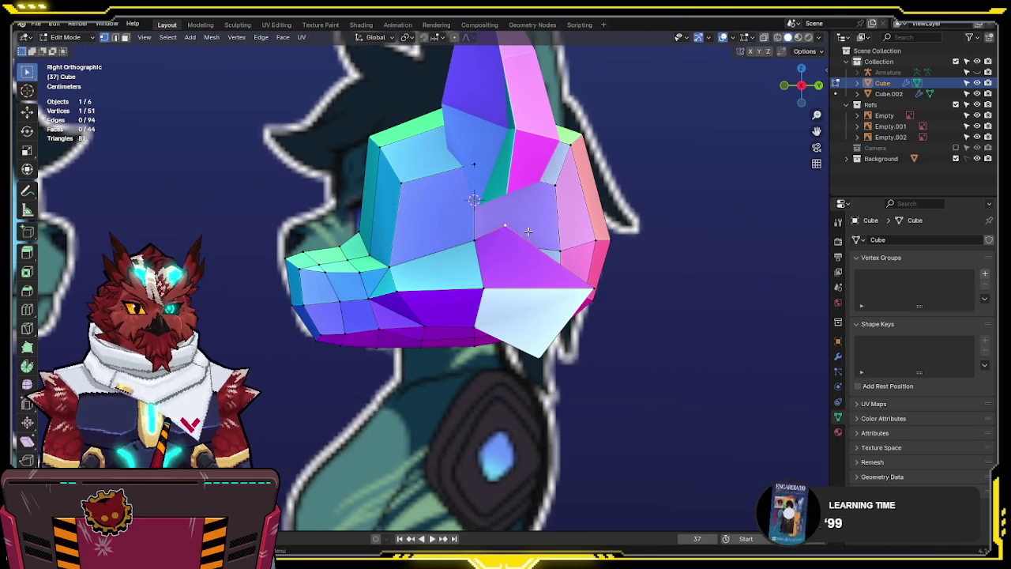
Move the flap's corner and bottom vertices down-left, then exit to Object Mode in front view
click(588, 279)
key(g)
click(536, 347)
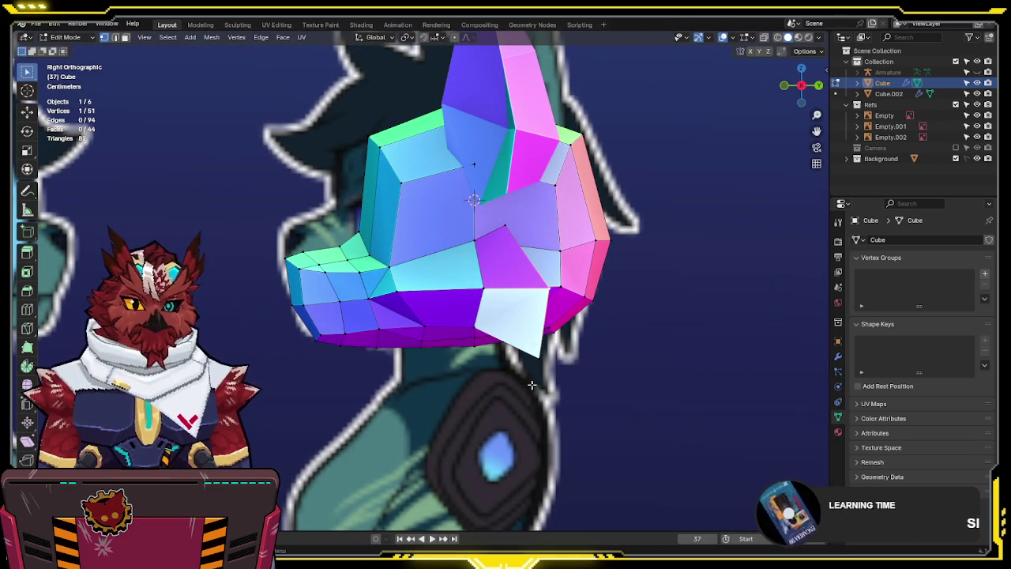
key(g)
click(505, 371)
shift+click(501, 257)
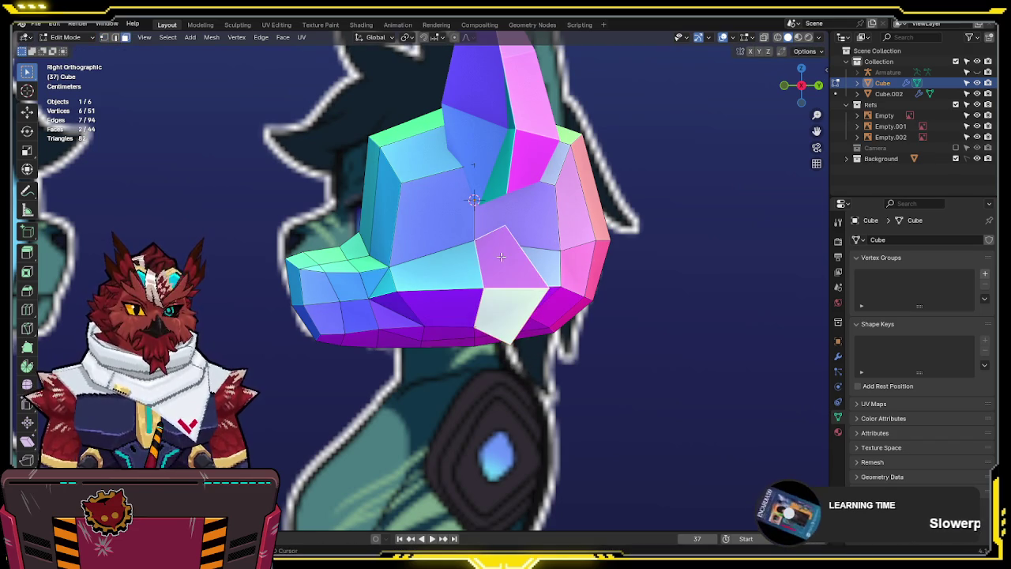
mouse_move(500, 323)
middle_down()
mouse_move(603, 306)
mouse_move(682, 316)
mouse_move(605, 344)
mouse_move(496, 333)
mouse_move(579, 319)
middle_up()
right_click(604, 306)
key(Tab)
key(KP_1)
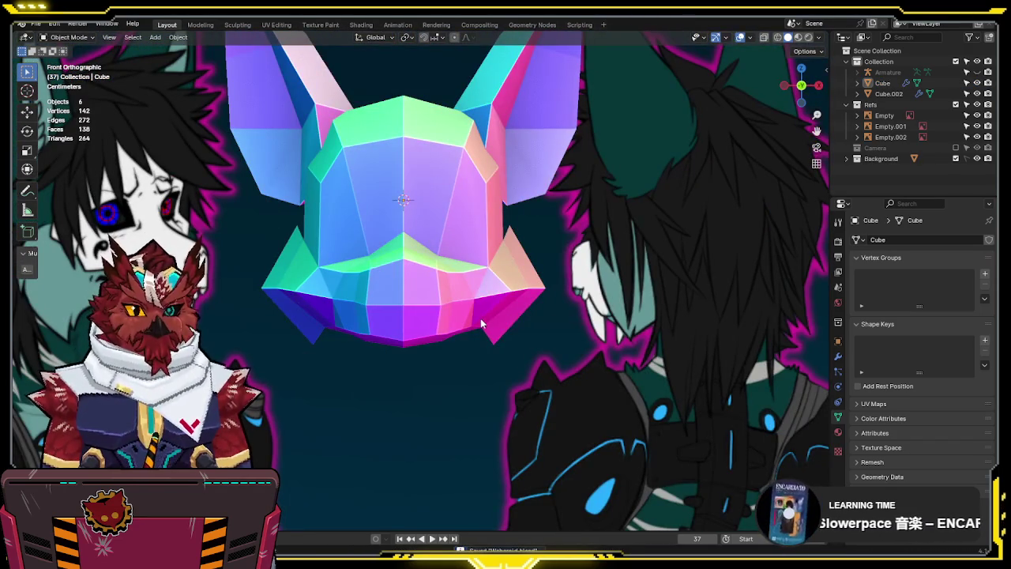
In vertex mode, pull the head's bottom and cheek corner vertices down and outward
key(Tab)
key(1)
click(498, 345)
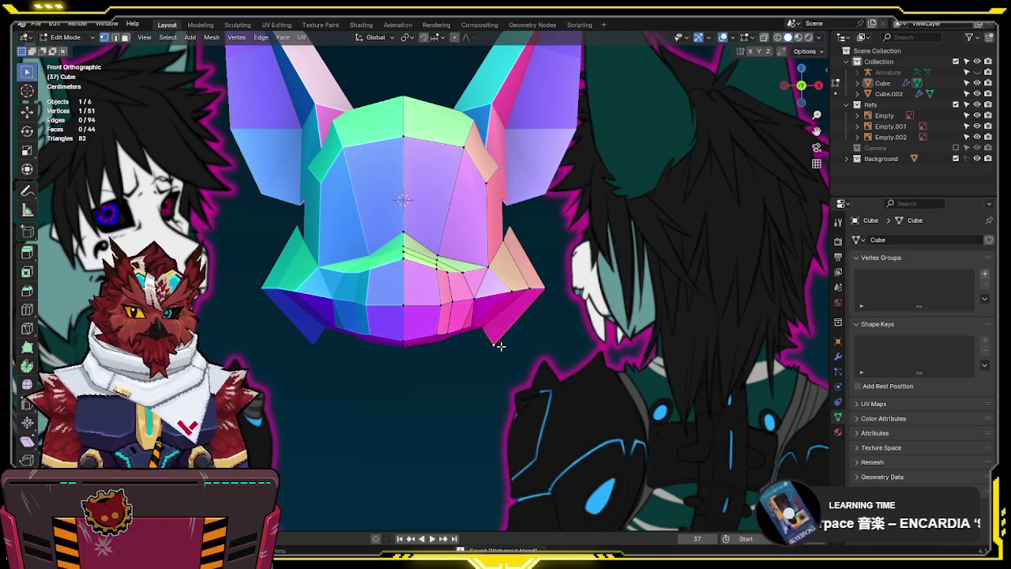
key(g)
click(519, 429)
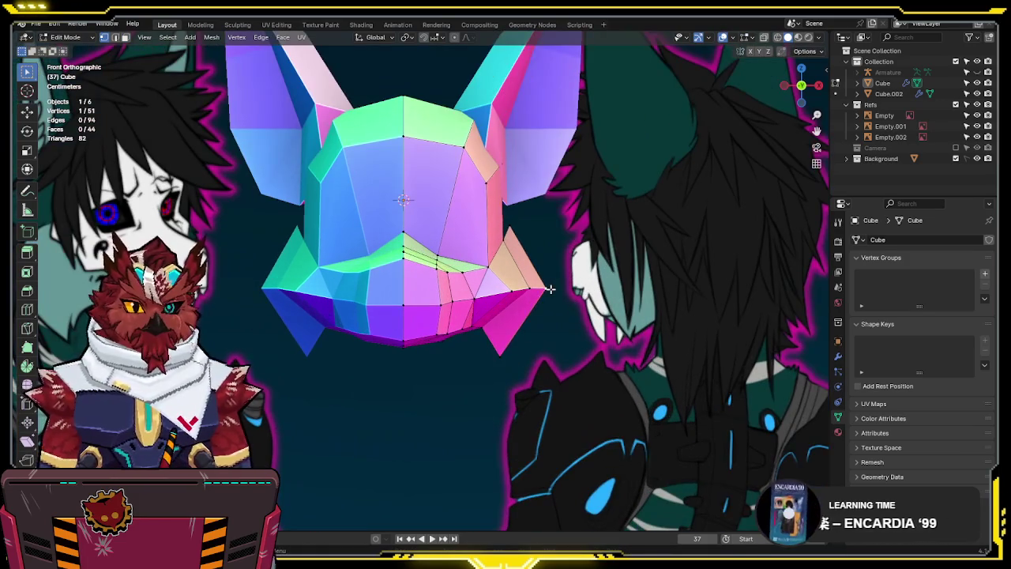
key(g)
click(558, 299)
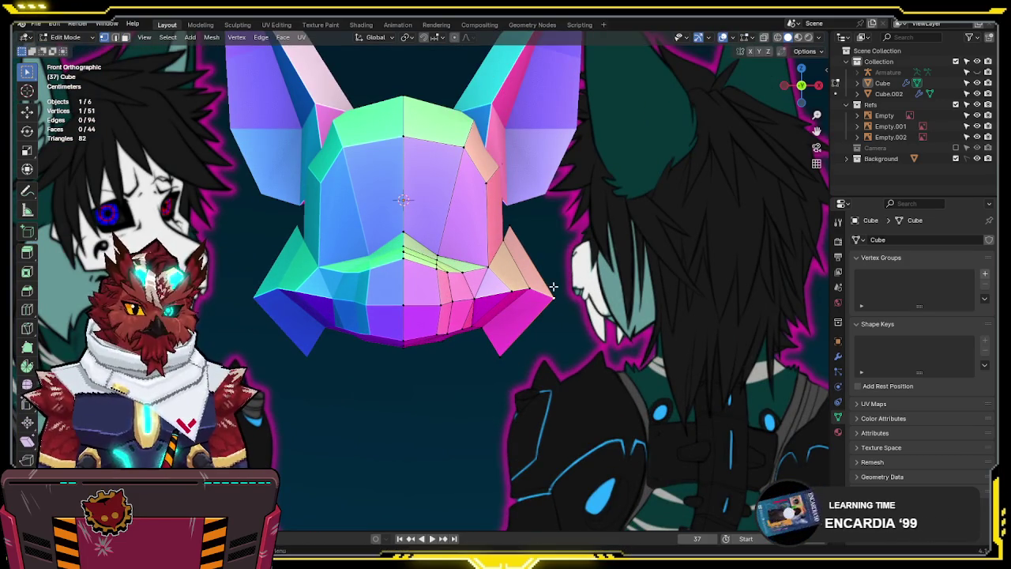
key(g)
click(534, 226)
mouse_move(534, 226)
middle_down()
mouse_move(355, 243)
mouse_move(672, 271)
mouse_move(660, 253)
mouse_move(635, 265)
mouse_move(559, 241)
middle_up()
Return to Object Mode in front view and add a new cube, Cube.003
key(Tab)
key(KP_1)
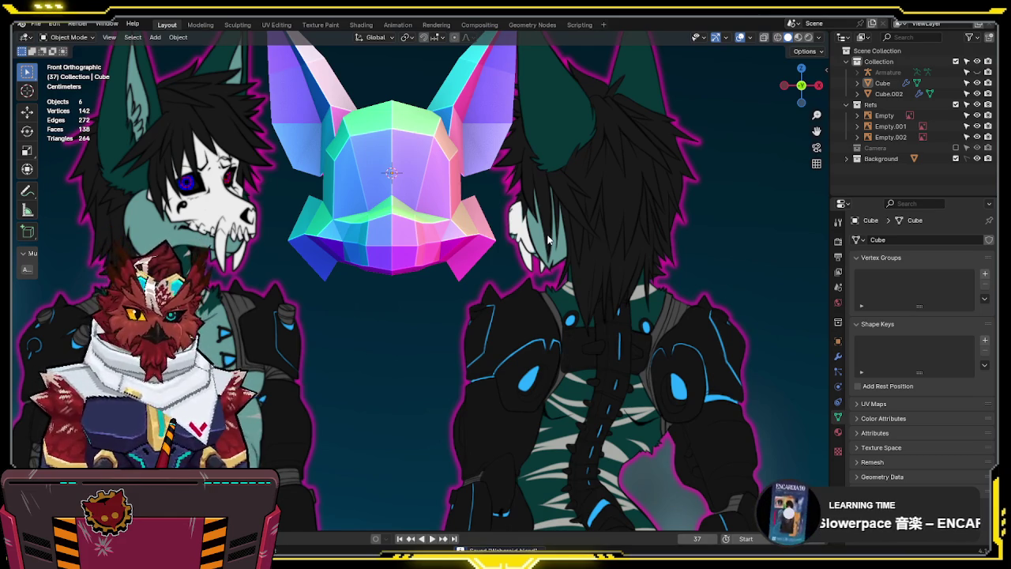
key(shift+a)
click(570, 273)
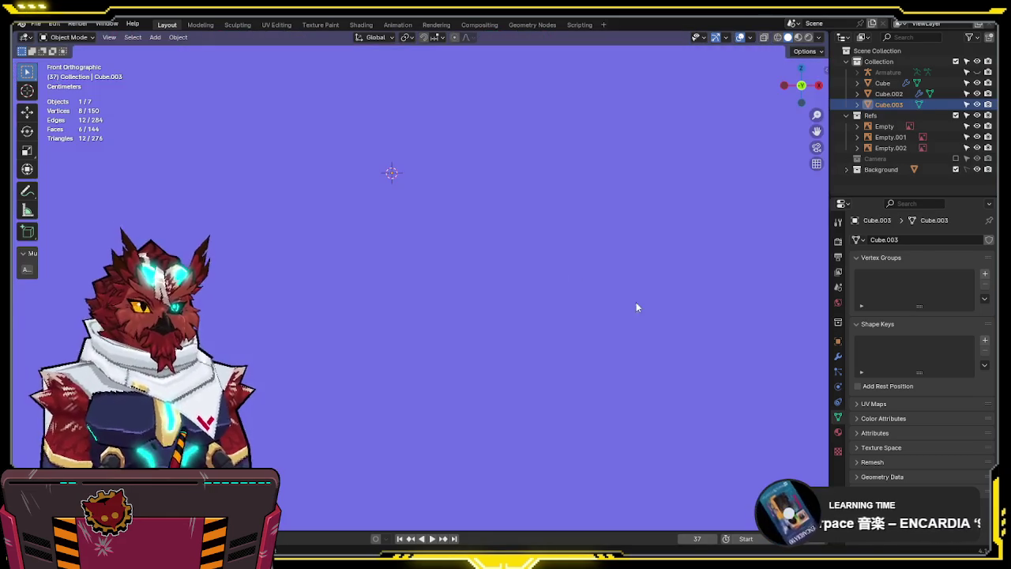
Shrink the new Cube.003 down to a small block over two scaling passes
key(s)
click(421, 183)
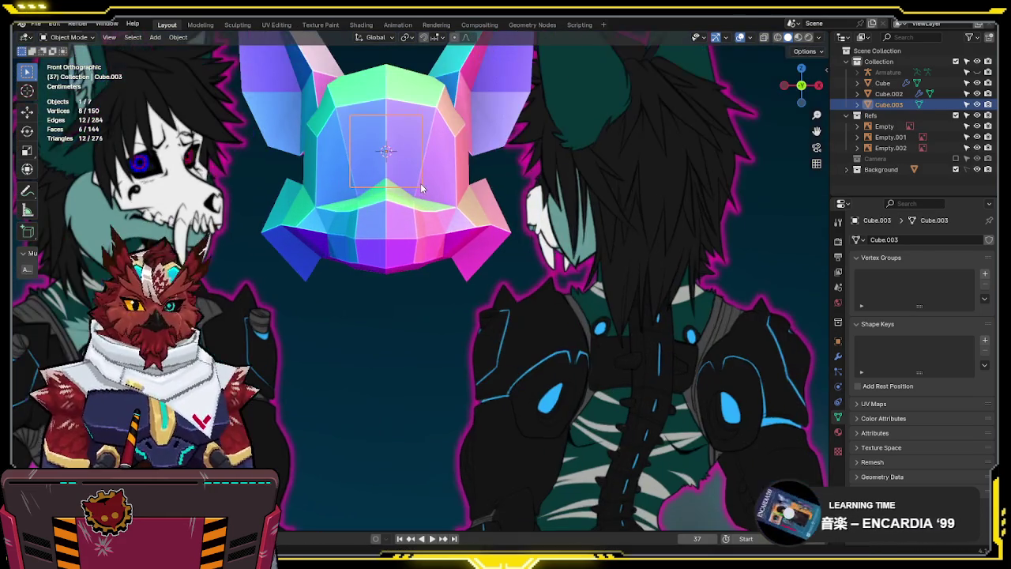
scroll(420, 183, down, 1)
scroll(420, 183, down, 2)
scroll(420, 183, down, 1)
scroll(423, 200, up, 1)
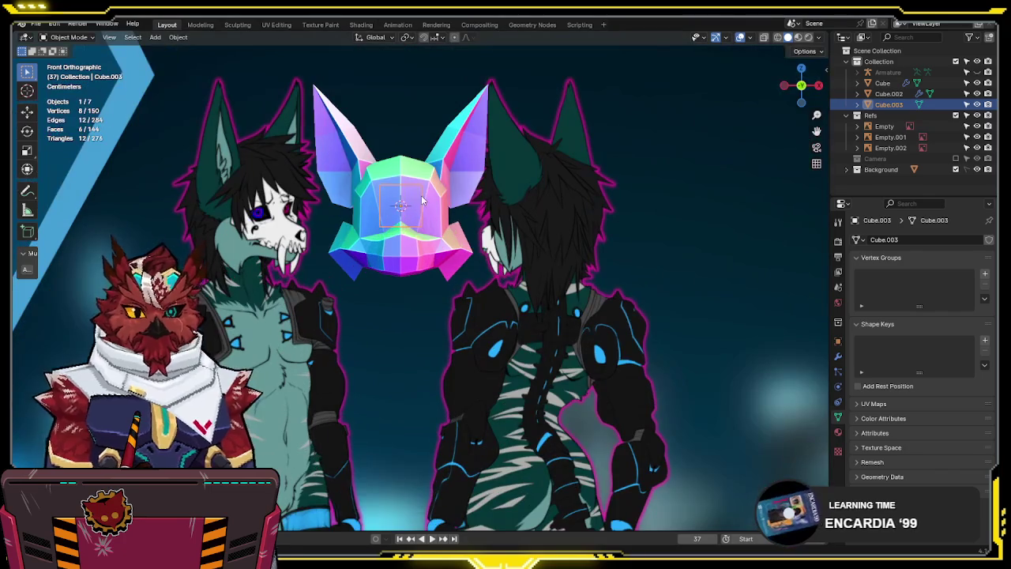
scroll(426, 199, up, 2)
key(s)
click(460, 191)
Lower Cube.003 about 0.2 m along Z to sit beneath the head, then select Cube.002
key(g)
key(z)
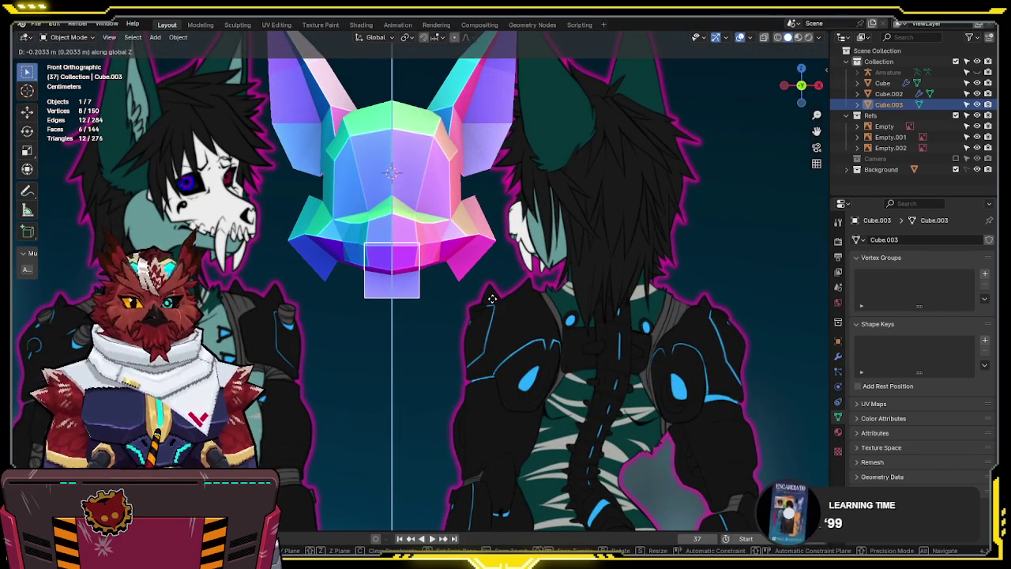
click(491, 299)
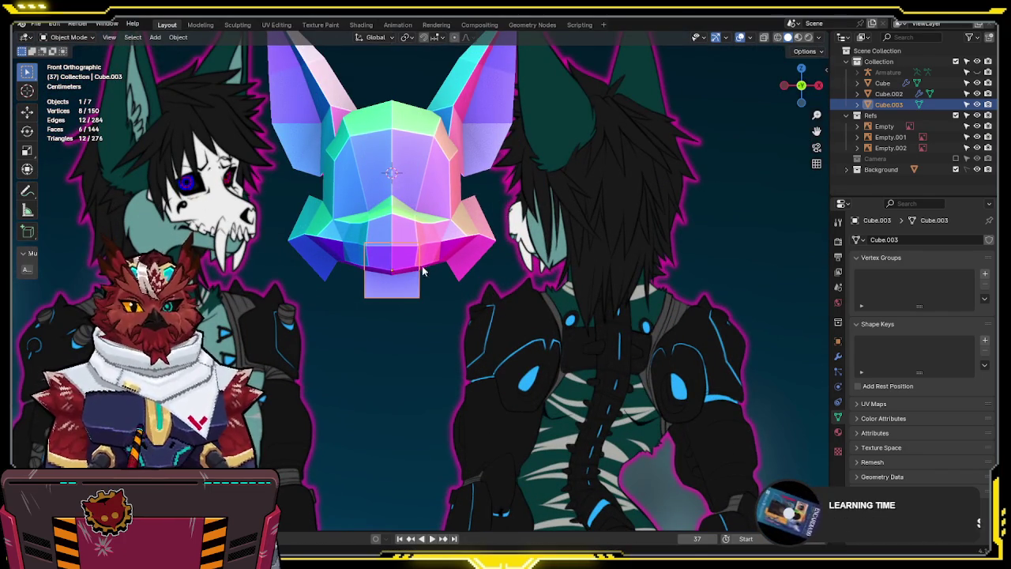
click(404, 225)
shift+middle_drag(532, 186, 574, 257)
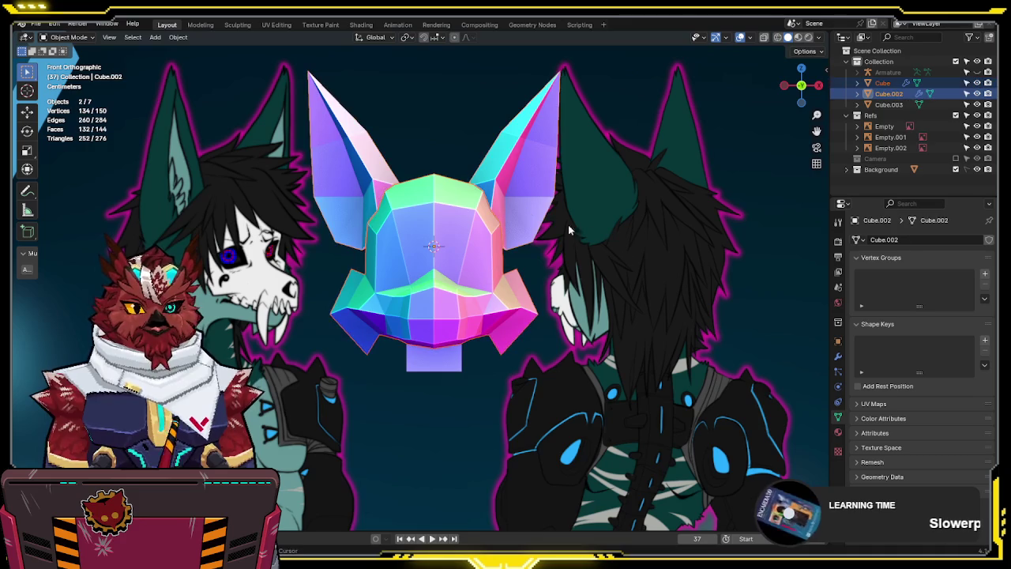
Trial-scale and vertically nudge Cube.002, then undo the last change
key(s)
key(Escape)
key(g)
key(z)
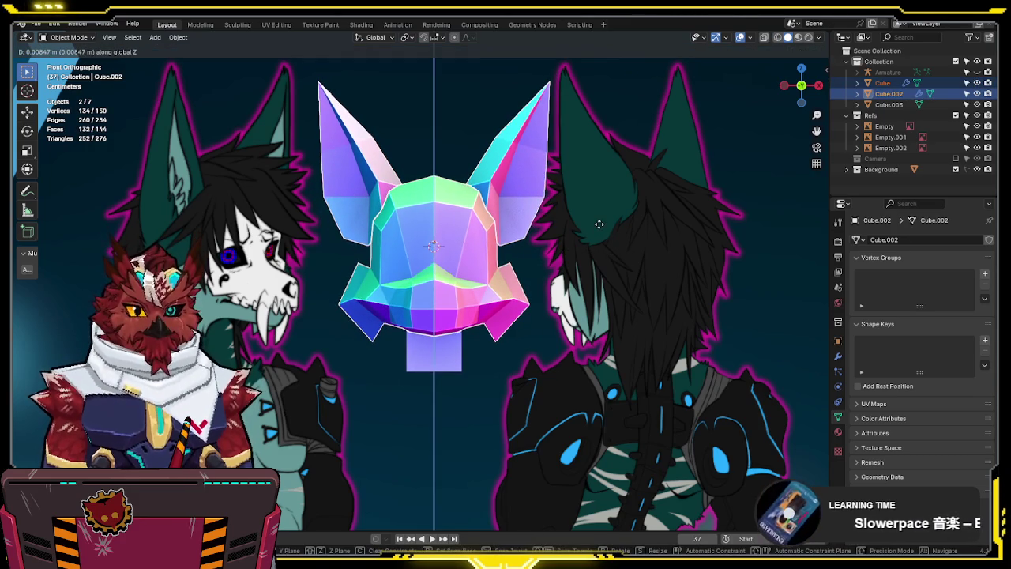
key(Escape)
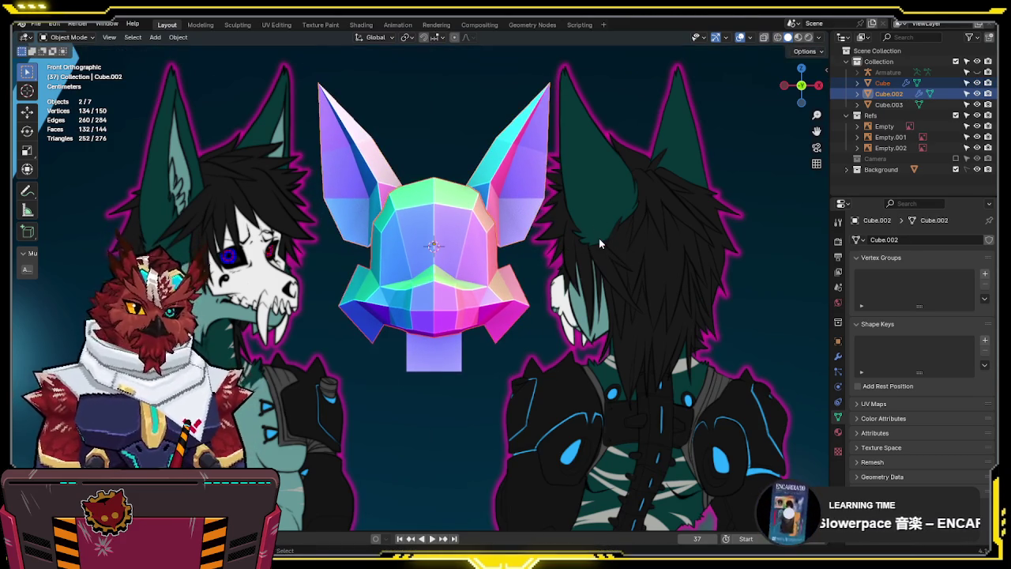
key(ctrl+z)
Shrink the main head Cube slightly to roughly 0.95 scale
click(485, 238)
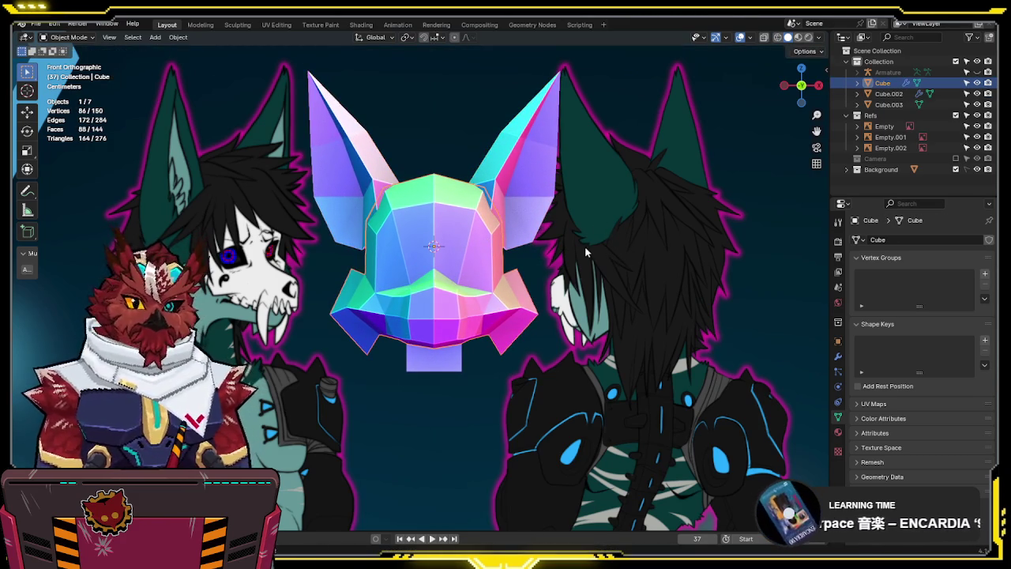
key(s)
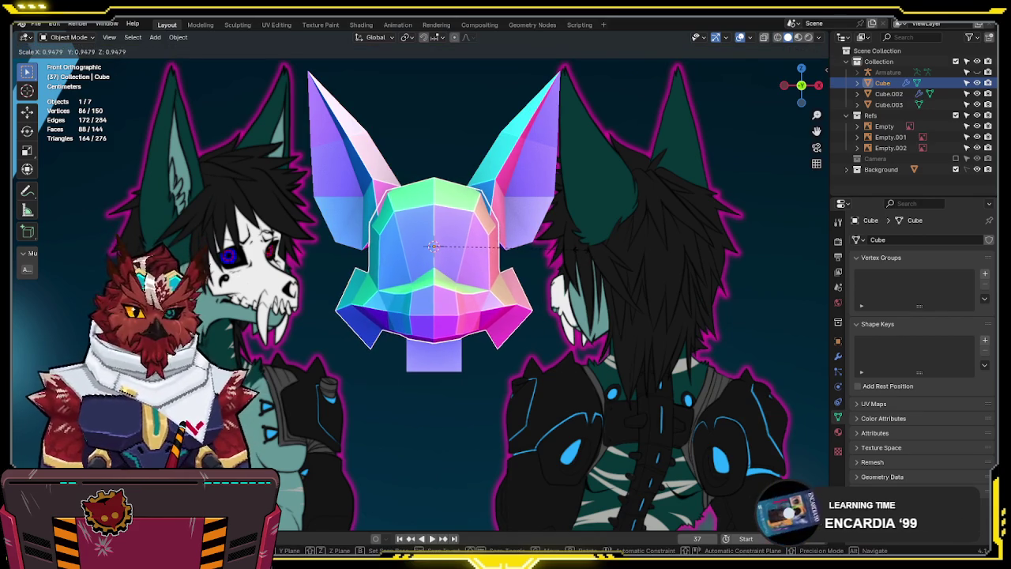
click(580, 247)
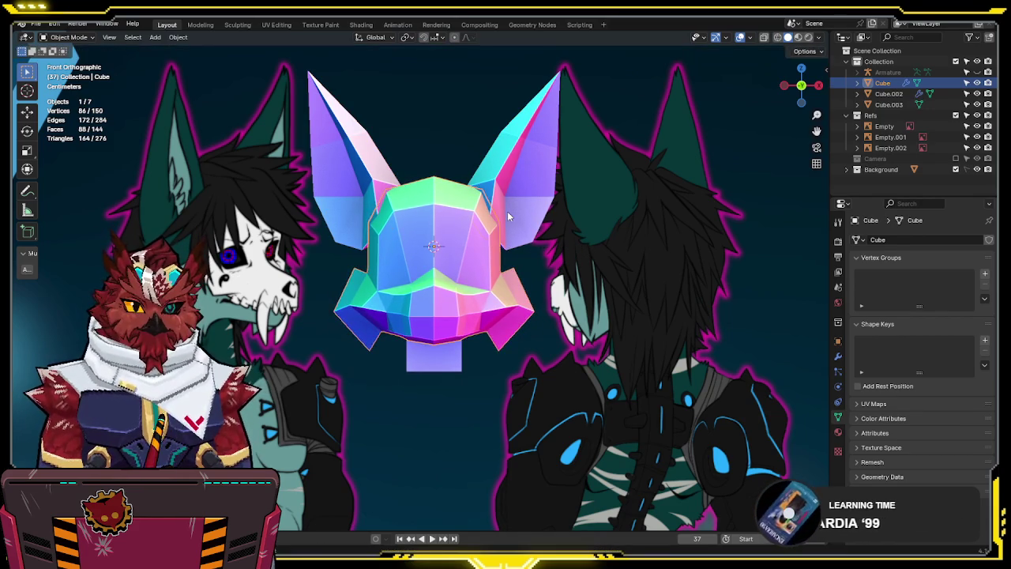
Shift the whole Cube.002 ear mesh about 0.008 m along X and compare it with the references
click(553, 219)
key(Tab)
key(a)
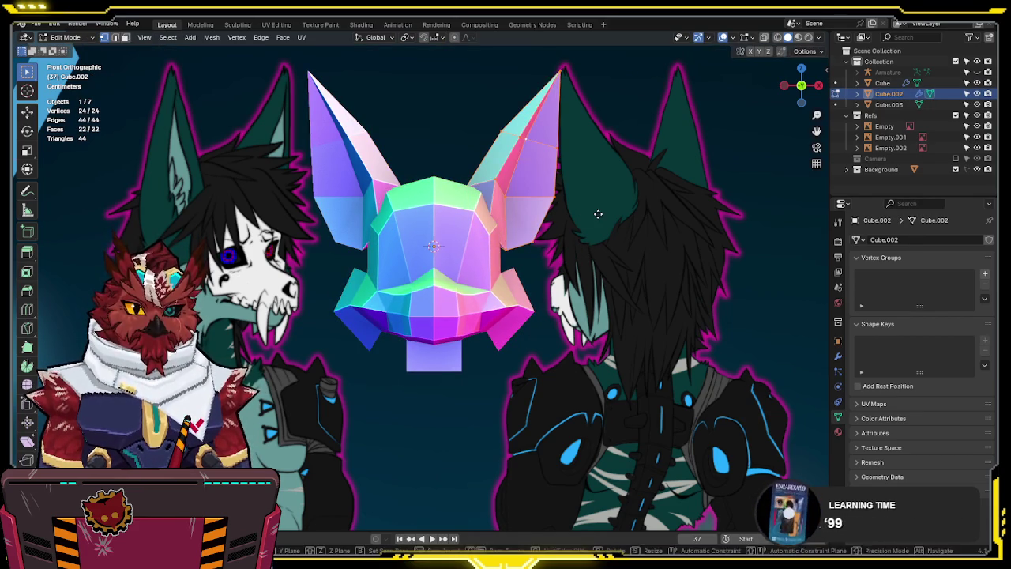
key(g)
key(x)
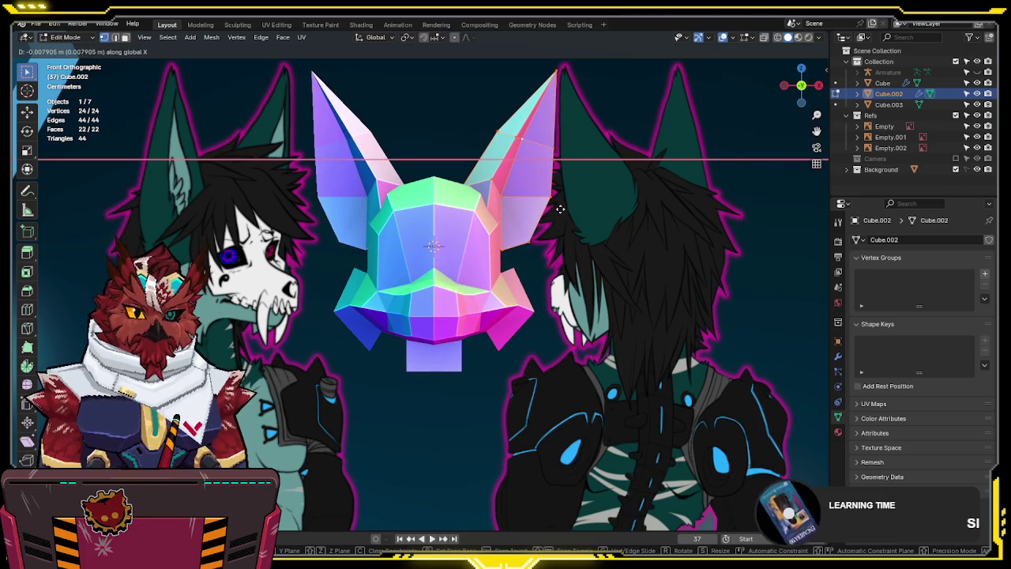
click(560, 209)
scroll(560, 209, down, 2)
scroll(565, 174, up, 1)
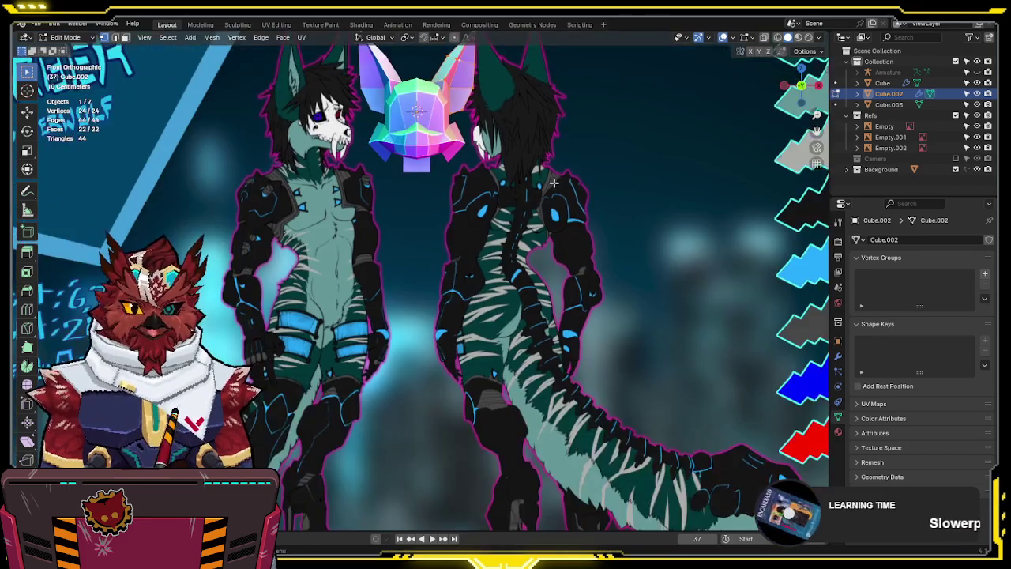
scroll(573, 127, up, 1)
scroll(582, 85, up, 1)
mouse_move(582, 85)
shift+middle_down()
mouse_move(567, 163)
mouse_move(511, 259)
shift+middle_up()
scroll(511, 259, up, 1)
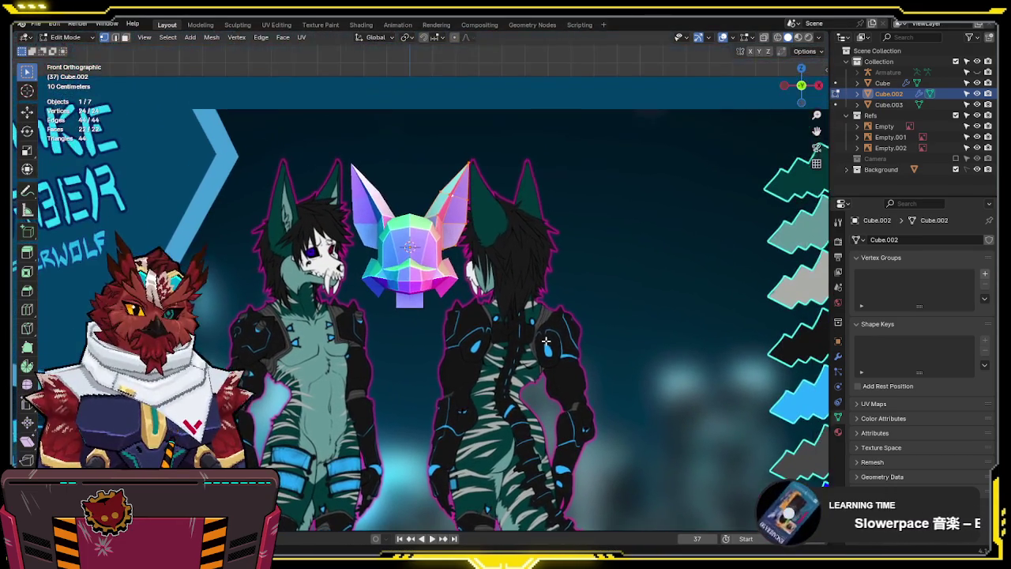
scroll(510, 259, up, 1)
scroll(510, 259, up, 1)
Return to Object Mode and enter Edit Mode on the neck block Cube.003
key(Tab)
click(433, 273)
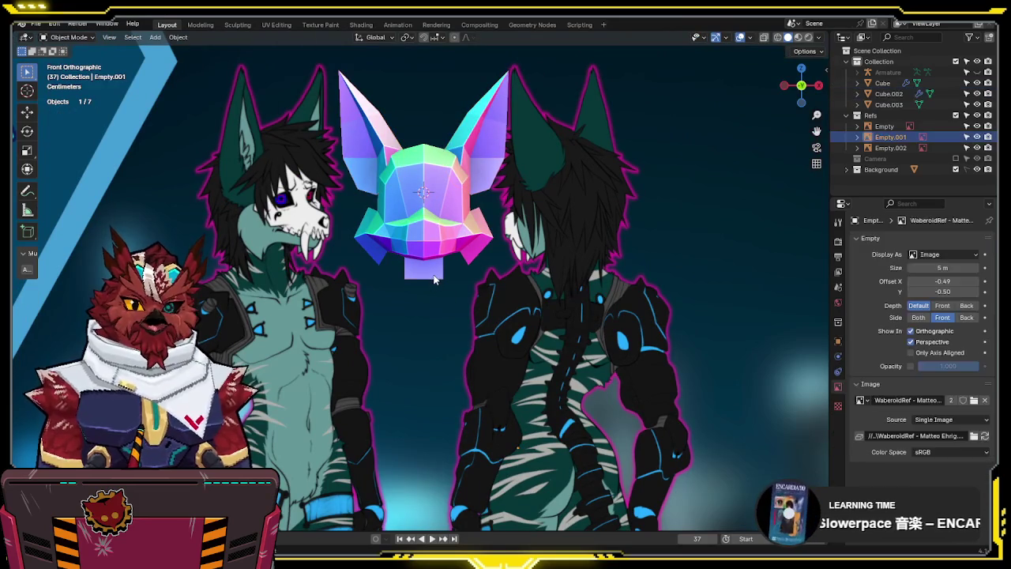
shift+middle_drag(482, 259, 487, 275)
key(Tab)
scroll(487, 275, up, 3)
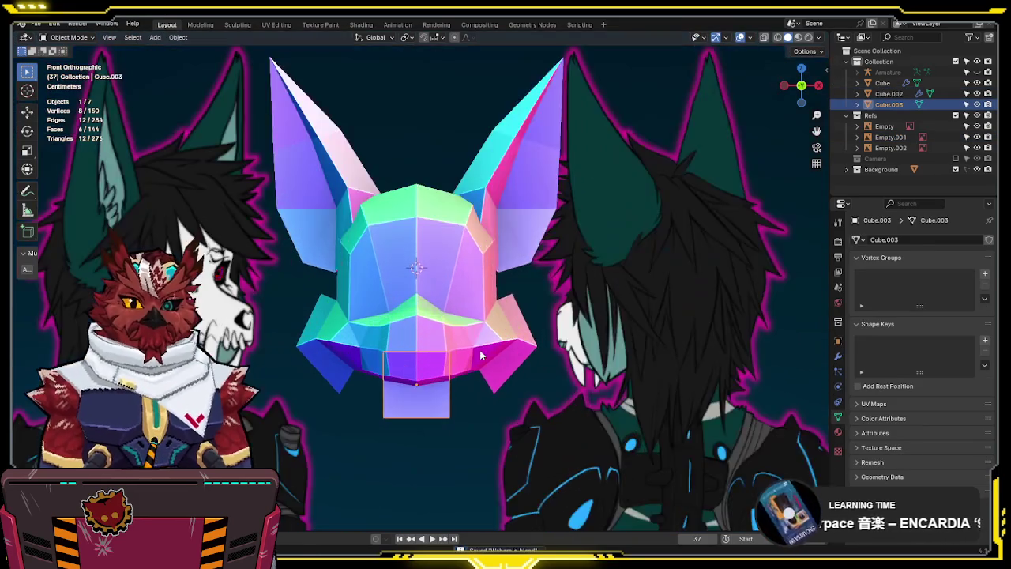
With X-ray on, select Cube.003's bottom face, lower it along Z and widen it
shift+middle_drag(489, 343, 553, 209)
key(alt+z)
key(alt+z)
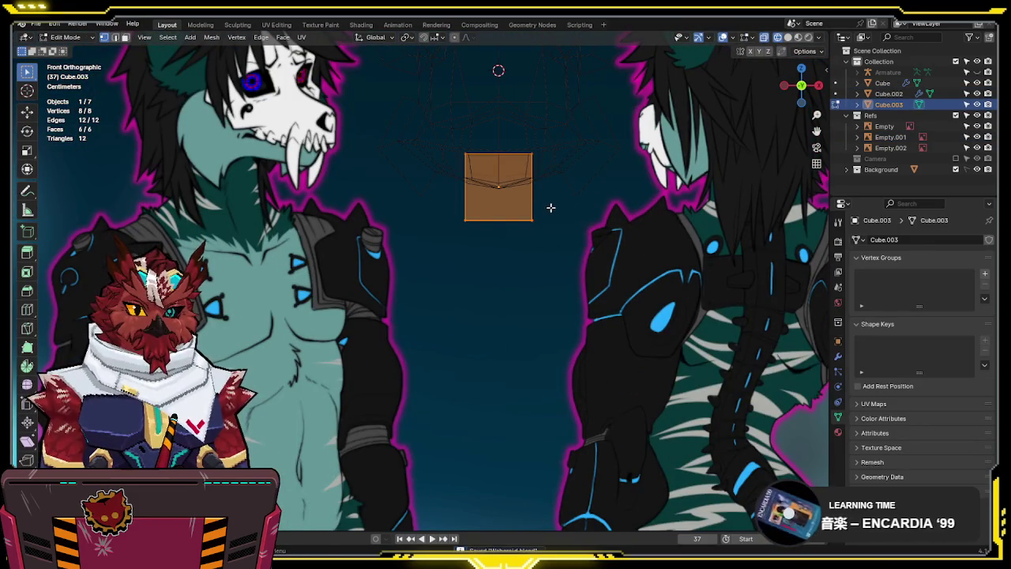
click(509, 226)
shift+middle_drag(499, 271, 513, 272)
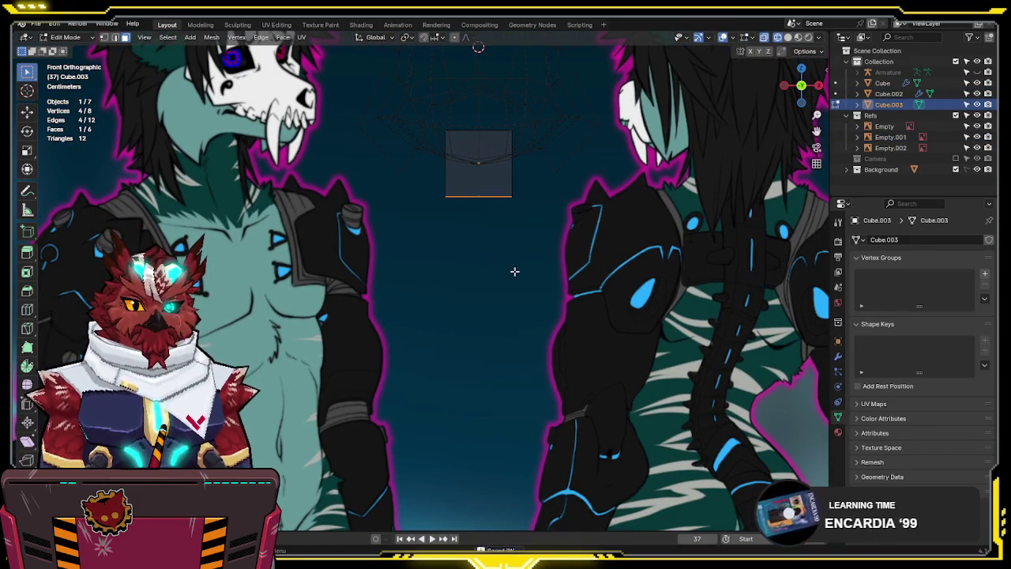
key(g)
key(z)
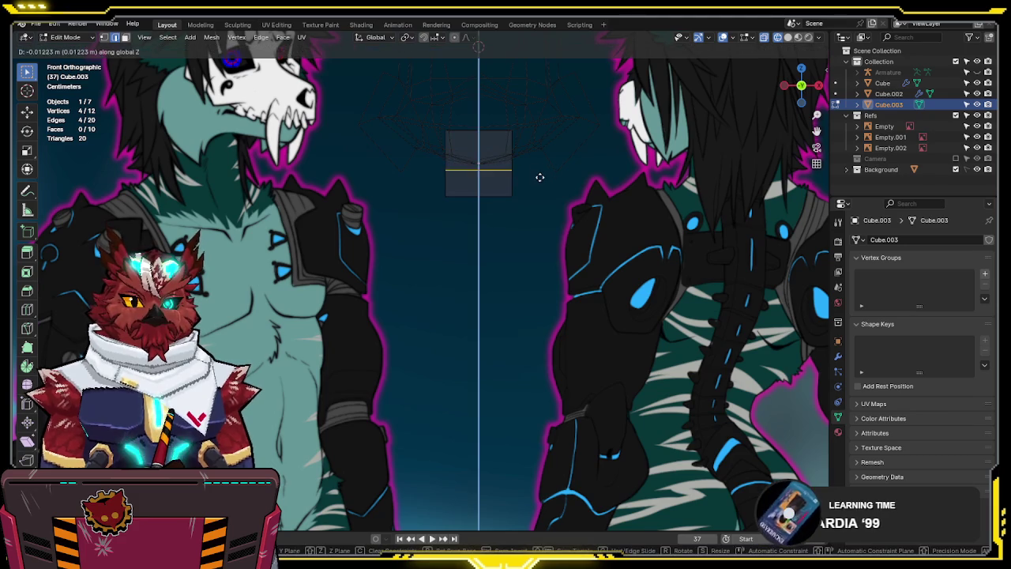
click(541, 175)
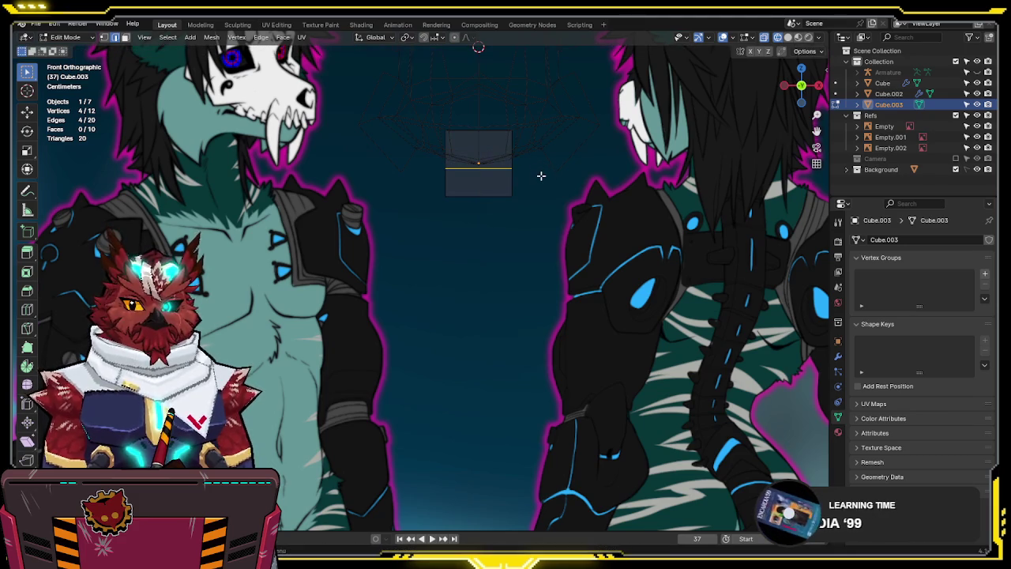
key(s)
click(498, 192)
key(ctrl+l)
key(s)
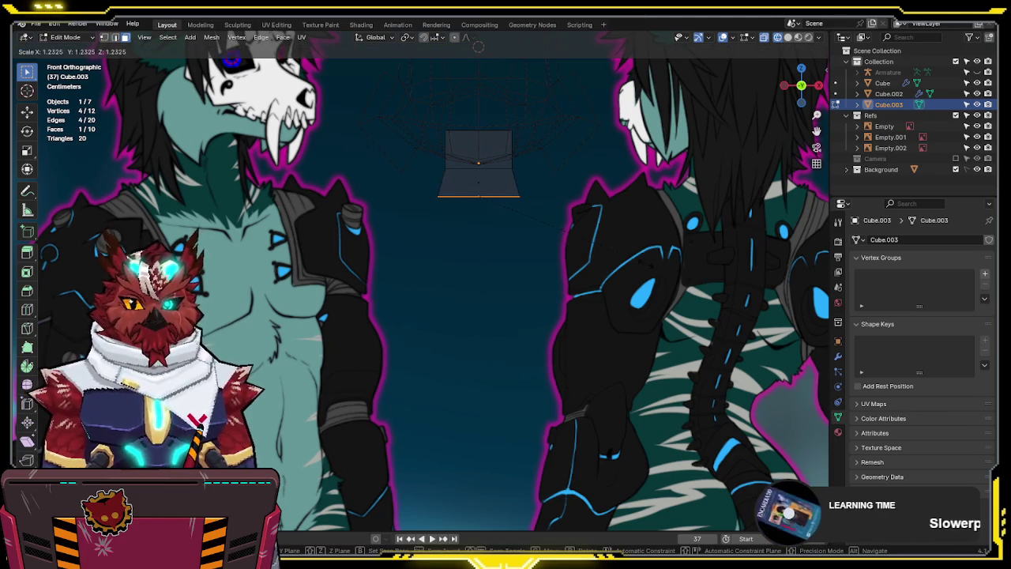
scroll(691, 259, down, 2)
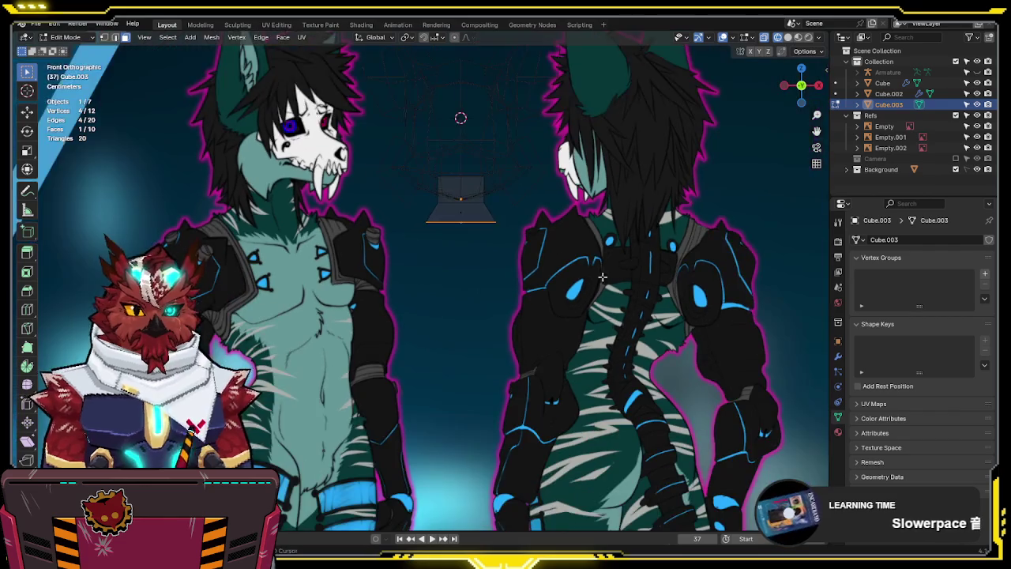
scroll(632, 277, up, 1)
Extrude and widen successive chest segments down from the bottom face
key(e)
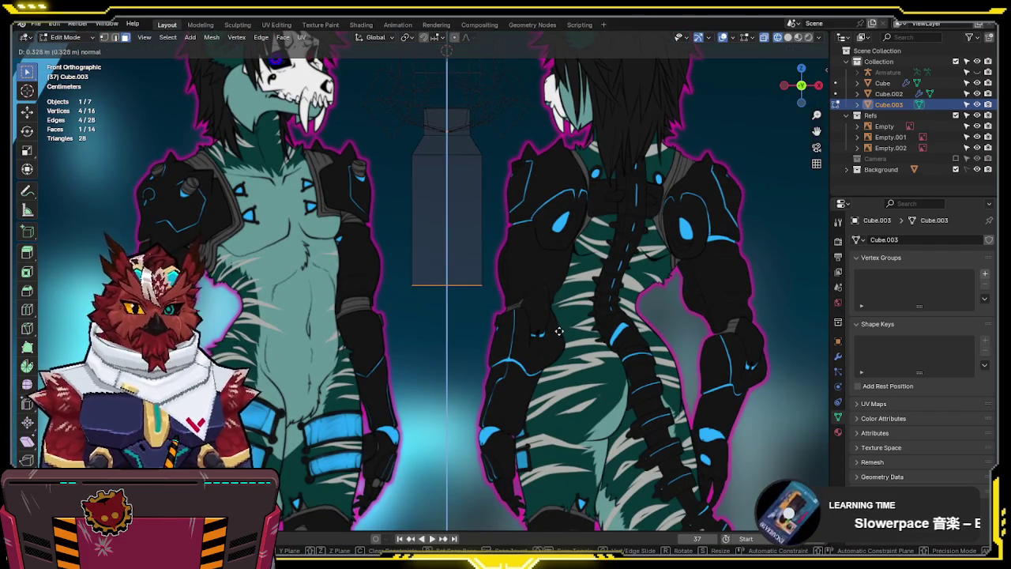
click(562, 314)
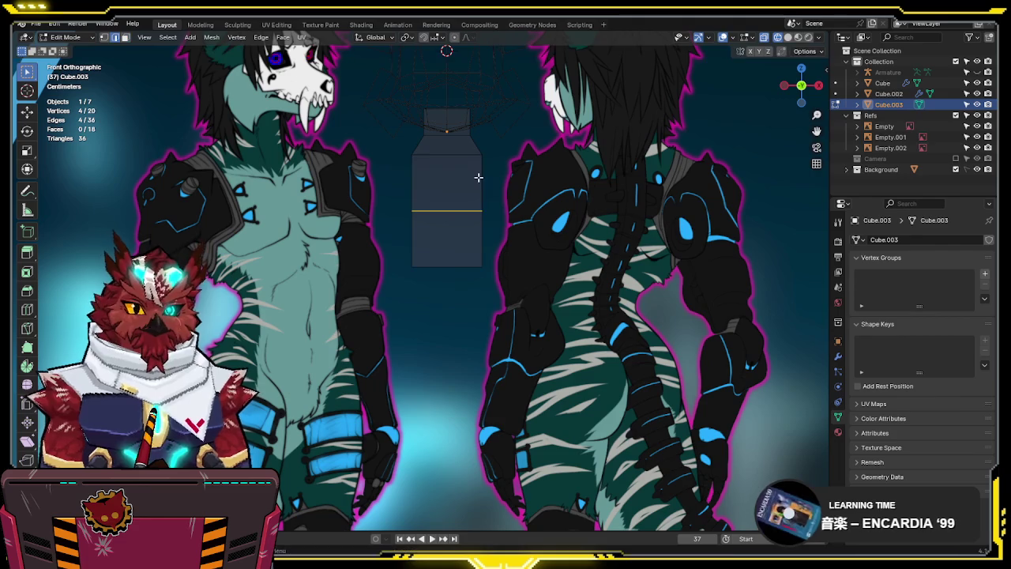
key(e)
key(s)
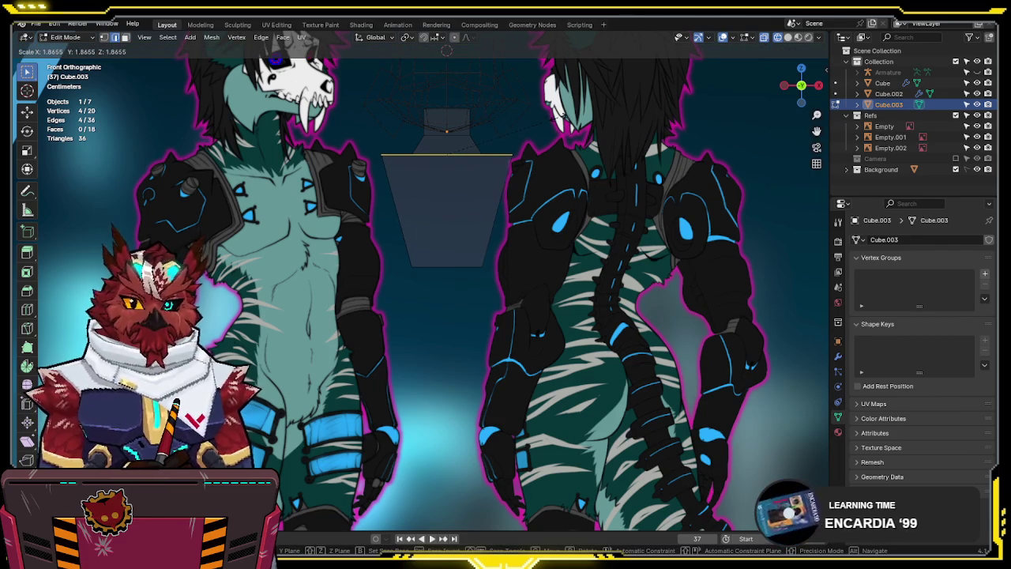
click(556, 129)
key(g)
key(z)
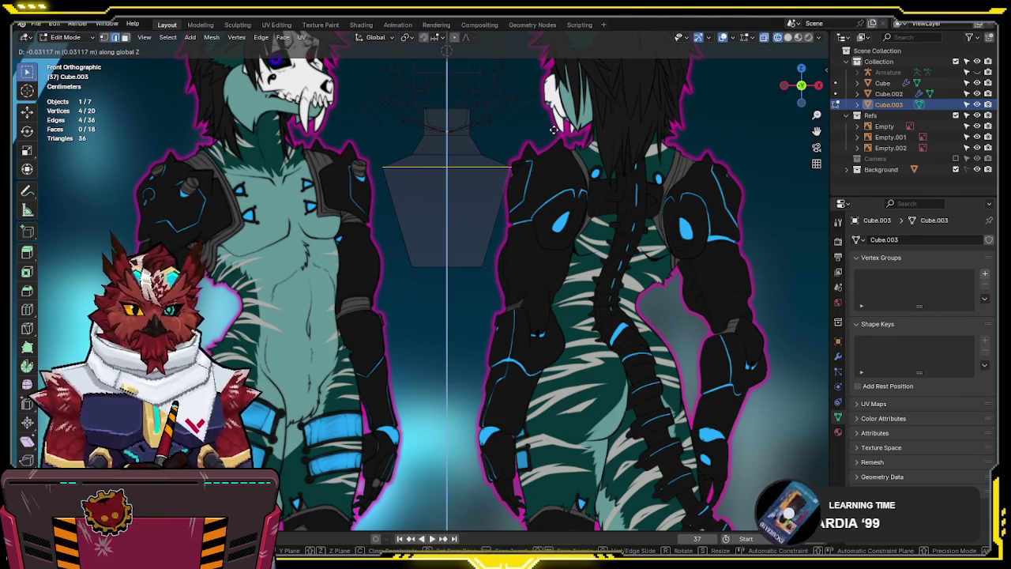
click(556, 129)
key(e)
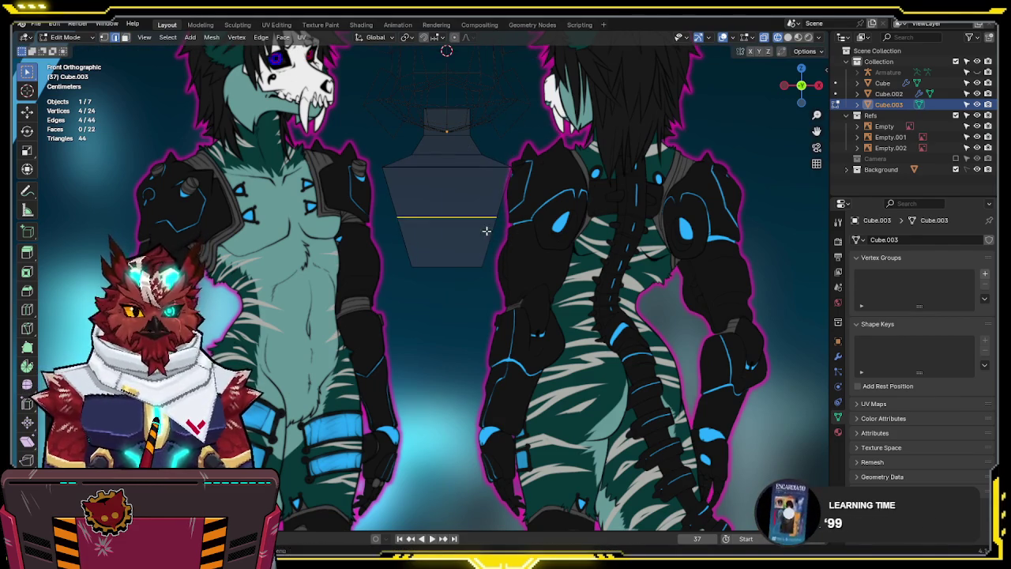
click(485, 230)
key(s)
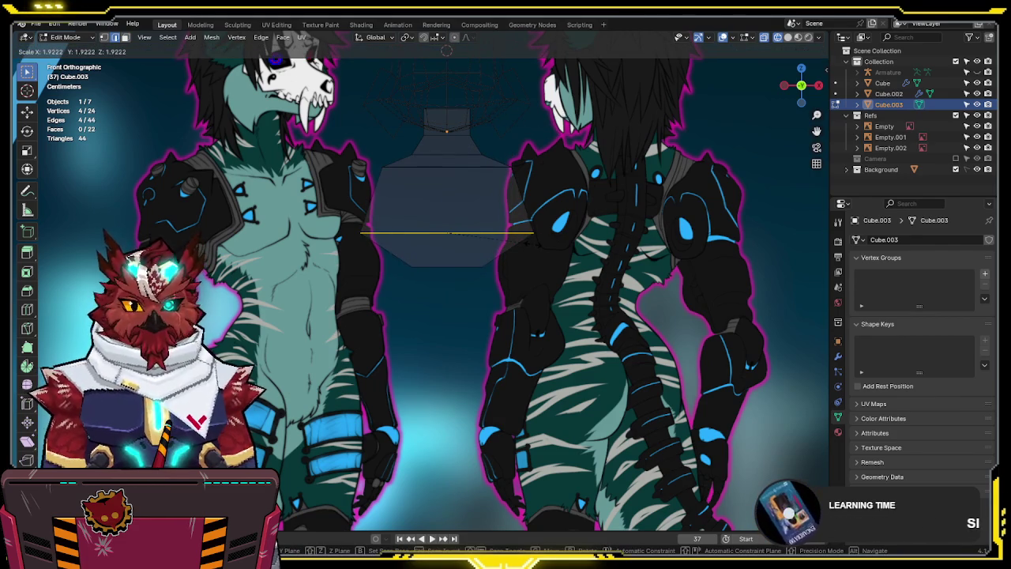
Reselect and scale the torso bottom, then extrude a slightly narrower waist segment
key(Return)
drag(456, 261, 433, 305)
key(s)
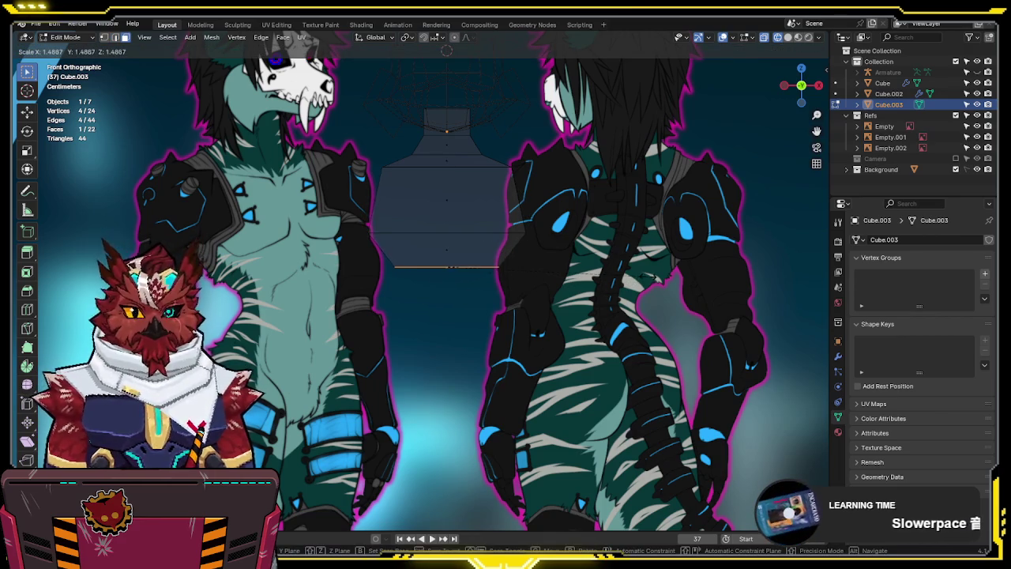
key(Return)
scroll(629, 273, up, 2)
key(e)
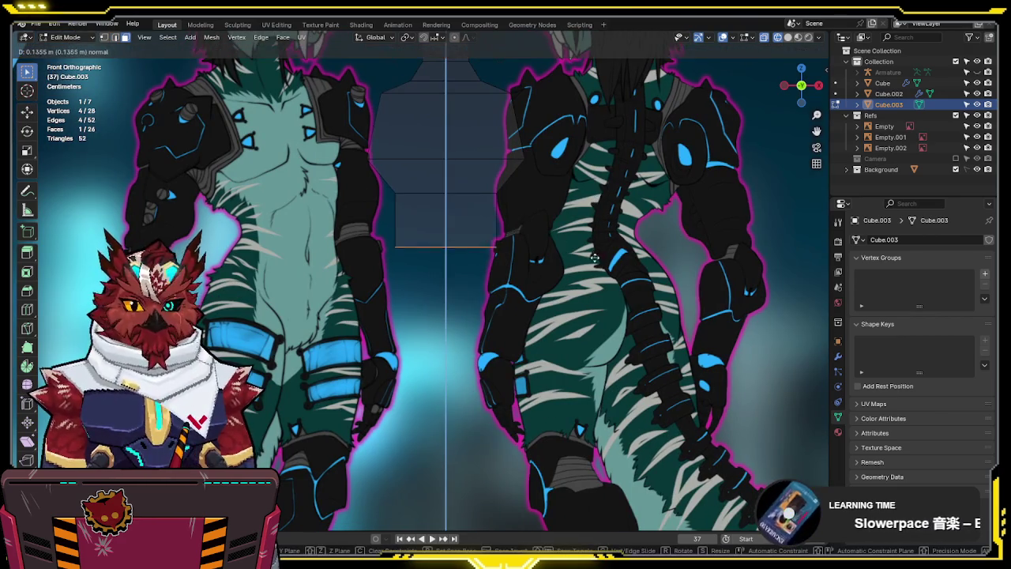
click(592, 230)
key(s)
click(583, 228)
Extrude a wider hip segment and a lowest segment tapered to a point
key(e)
click(590, 278)
key(s)
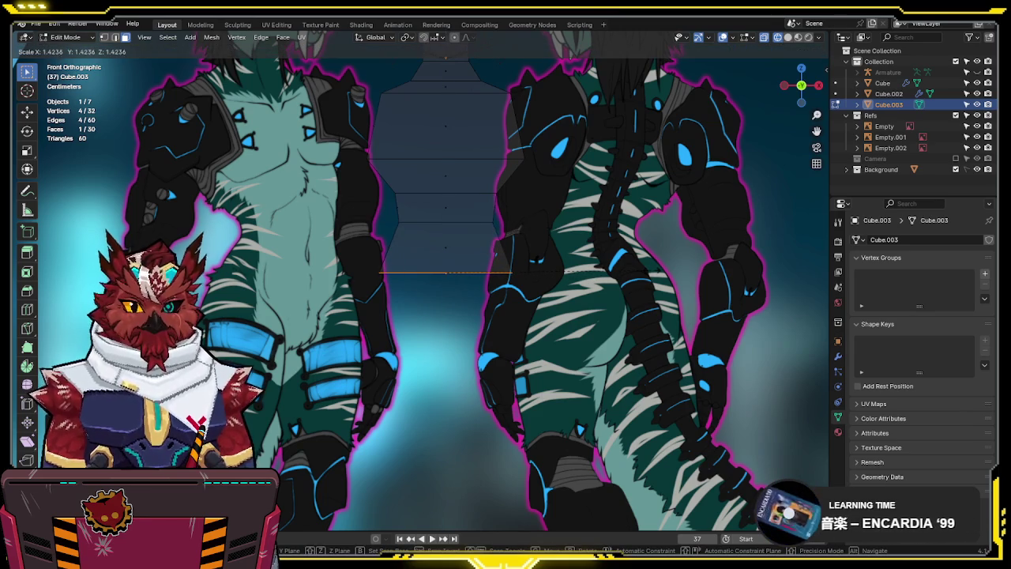
click(496, 254)
key(e)
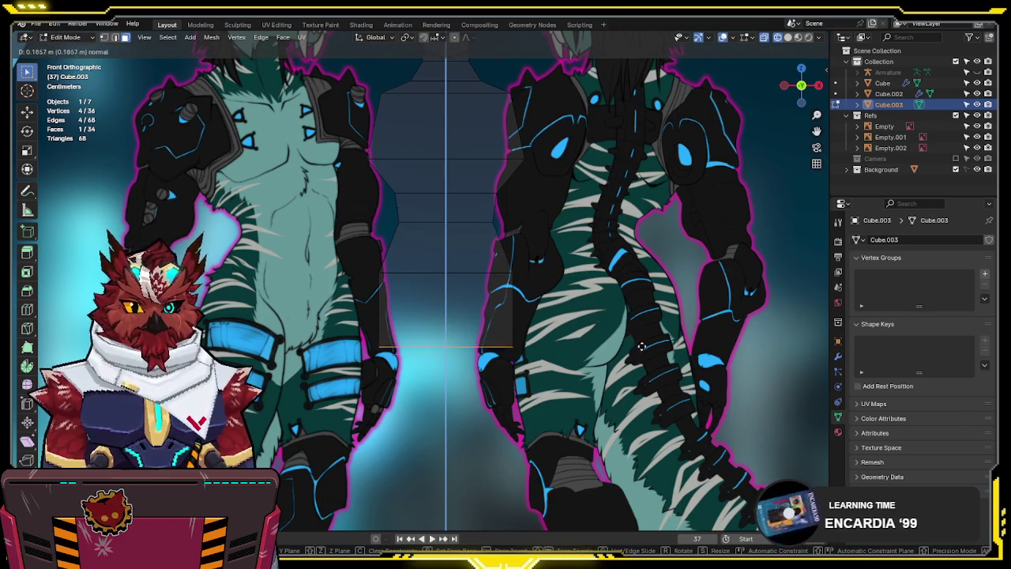
click(638, 350)
key(s)
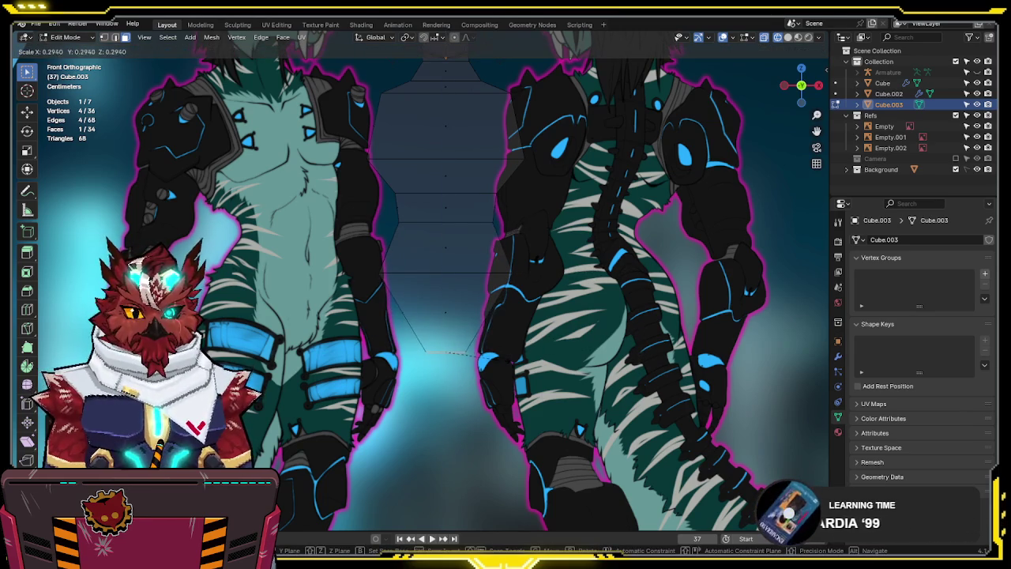
click(479, 360)
Orbit the torso in solid and X-ray views and paint-select vertices across the body
scroll(470, 316, up, 2)
key(alt+z)
scroll(466, 301, up, 2)
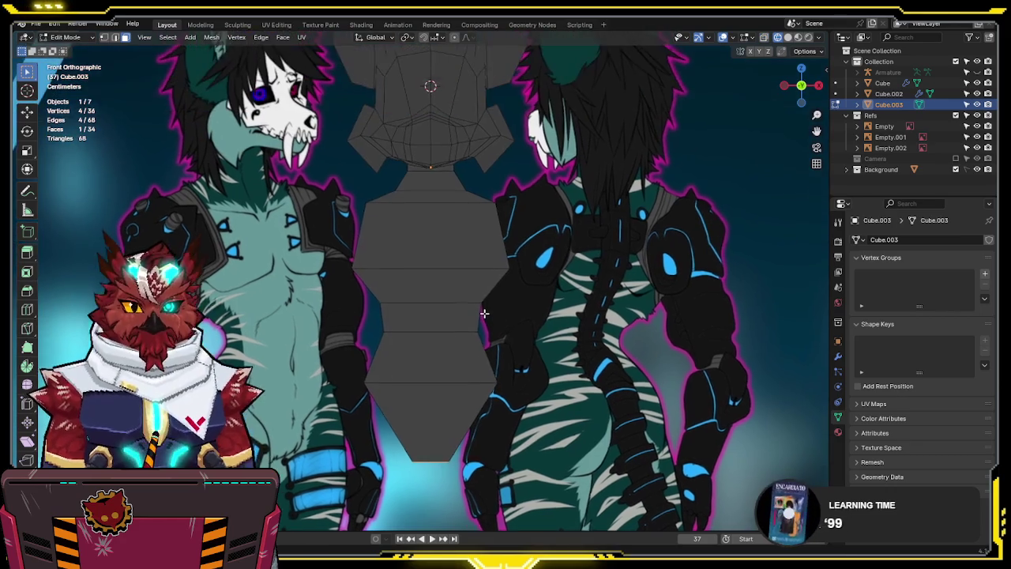
scroll(473, 294, up, 2)
scroll(474, 294, down, 4)
scroll(470, 285, up, 3)
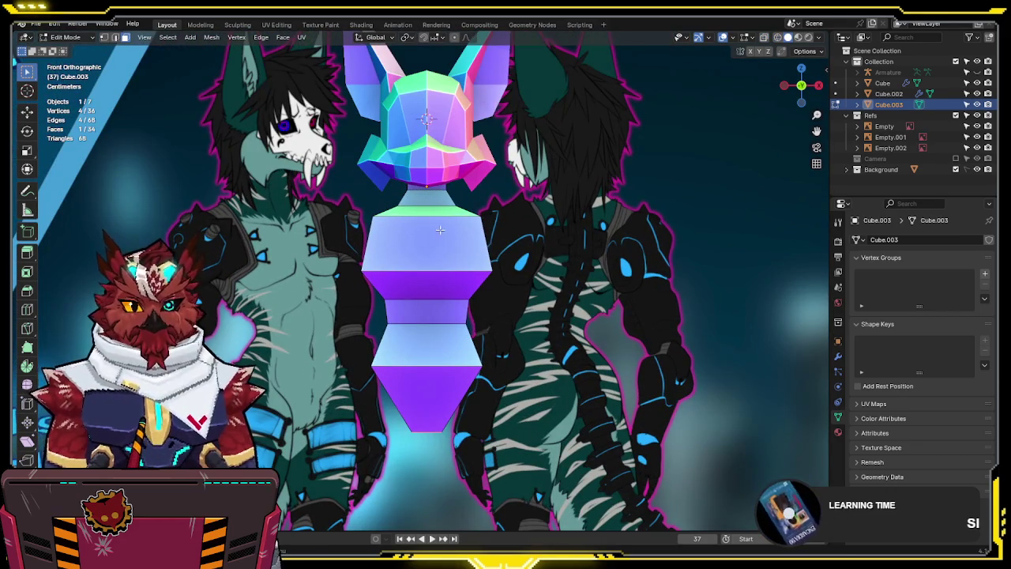
mouse_move(427, 209)
middle_down()
mouse_move(464, 258)
mouse_move(562, 198)
mouse_move(567, 210)
mouse_move(464, 172)
mouse_move(485, 163)
mouse_move(437, 253)
mouse_move(562, 175)
middle_up()
key(alt+z)
key(c)
key(alt+z)
Switch transforms to Local orientation and view the body from the side in X-ray
key(comma)
click(738, 353)
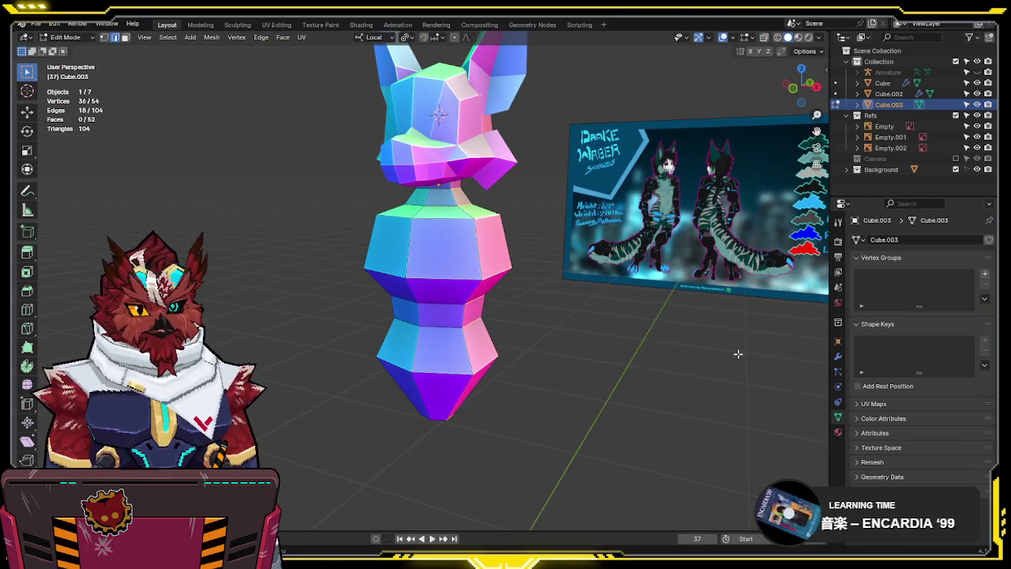
middle_drag(695, 347, 609, 343)
key(KP_3)
scroll(610, 343, down, 2)
key(alt+z)
scroll(542, 284, up, 2)
Select the whole neck piece and shift it along local Y to match the side reference
key(l)
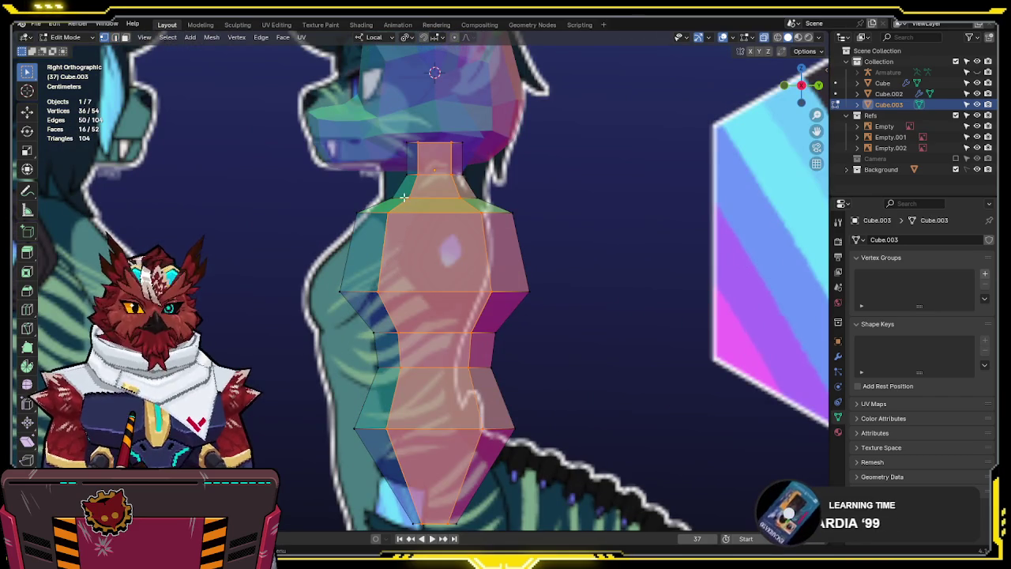
drag(484, 158, 374, 183)
key(ctrl+l)
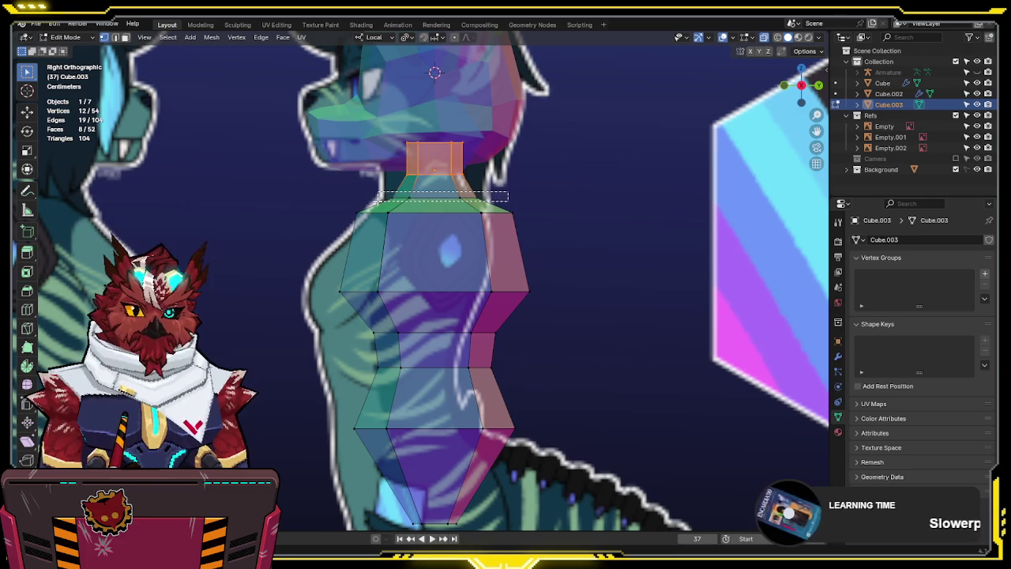
key(s)
key(g)
key(y)
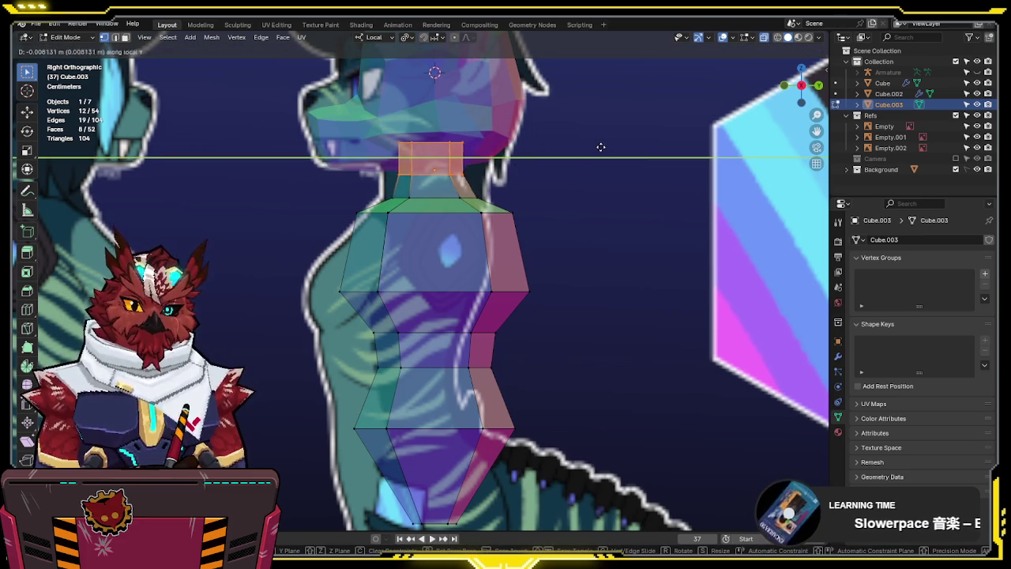
click(613, 147)
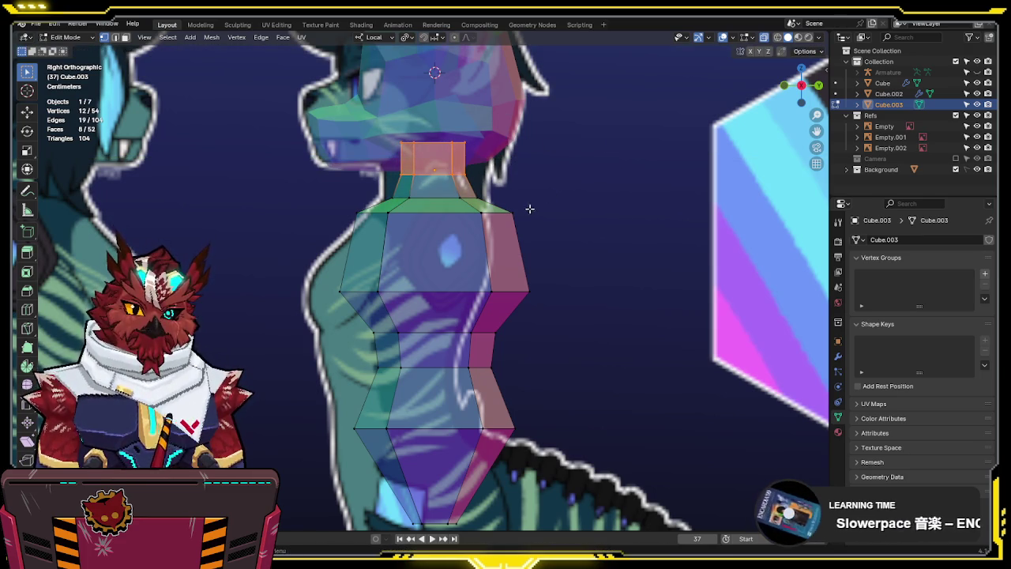
Slide the torso's upper chest edge slightly left so it slopes toward the neck, then check from the front
click(469, 232)
key(g)
key(g)
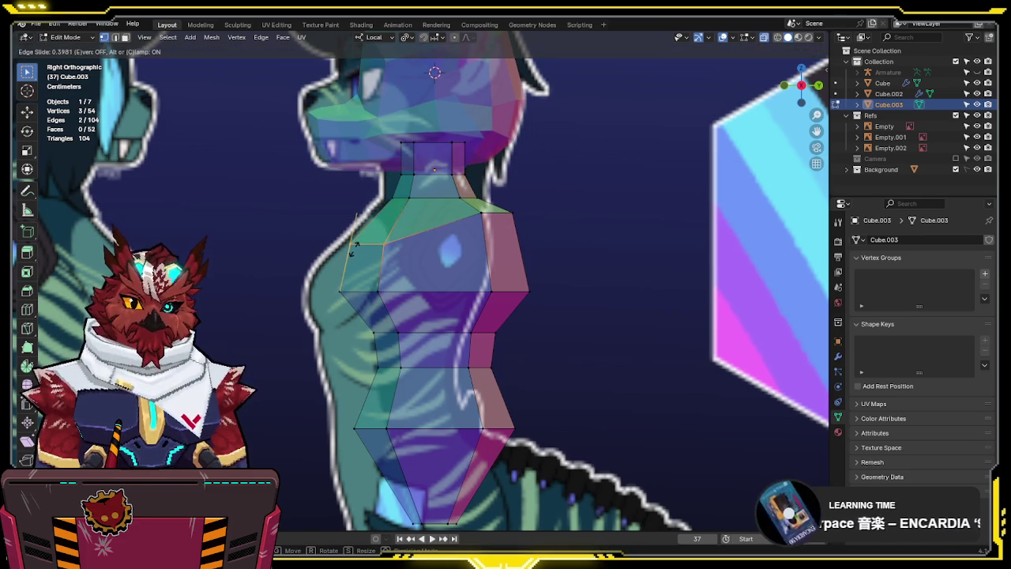
click(389, 246)
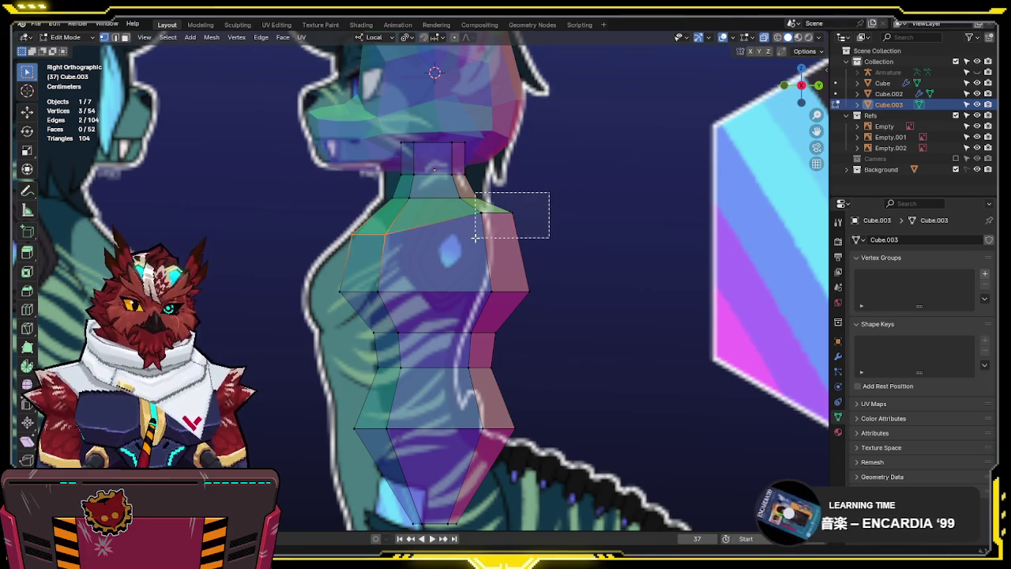
key(g)
click(526, 251)
key(g)
click(522, 245)
key(KP_1)
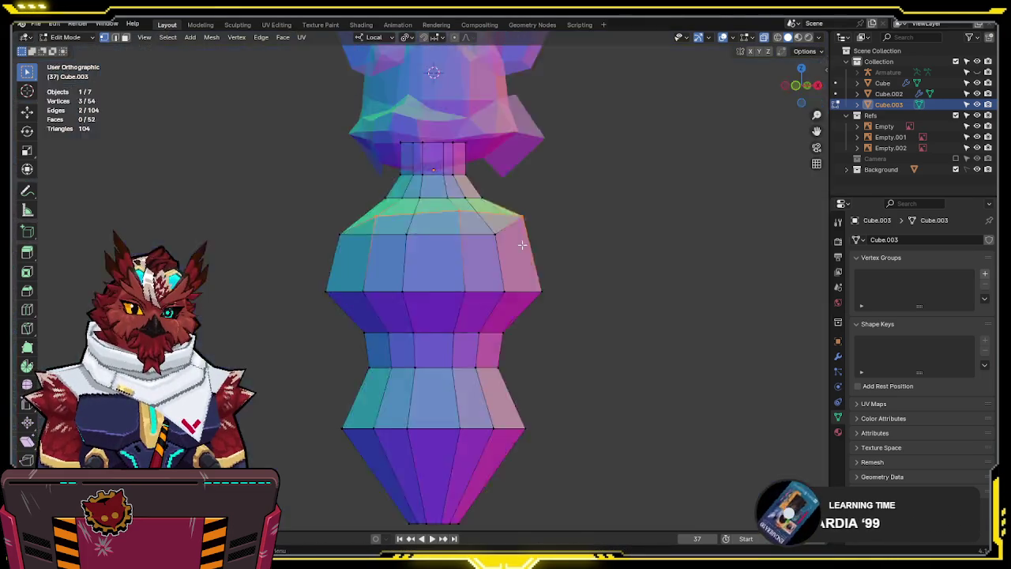
key(alt+z)
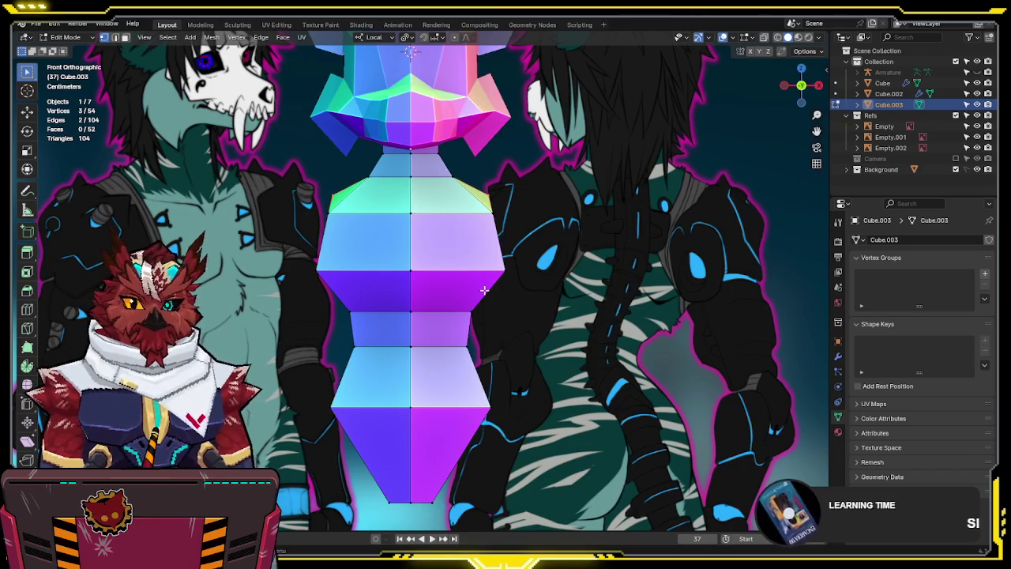
In X-ray, raise the torso's waist edge loop straight up along Z
shift+middle_drag(484, 290, 521, 250)
key(alt+z)
drag(531, 260, 350, 317)
mouse_move(541, 292)
mouse_down()
mouse_move(467, 321)
mouse_move(322, 334)
mouse_up()
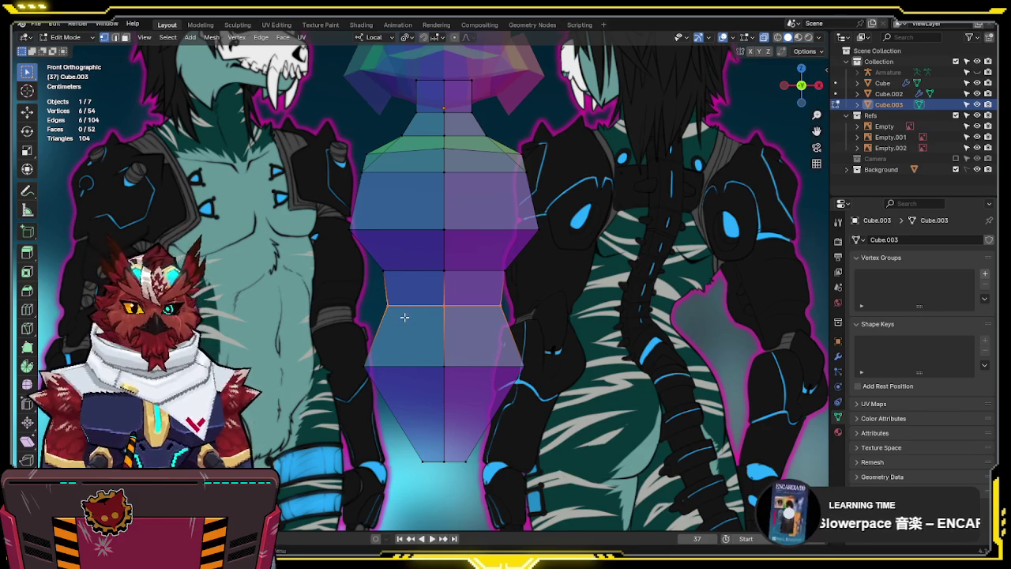
shift+scroll(408, 316, down, 1)
shift+scroll(474, 301, down, 1)
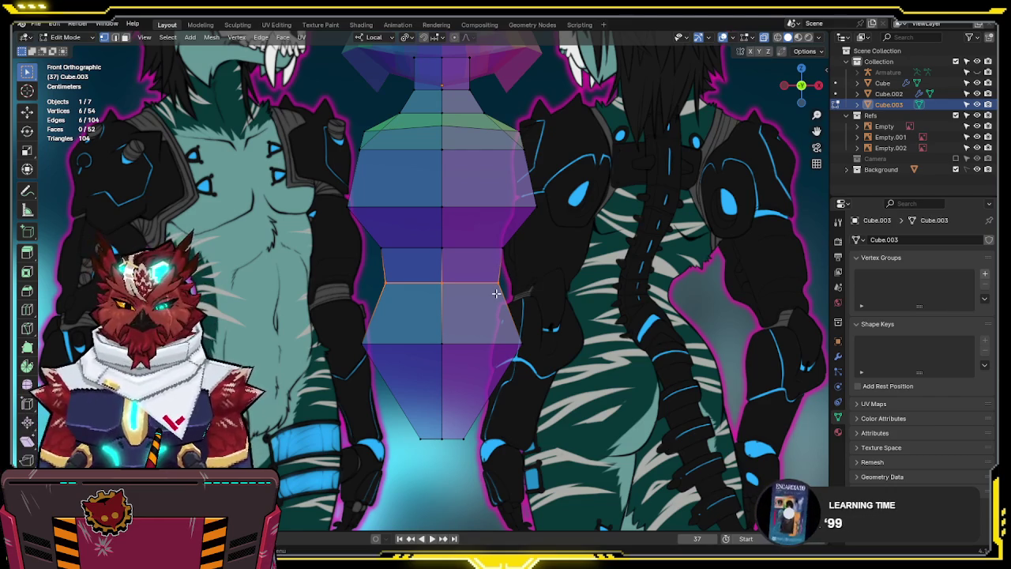
shift+middle_drag(510, 282, 510, 256)
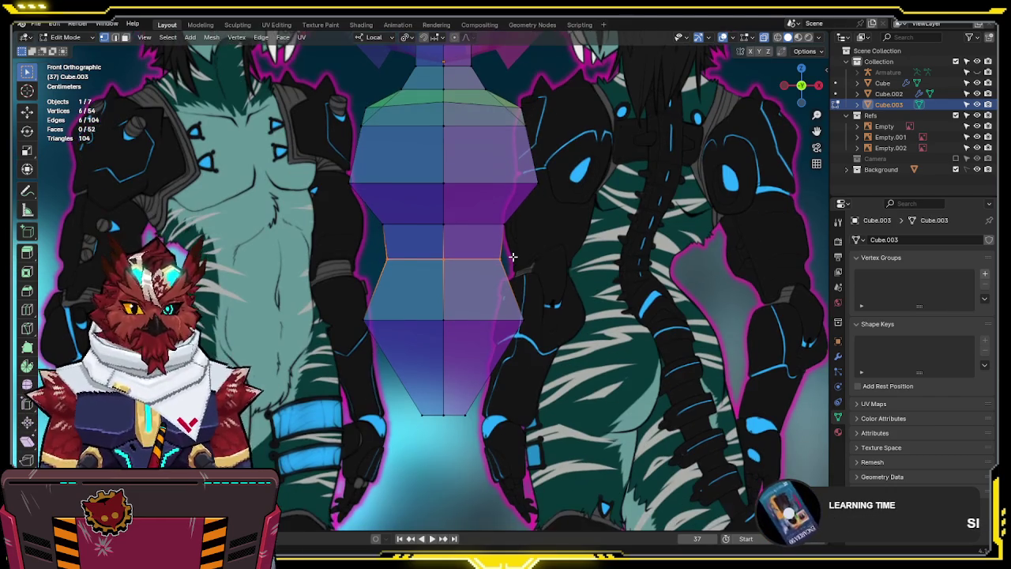
alt+click(503, 228)
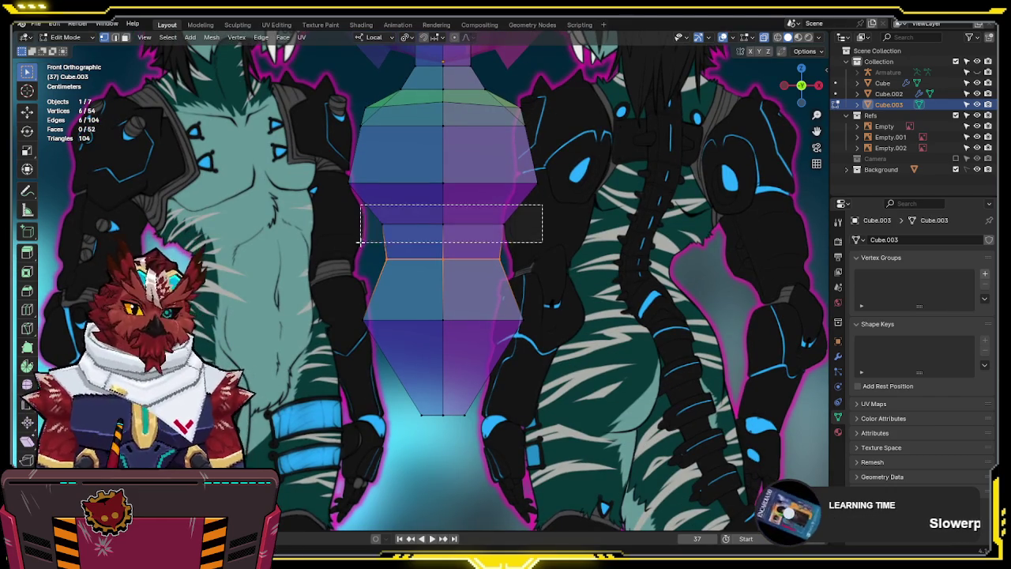
key(g)
key(z)
key(z)
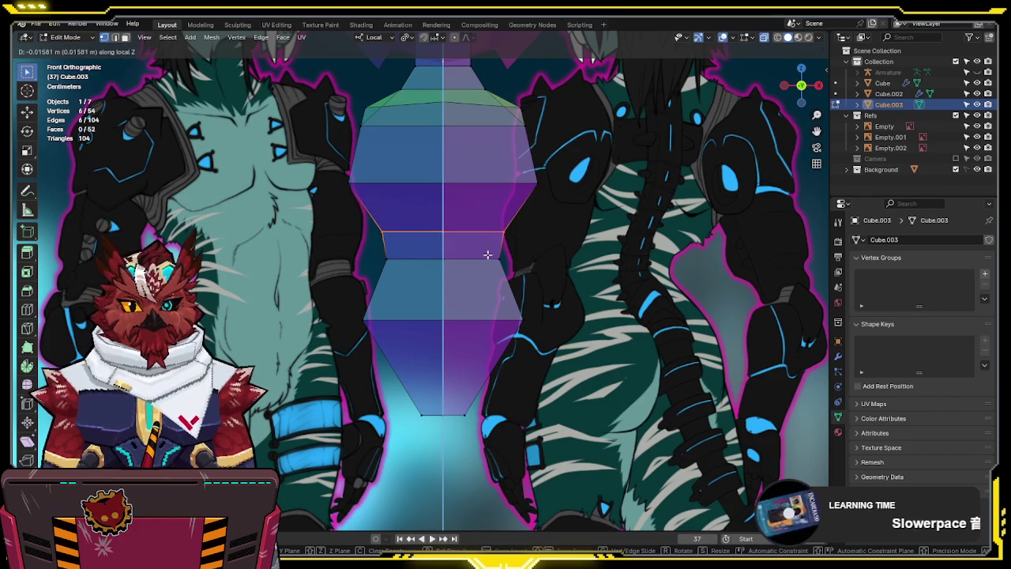
click(521, 253)
Narrow the torso's bottom edges side-to-side along global X
drag(535, 259, 384, 287)
drag(524, 241, 305, 285)
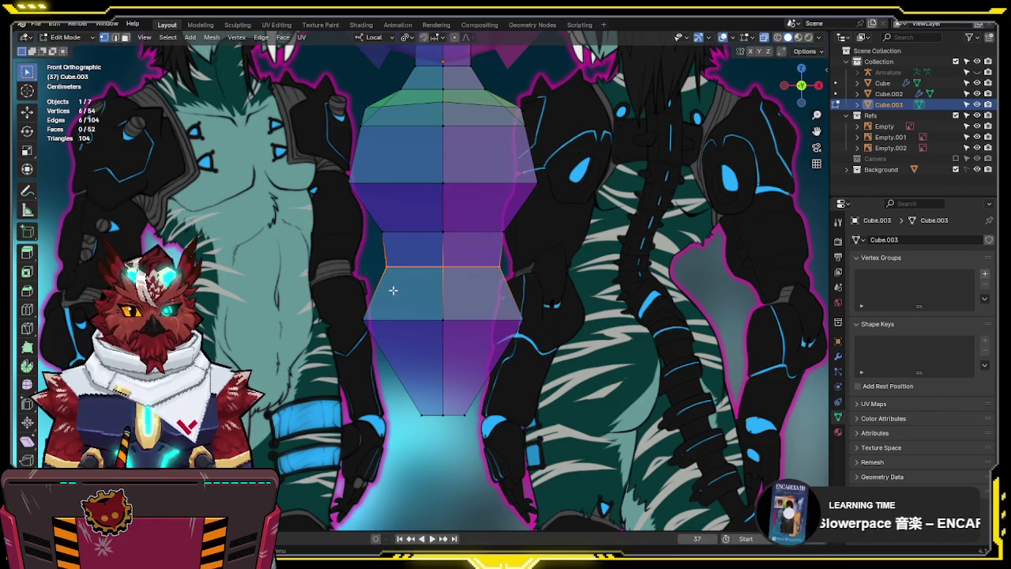
scroll(377, 287, up, 2)
scroll(451, 300, down, 2)
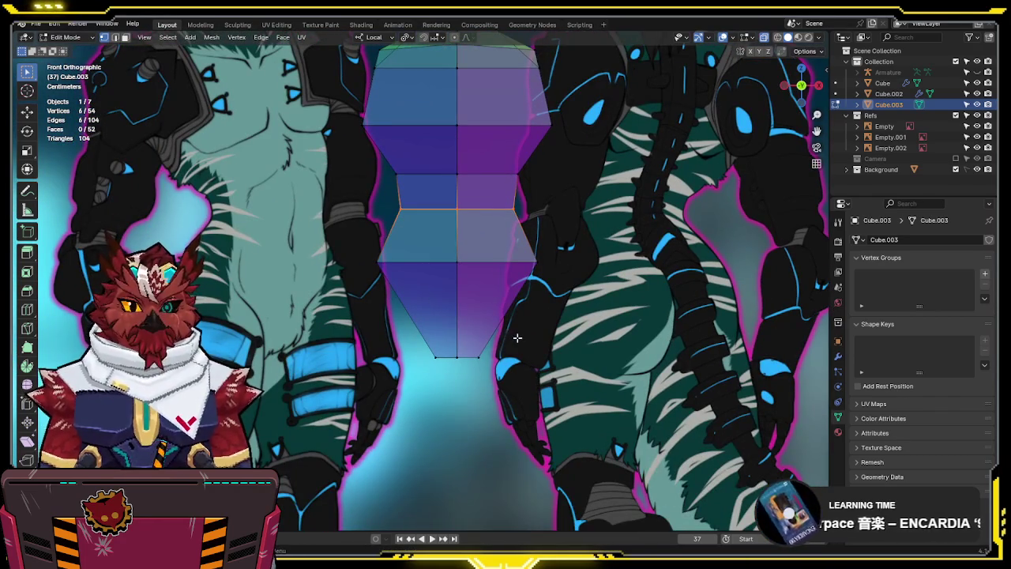
drag(458, 391, 426, 348)
key(shift+g)
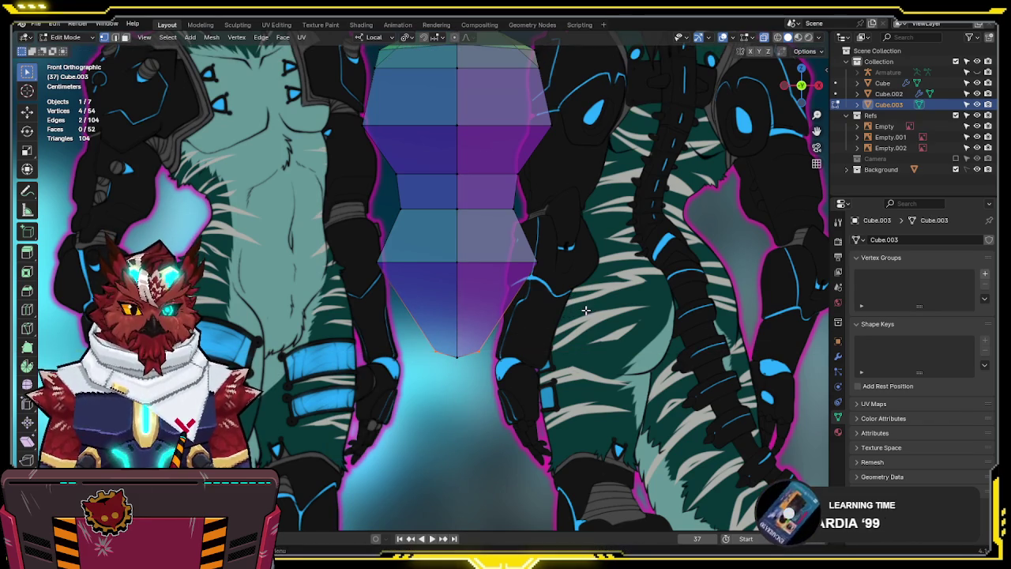
key(comma)
click(472, 180)
key(s)
key(x)
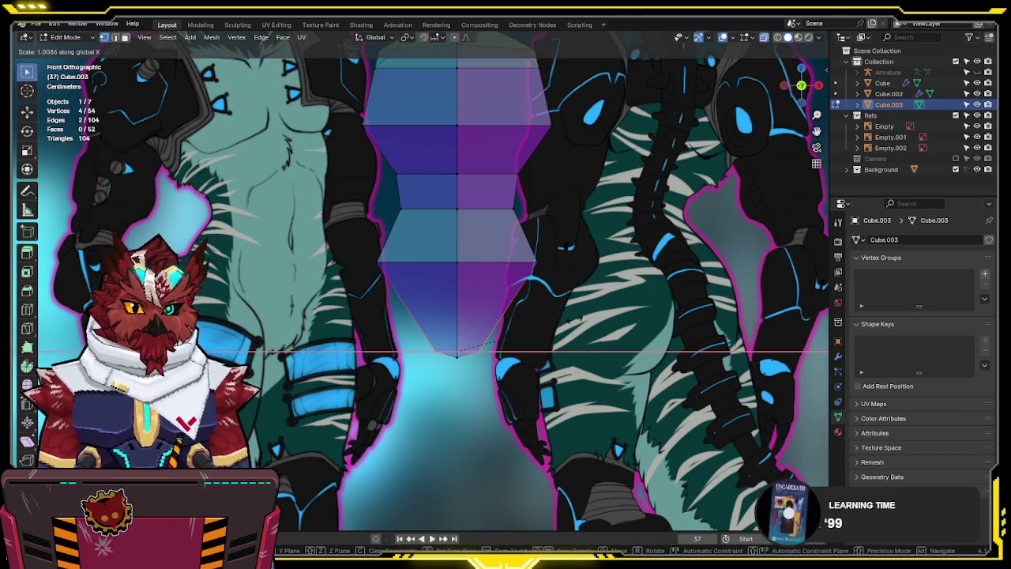
click(581, 317)
In side view, shear the neck edge loop about 0.13 to angle the upper torso forward
scroll(545, 292, down, 2)
key(alt+z)
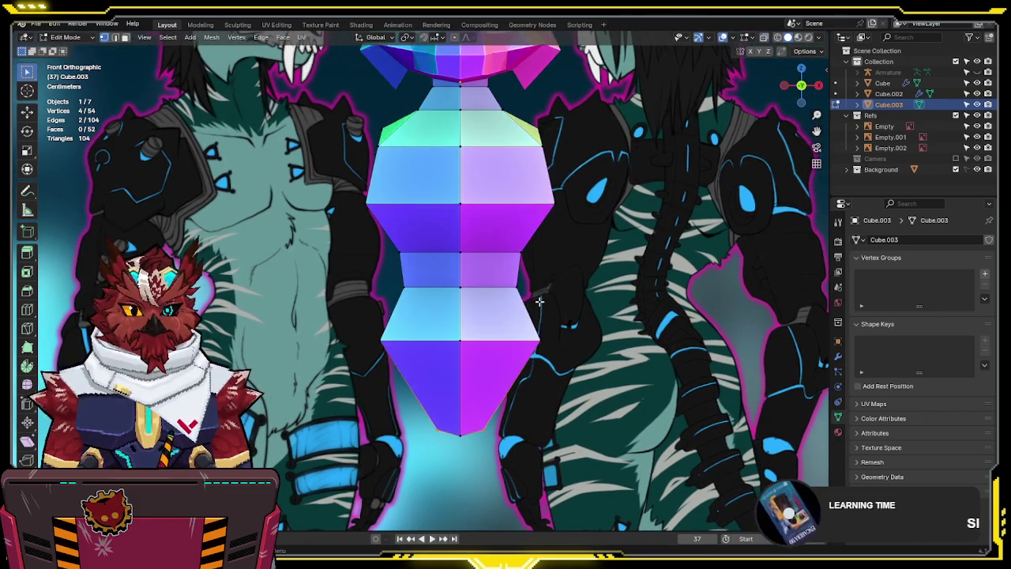
shift+scroll(537, 245, up, 2)
scroll(526, 248, up, 1)
scroll(521, 250, up, 1)
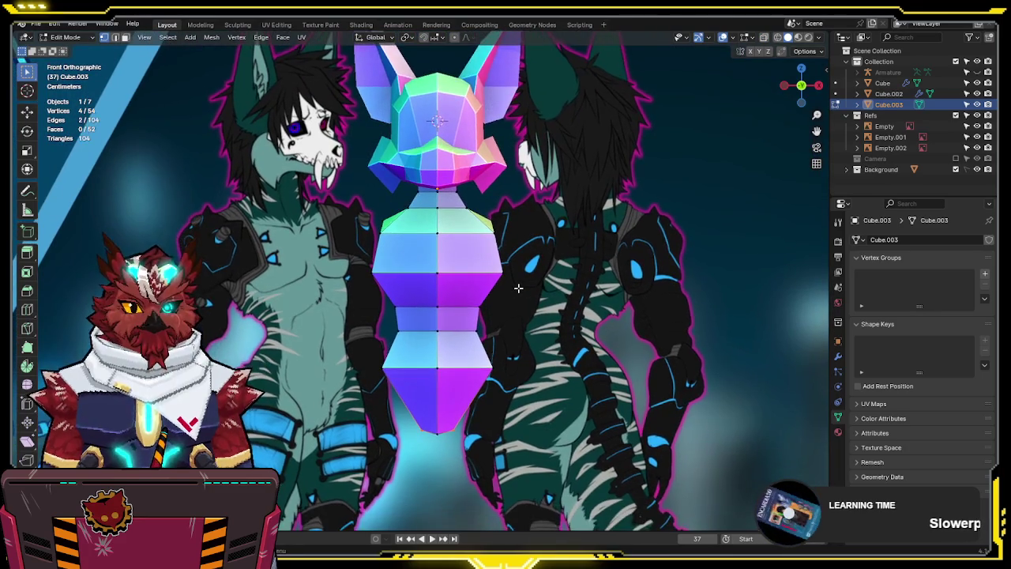
scroll(516, 251, up, 1)
middle_drag(517, 251, 407, 243)
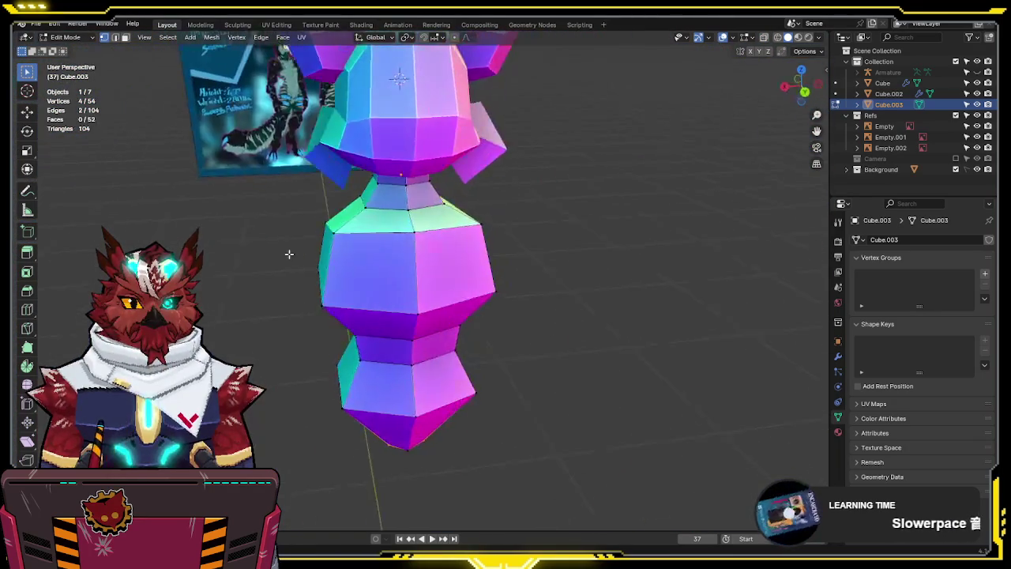
key(KP_3)
key(alt+z)
alt+click(488, 189)
key(shift+ctrl+alt+s)
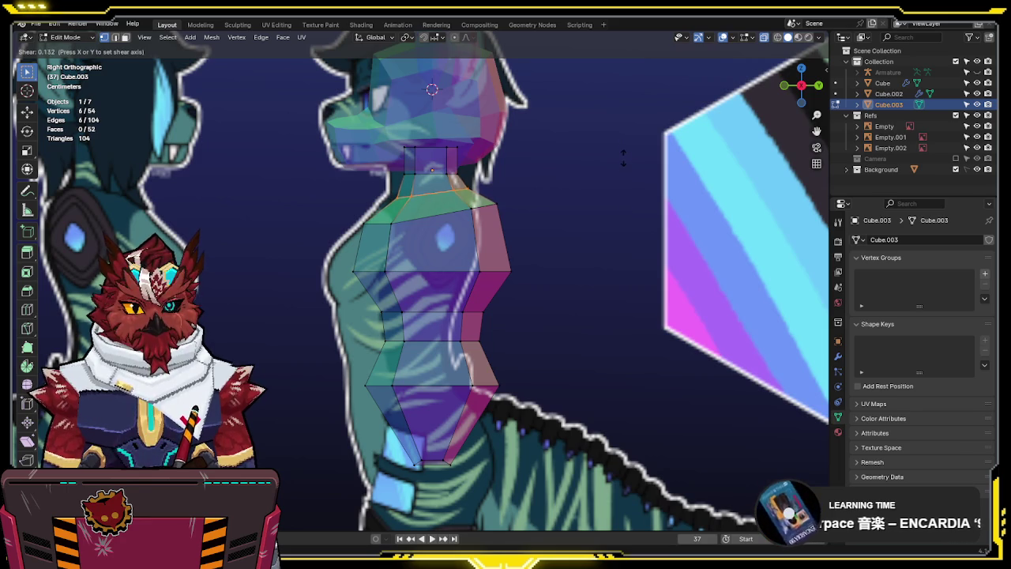
click(623, 160)
key(alt+z)
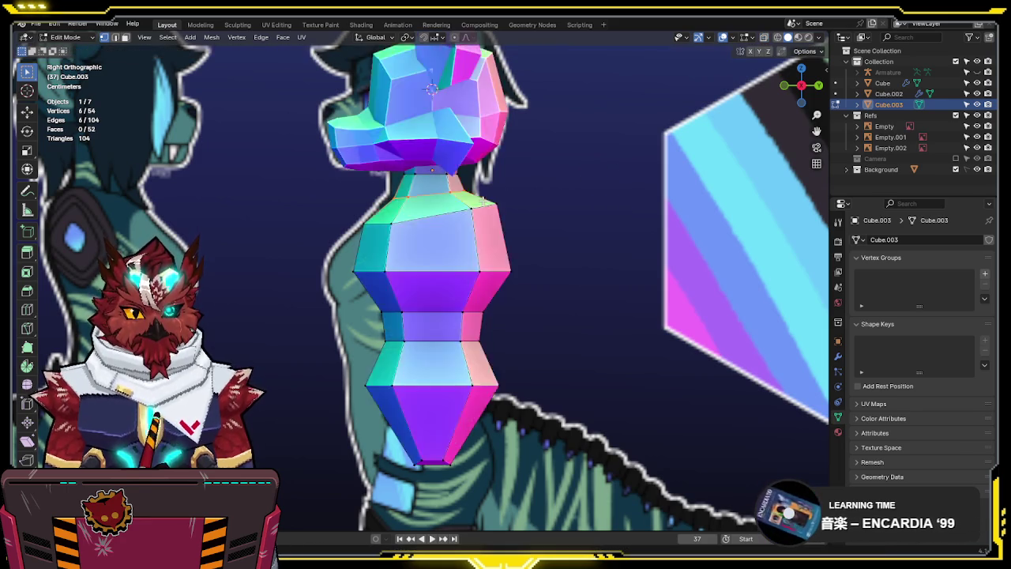
In side X-ray view, scale the chest loop and the loop below it along Y
middle_drag(492, 200, 560, 222)
key(KP_1)
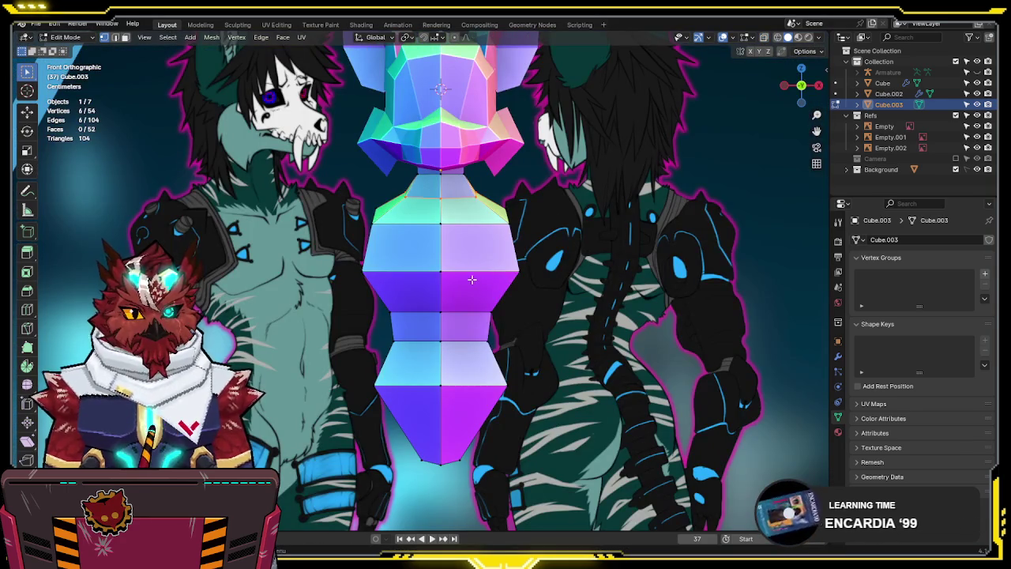
scroll(463, 280, up, 2)
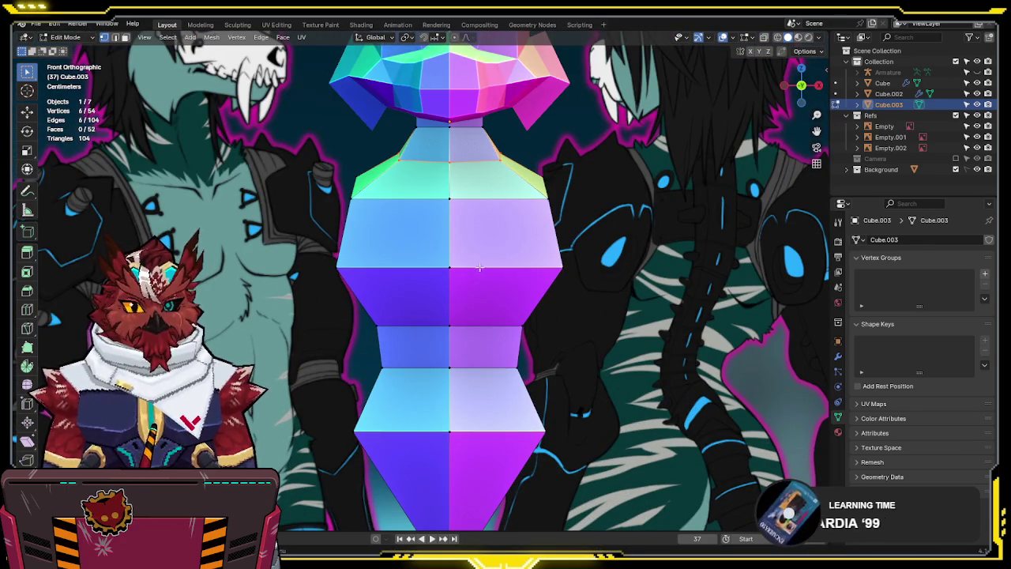
scroll(479, 267, down, 1)
scroll(550, 275, down, 1)
middle_drag(530, 276, 412, 283)
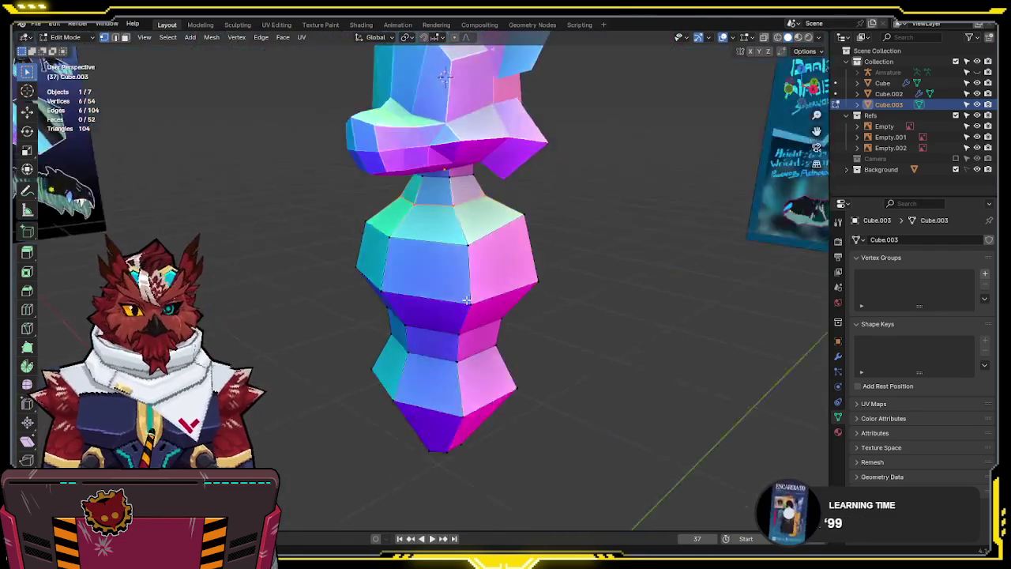
key(KP_3)
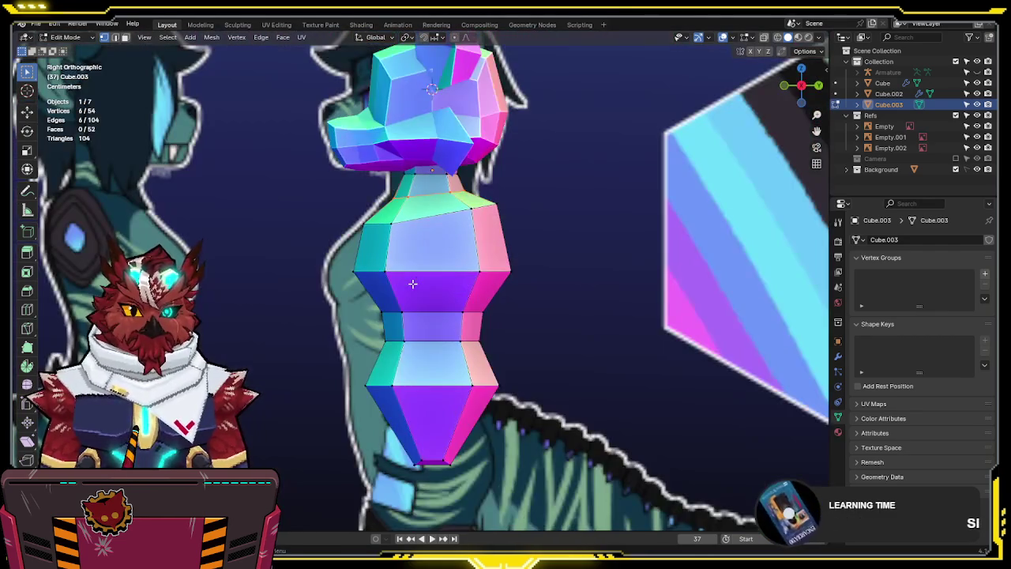
key(alt+z)
key(s)
key(y)
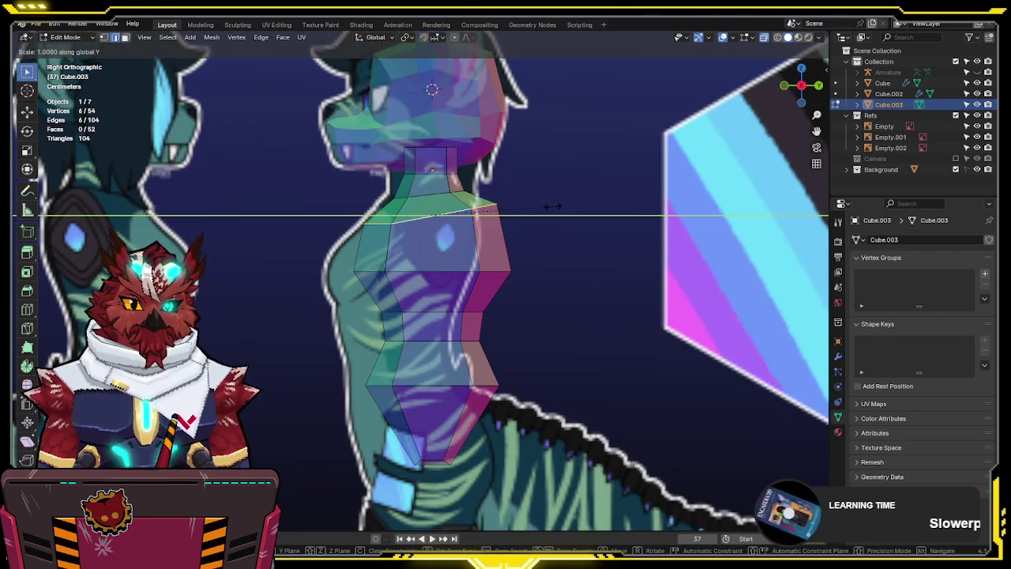
click(523, 264)
alt+click(493, 280)
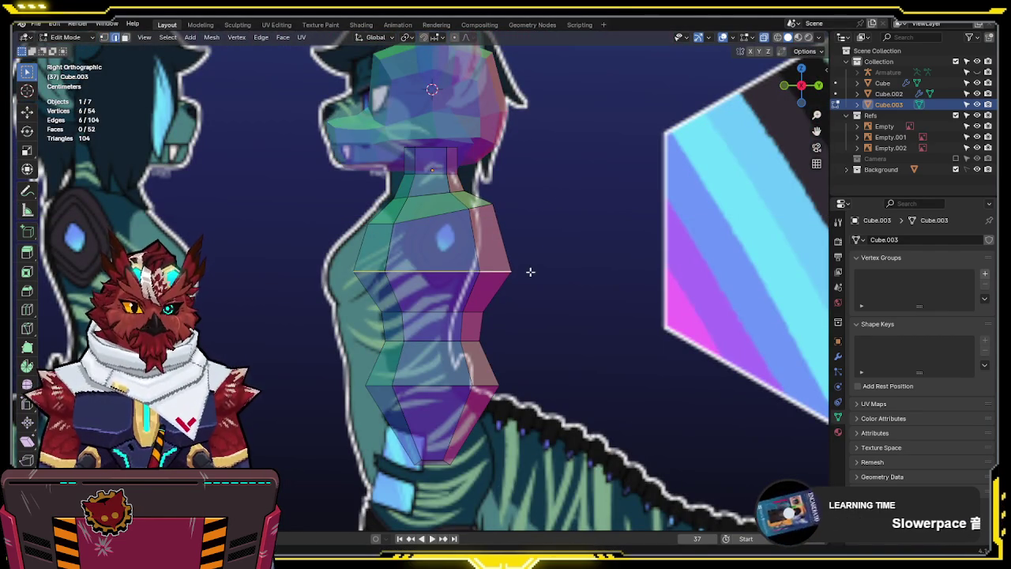
key(s)
key(y)
click(528, 271)
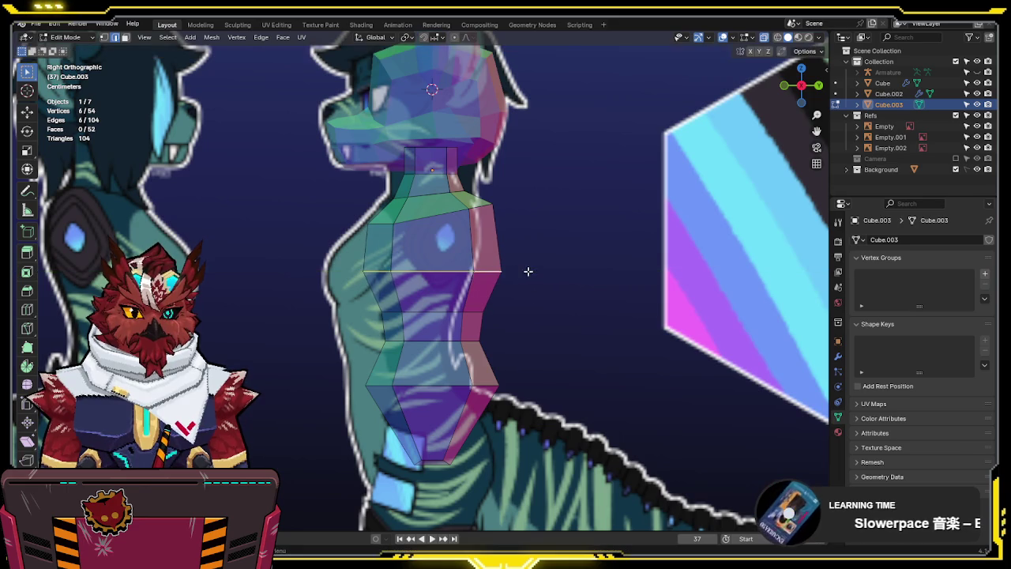
Move the belly face band front-to-back along Y
alt+click(411, 325)
key(g)
key(y)
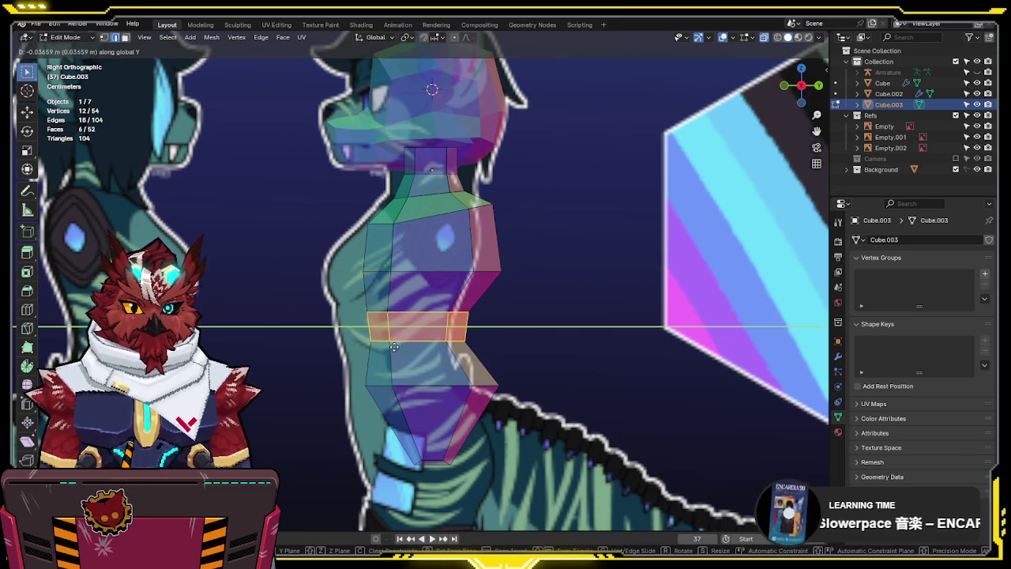
click(401, 345)
In vertex mode, reposition the back-side and chest-side vertices to follow the side reference
key(1)
drag(555, 260, 447, 289)
key(g)
click(542, 218)
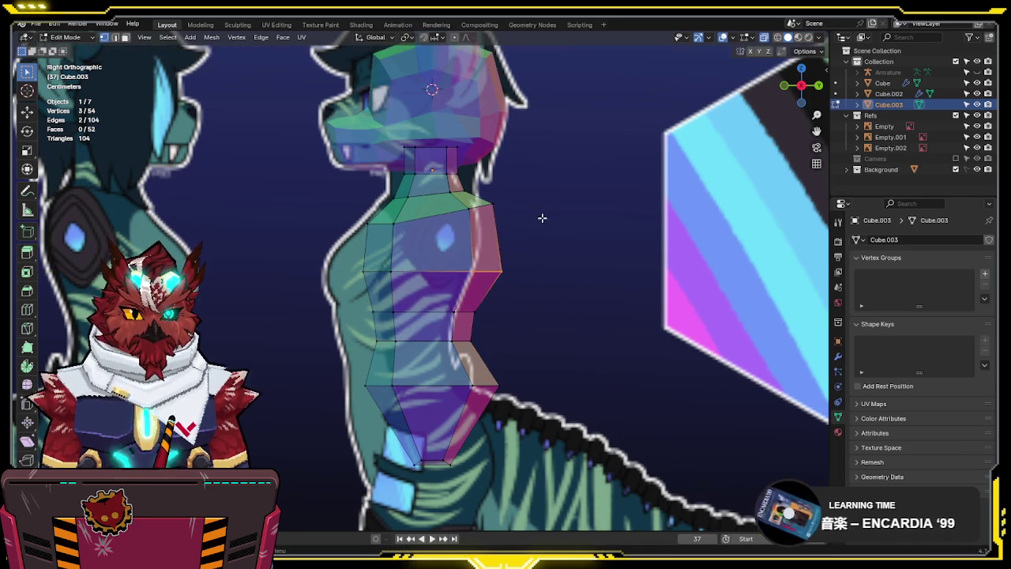
click(367, 272)
shift+click(365, 271)
key(g)
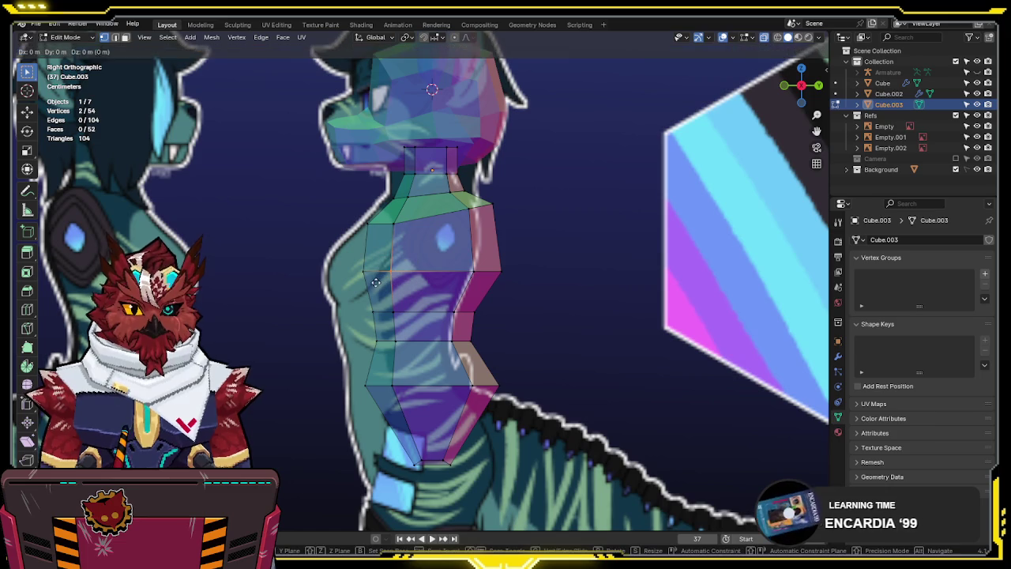
click(365, 277)
click(365, 272)
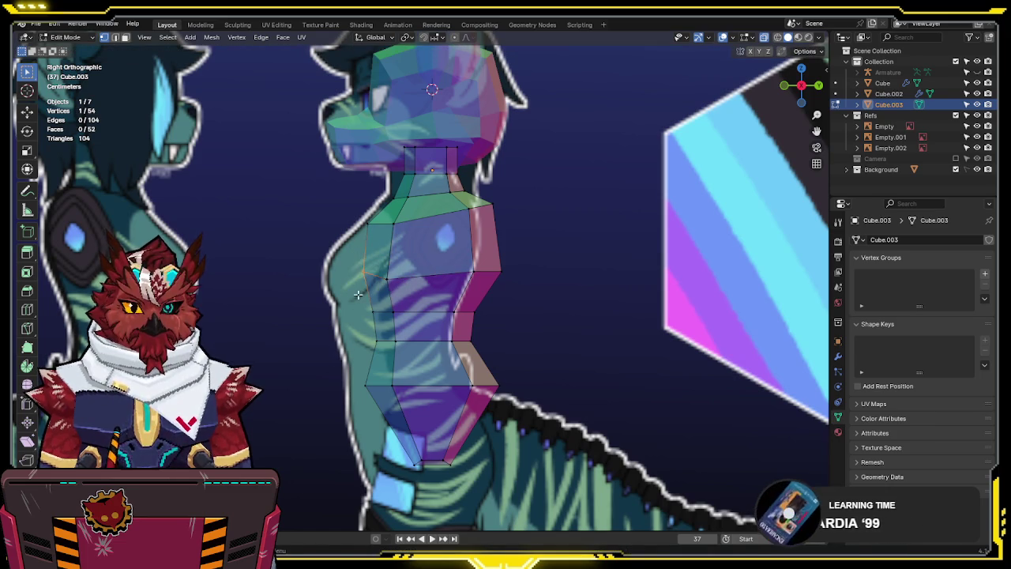
key(g)
click(361, 249)
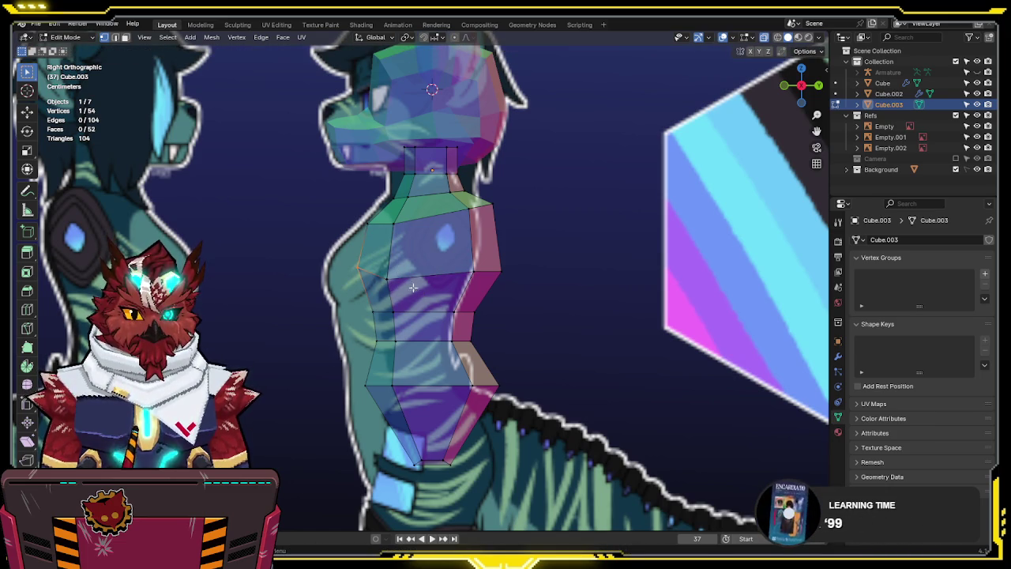
Scale the lower torso vertices and the lowest four vertices along Y to shape the hip
shift+middle_drag(525, 366, 524, 293)
drag(464, 355, 391, 373)
key(g)
key(y)
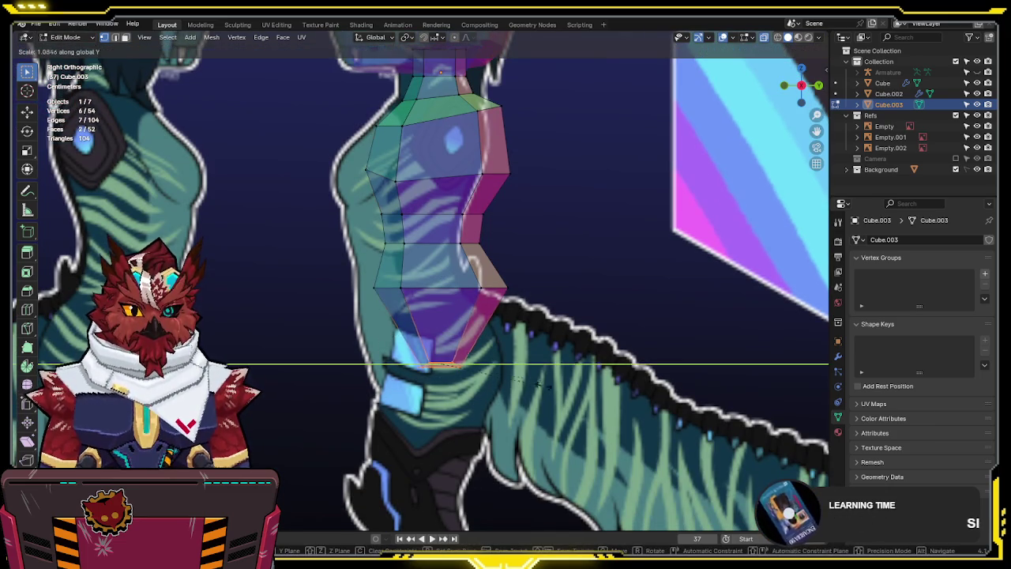
key(s)
click(655, 363)
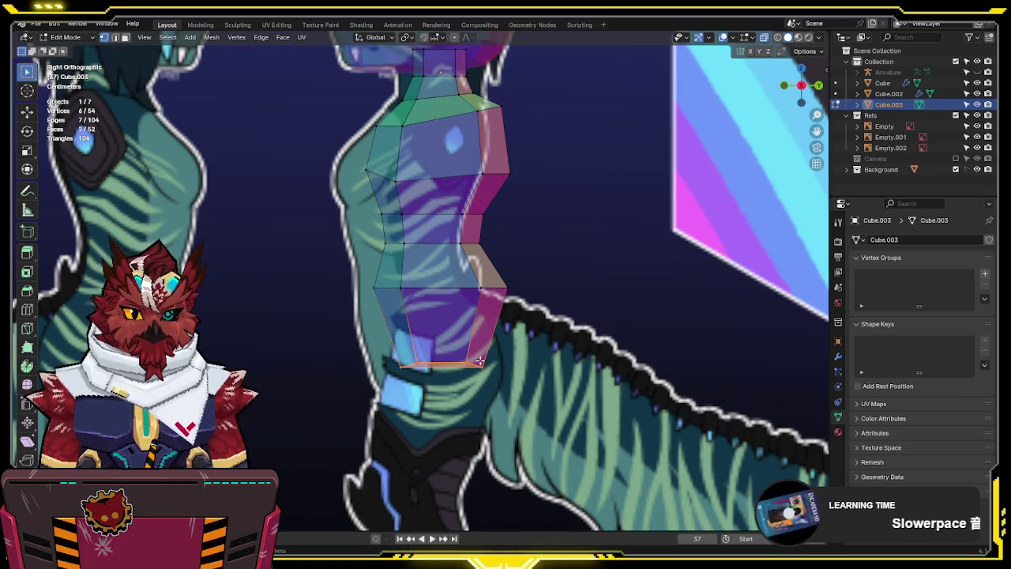
drag(483, 348, 425, 368)
key(s)
key(y)
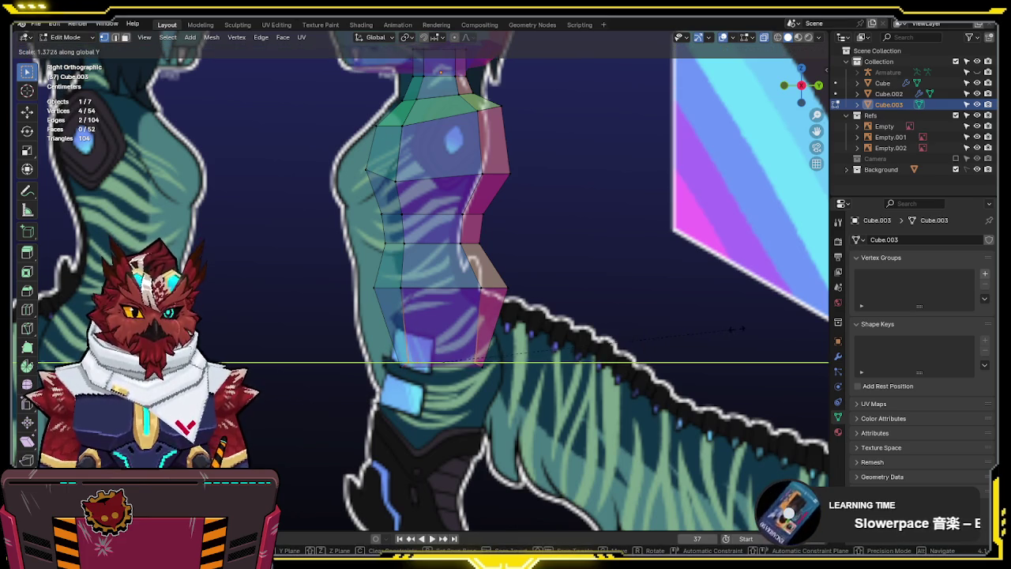
click(759, 330)
mouse_move(743, 330)
middle_down()
mouse_move(553, 316)
mouse_move(596, 293)
mouse_move(556, 366)
mouse_move(533, 384)
mouse_move(522, 318)
middle_up()
key(KP_1)
scroll(558, 304, up, 3)
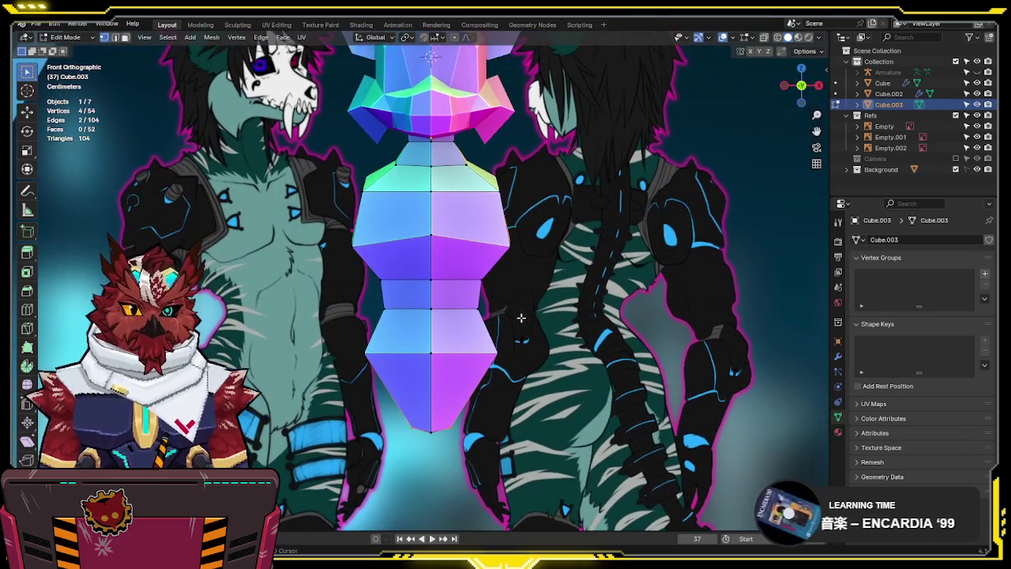
In side view, shift the mid-torso row and front lower-torso vertices along Y
key(KP_3)
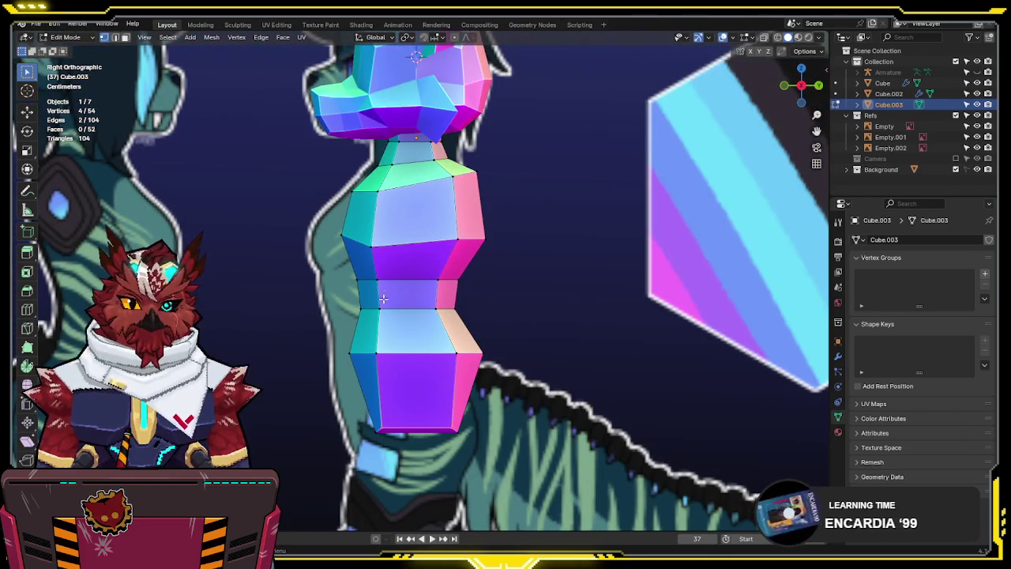
drag(494, 297, 359, 337)
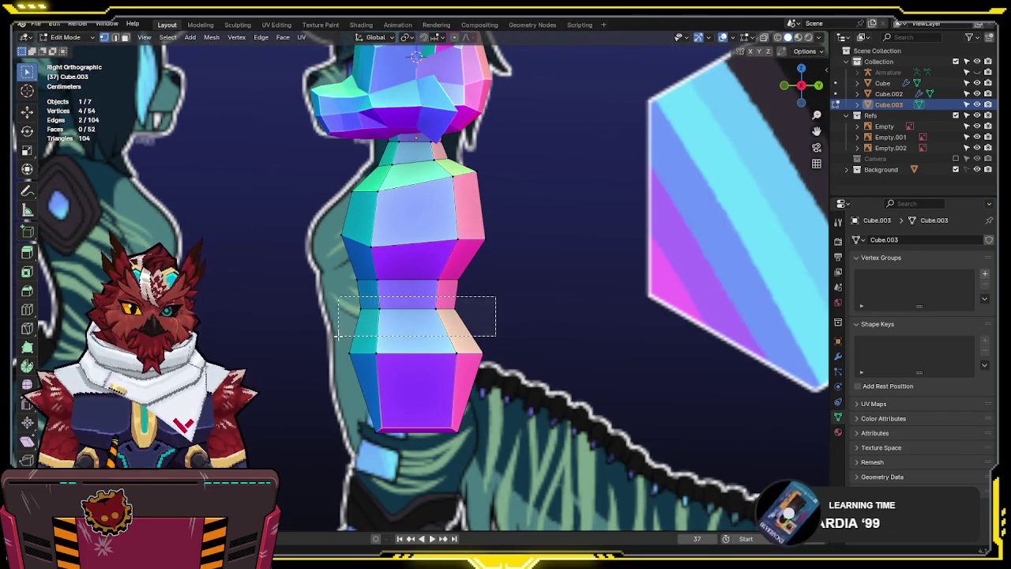
key(g)
key(y)
click(353, 333)
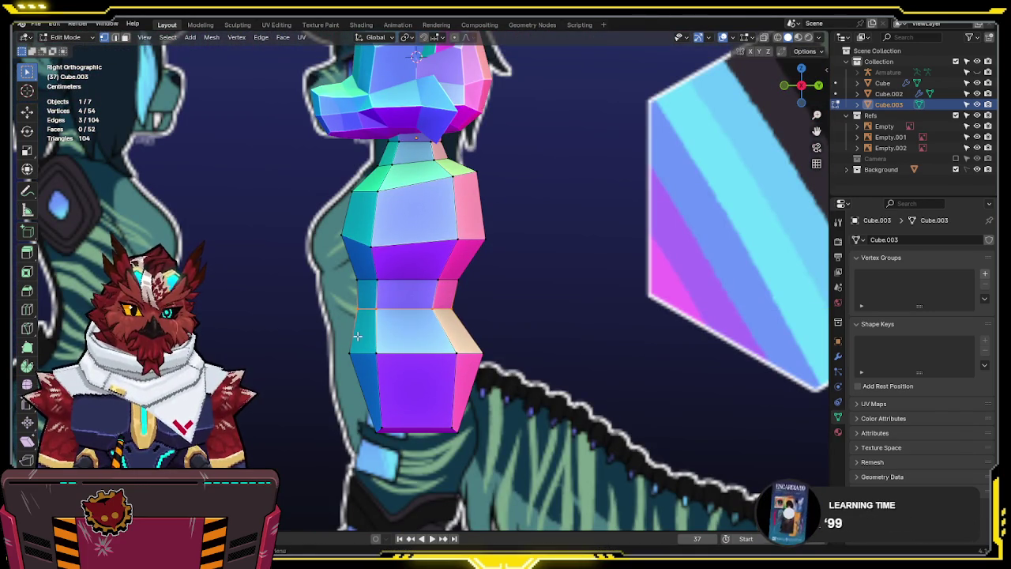
key(alt+z)
click(368, 340)
key(ctrl+z)
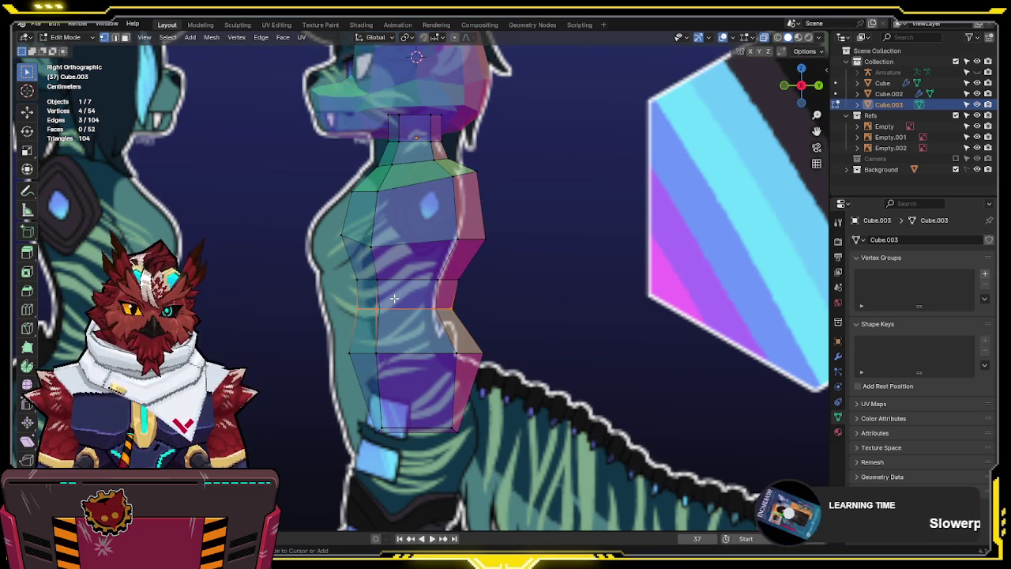
drag(506, 299, 289, 339)
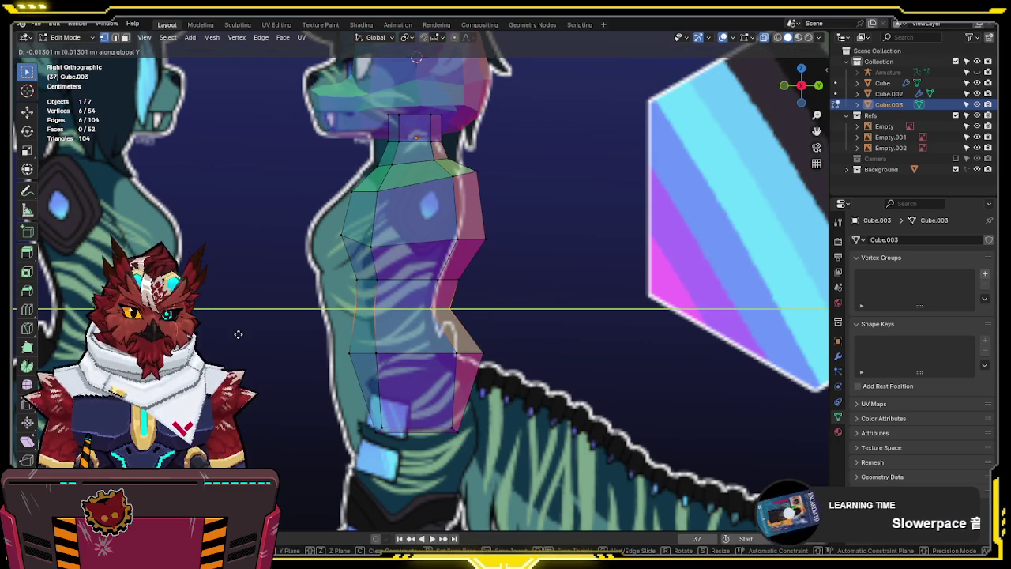
click(357, 368)
key(g)
key(y)
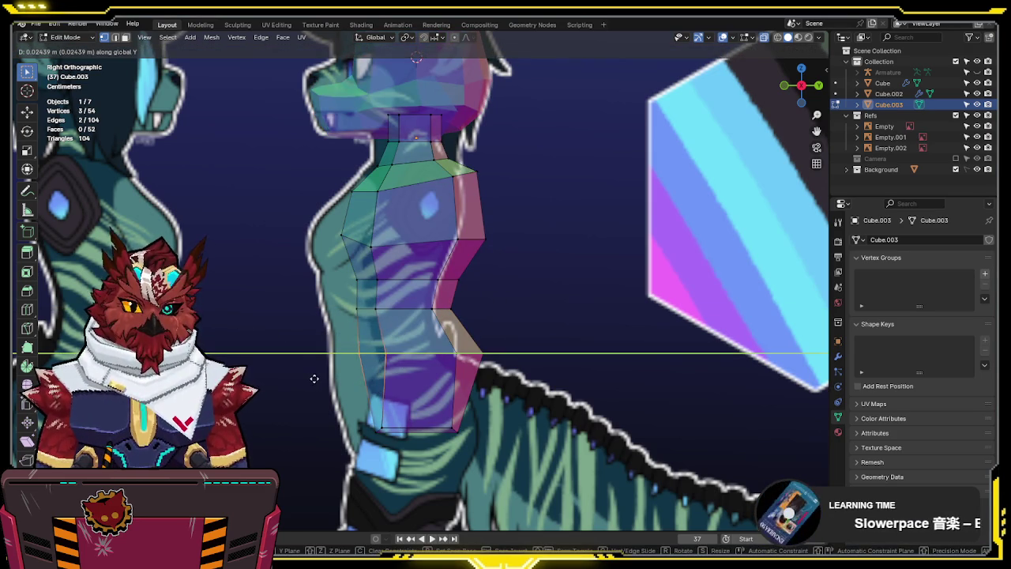
click(354, 370)
In front view, edge-slide the lower hip loop, reselect it, and return to Object Mode
key(alt+z)
middle_drag(354, 370, 508, 355)
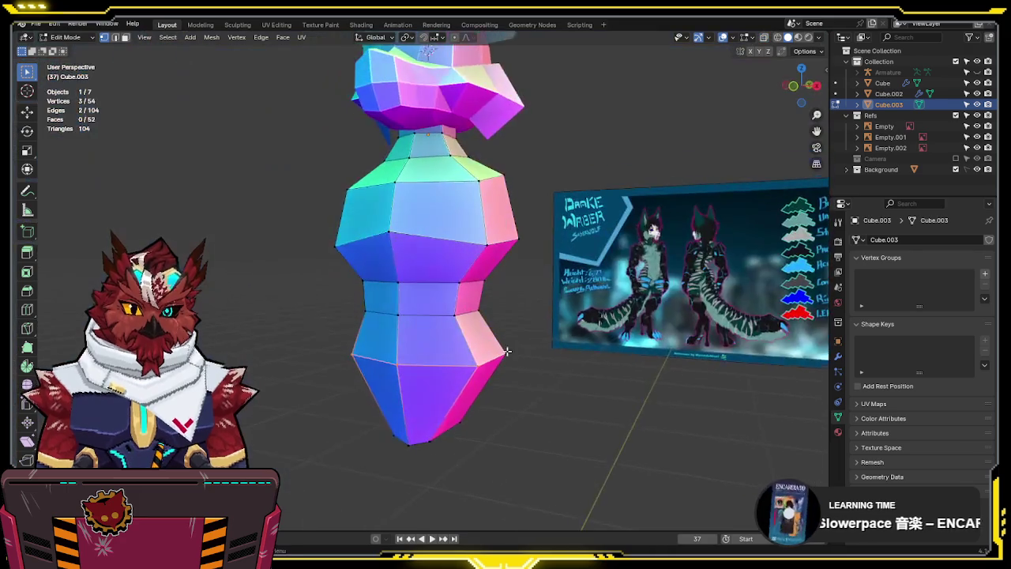
key(KP_1)
key(alt+z)
key(alt+z)
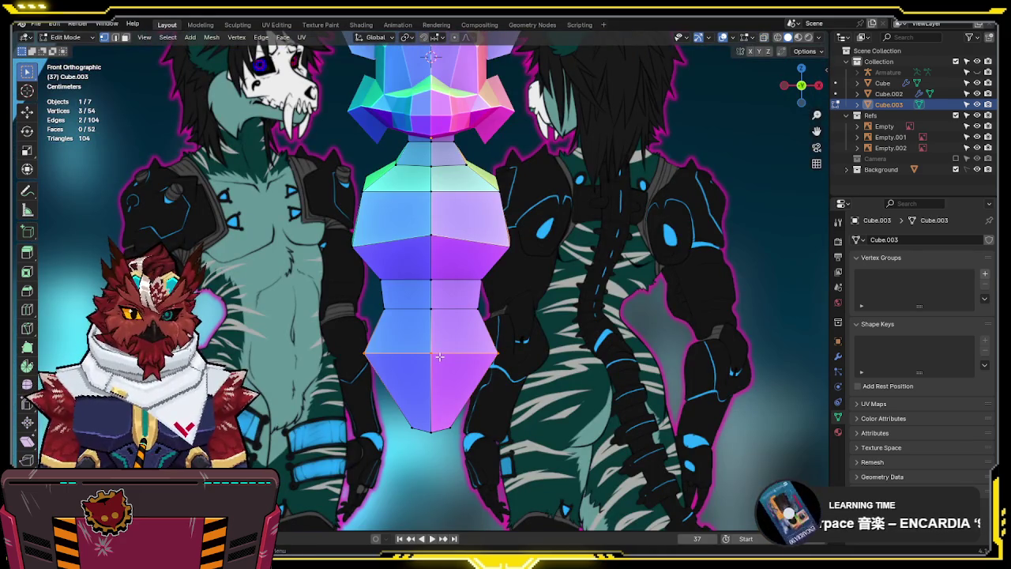
key(g)
key(g)
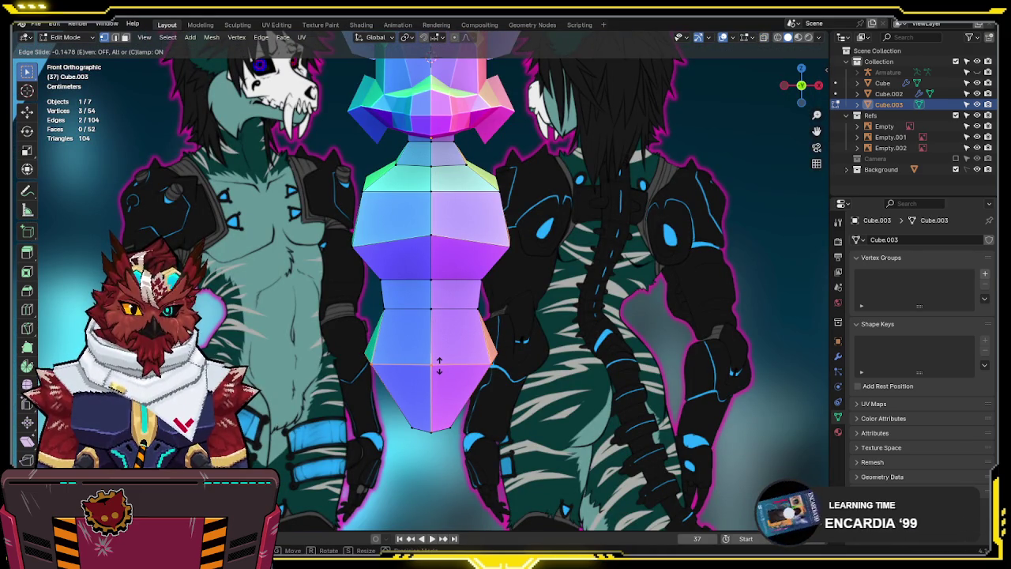
right_click(439, 365)
key(alt+z)
drag(527, 333, 243, 367)
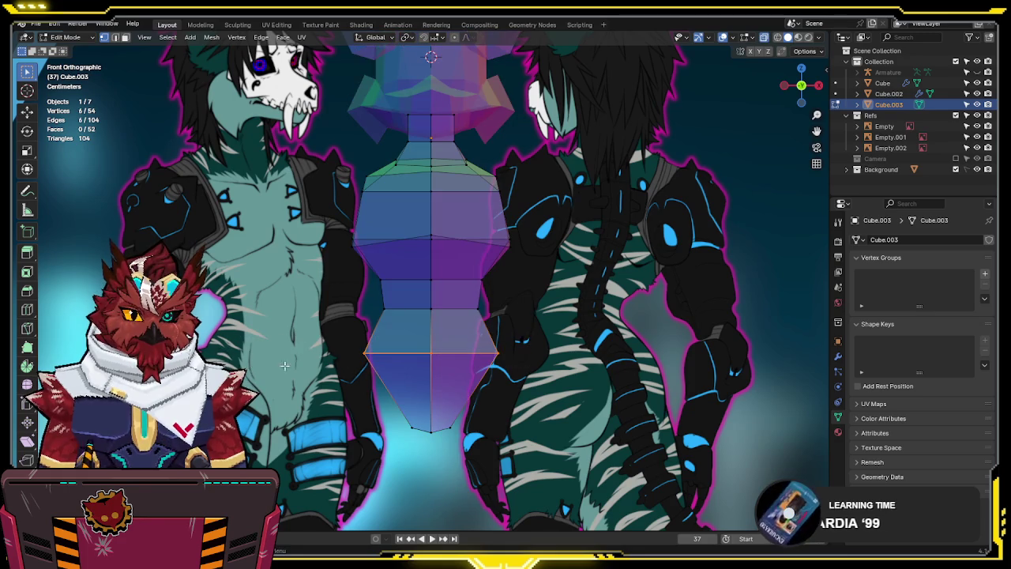
scroll(532, 336, down, 2)
scroll(527, 343, down, 2)
scroll(540, 307, up, 2)
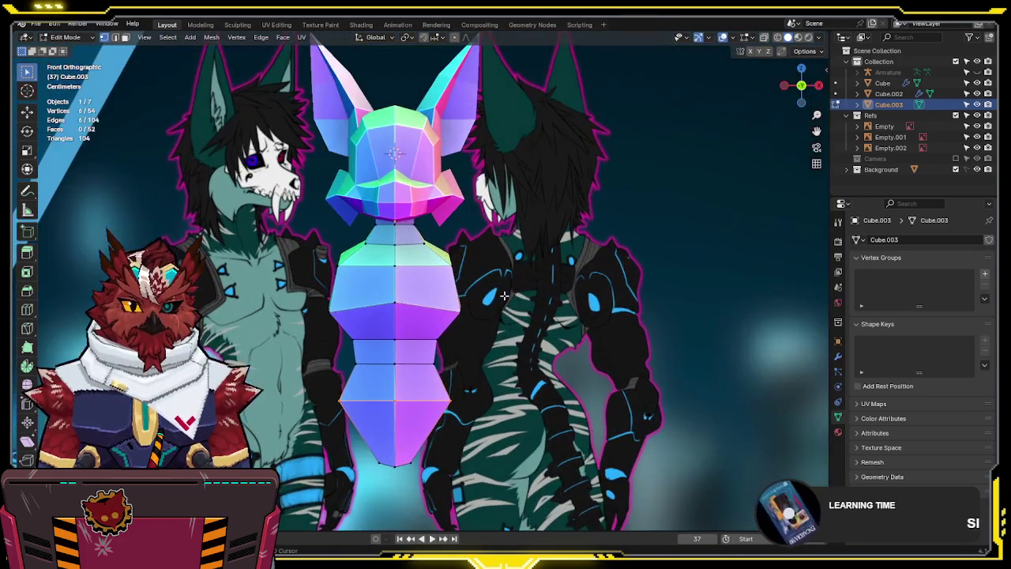
scroll(522, 315, up, 2)
key(Tab)
Scale the two head pieces, Cube and Cube.002, together
click(466, 140)
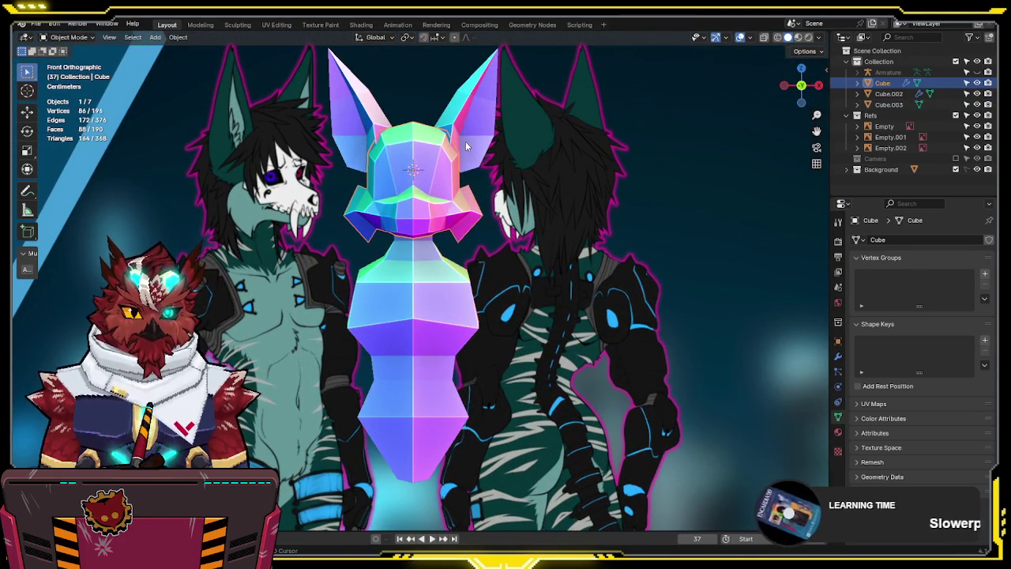
shift+click(466, 141)
key(s)
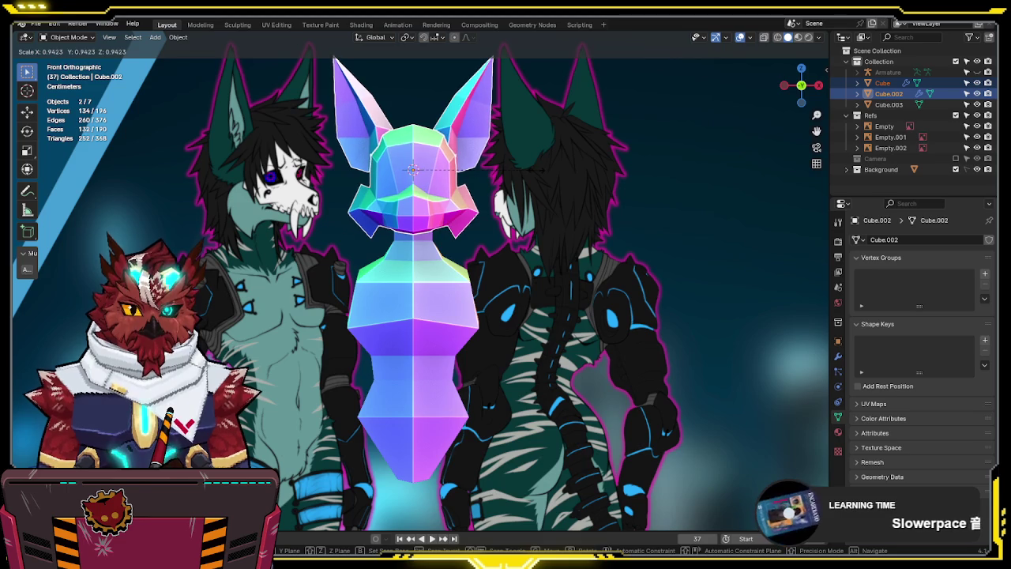
click(537, 177)
Widen the neck vertices of the body mesh Cube.003 in edit mode
click(425, 253)
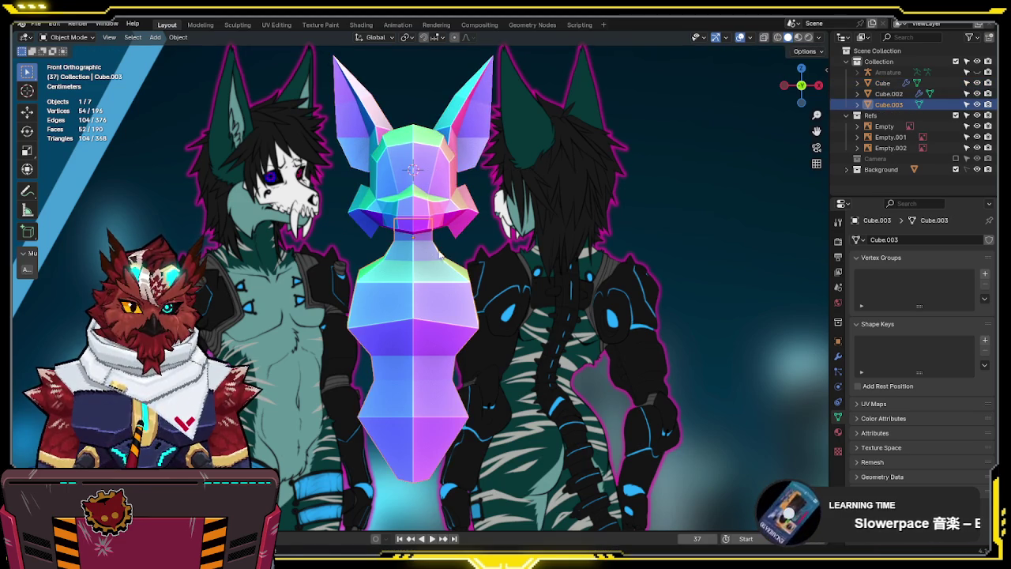
shift+middle_drag(425, 253, 452, 245)
key(Tab)
scroll(489, 219, up, 2)
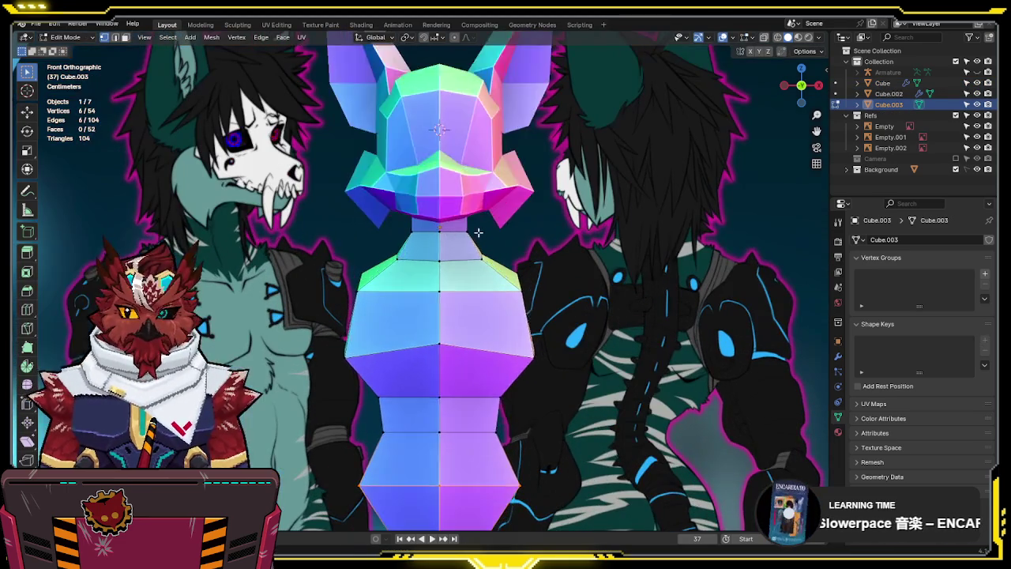
key(alt+z)
drag(389, 172, 480, 227)
key(s)
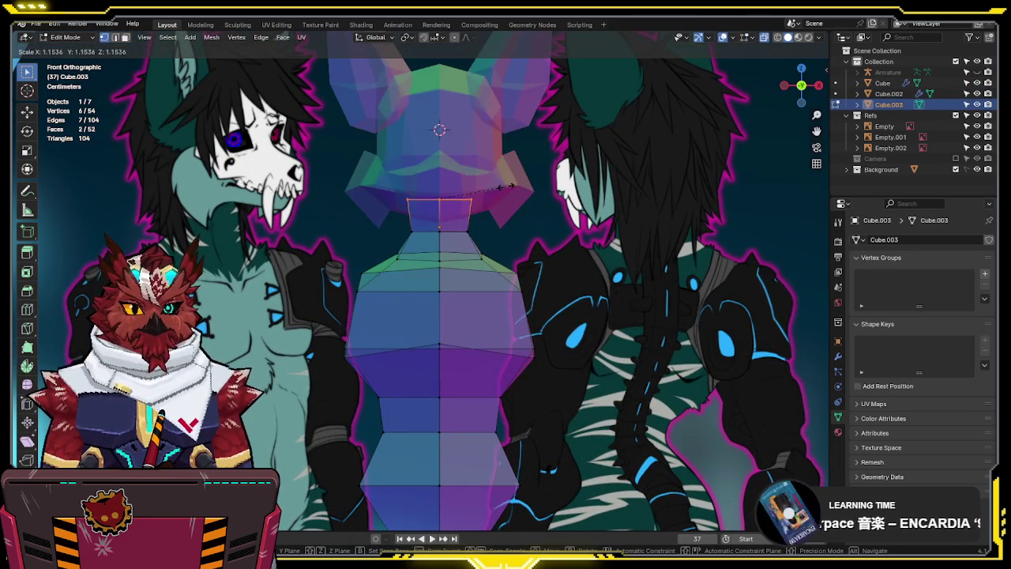
click(507, 186)
key(KP_3)
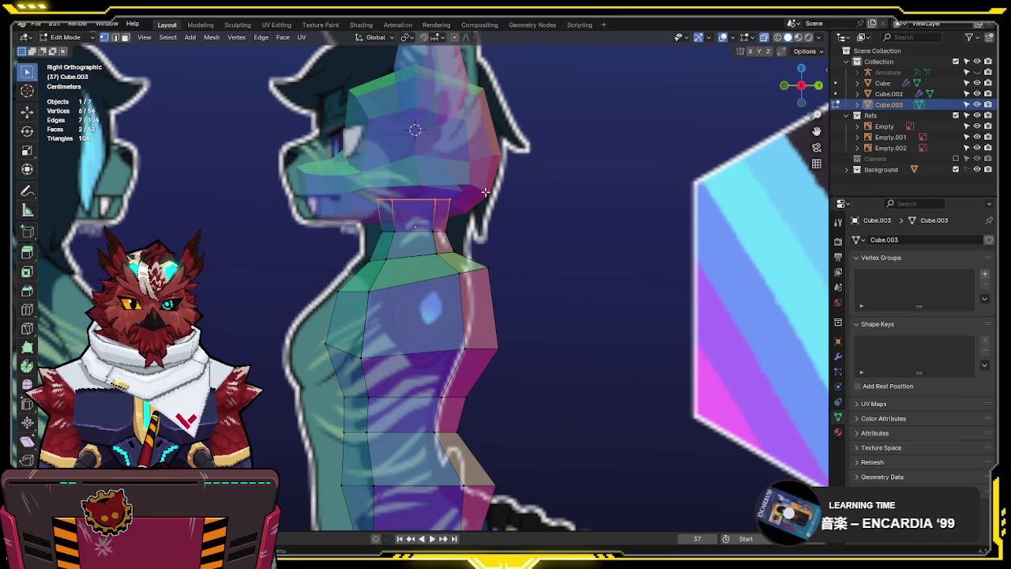
key(alt+z)
key(Tab)
scroll(481, 189, down, 2)
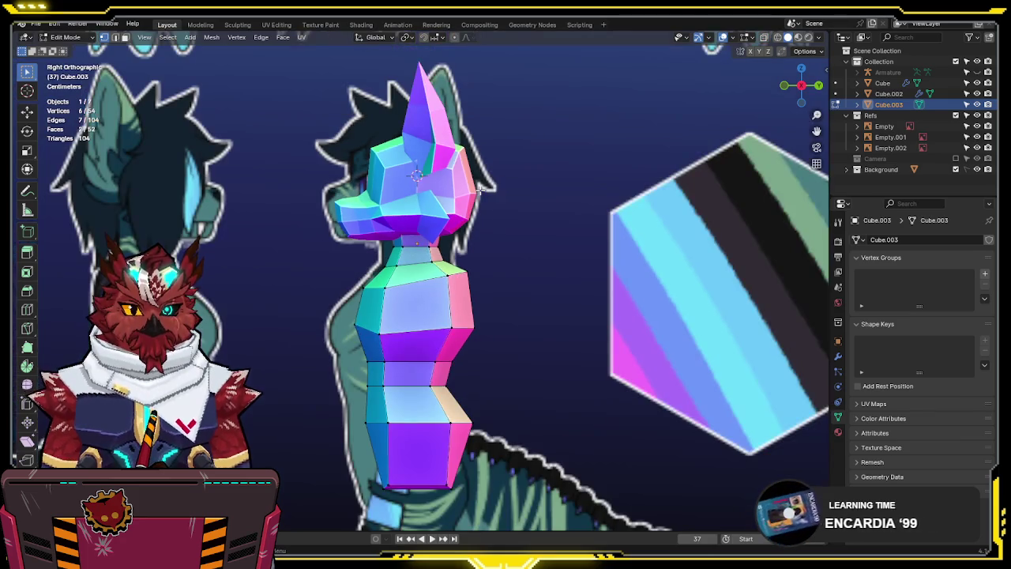
Nudge head Cube.002 about 0.011 m along Y, then reopen the head meshes in edit mode
click(448, 148)
key(g)
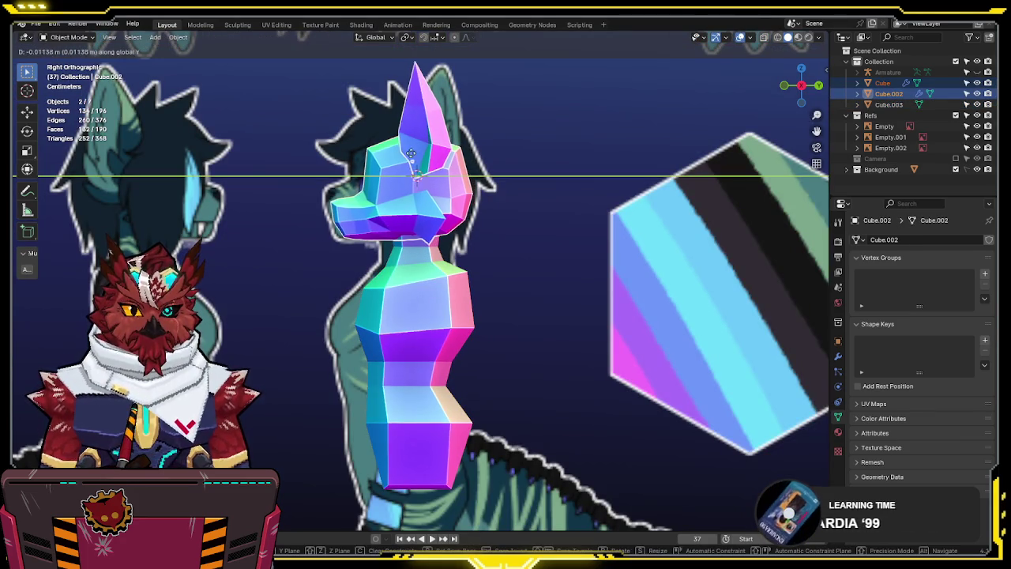
click(443, 150)
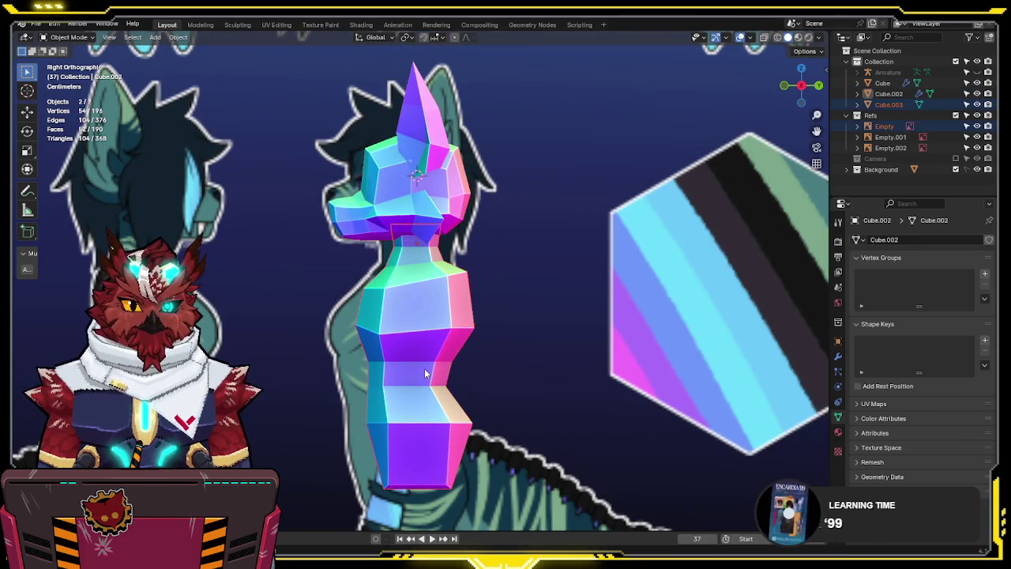
scroll(444, 248, down, 2)
scroll(444, 251, down, 1)
scroll(441, 255, down, 2)
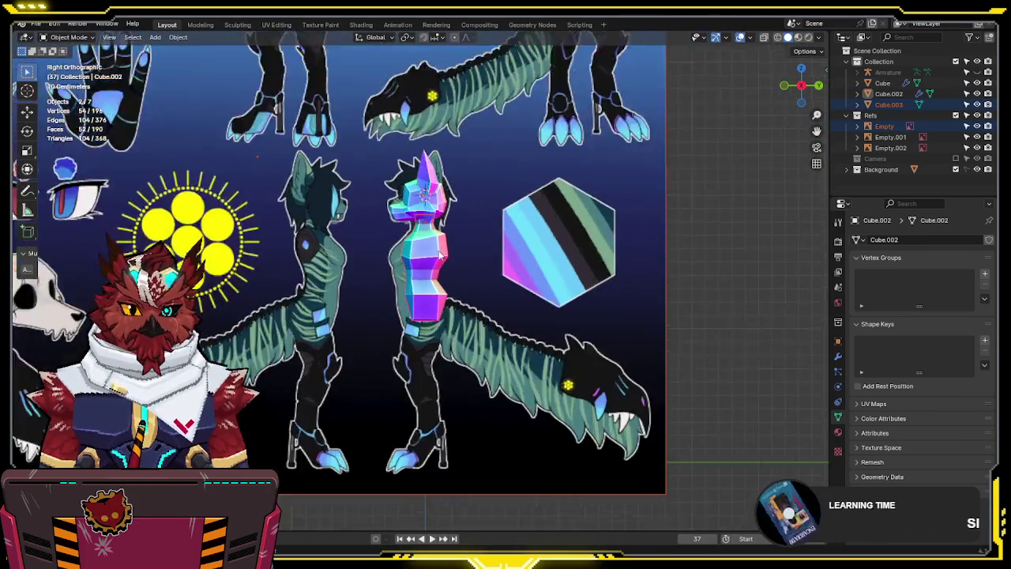
scroll(440, 255, up, 3)
key(KP_1)
scroll(441, 220, up, 1)
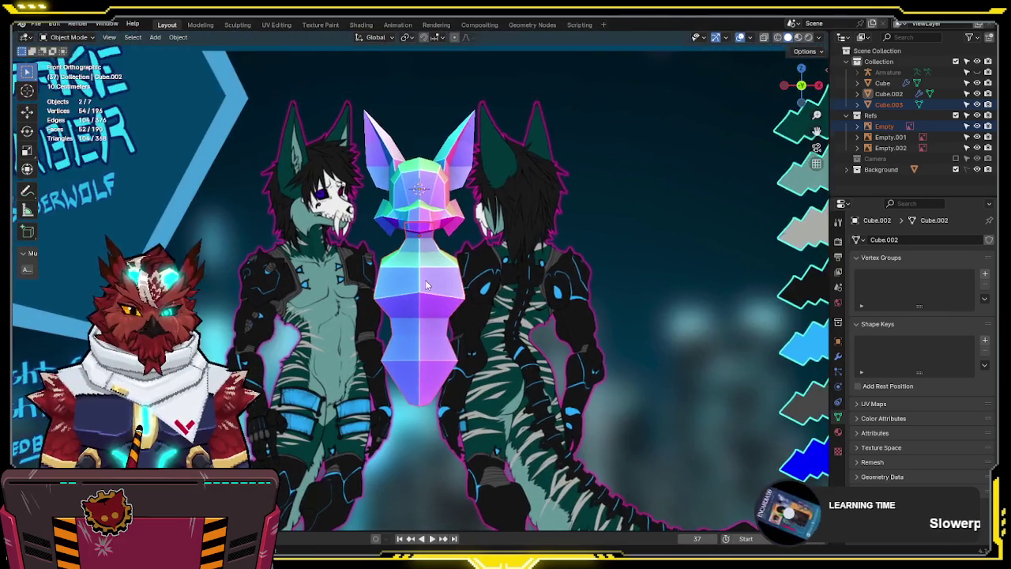
key(Tab)
scroll(442, 282, up, 2)
scroll(443, 249, up, 1)
key(alt+z)
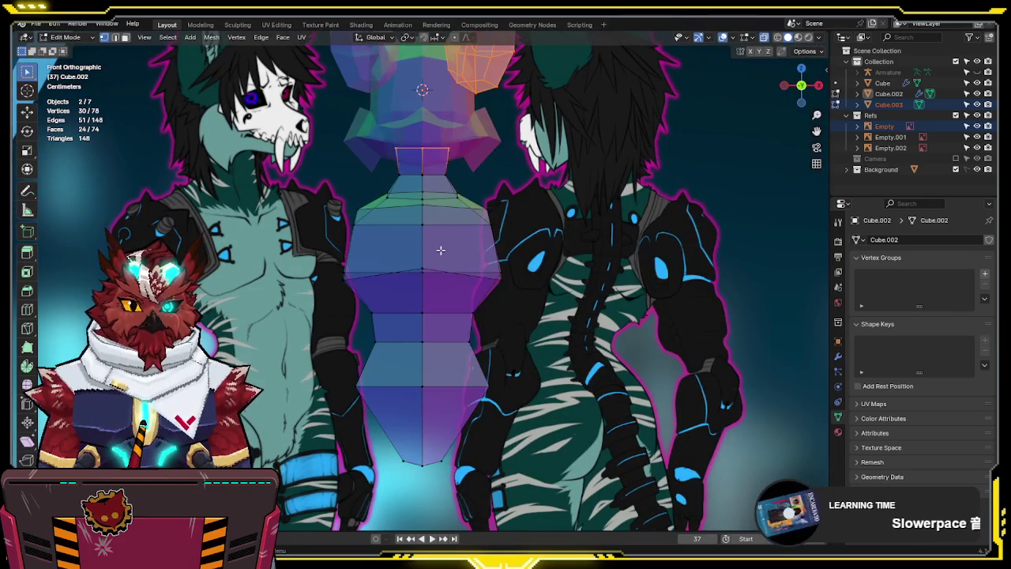
In Right Ortho with X-ray, move the torso's back vertices to follow the side reference
key(KP_3)
click(383, 263)
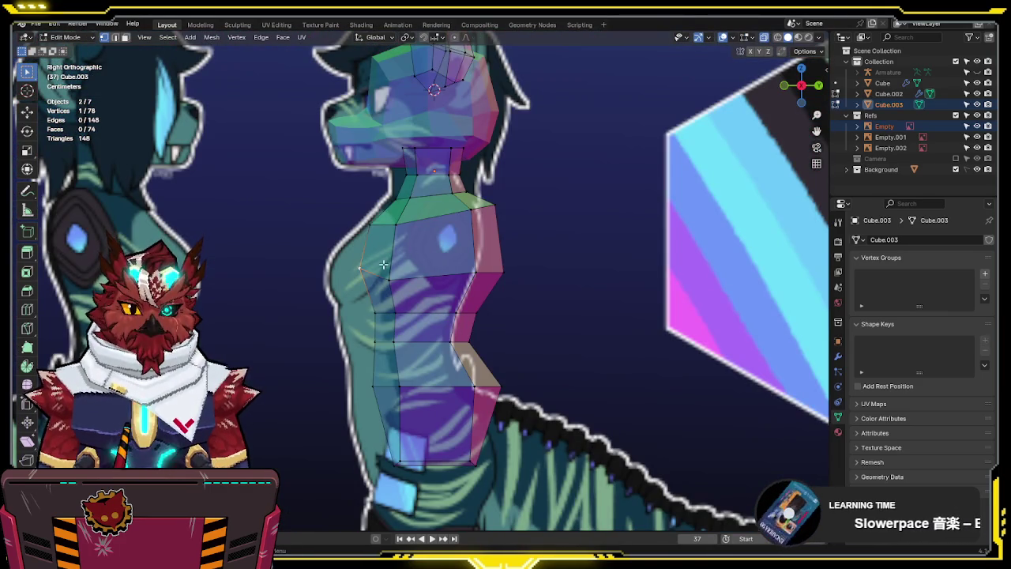
key(alt+z)
mouse_move(393, 268)
middle_down()
mouse_move(357, 295)
mouse_move(458, 294)
middle_up()
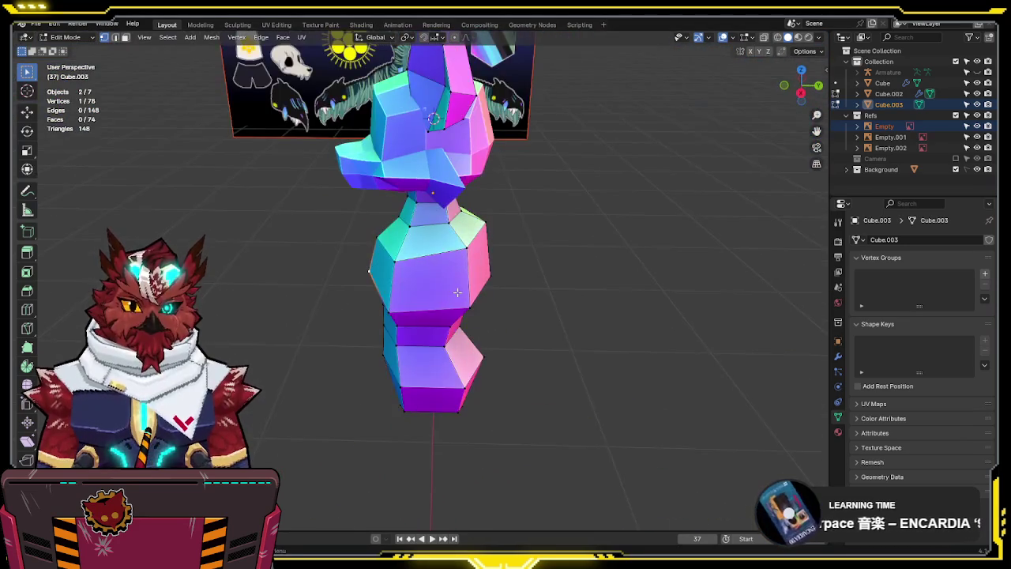
key(KP_3)
key(alt+z)
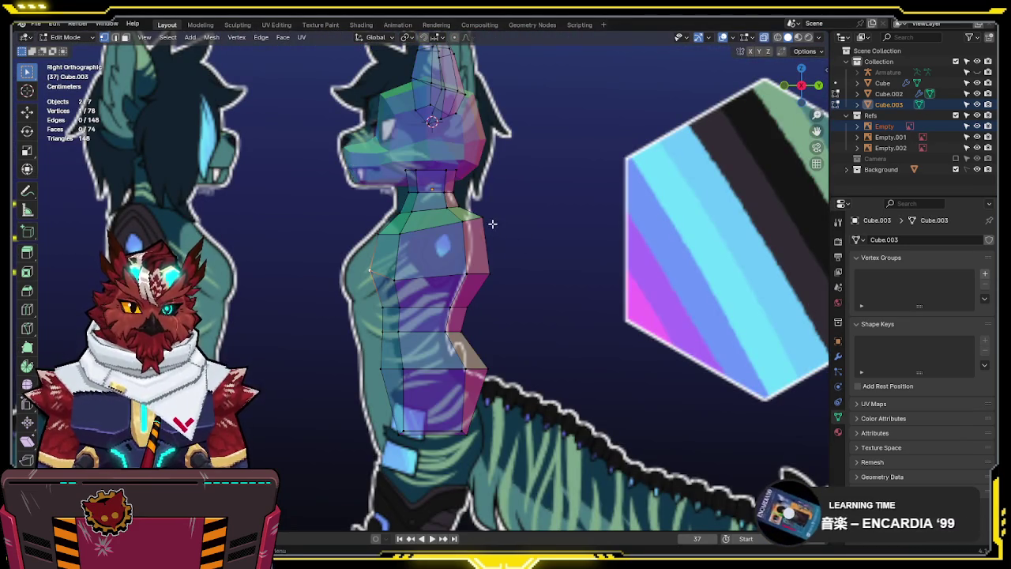
drag(495, 207, 474, 310)
key(g)
click(412, 304)
Move the upper chest vertices and the lower chest edge along Y to match the reference chest
click(385, 241)
shift+click(372, 271)
key(g)
click(422, 277)
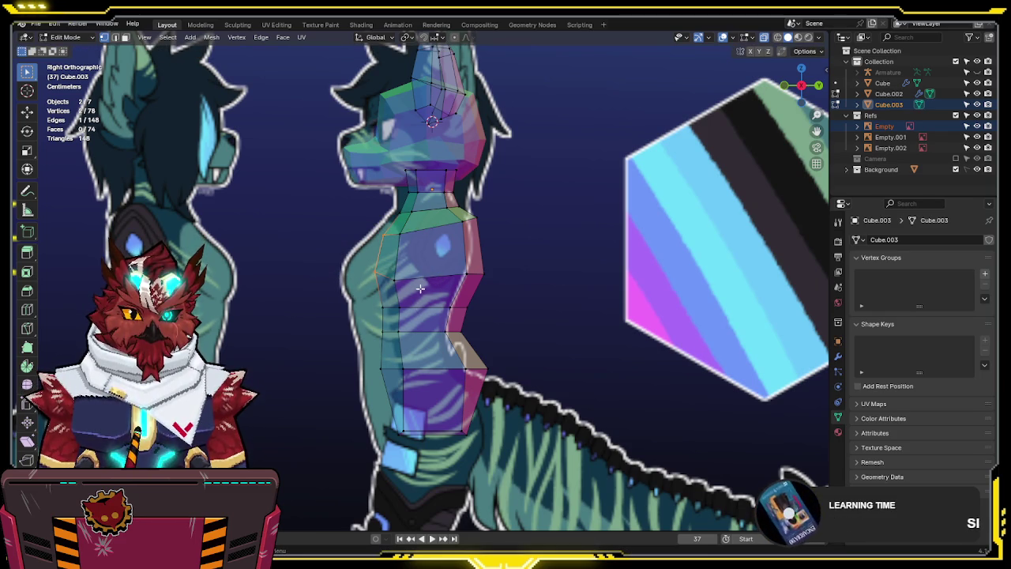
click(389, 351)
key(g)
key(y)
click(389, 355)
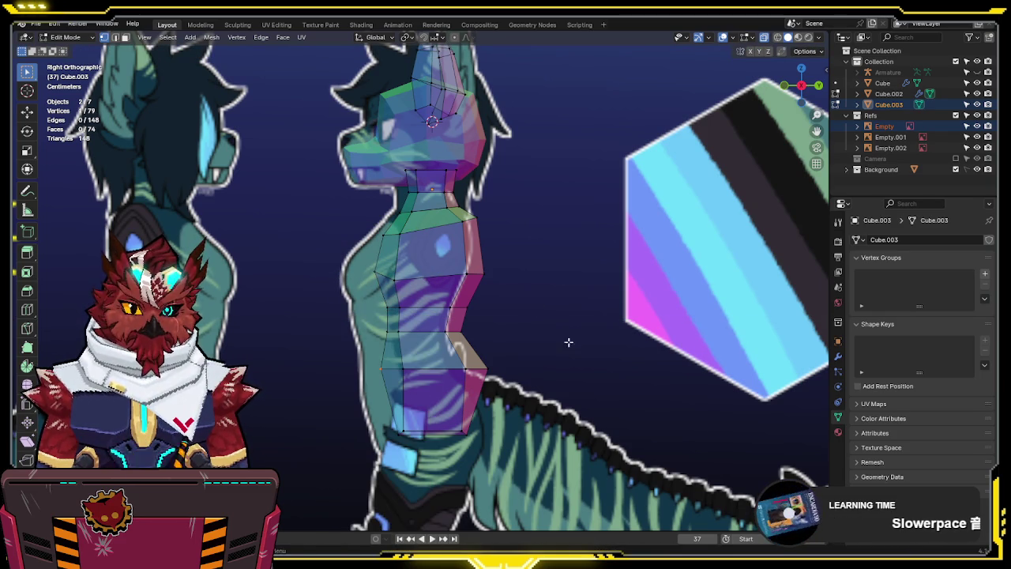
key(g)
key(y)
click(334, 372)
Check the reshaped torso in solid 3D and front views, then return to object mode
key(alt+z)
mouse_move(527, 269)
middle_down()
mouse_move(615, 326)
mouse_move(632, 321)
middle_up()
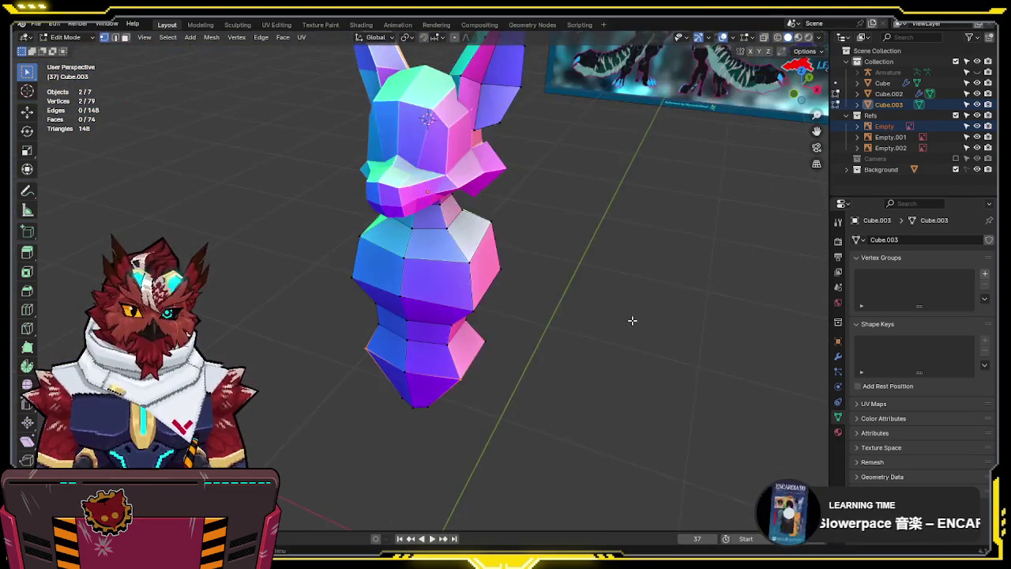
key(KP_1)
scroll(632, 320, down, 2)
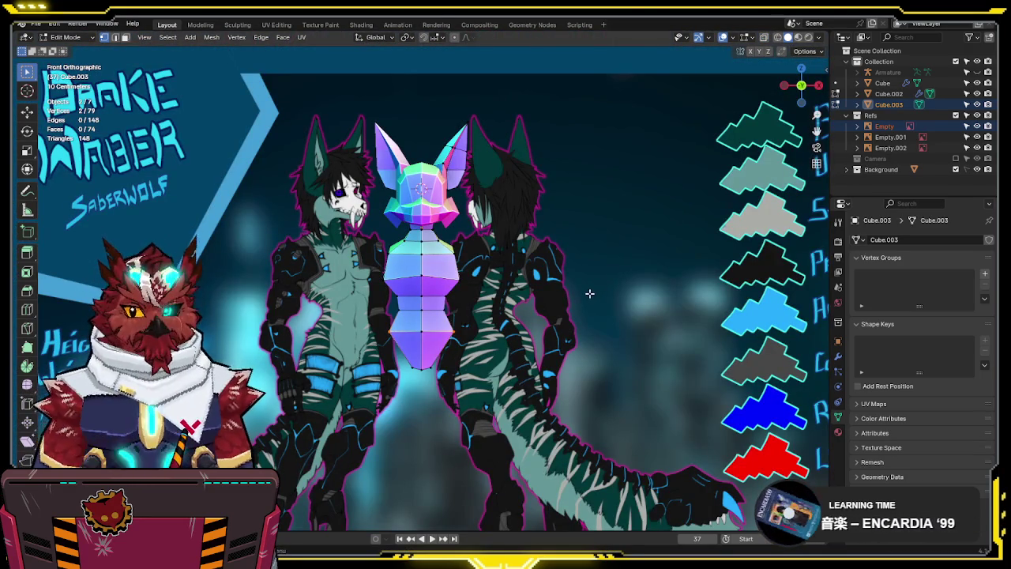
scroll(576, 338, up, 2)
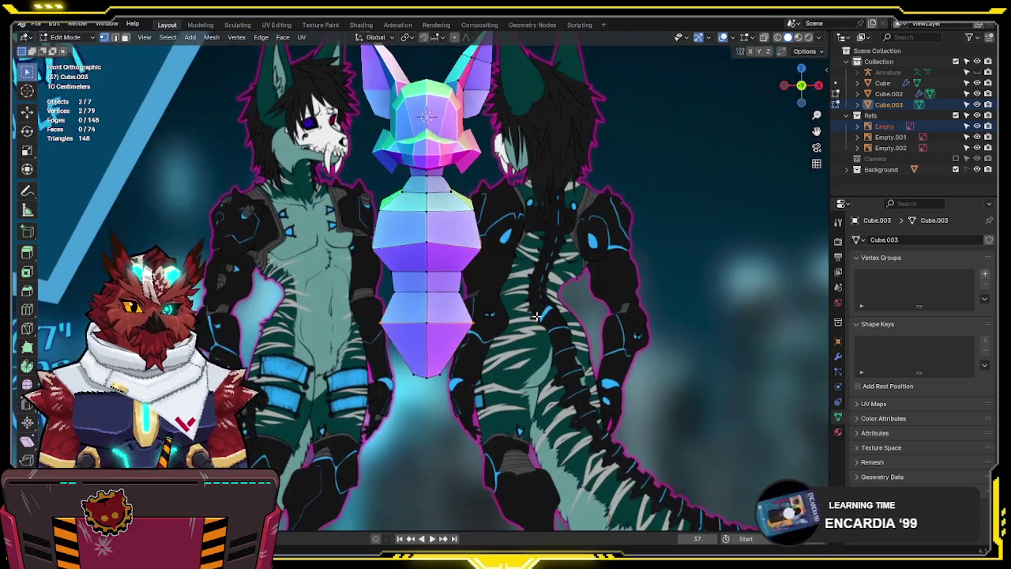
key(Tab)
scroll(520, 271, up, 1)
mouse_move(520, 271)
shift+middle_down()
mouse_move(521, 235)
mouse_move(476, 334)
shift+middle_up()
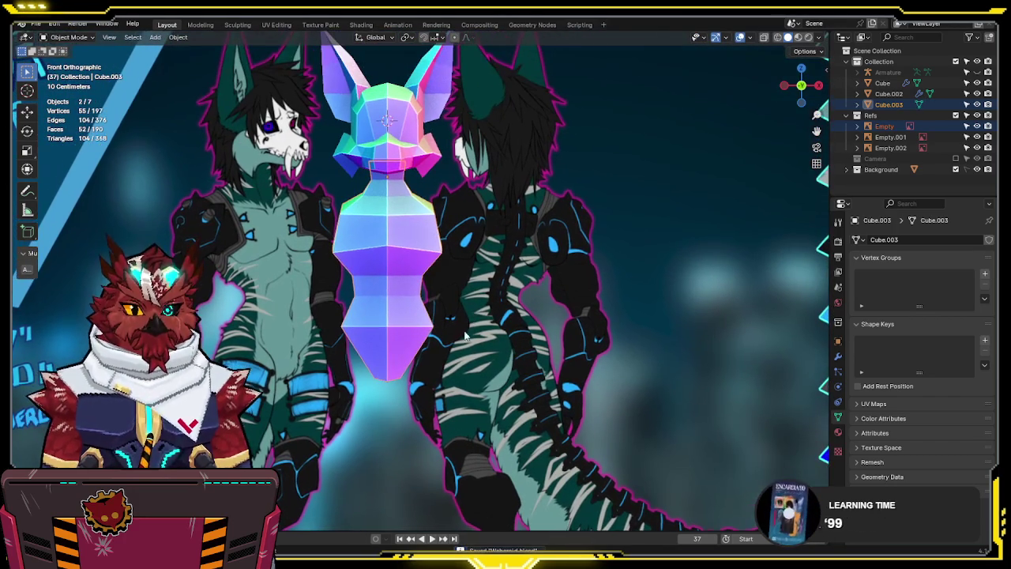
Delete the left half of Cube.003's vertices and mirror the remaining half across the centre
key(Tab)
scroll(417, 371, up, 3)
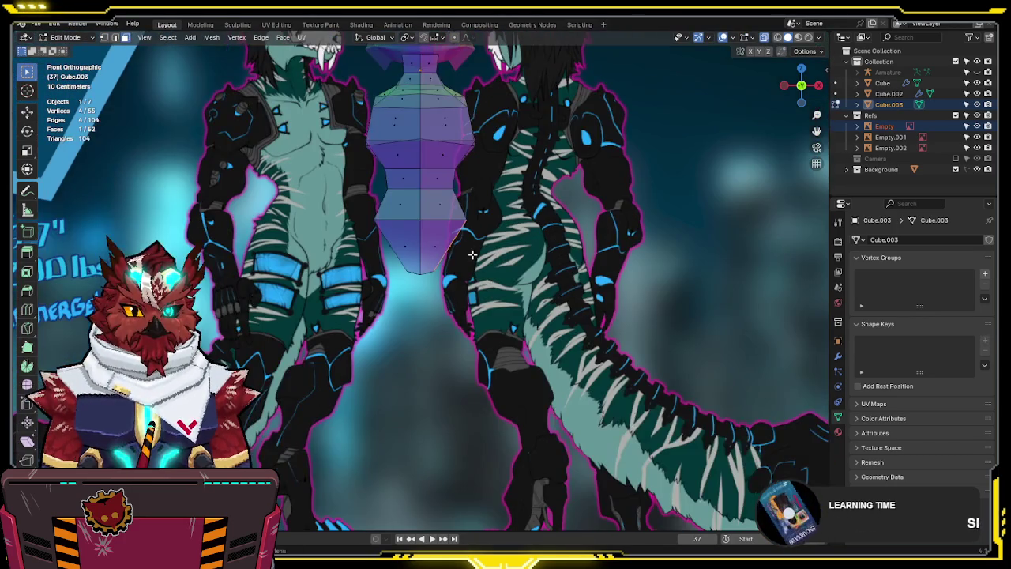
scroll(417, 371, down, 2)
drag(439, 144, 356, 443)
key(x)
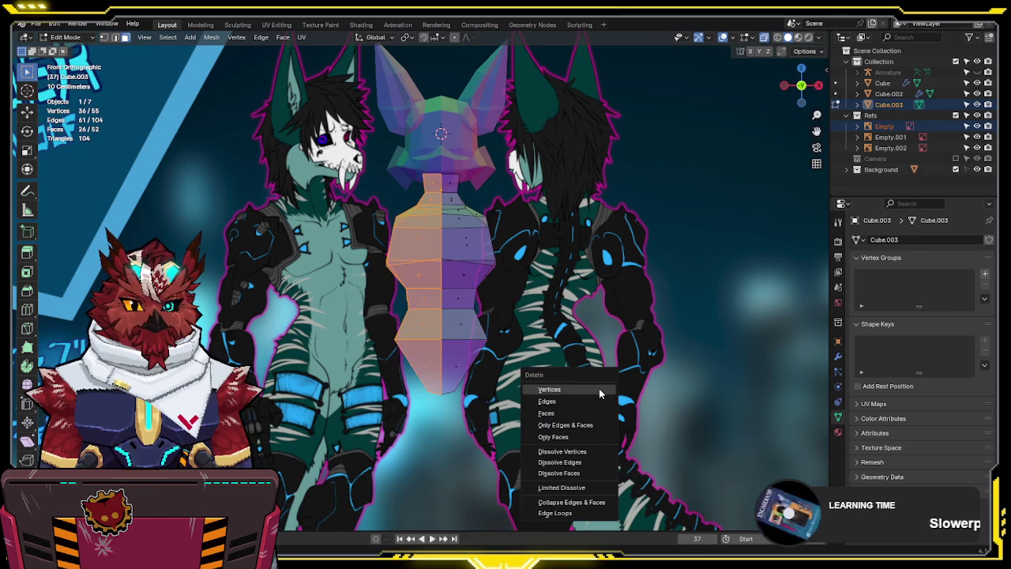
click(576, 413)
key(ctrl+m)
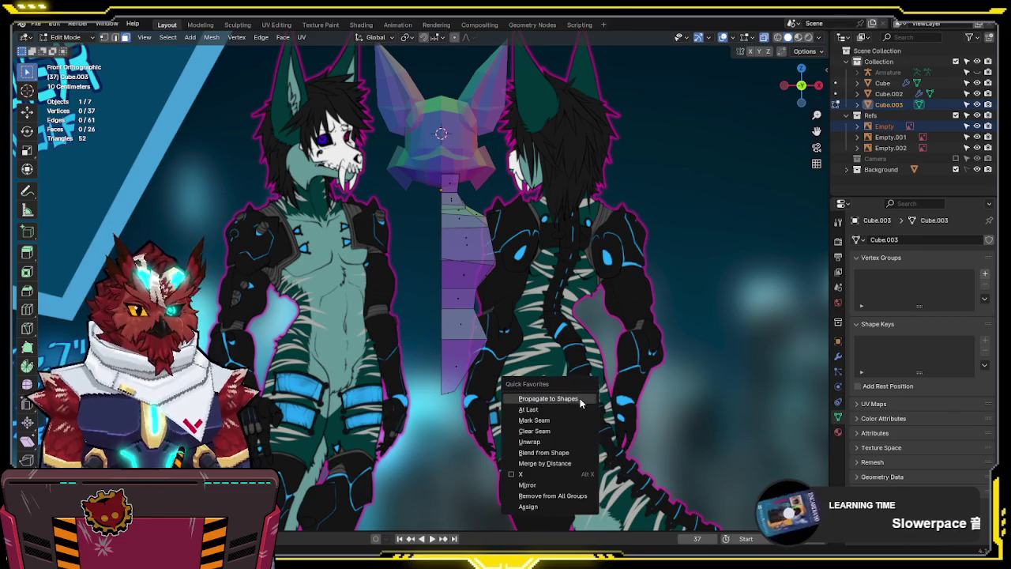
click(531, 488)
Extrude the torso's bottom face downward into a hip block and reposition it
scroll(480, 338, up, 1)
scroll(480, 338, up, 2)
click(466, 292)
key(e)
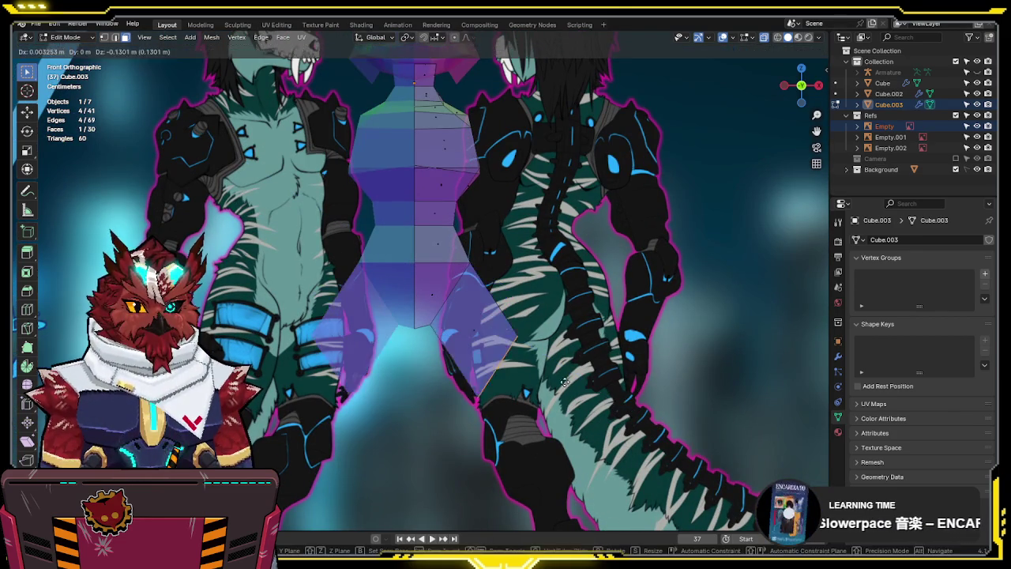
click(567, 448)
key(g)
click(543, 415)
scroll(432, 364, up, 2)
scroll(411, 332, up, 2)
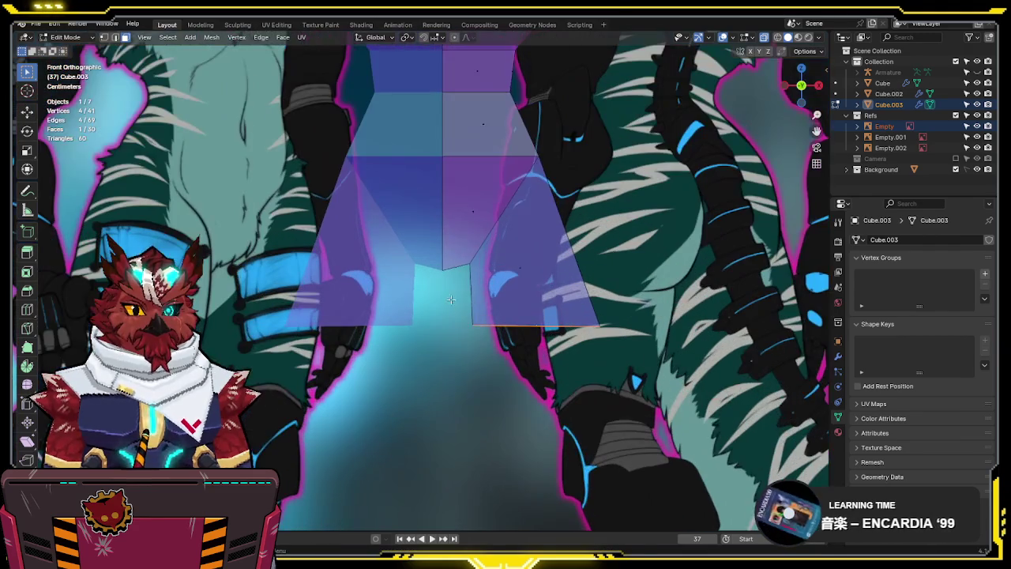
Select the hip block's bottom face in face mode and frame the mesh with the references
click(498, 219)
key(g)
key(Escape)
key(3)
click(540, 366)
scroll(581, 346, down, 1)
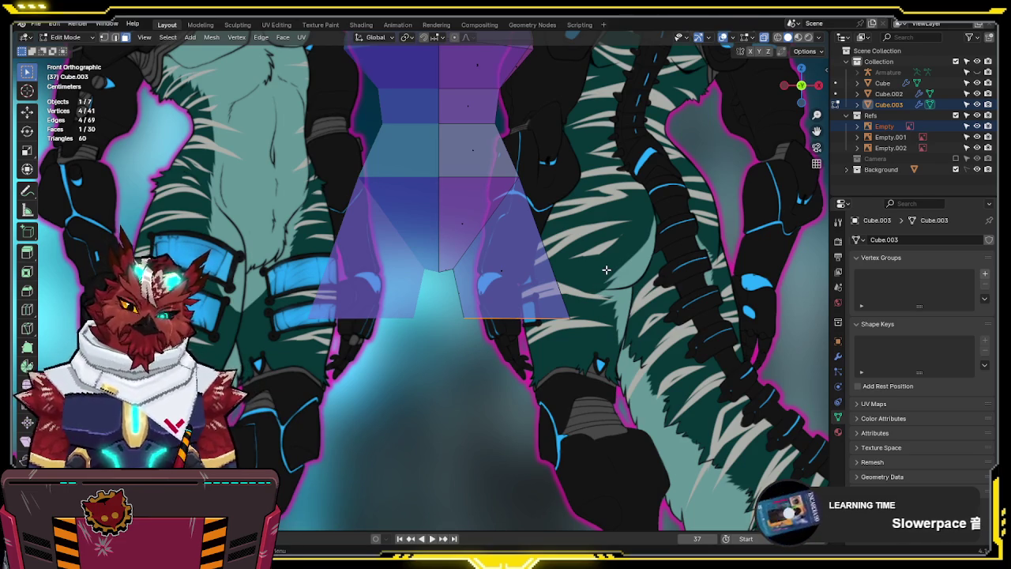
scroll(606, 262, down, 2)
scroll(616, 285, down, 2)
scroll(628, 312, down, 2)
scroll(640, 339, down, 2)
scroll(634, 334, down, 1)
scroll(629, 329, down, 1)
scroll(624, 324, down, 1)
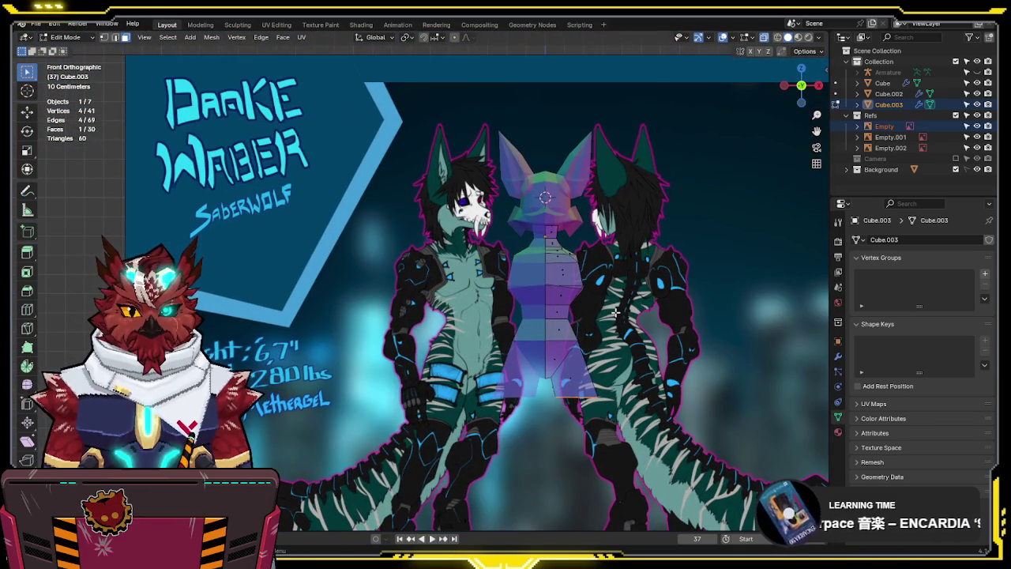
shift+middle_drag(616, 312, 569, 243)
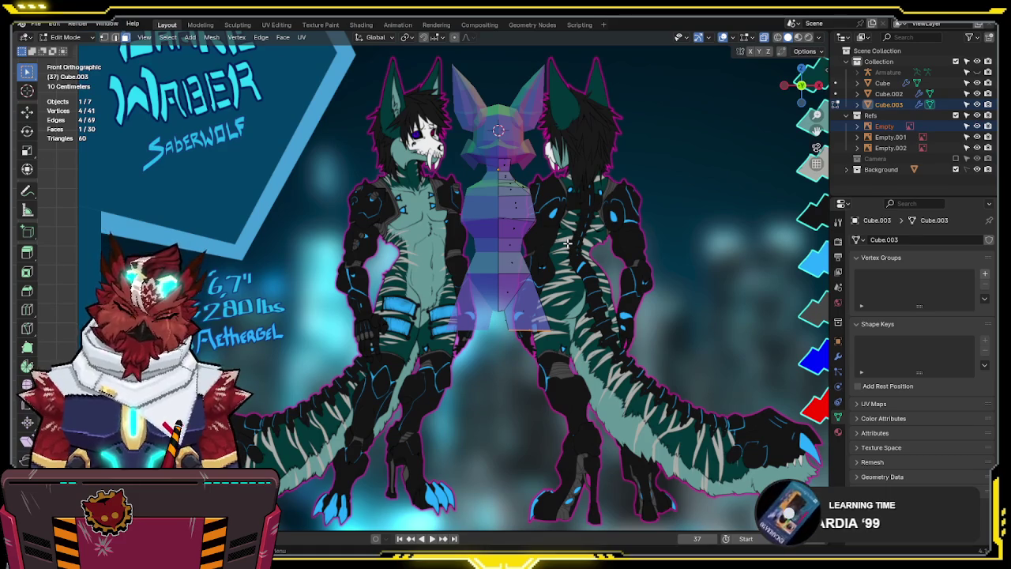
In X-ray, box-select the vertices at the bottom of the hip block
scroll(568, 245, up, 1)
scroll(538, 251, down, 1)
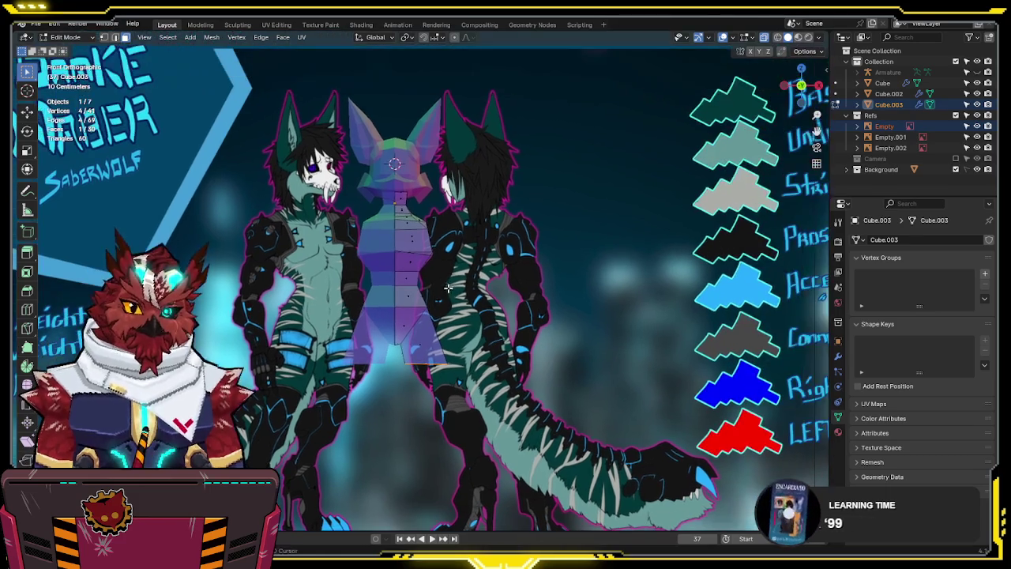
scroll(474, 261, up, 3)
scroll(420, 271, up, 2)
scroll(421, 271, up, 2)
key(alt+z)
scroll(443, 300, up, 1)
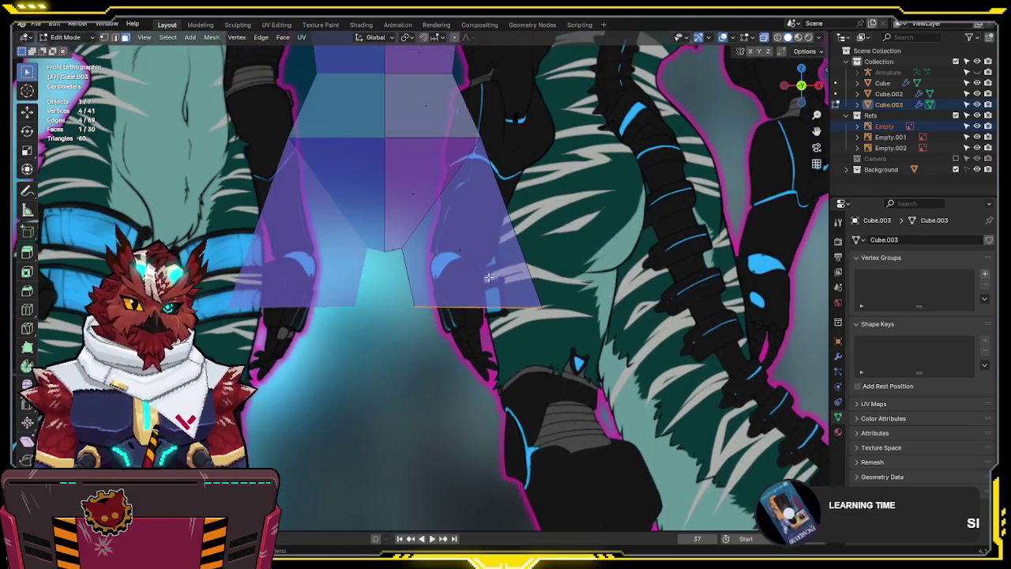
drag(499, 291, 464, 339)
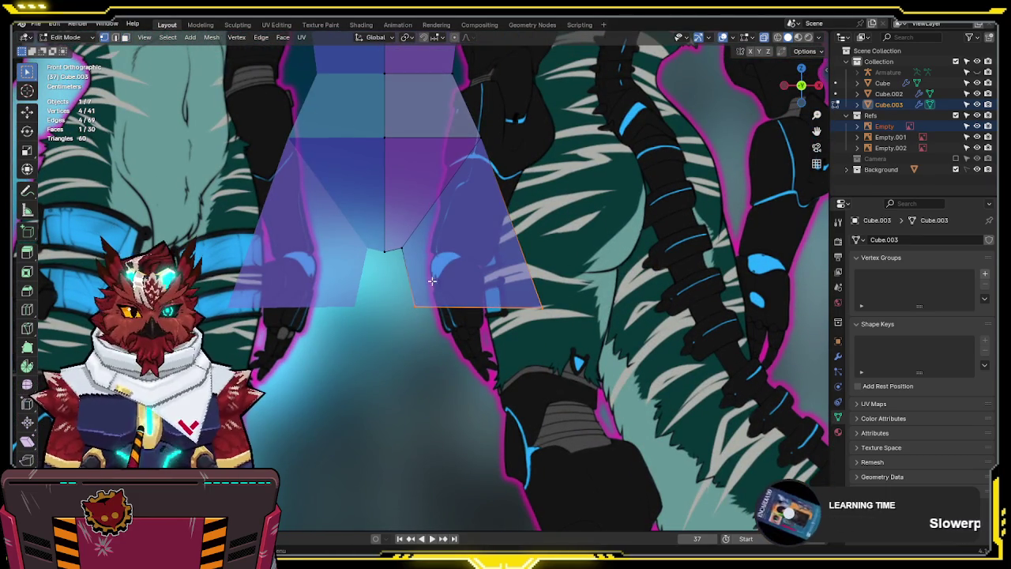
key(g)
key(z)
key(Escape)
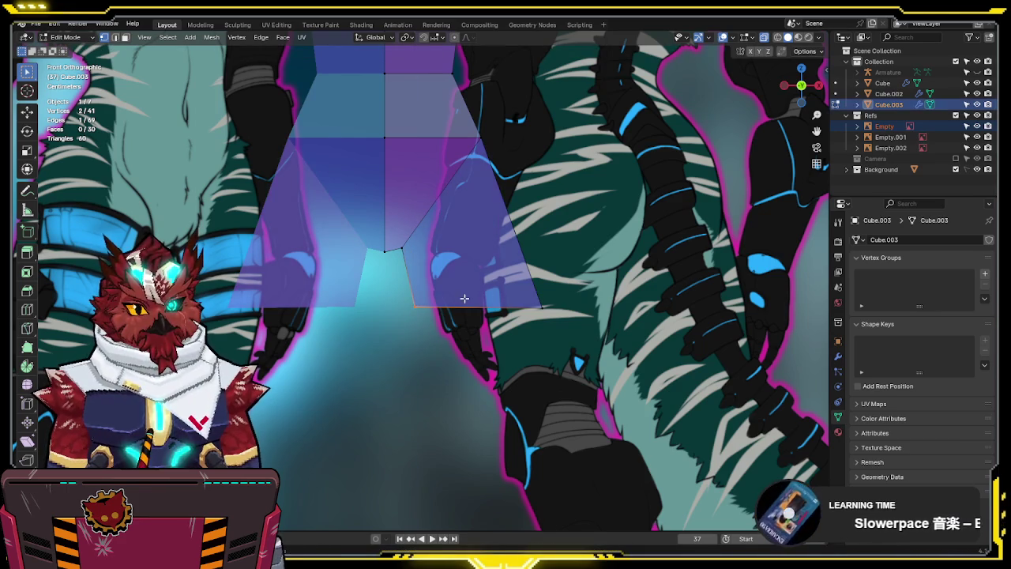
key(s)
key(shift+y)
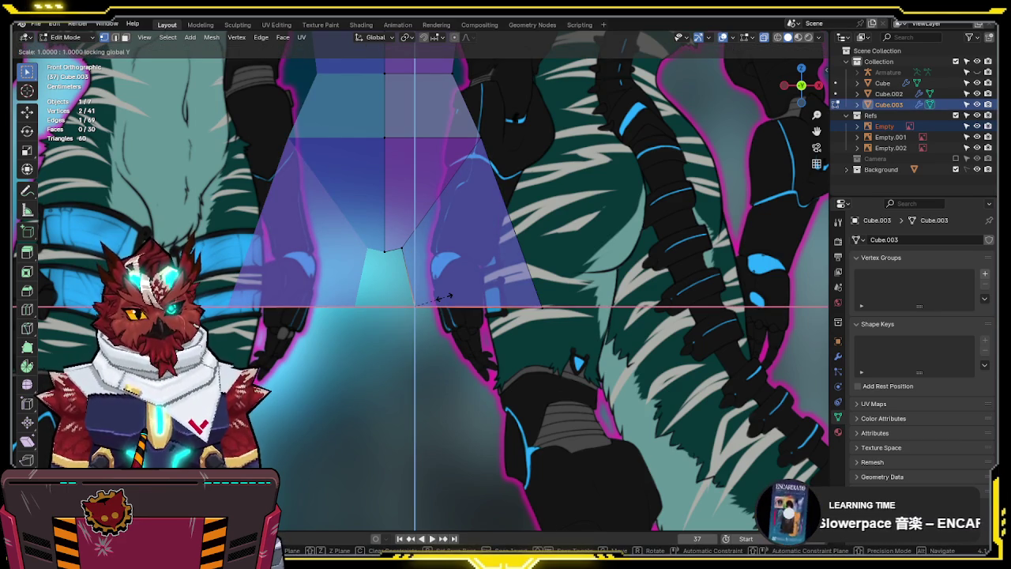
key(Escape)
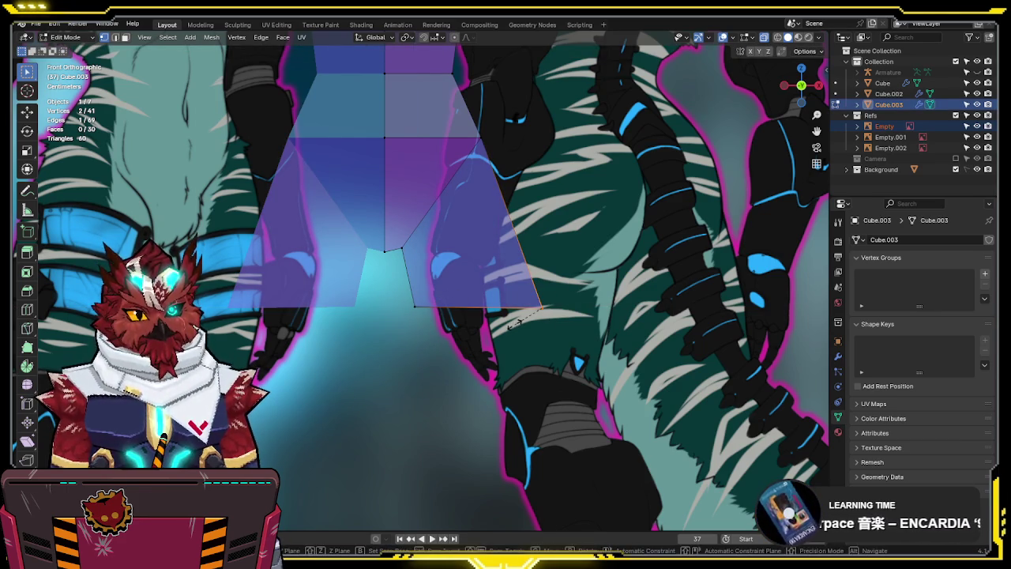
In Right view, slide the lower hip vertices along Y to line up with the thigh reference
key(KP_3)
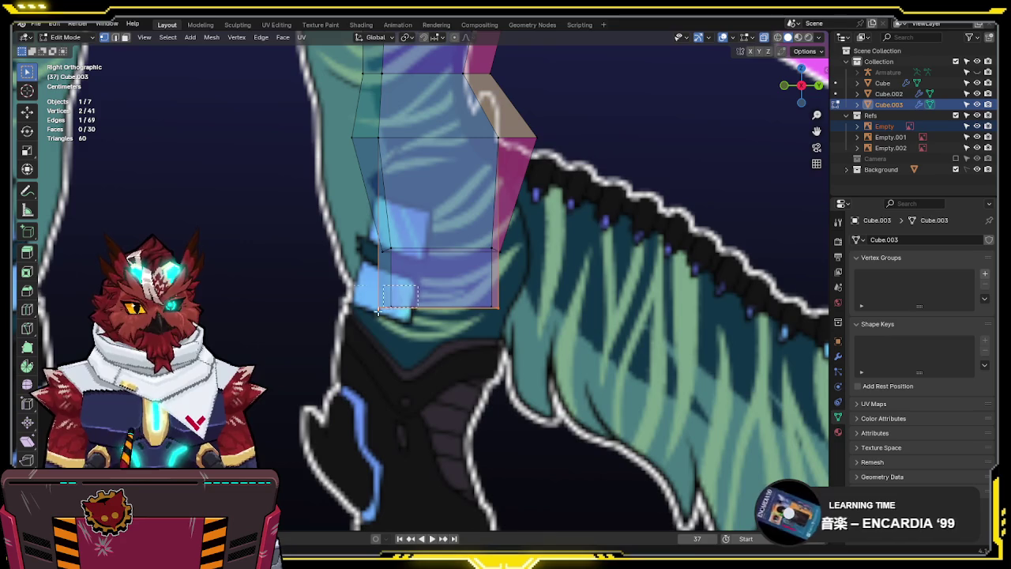
key(g)
key(y)
click(314, 354)
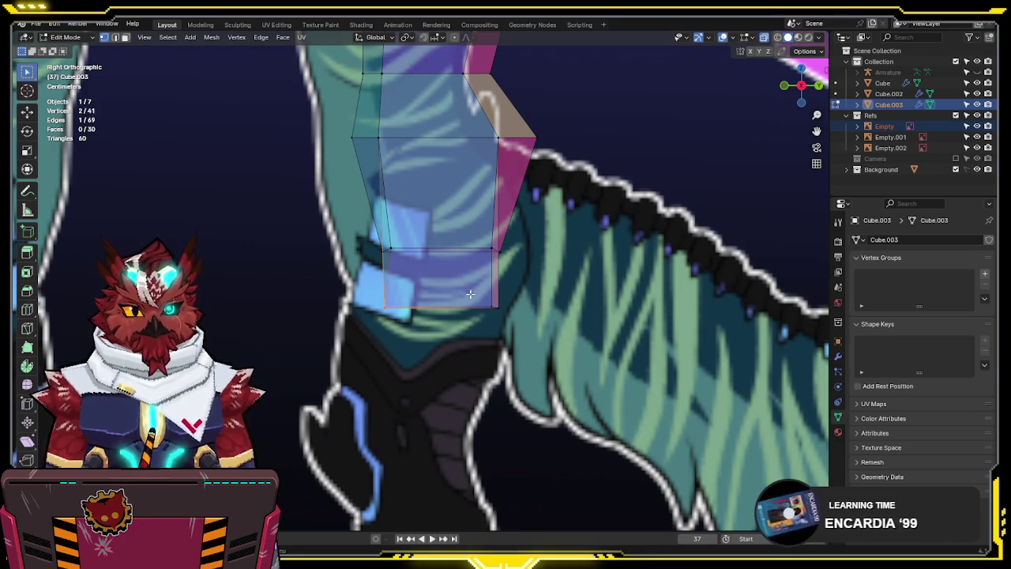
key(g)
key(y)
click(533, 378)
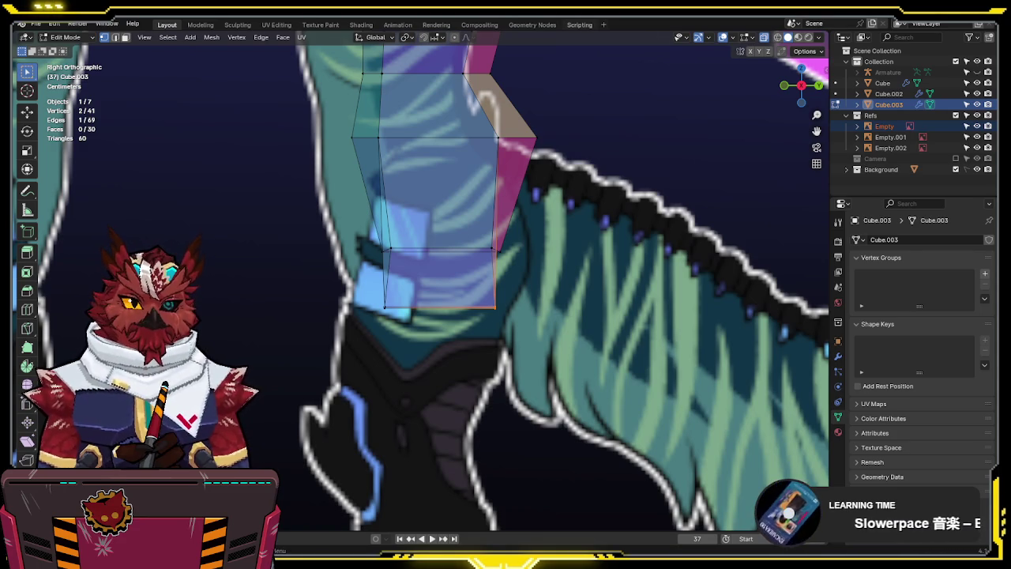
mouse_move(419, 283)
shift+middle_down()
mouse_move(419, 306)
mouse_move(574, 223)
shift+middle_up()
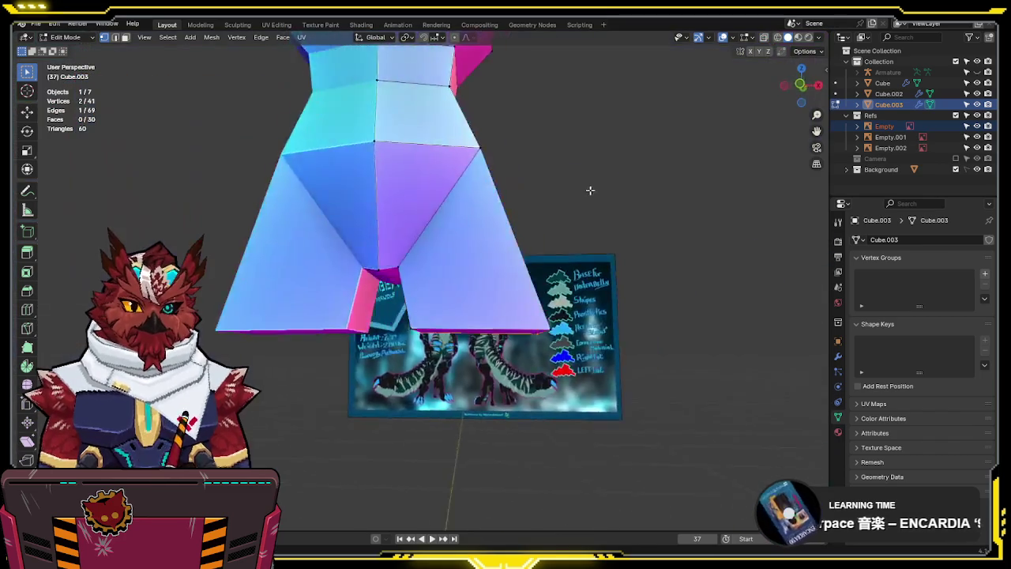
key(KP_1)
Lower the leg's bottom face along Z and scale it narrower in front view
key(alt+z)
key(3)
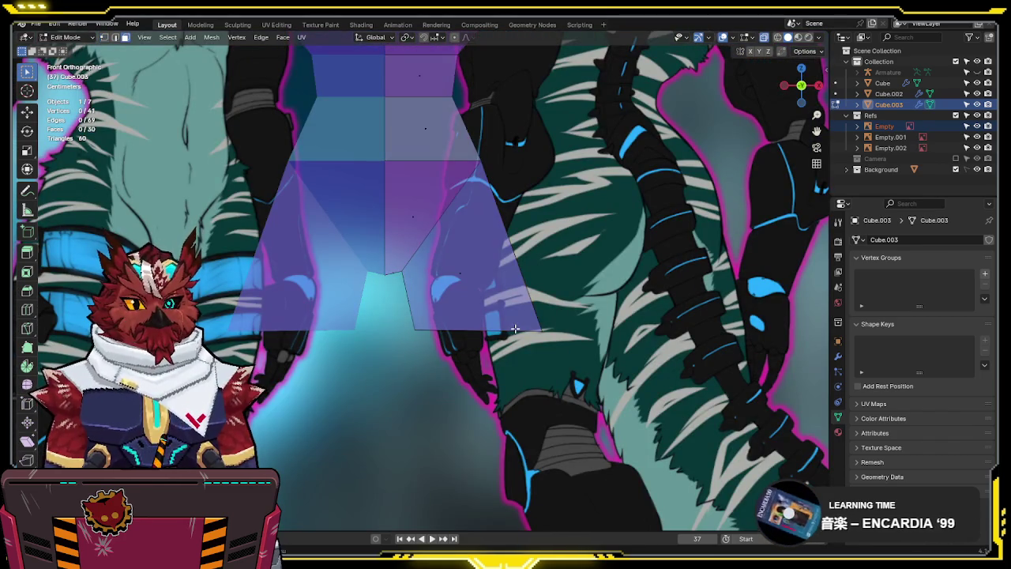
drag(517, 309, 463, 366)
middle_drag(521, 369, 538, 371)
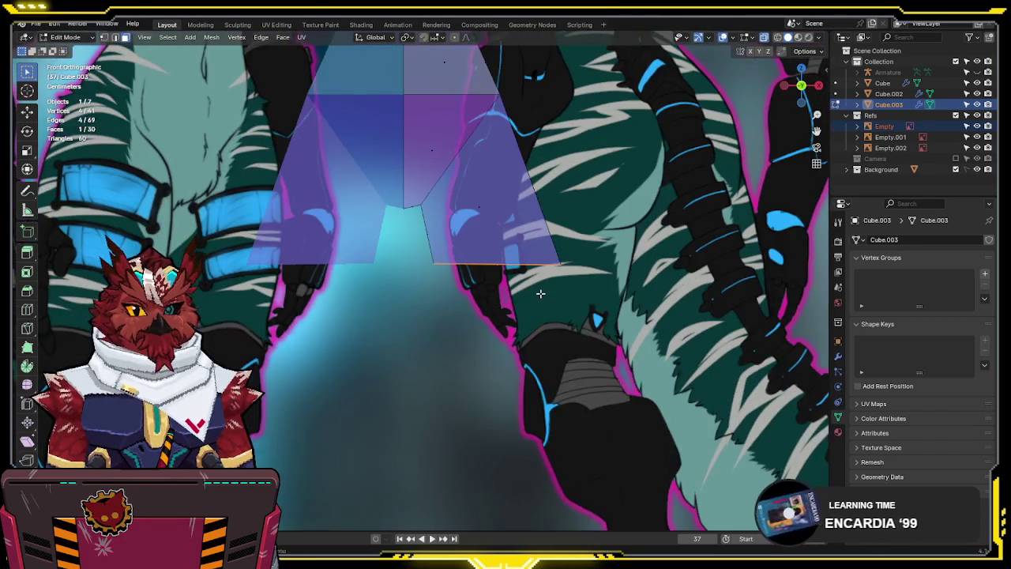
key(KP_1)
key(g)
key(z)
click(537, 371)
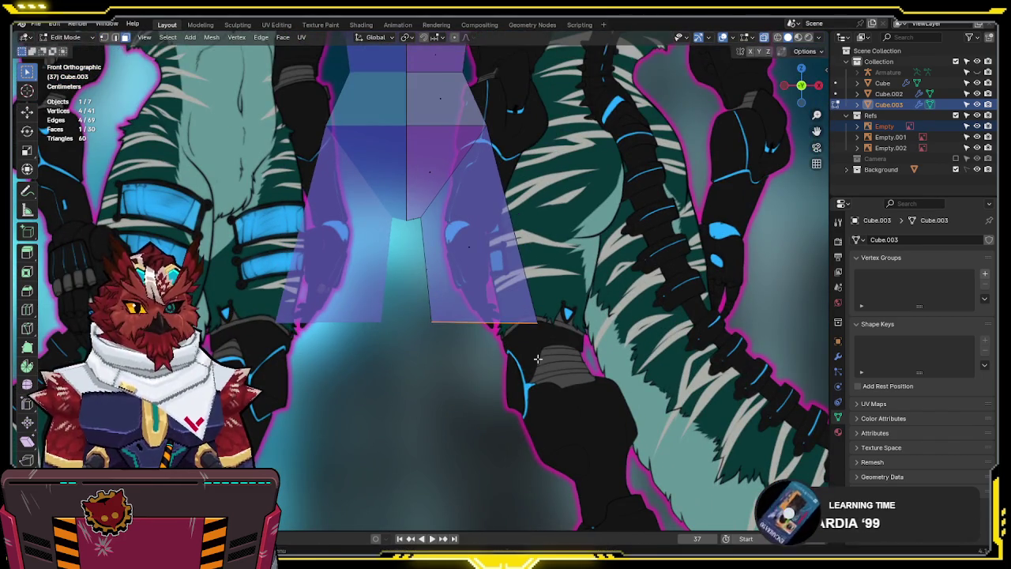
key(s)
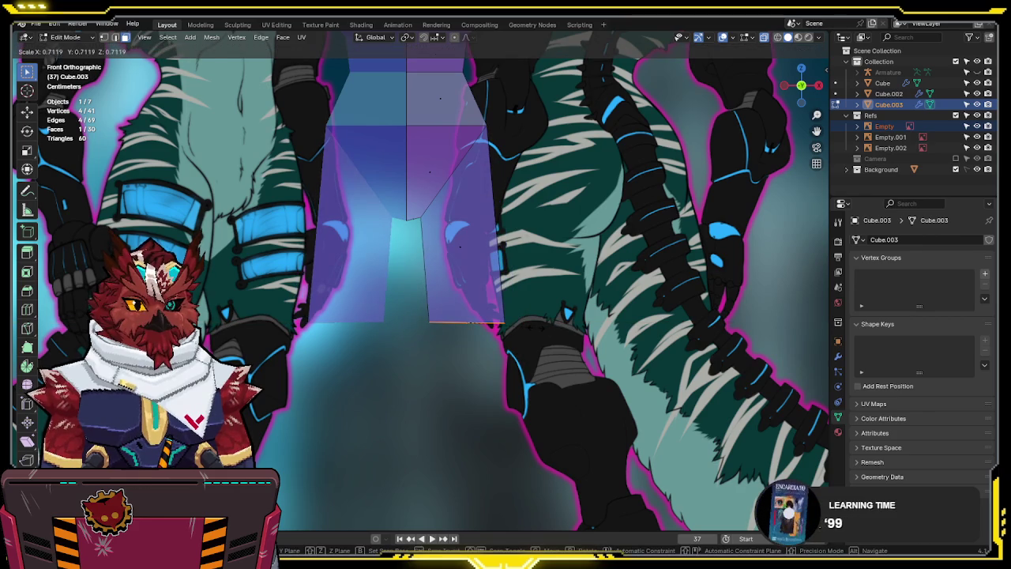
click(474, 322)
shift+middle_drag(496, 185, 503, 234)
Move the leg's diagonal inner edge and vertical outer edge along Y in Right view
key(2)
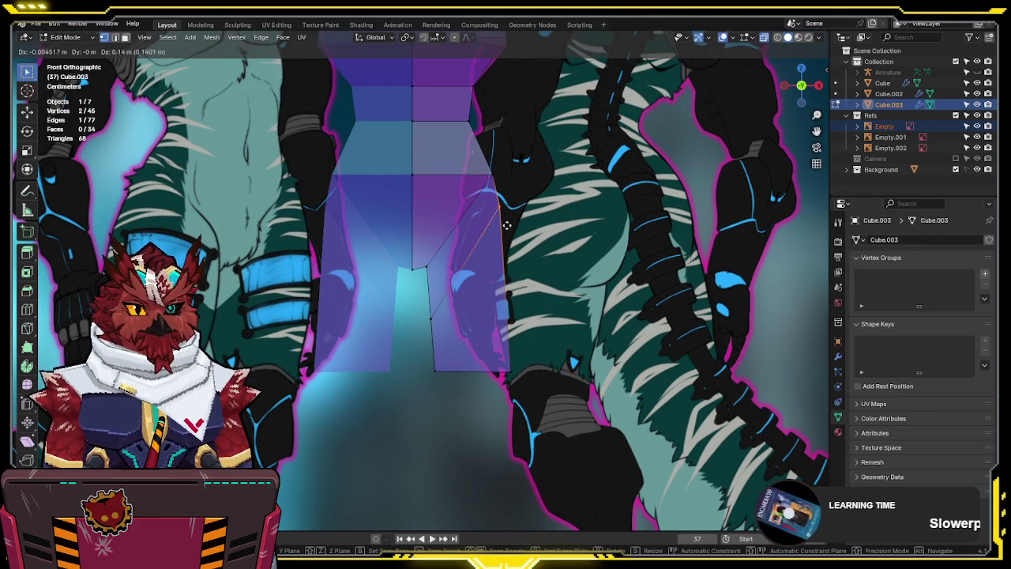
click(463, 288)
click(445, 311)
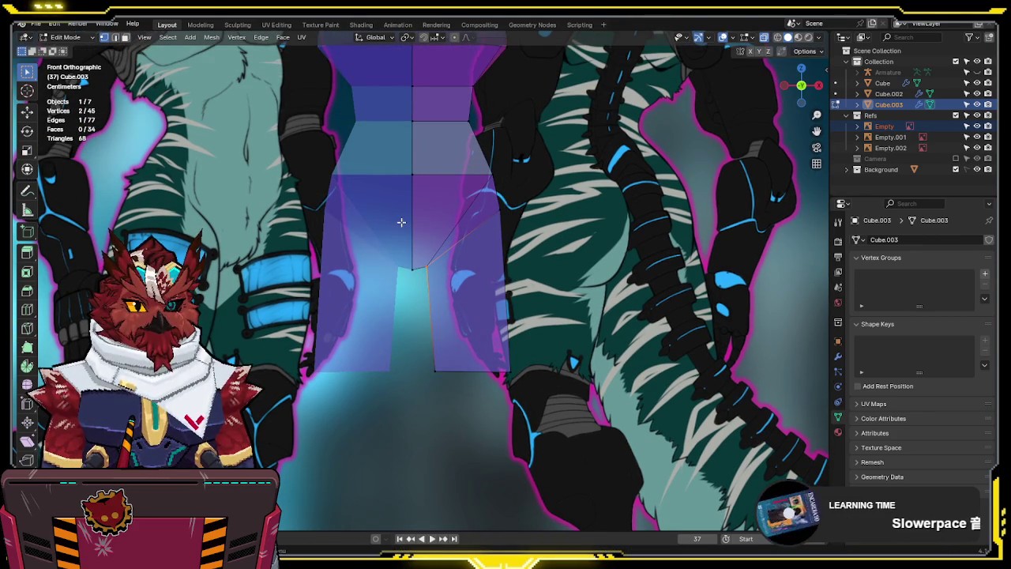
key(KP_3)
key(alt+z)
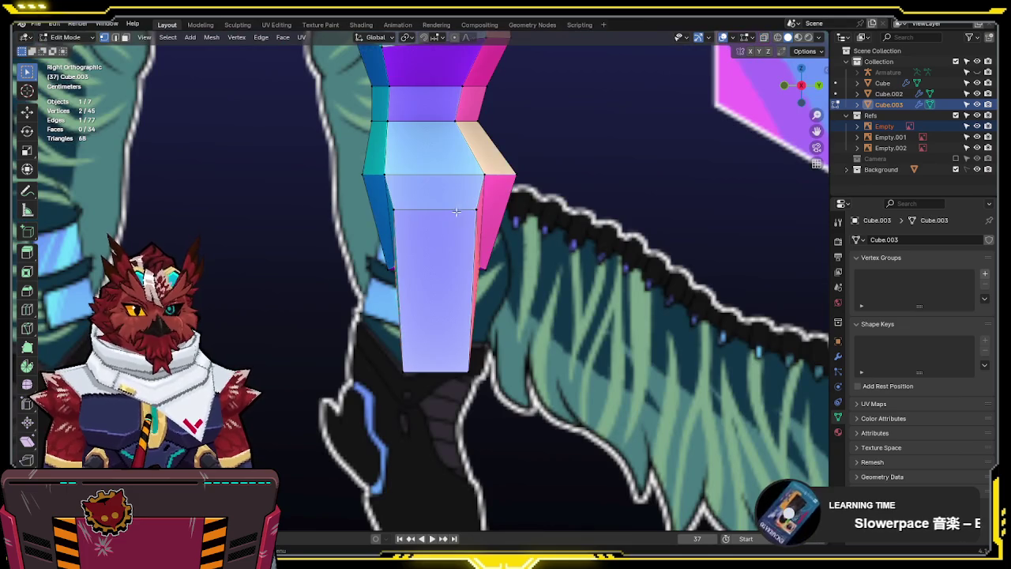
key(alt+z)
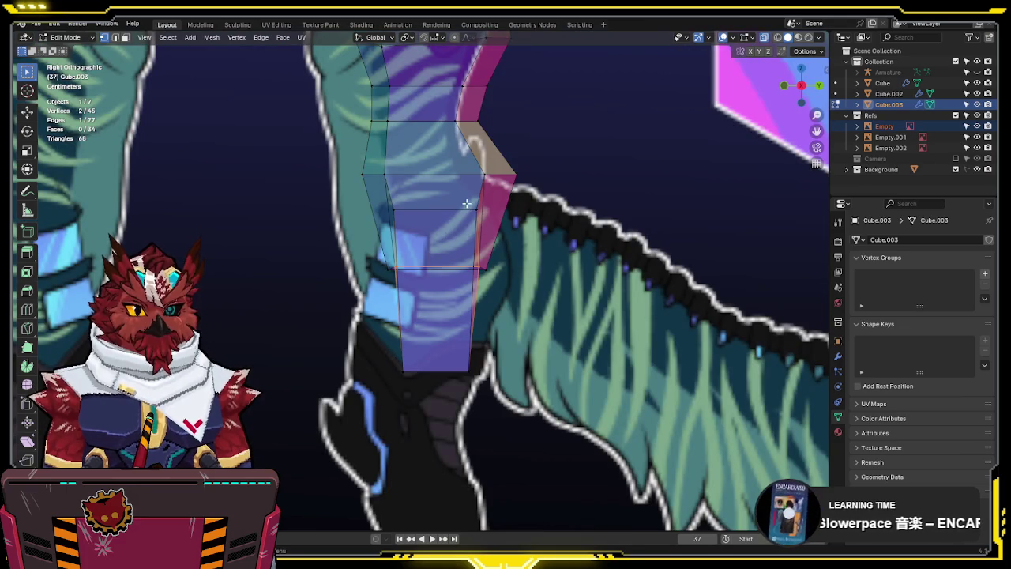
key(s)
key(y)
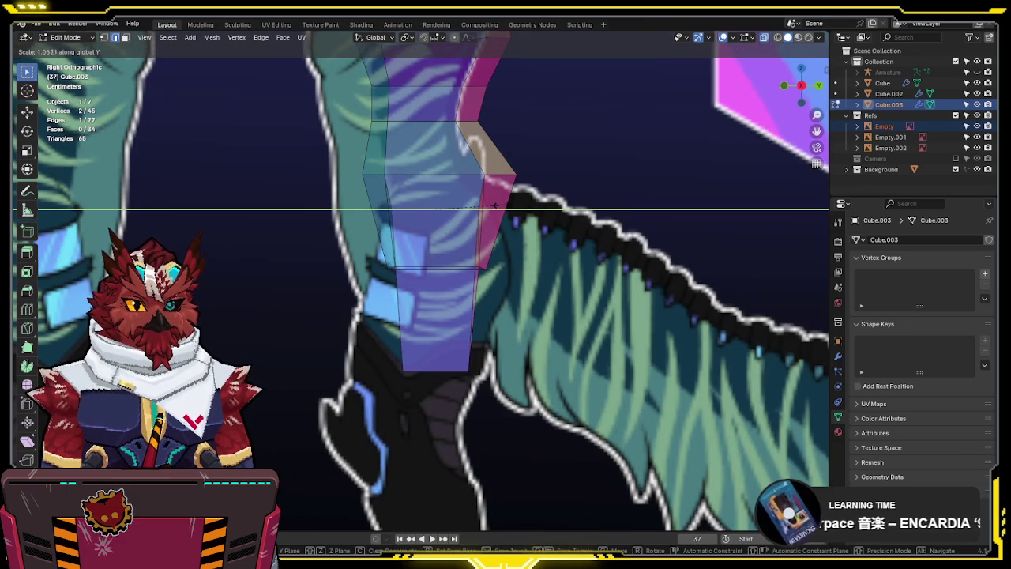
key(g)
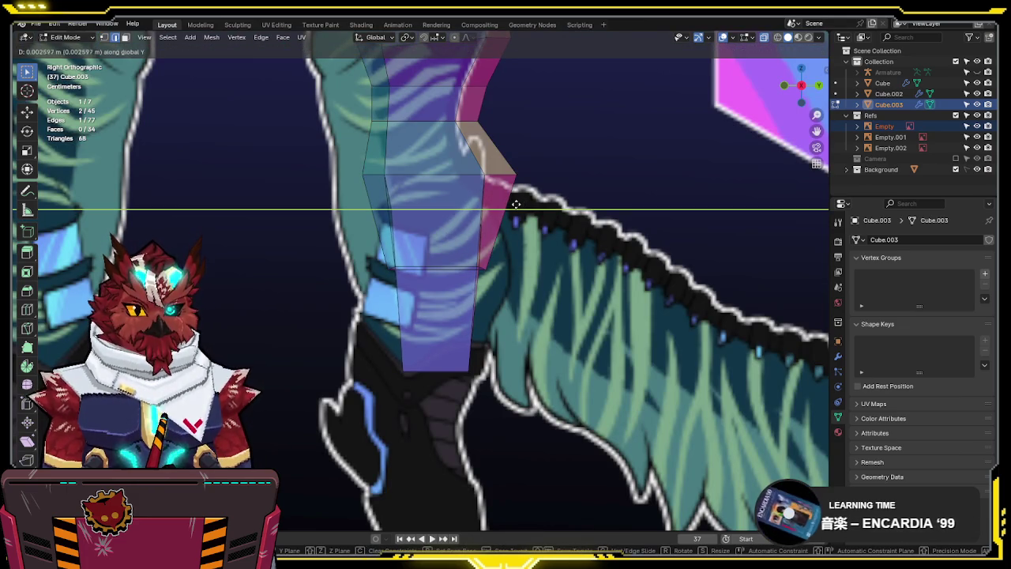
click(515, 203)
key(alt+z)
middle_drag(513, 204, 486, 176)
Add a centred loop cut around the leg, raise it, and scale it about 1.26 along Y
key(ctrl+r)
click(482, 181)
right_click(481, 179)
key(KP_3)
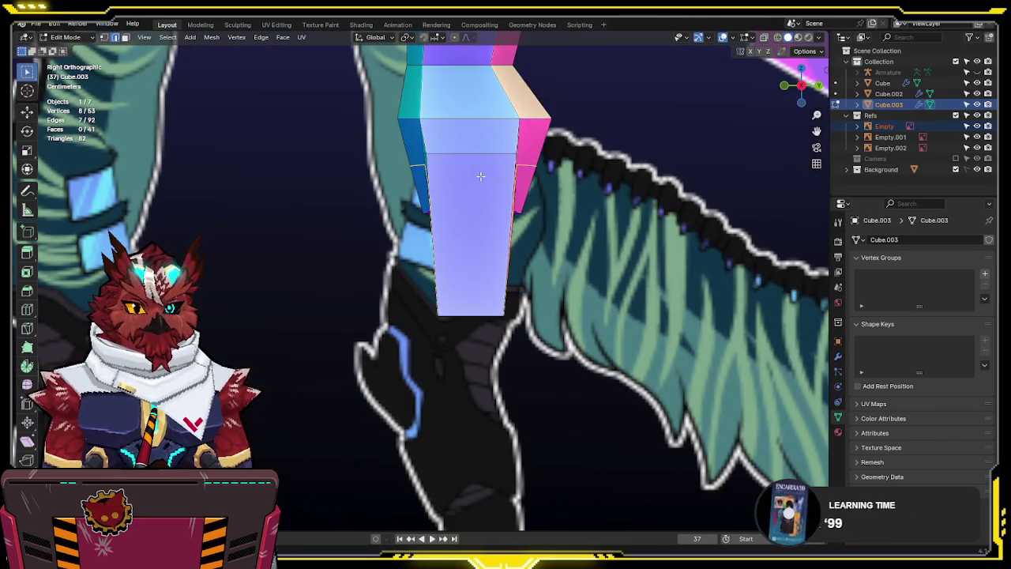
key(alt+z)
key(g)
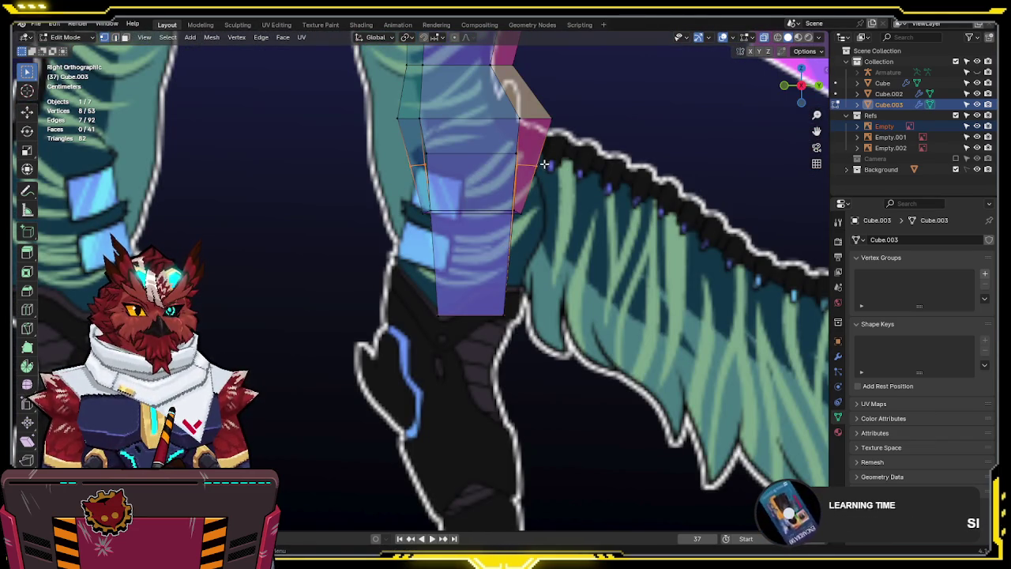
shift+click(411, 164)
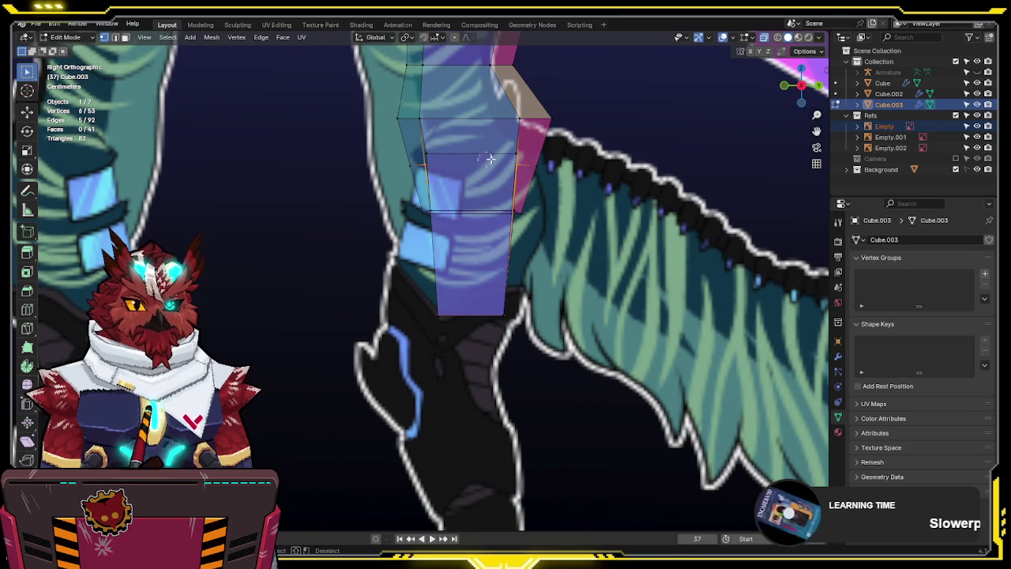
key(s)
key(y)
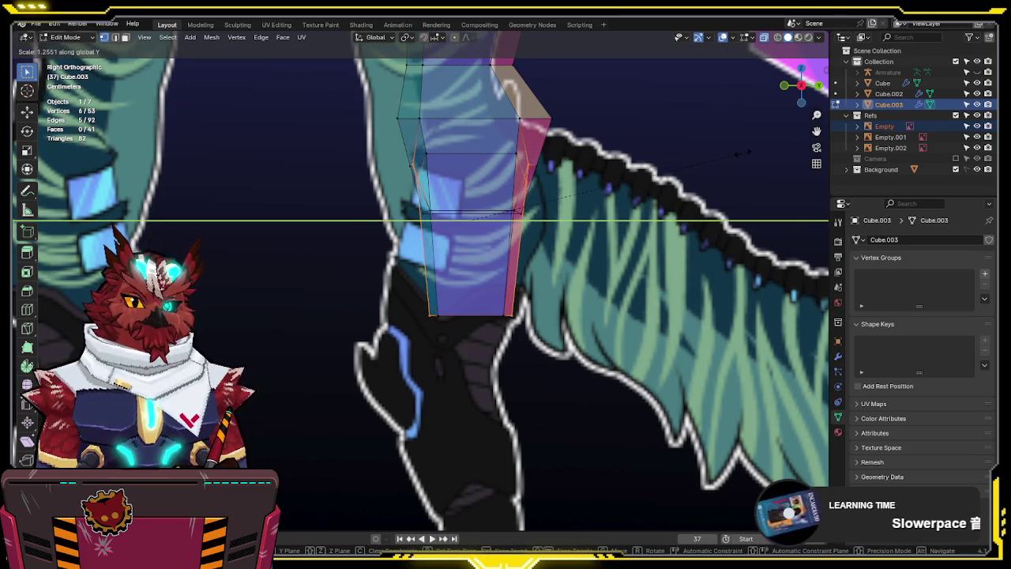
click(743, 152)
mouse_move(743, 152)
middle_down()
mouse_move(580, 118)
mouse_move(598, 111)
middle_up()
scroll(544, 166, up, 3)
key(KP_1)
scroll(644, 209, up, 3)
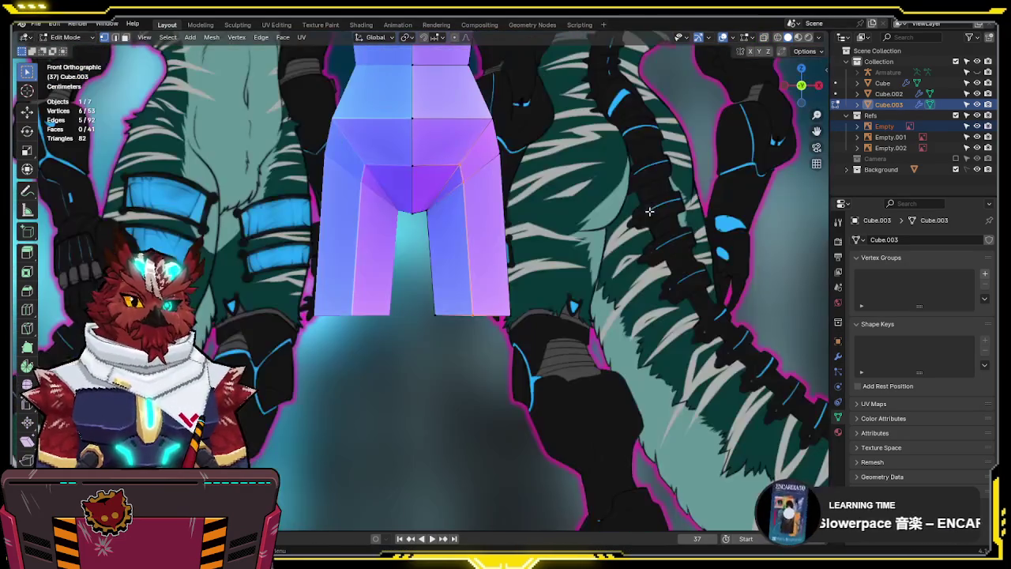
Add an edge loop across the upper legs and scale it wider in three passes
key(ctrl+r)
click(486, 246)
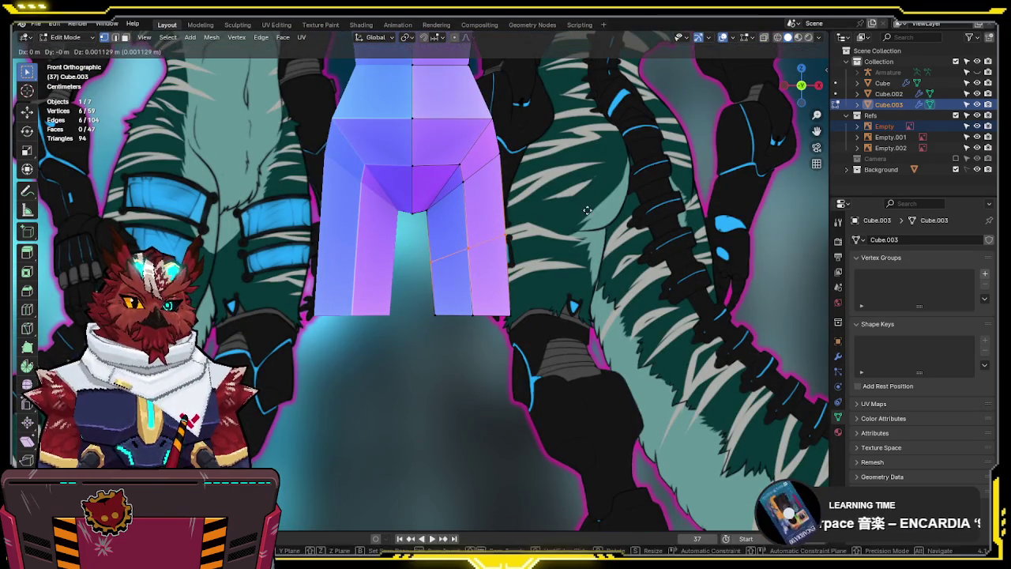
key(s)
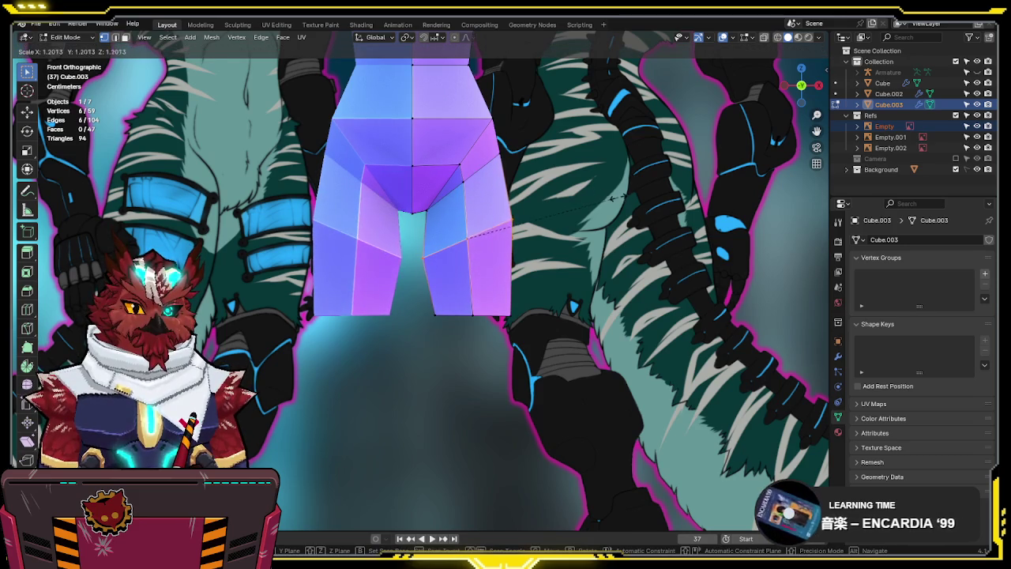
click(613, 198)
key(s)
click(620, 197)
key(s)
click(621, 214)
Move the outer thigh edge outward in X-ray to match the front reference
shift+middle_drag(449, 213, 474, 237)
key(alt+z)
click(498, 210)
key(g)
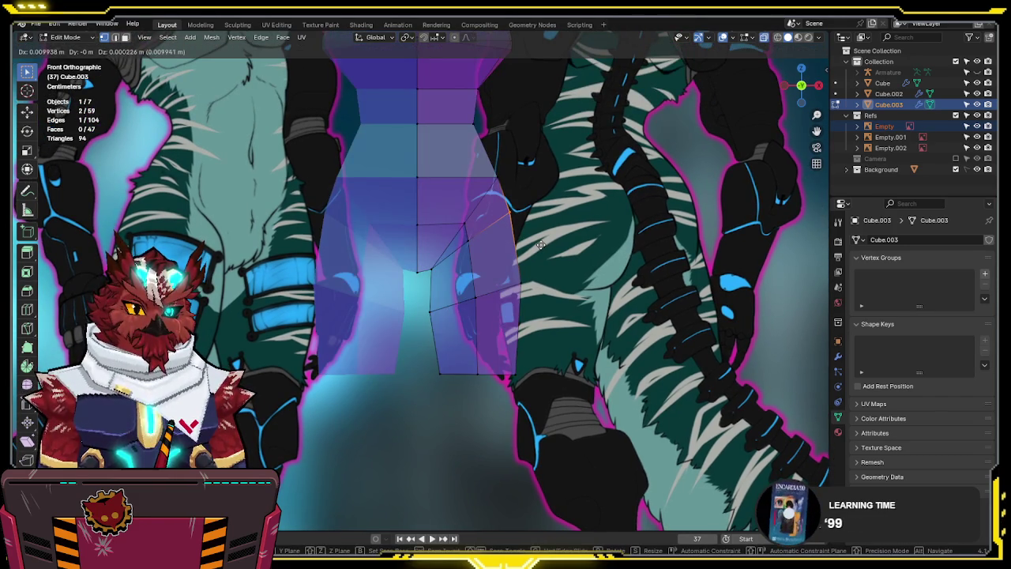
click(540, 246)
key(alt+z)
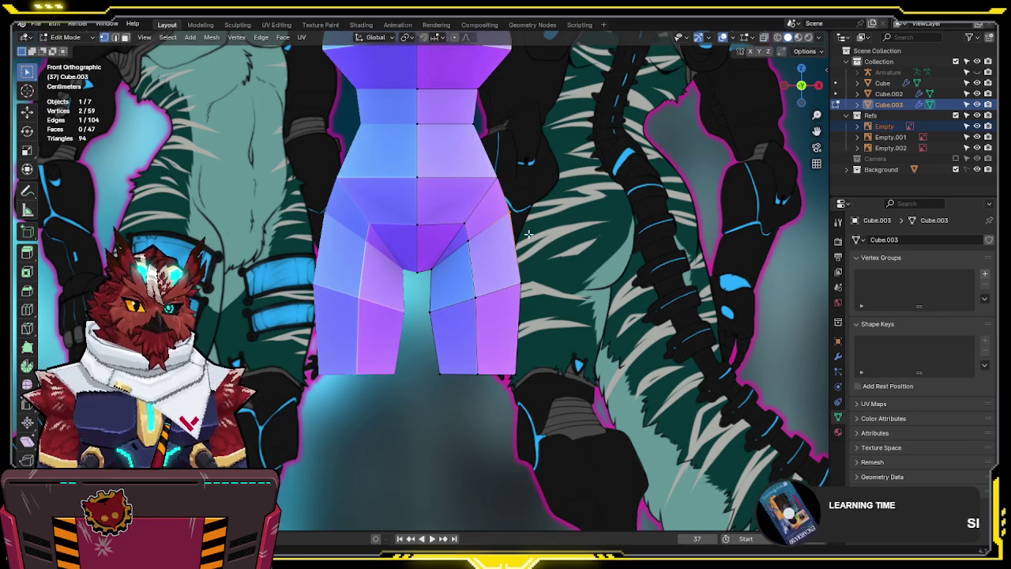
mouse_move(471, 250)
middle_down()
mouse_move(582, 226)
mouse_move(445, 255)
mouse_move(478, 238)
middle_up()
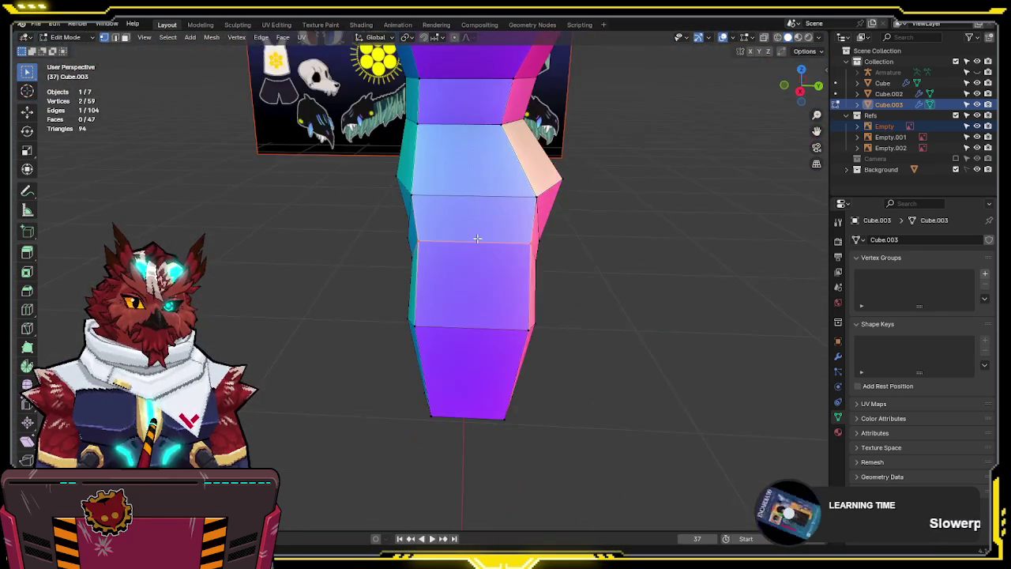
In side view, scale the selected thigh edge along Y to set its depth
key(KP_3)
key(s)
key(y)
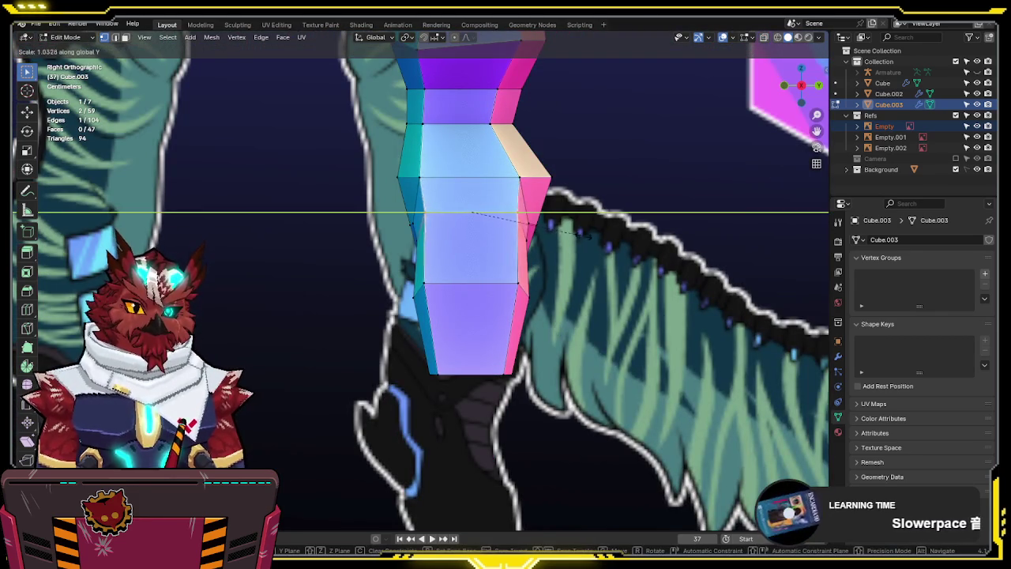
click(528, 224)
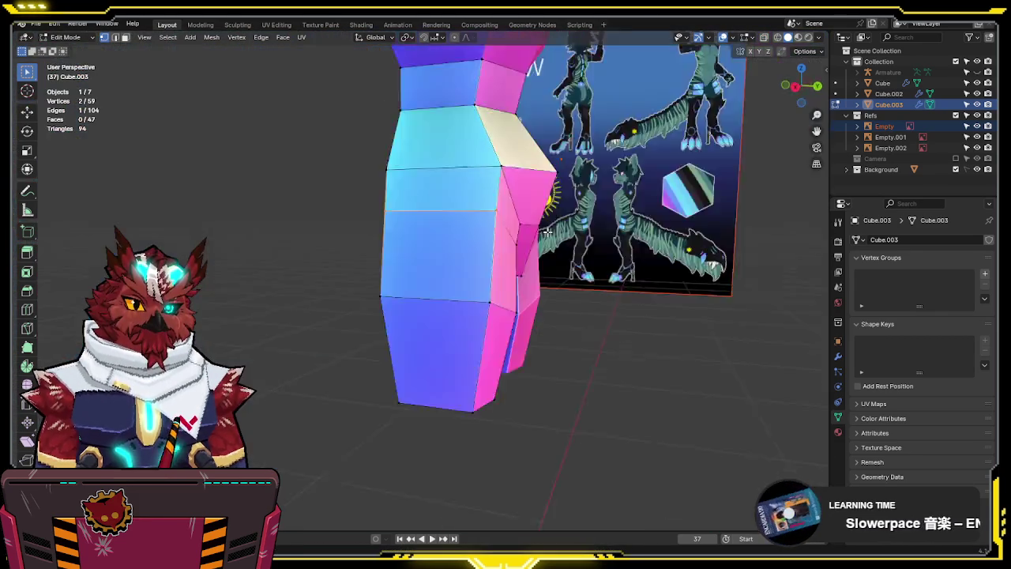
middle_drag(552, 267, 521, 252)
key(KP_3)
Move a front thigh-contour vertex along Y to follow the side reference
click(521, 252)
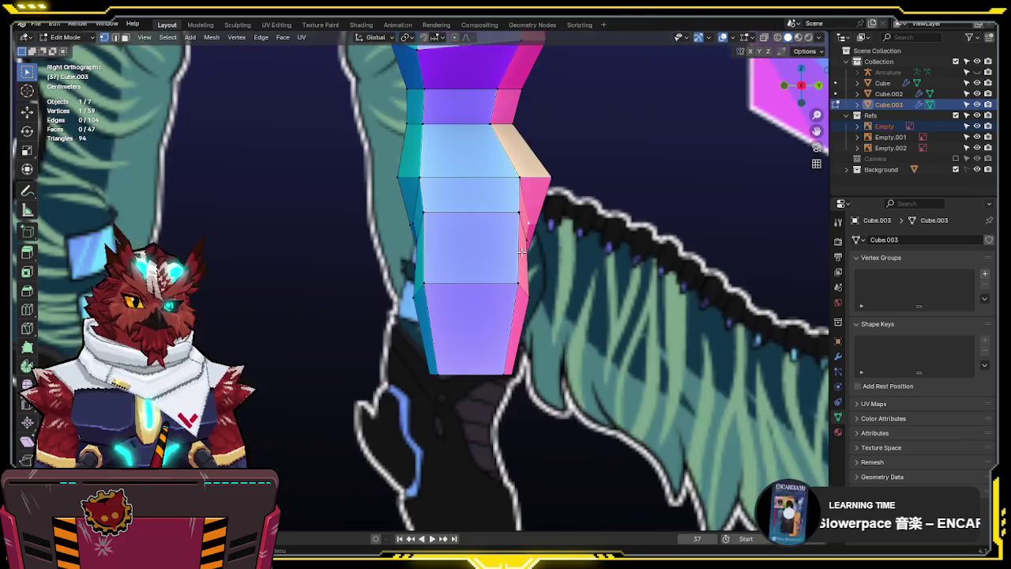
key(alt+z)
key(g)
key(y)
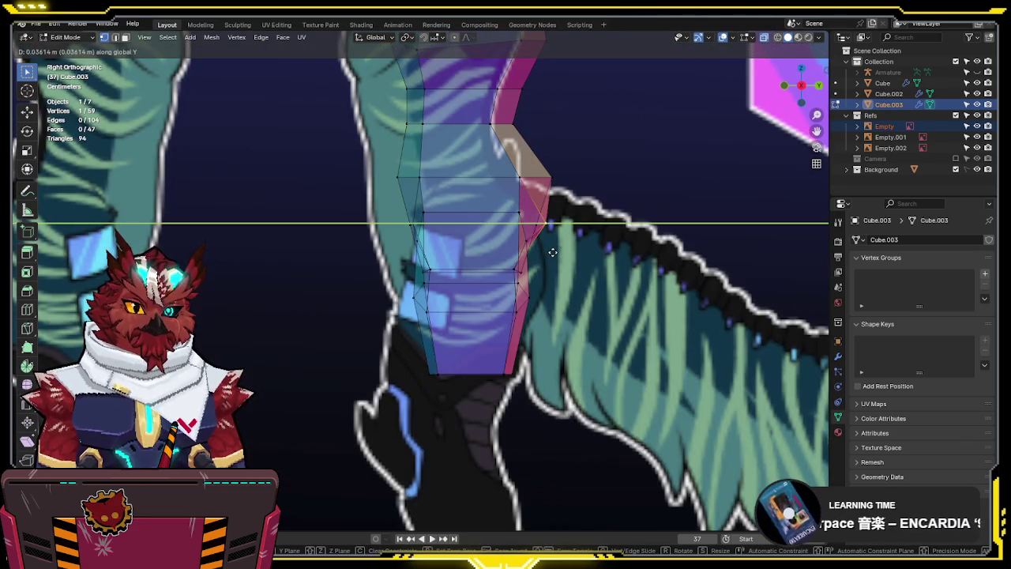
click(551, 251)
key(alt+z)
key(g)
key(y)
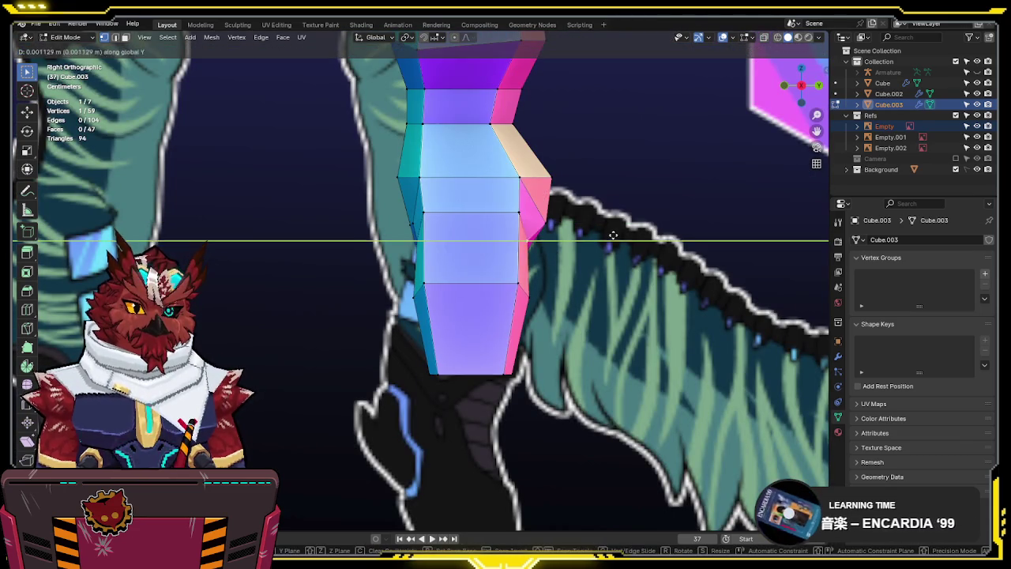
click(625, 236)
From the back view, shift the chosen crotch vertex sideways to shape the groin
mouse_move(619, 232)
middle_down()
mouse_move(576, 248)
mouse_move(580, 281)
mouse_move(577, 267)
mouse_move(491, 234)
mouse_move(445, 137)
mouse_move(380, 213)
middle_up()
key(ctrl+KP_1)
key(alt+z)
key(alt+z)
key(g)
key(g)
mouse_move(446, 210)
middle_down()
mouse_move(594, 238)
mouse_move(632, 190)
mouse_move(522, 242)
middle_up()
scroll(632, 189, down, 5)
Knife-cut a new edge across the front of the hips up to the crotch
scroll(603, 213, up, 5)
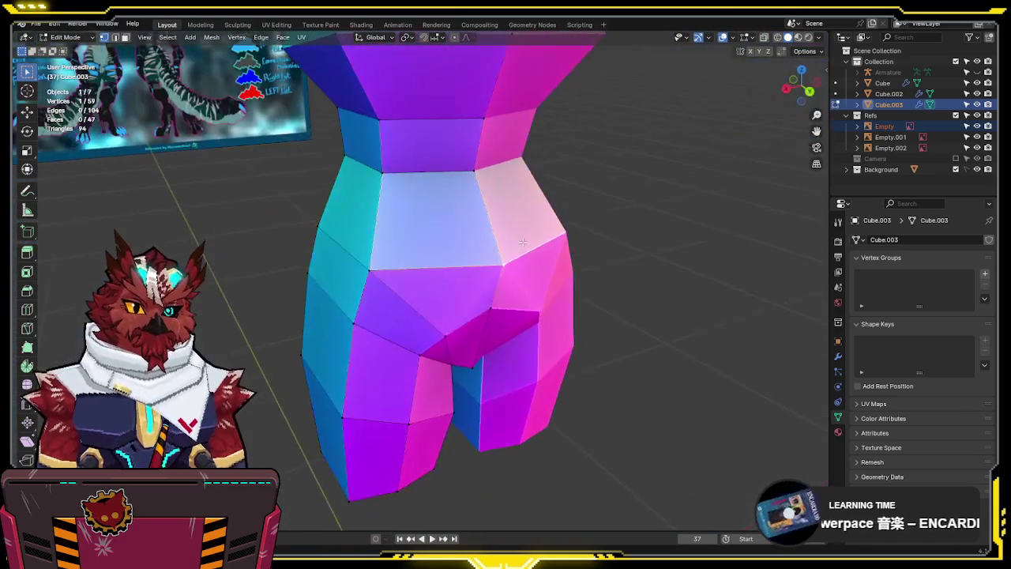
key(k)
click(446, 336)
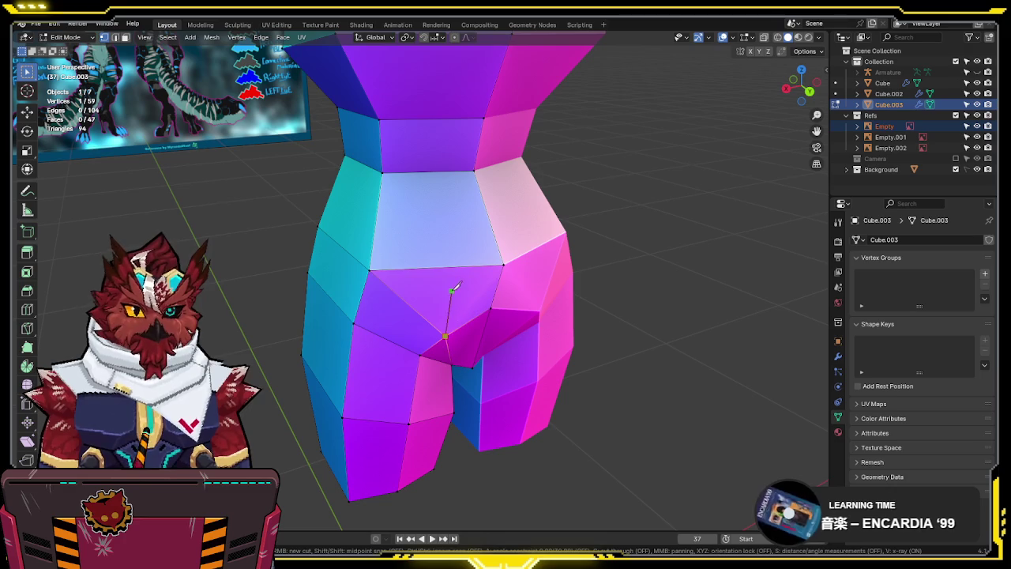
click(477, 169)
key(Return)
Adjust the new cut vertex's front-to-back depth with several small moves
mouse_move(477, 170)
middle_down()
mouse_move(620, 257)
mouse_move(646, 261)
middle_up()
key(g)
key(y)
click(614, 246)
key(g)
click(584, 253)
middle_drag(517, 272, 671, 224)
key(g)
key(y)
click(671, 225)
In side view, nudge the hip's front vertex outward along Y against the reference
key(KP_3)
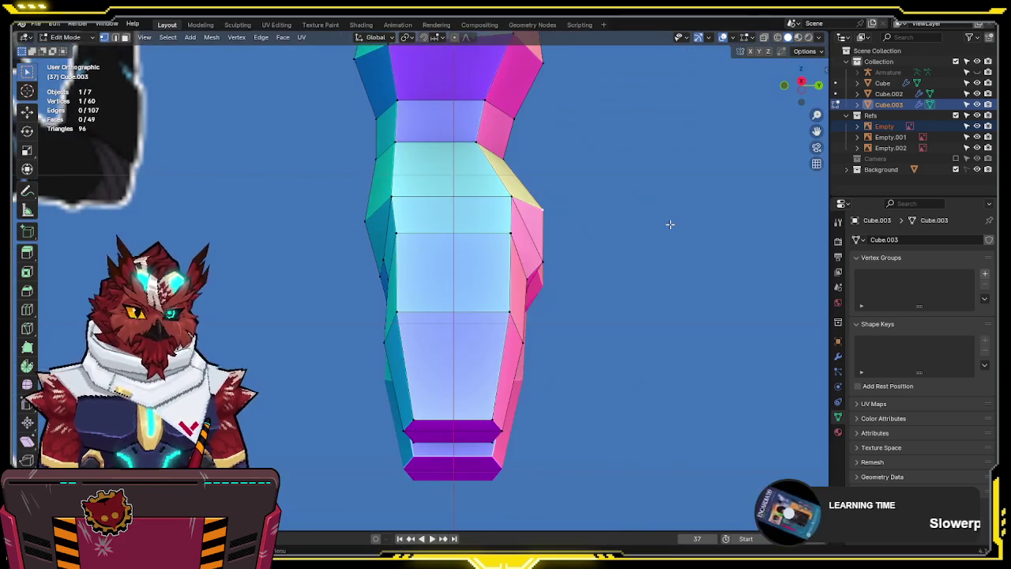
key(alt+z)
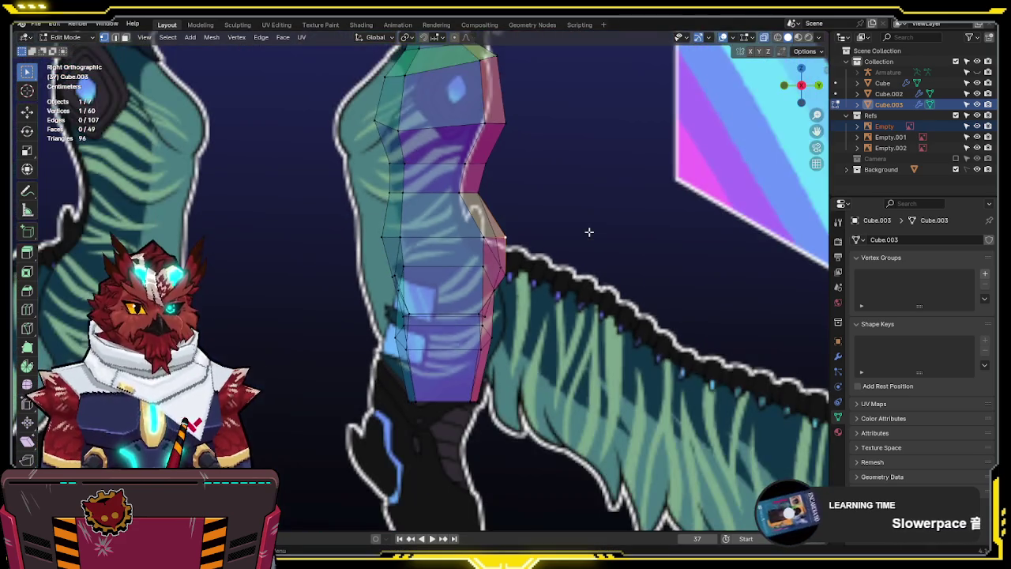
key(alt+z)
key(alt+z)
key(g)
key(y)
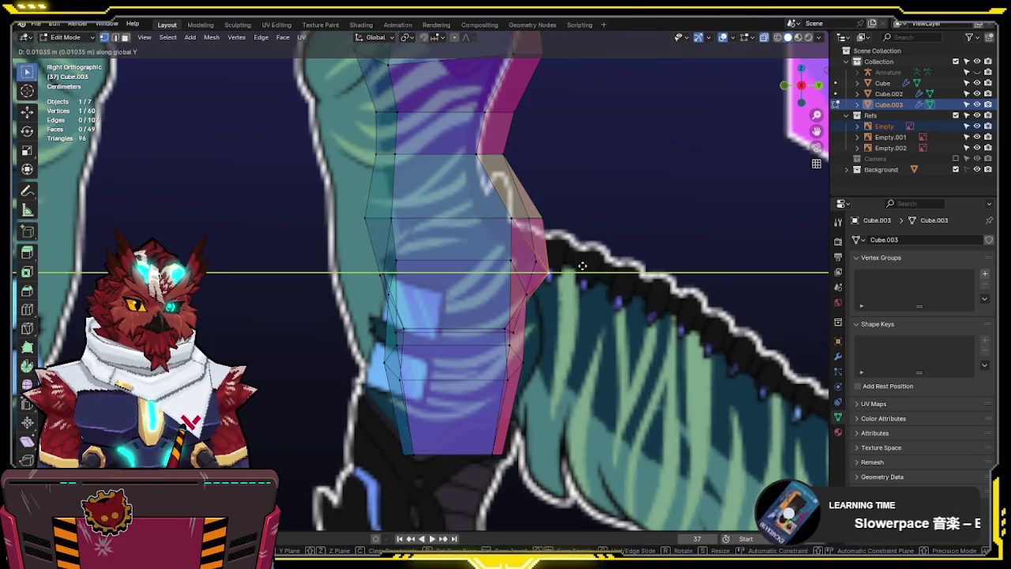
click(586, 266)
key(alt+z)
key(KP_1)
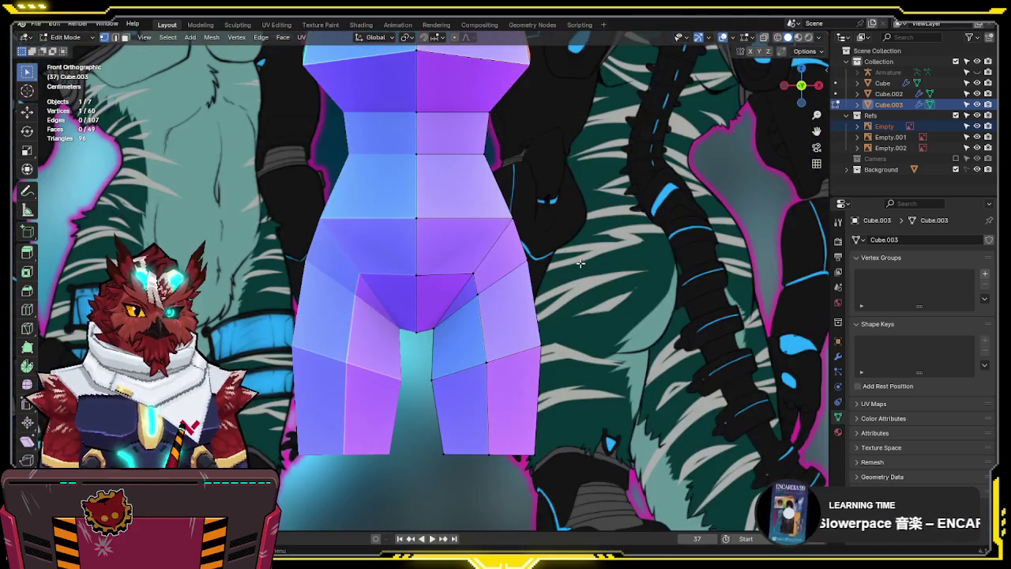
In front view, box-select the crotch vertices, move them, and scale them about 1.08
scroll(545, 261, down, 3)
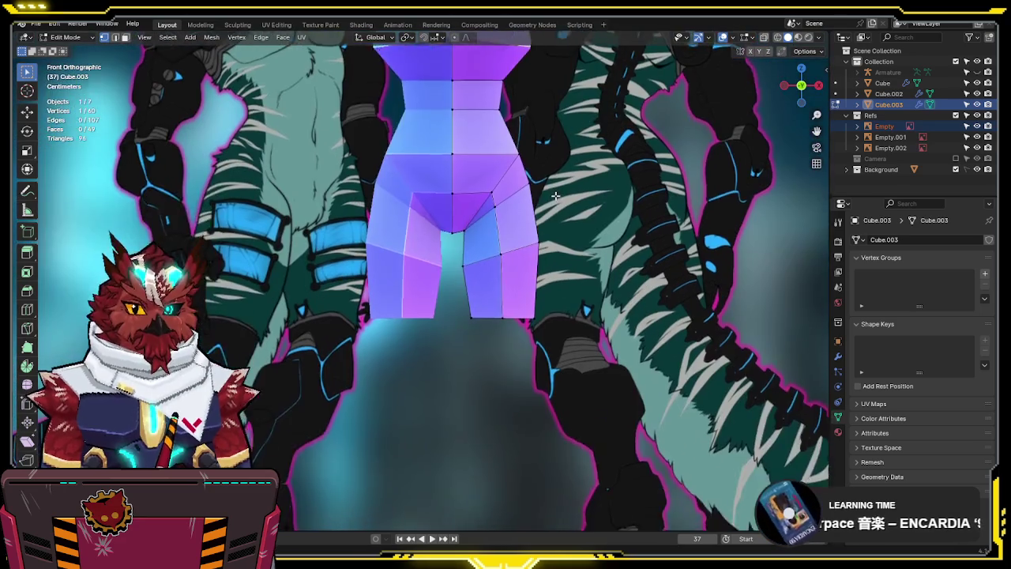
scroll(522, 267, up, 2)
key(alt+z)
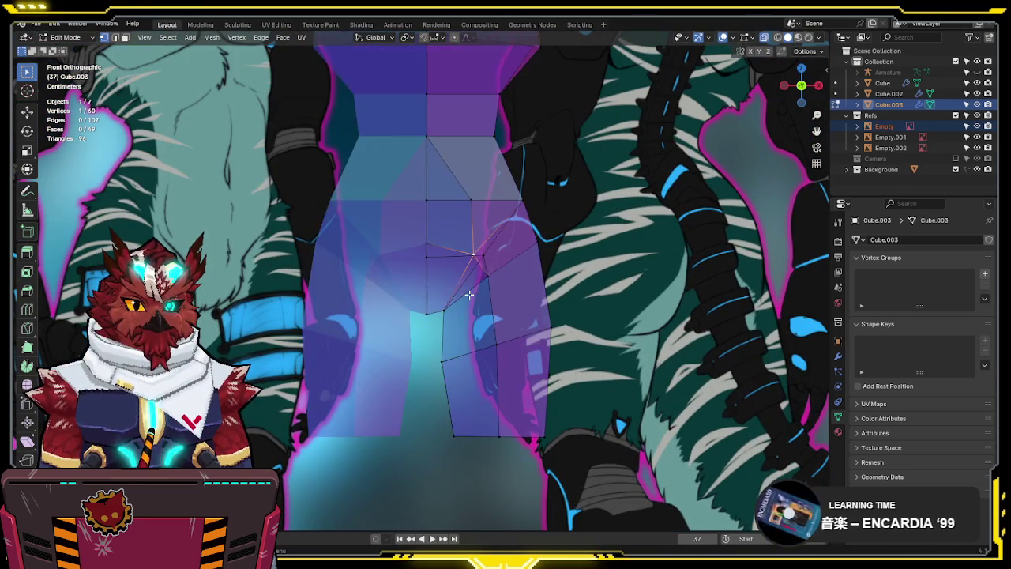
drag(510, 207, 397, 341)
key(g)
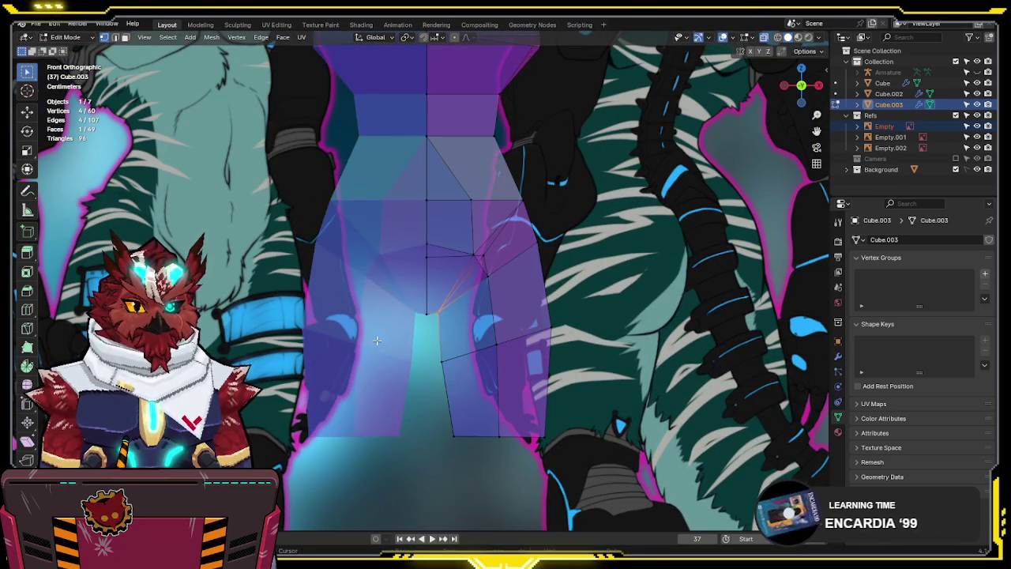
click(468, 280)
key(alt+z)
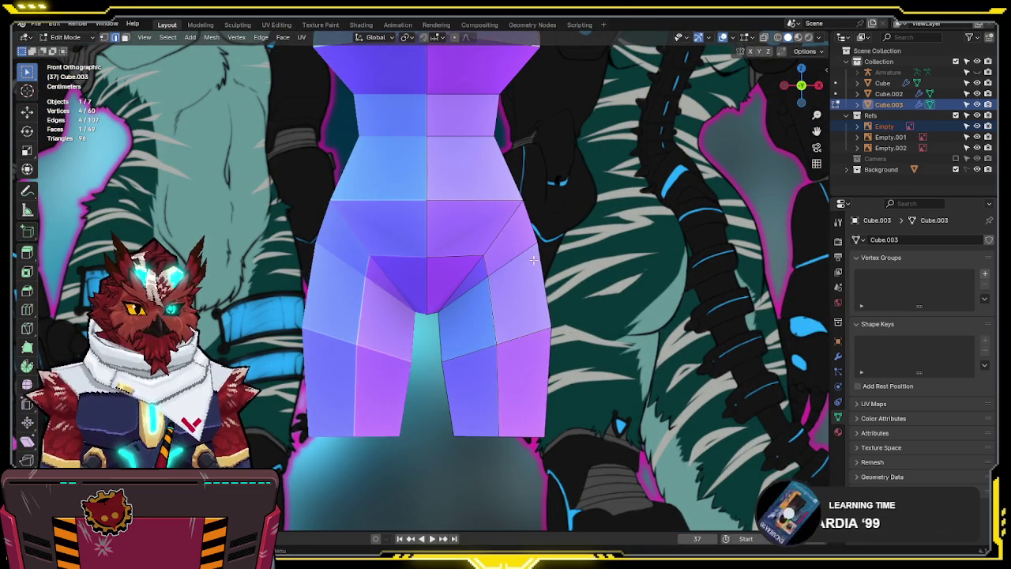
key(alt+z)
middle_drag(499, 262, 440, 258)
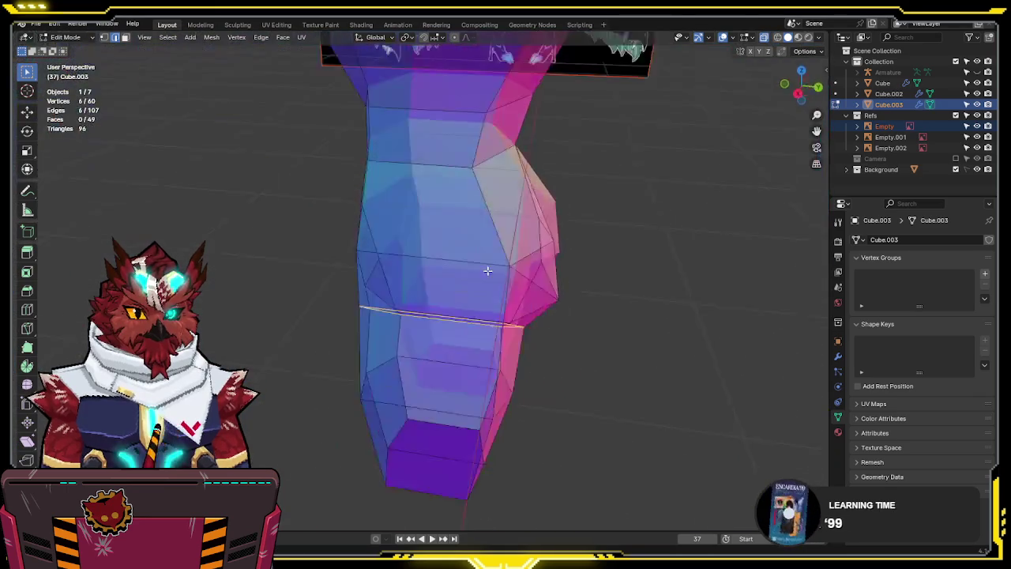
key(KP_1)
key(s)
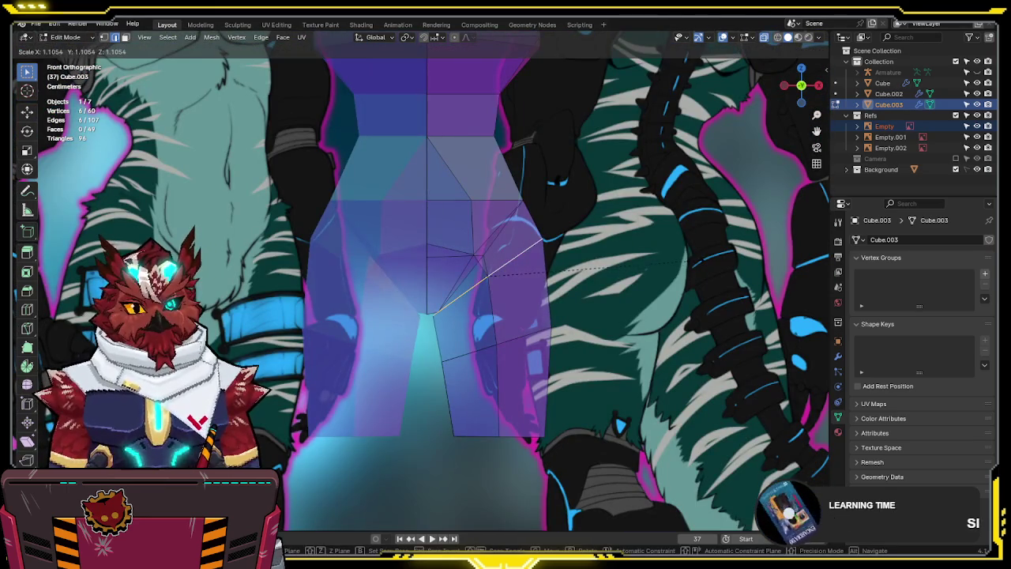
click(544, 238)
Select the whole mesh and run Merge by Distance to remove duplicate vertices
key(a)
key(F3)
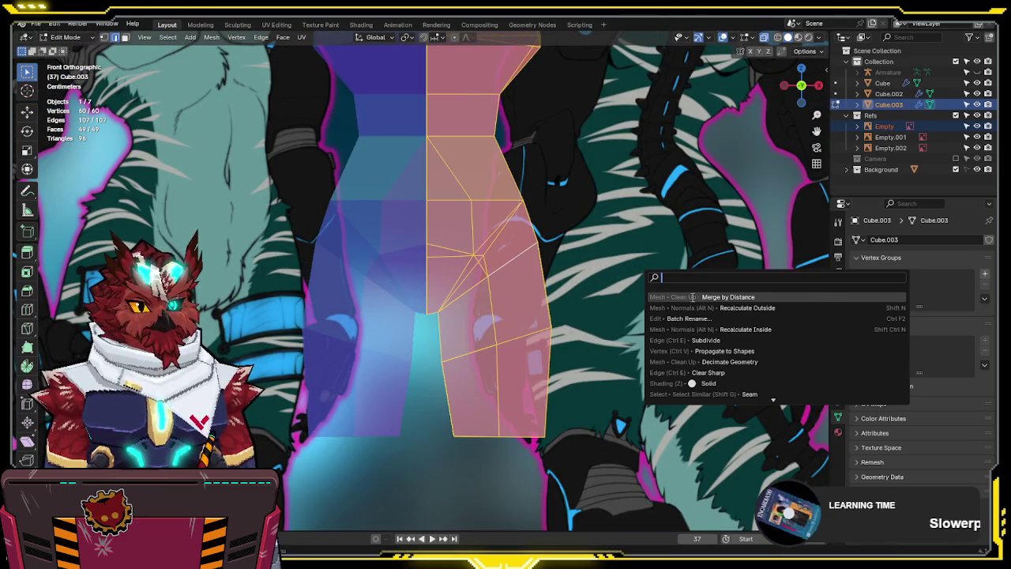
click(692, 298)
Reposition a thigh loop and enlarge a lower leg loop to refine the thigh shape
alt+click(497, 265)
key(g)
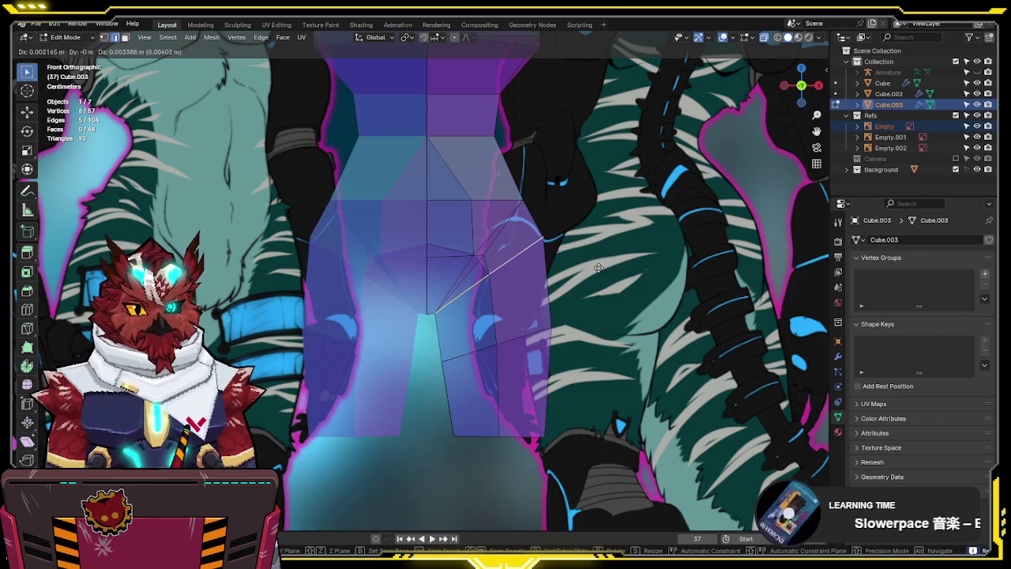
click(599, 274)
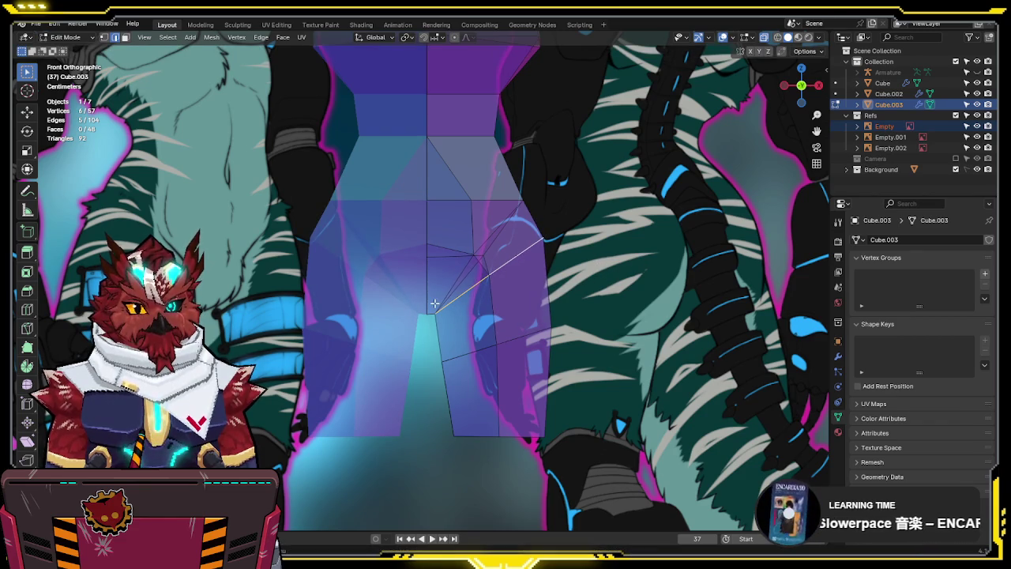
alt+click(521, 338)
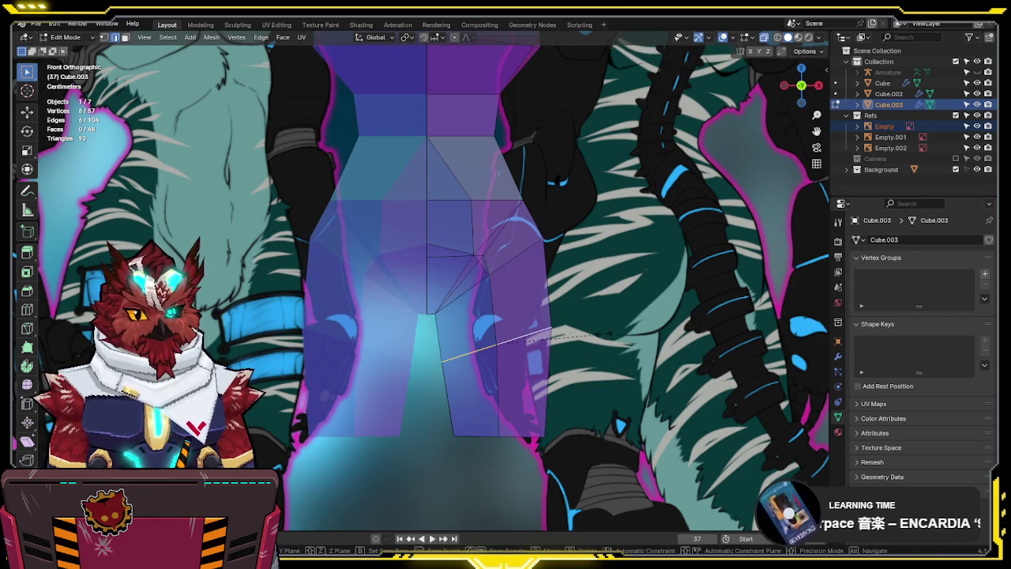
key(s)
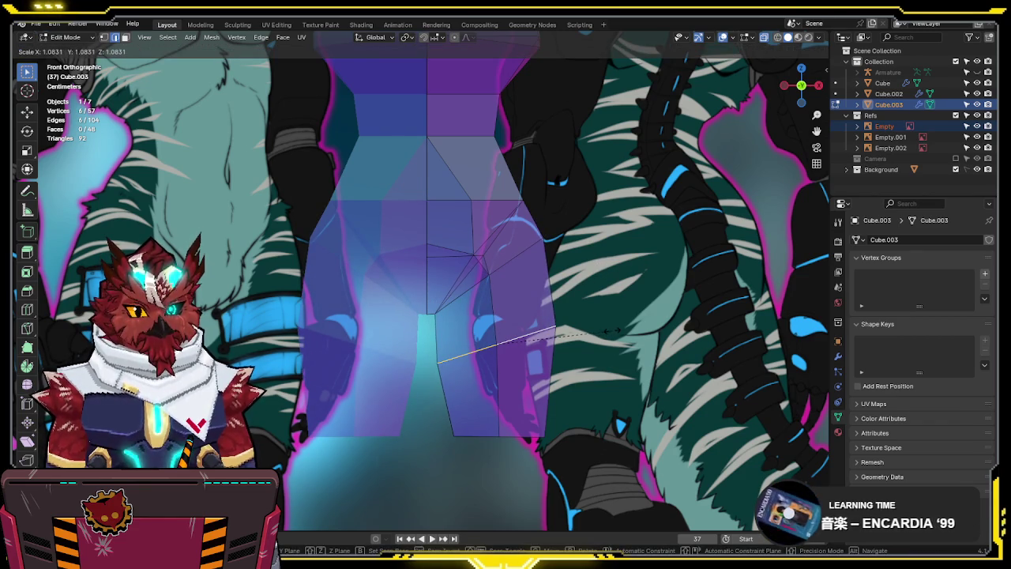
click(617, 332)
mouse_move(609, 331)
middle_down()
mouse_move(562, 290)
mouse_move(560, 272)
mouse_move(406, 174)
mouse_move(419, 309)
middle_up()
click(420, 310)
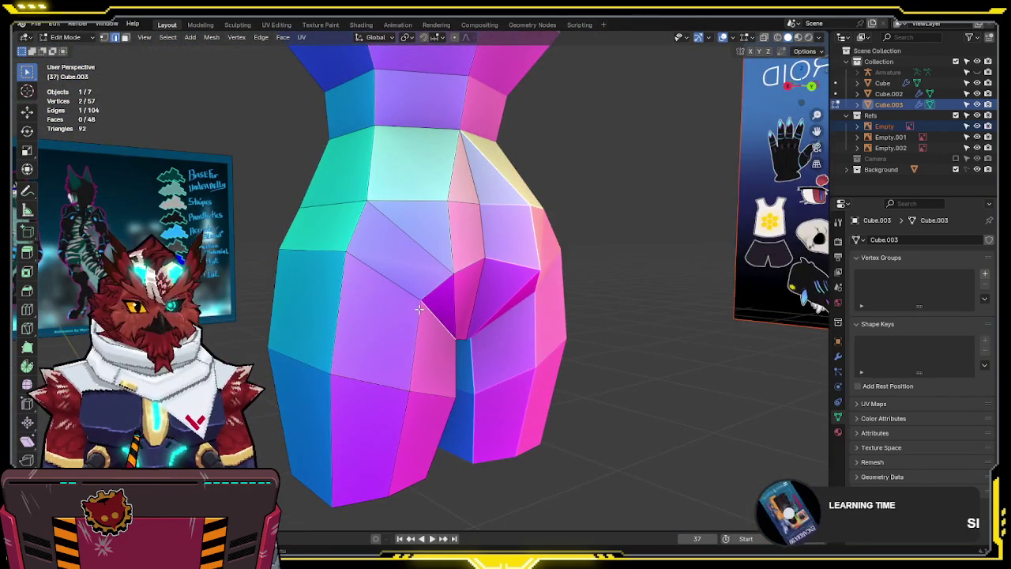
From the back view, move the crotch vertices outward to reshape the groin
key(KP_1)
key(ctrl+KP_1)
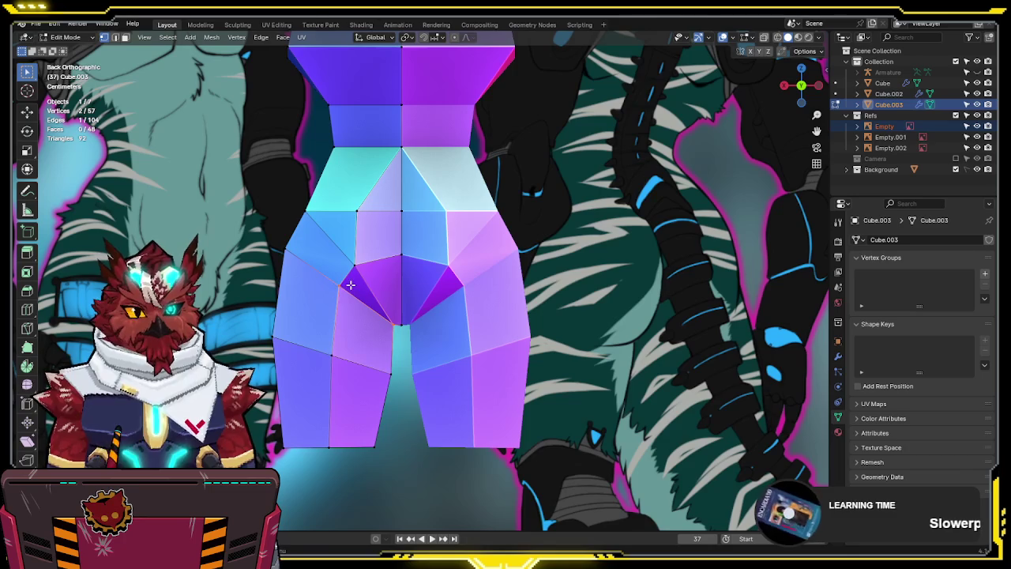
key(g)
click(341, 373)
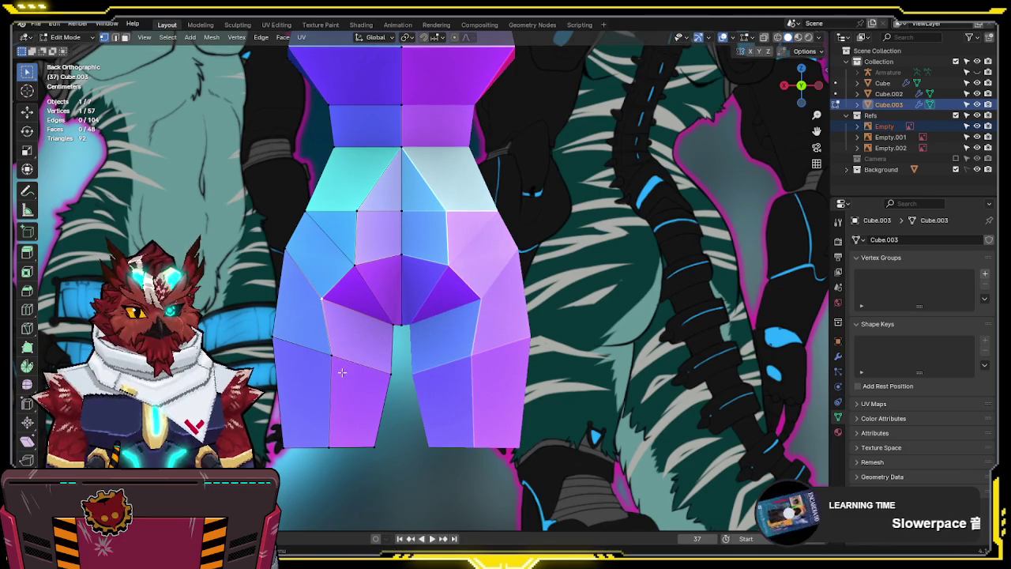
key(g)
key(Escape)
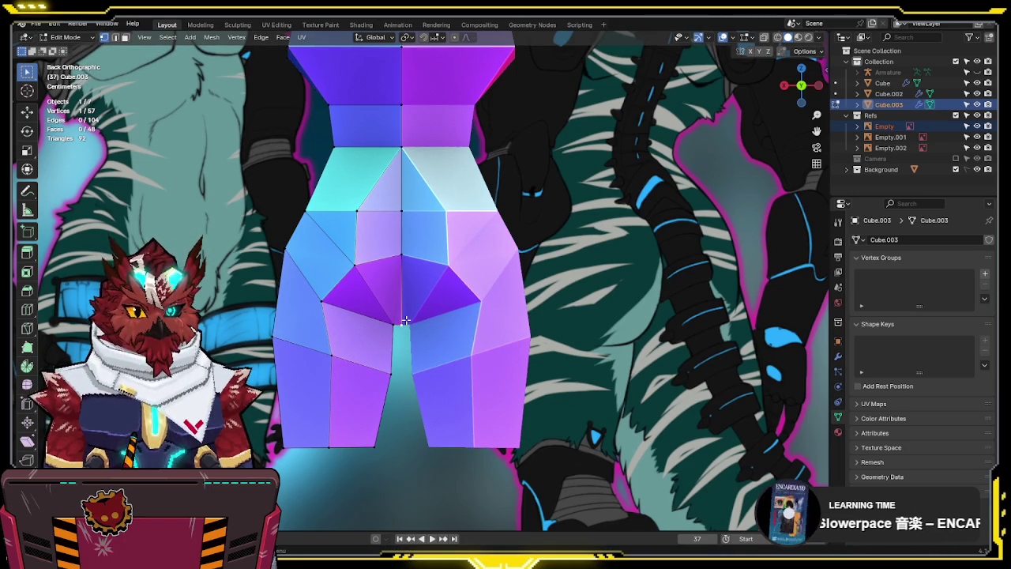
Raise the rear crotch vertex about 0.014 m along Z to separate the buttocks
key(g)
key(z)
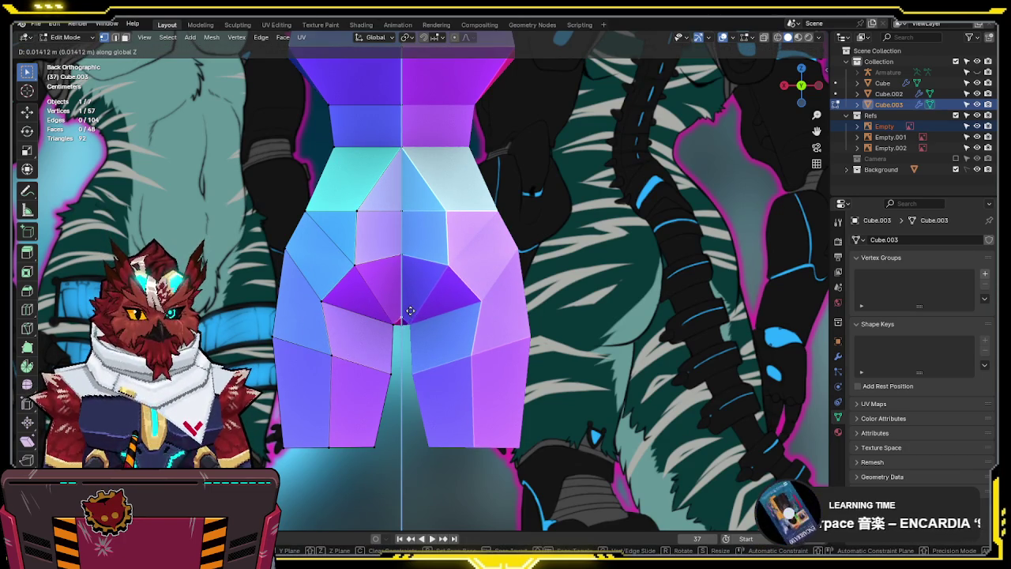
click(410, 311)
key(g)
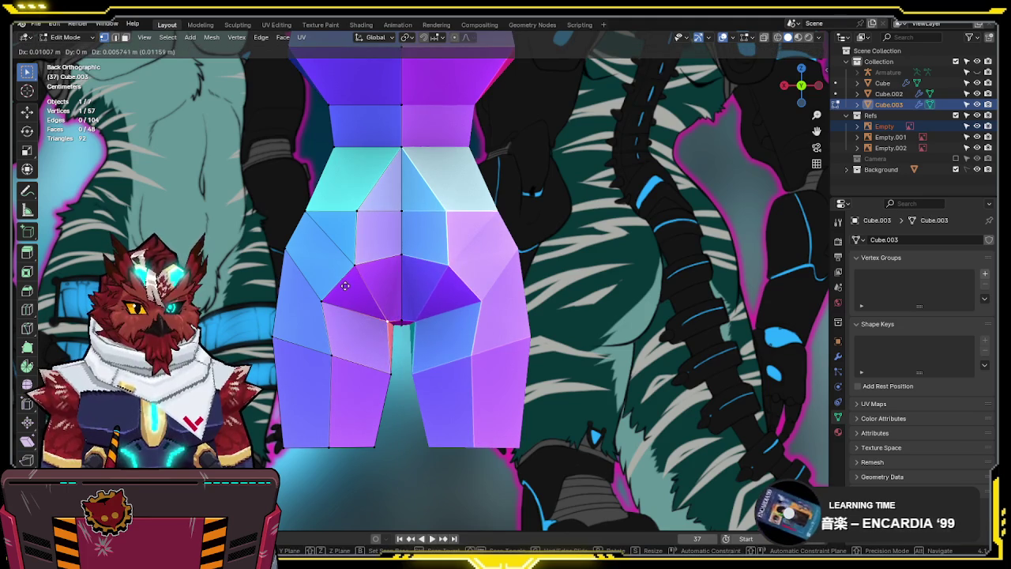
click(353, 295)
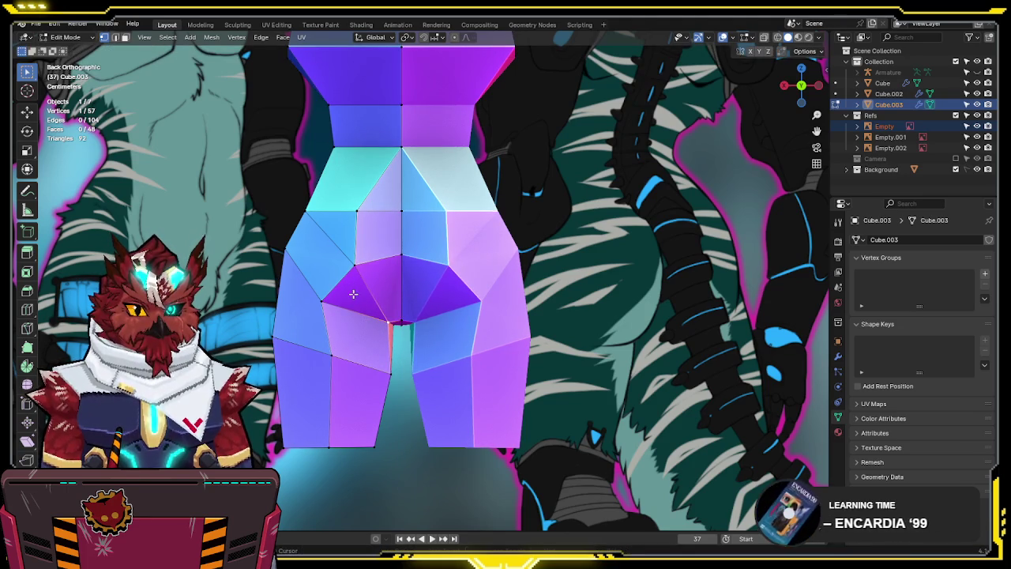
key(g)
key(z)
click(402, 299)
mouse_move(402, 299)
middle_down()
mouse_move(470, 289)
mouse_move(458, 296)
mouse_move(478, 304)
mouse_move(530, 289)
mouse_move(641, 285)
middle_up()
key(KP_1)
scroll(642, 284, up, 3)
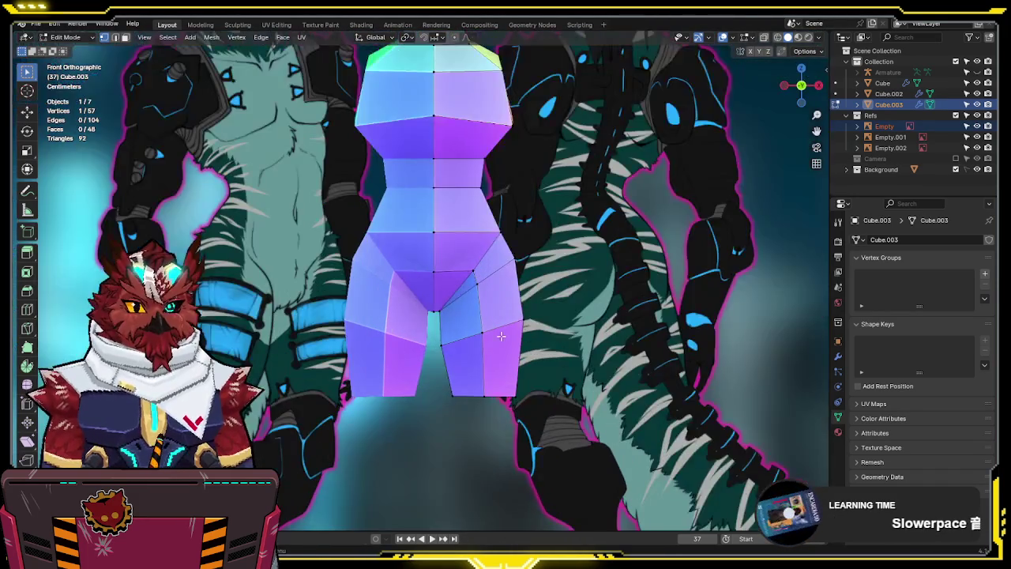
Box-select the bottom vertices of both legs in X-ray and save the file
scroll(569, 269, up, 2)
scroll(484, 254, up, 2)
key(alt+z)
drag(411, 281, 514, 324)
scroll(498, 315, down, 2)
key(alt+z)
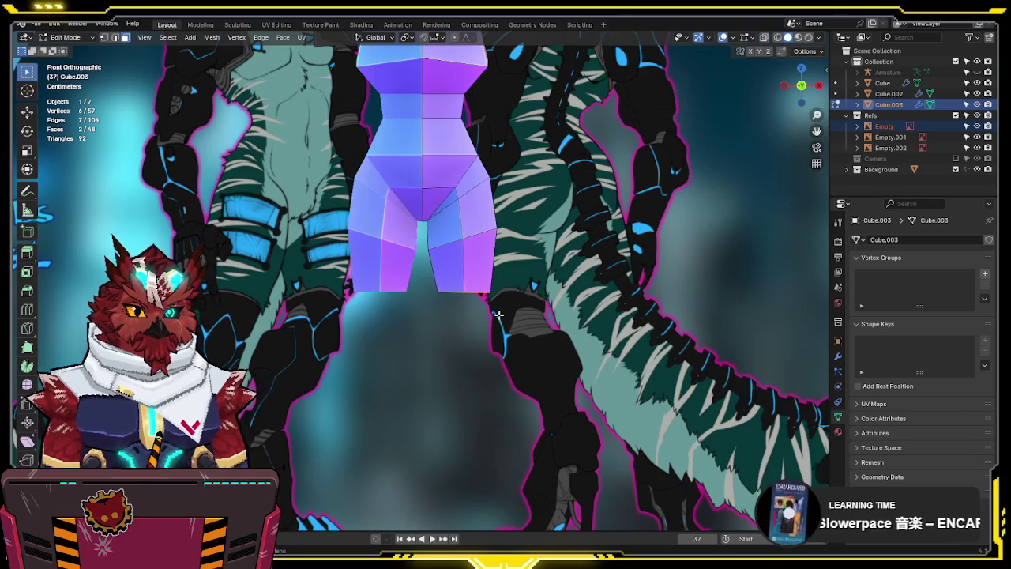
key(Tab)
key(ctrl+s)
Duplicate the leg-bottom faces and separate them into a new object, Cube.004
key(Tab)
key(alt+z)
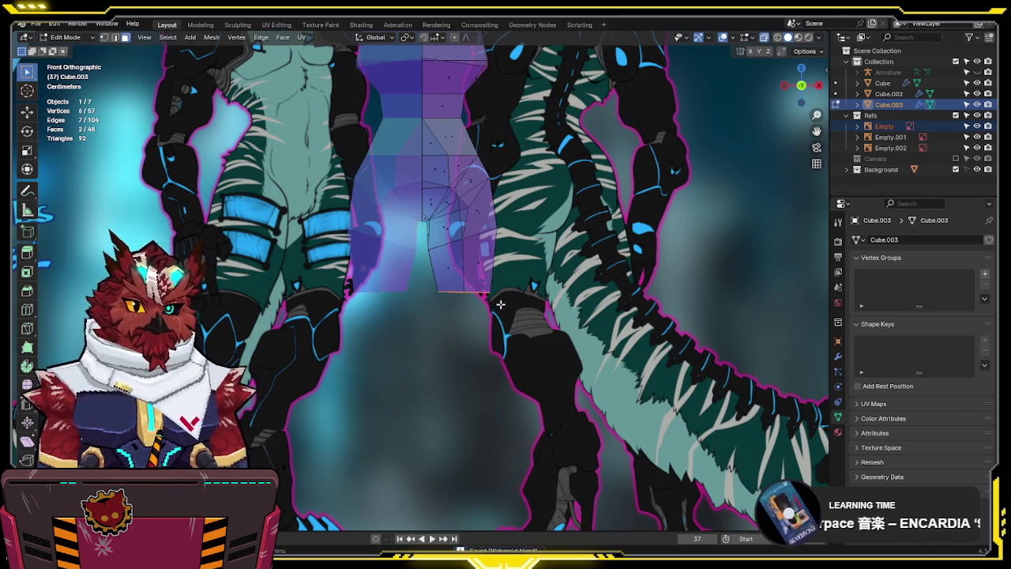
scroll(514, 277, up, 1)
scroll(515, 276, up, 2)
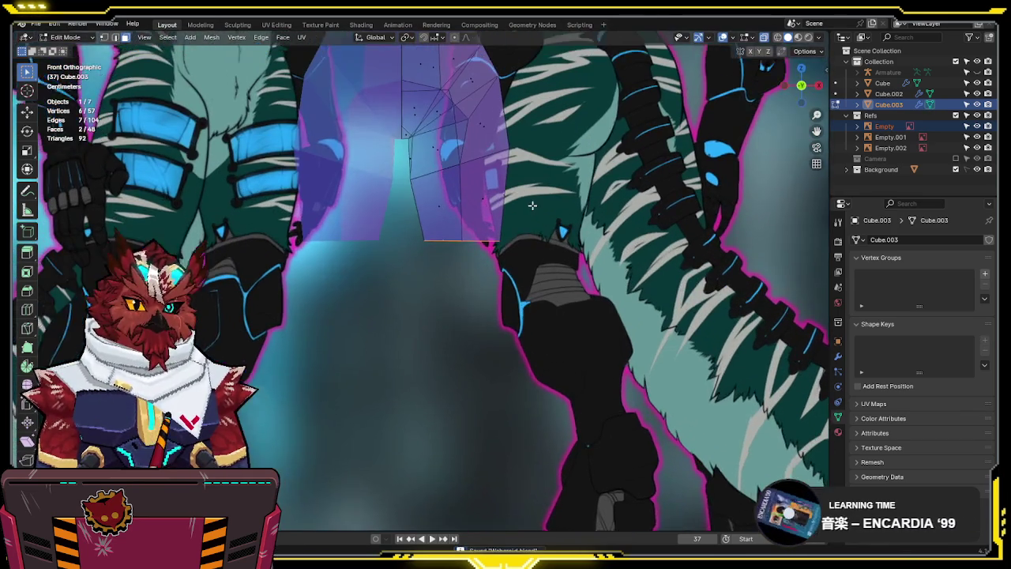
key(e)
click(538, 245)
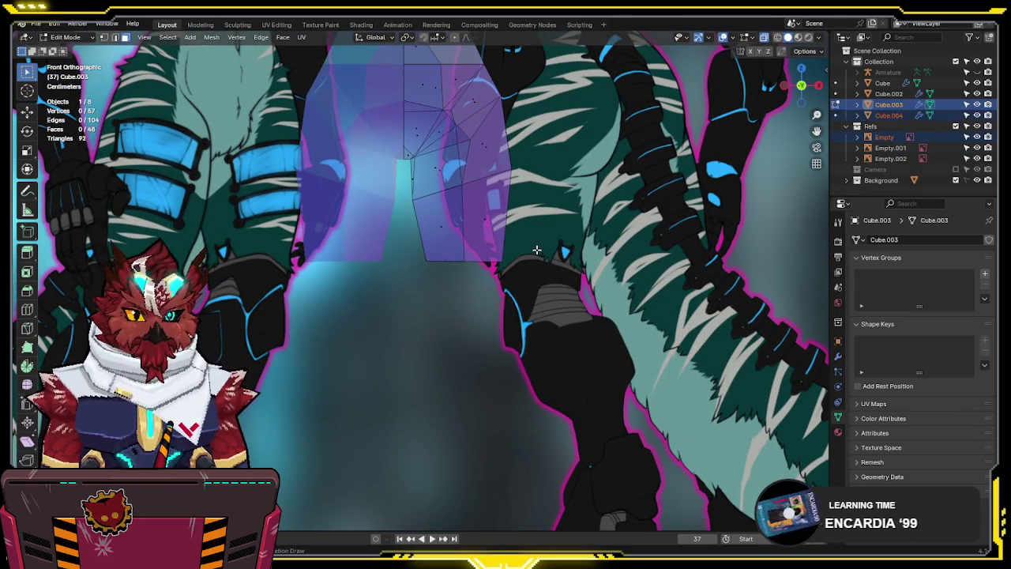
key(Tab)
key(alt+z)
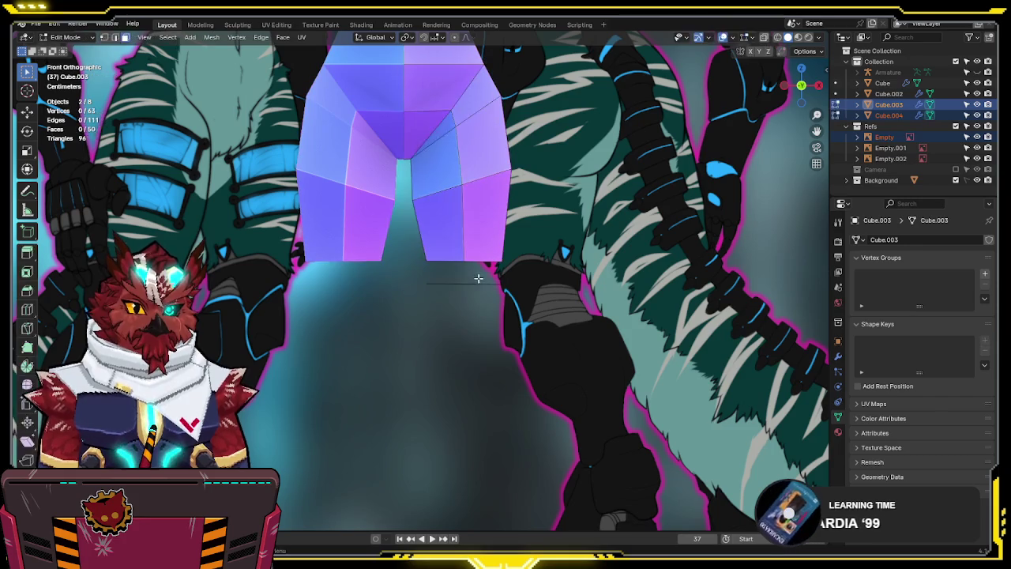
Select Cube.004 alone and edit it in X-ray from the front view
click(479, 287)
mouse_move(479, 287)
middle_down()
mouse_move(615, 286)
mouse_move(458, 310)
middle_up()
key(Tab)
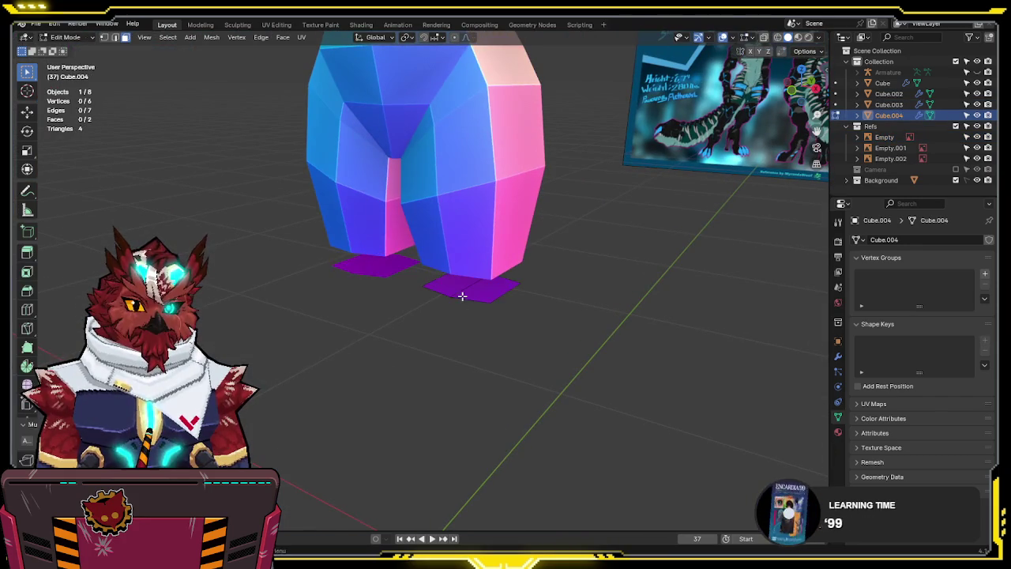
key(alt+z)
key(KP_1)
Raise the Cube.004 edge along Z, then extrude it downward into new faces
key(g)
key(z)
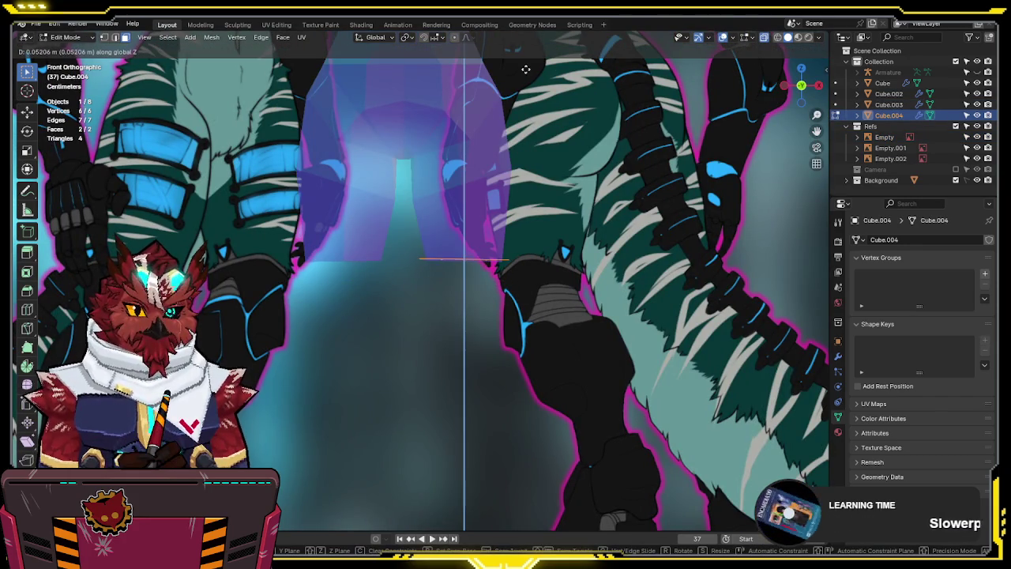
click(528, 68)
key(e)
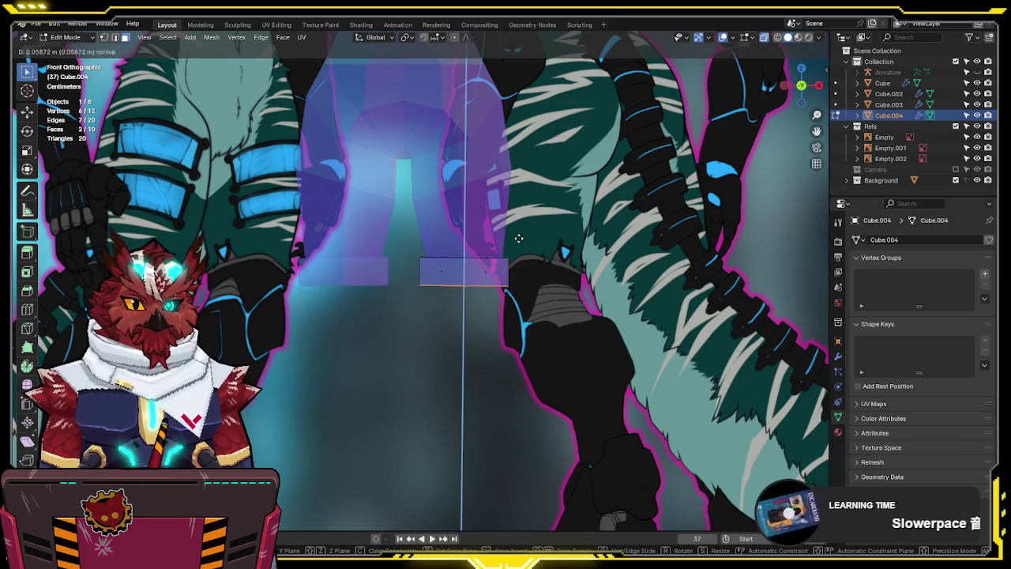
click(523, 391)
Pull the bottom edge further down along Z to lengthen the lower-leg blocks
shift+middle_drag(528, 393, 534, 182)
scroll(533, 183, down, 2)
key(g)
key(z)
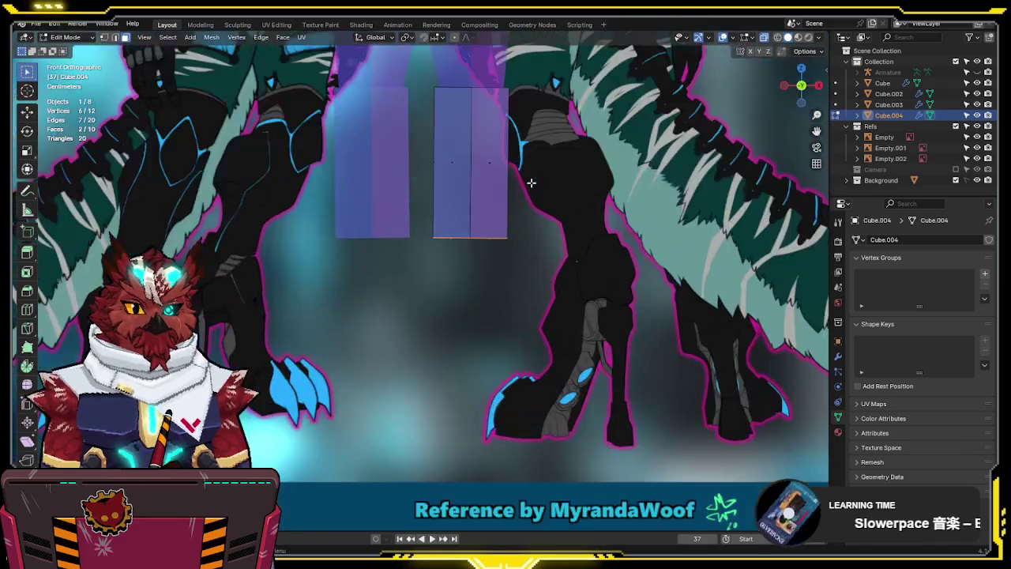
click(531, 242)
Add a horizontal loop cut across the right lower-leg block
shift+middle_drag(492, 203, 533, 267)
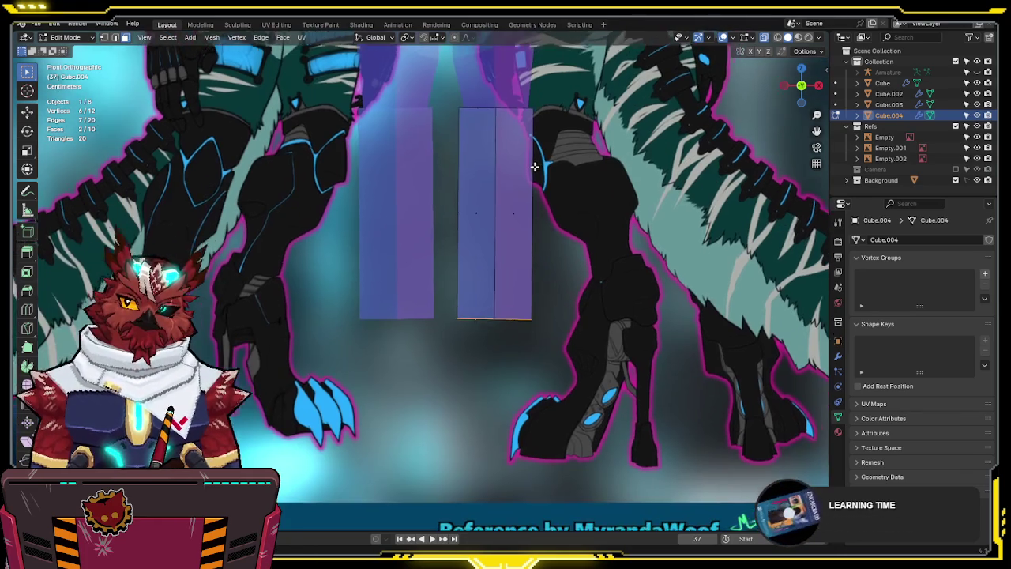
shift+middle_drag(535, 208, 520, 260)
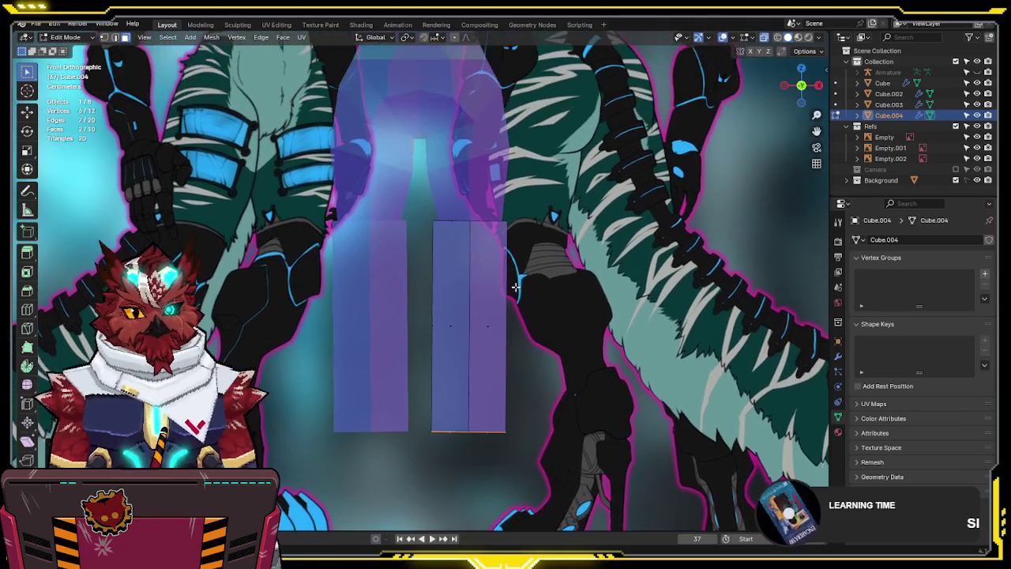
scroll(520, 260, up, 1)
scroll(518, 267, up, 1)
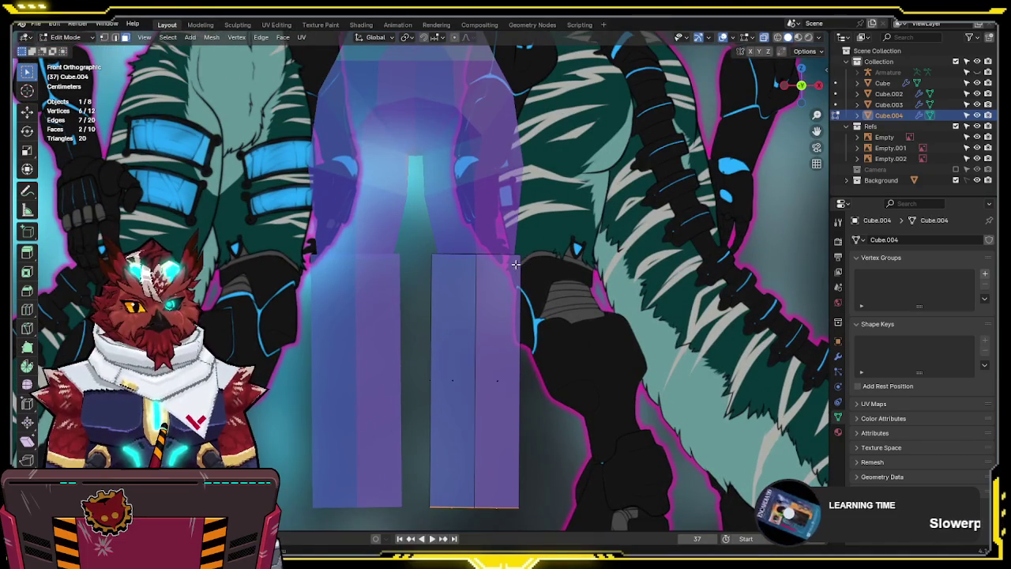
shift+middle_drag(504, 303, 512, 258)
key(ctrl+r)
click(526, 363)
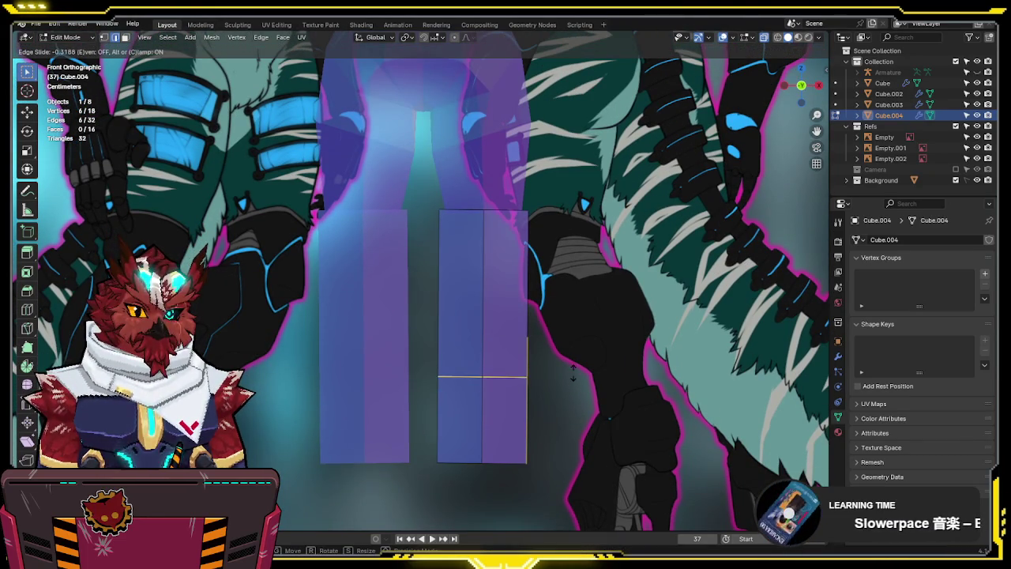
Add extra horizontal edge loops across the right lower-leg block
click(574, 371)
click(475, 407)
drag(575, 383, 429, 501)
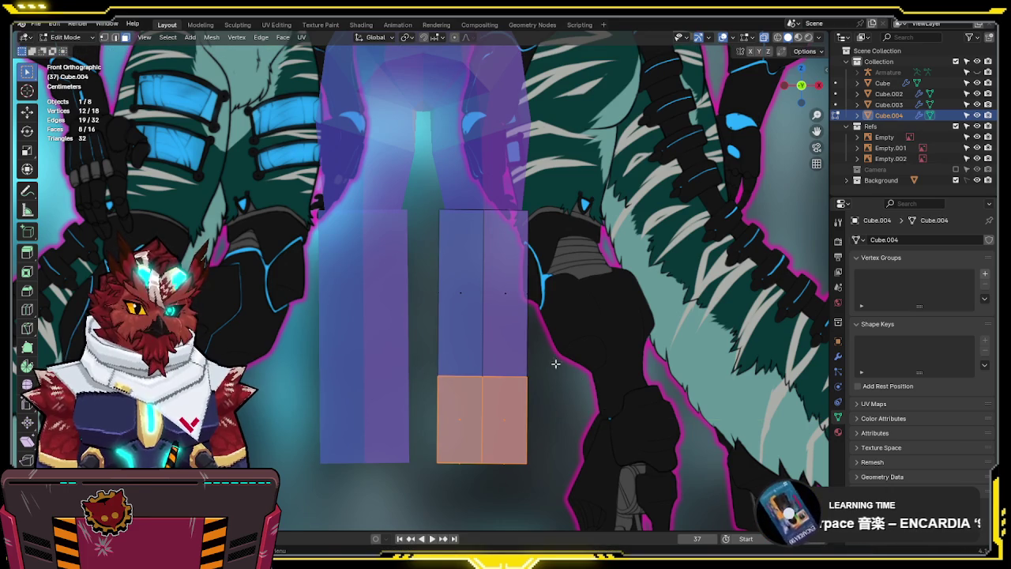
click(541, 335)
click(546, 379)
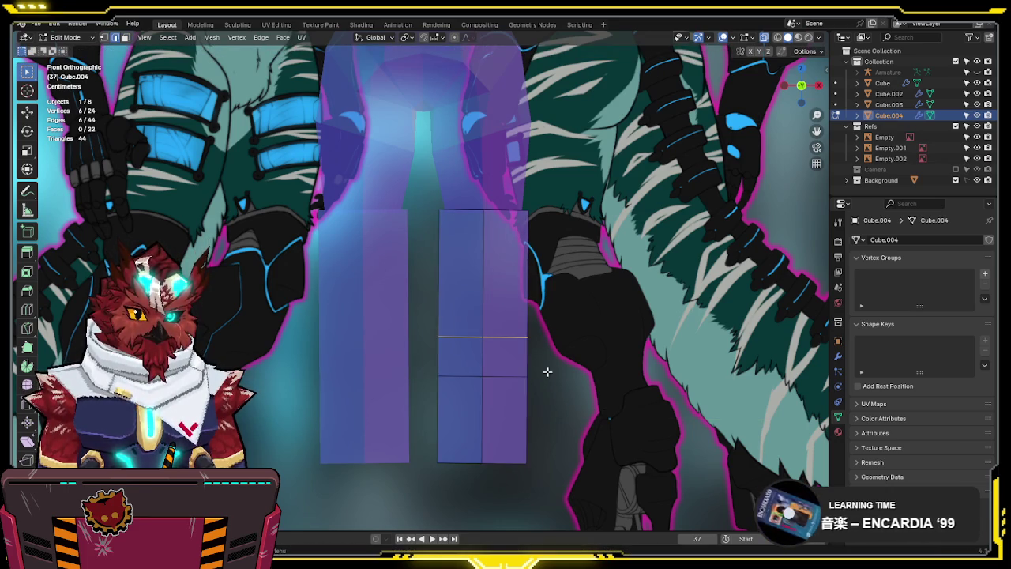
Narrow the right block's bottom faces horizontally into a shin and reposition the loop above it
drag(556, 368, 467, 470)
key(s)
key(shift+z)
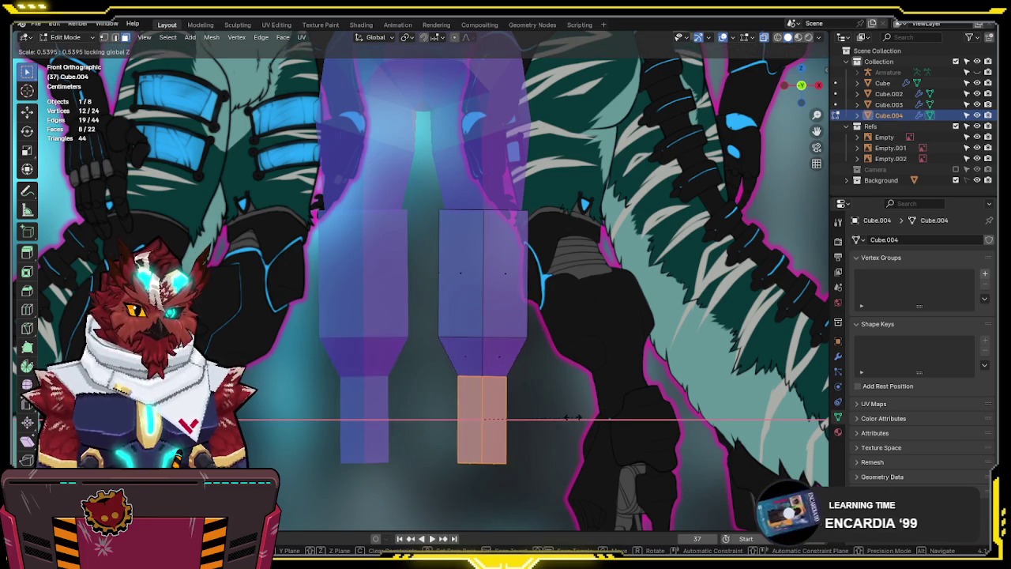
click(567, 419)
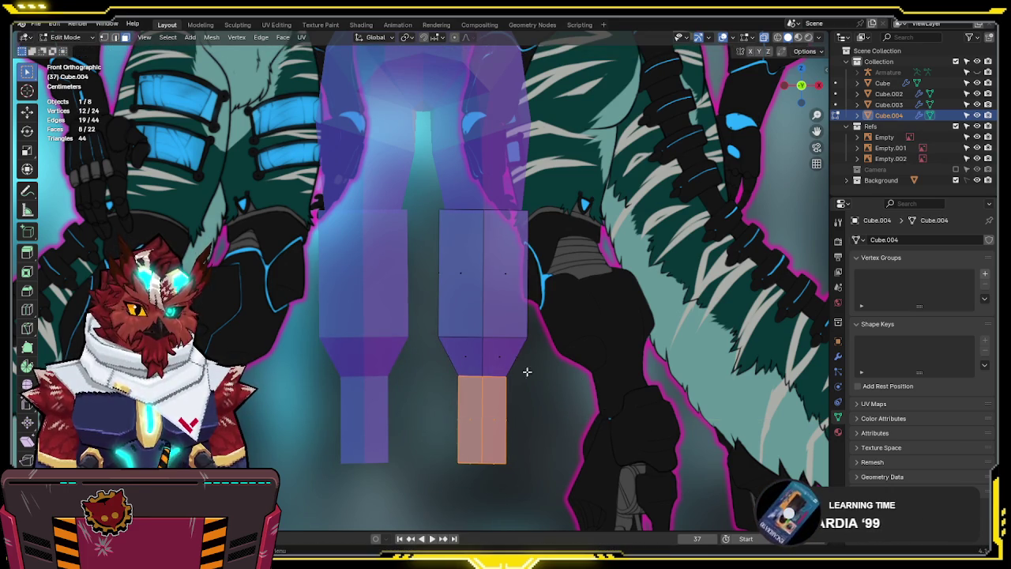
alt+click(517, 337)
key(g)
click(566, 339)
Add an edge loop across the upper leg block at its default position
shift+scroll(544, 303, up, 2)
shift+middle_drag(544, 303, 538, 329)
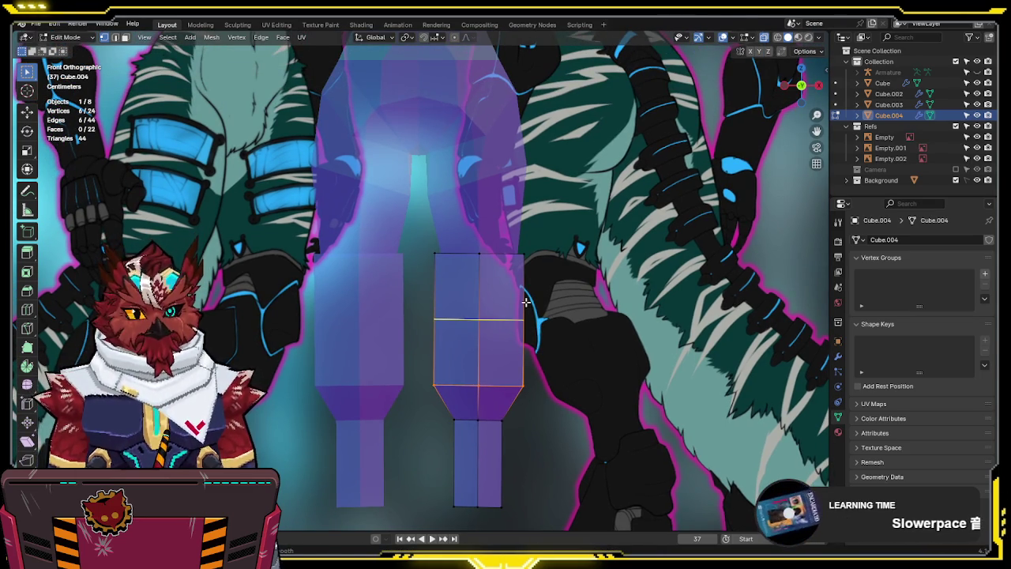
click(526, 302)
right_click(525, 300)
Add a second loop to the upper block and move it along Z to knee height
key(ctrl+r)
click(528, 286)
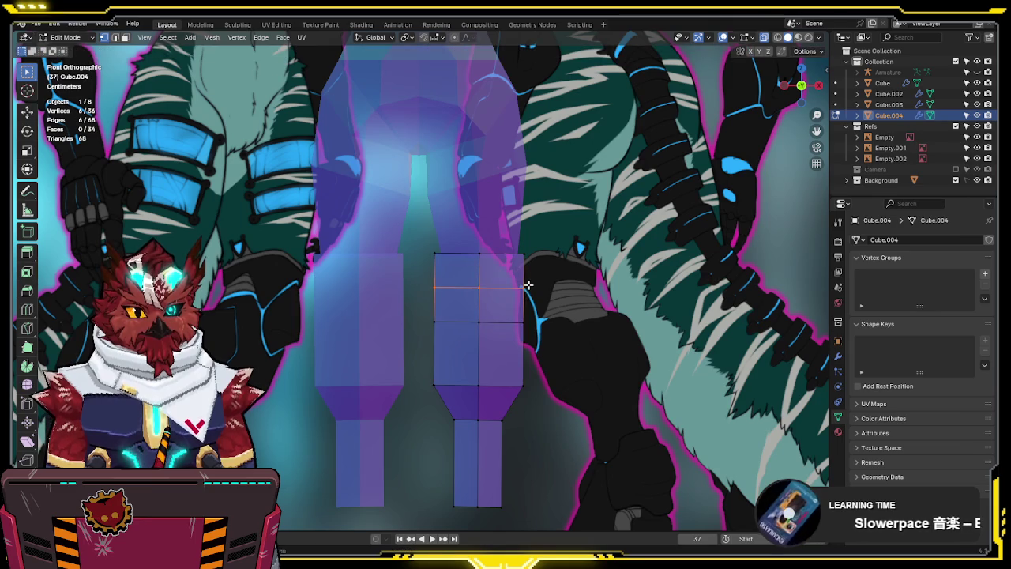
click(528, 285)
click(561, 290)
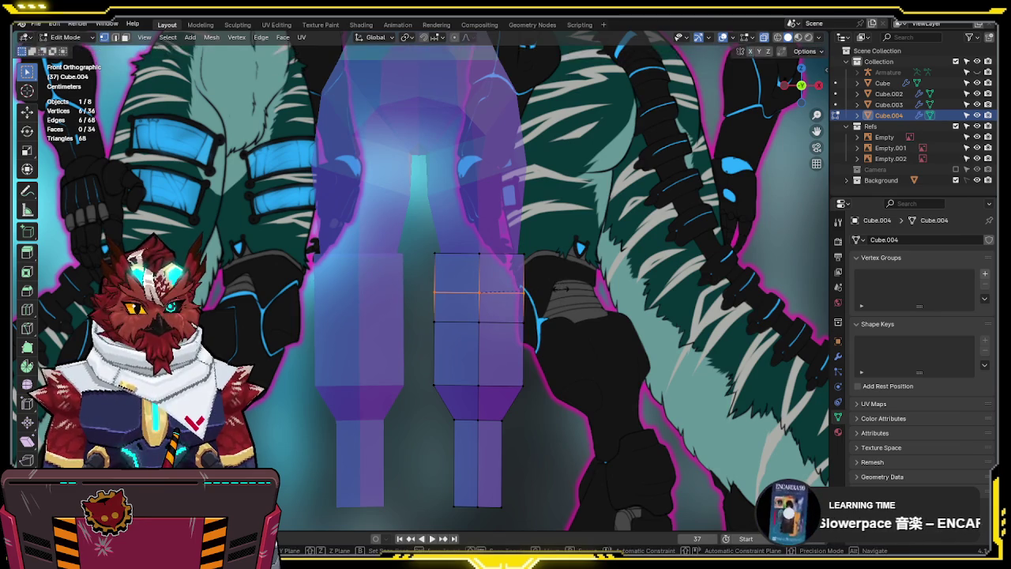
key(g)
key(z)
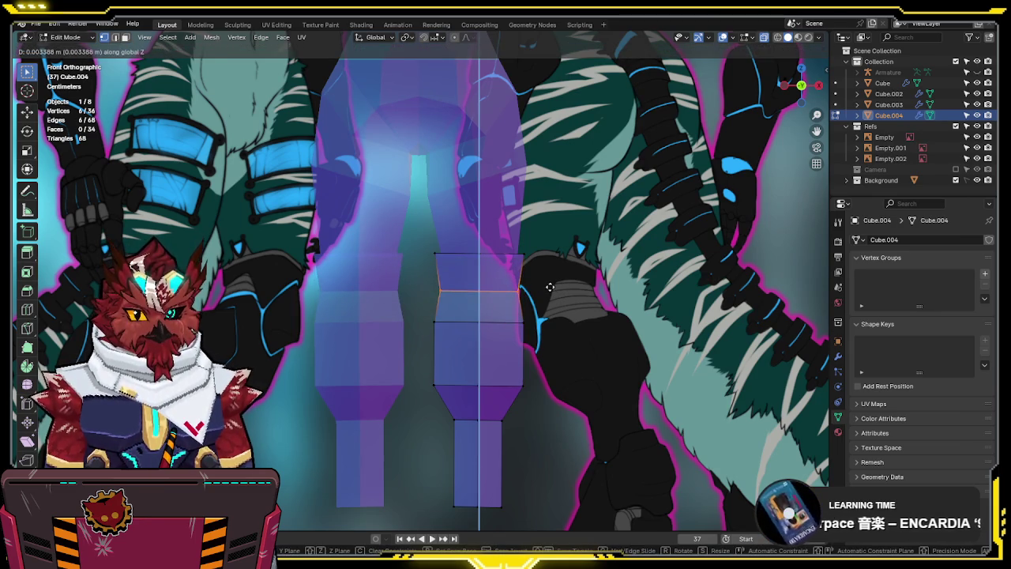
click(551, 287)
Switch to the right side view to compare the legs with the side reference
shift+middle_drag(540, 310, 544, 227)
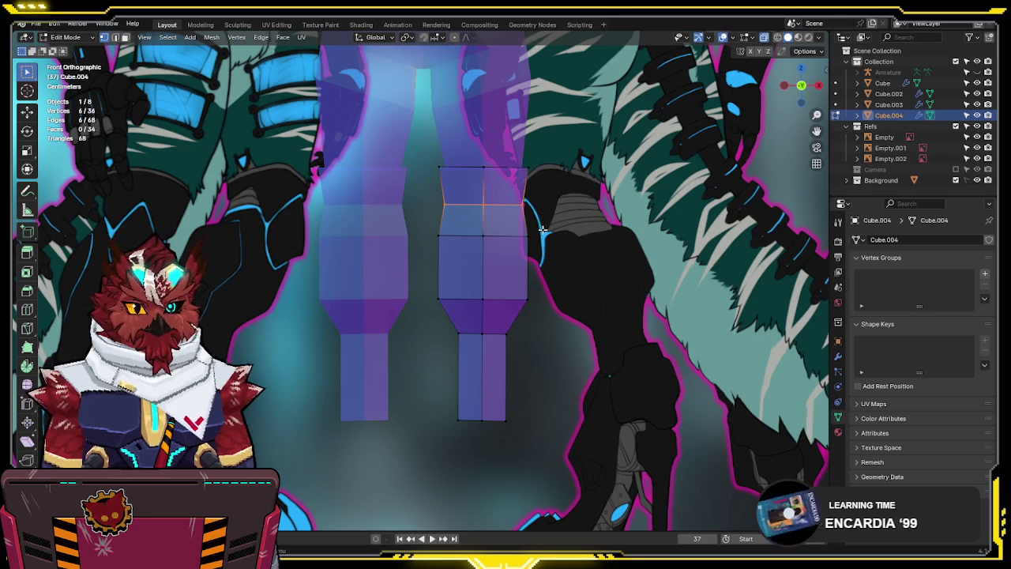
key(KP_3)
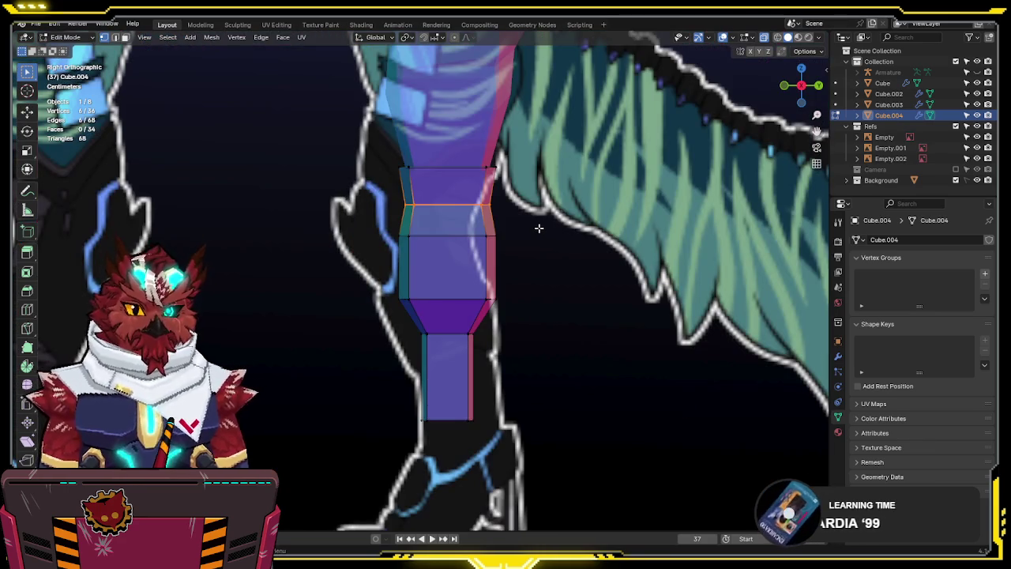
scroll(540, 228, down, 2)
scroll(511, 247, down, 1)
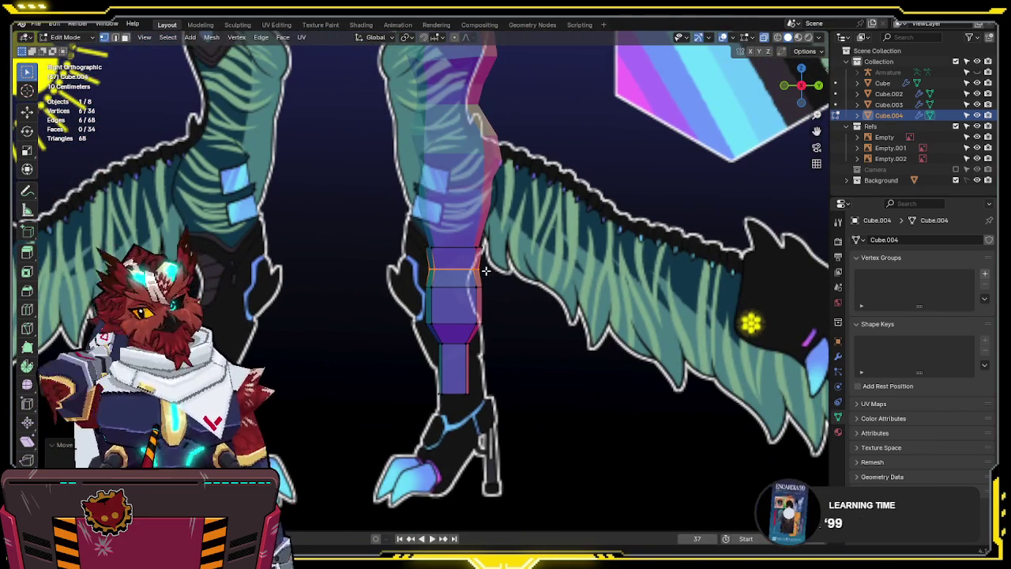
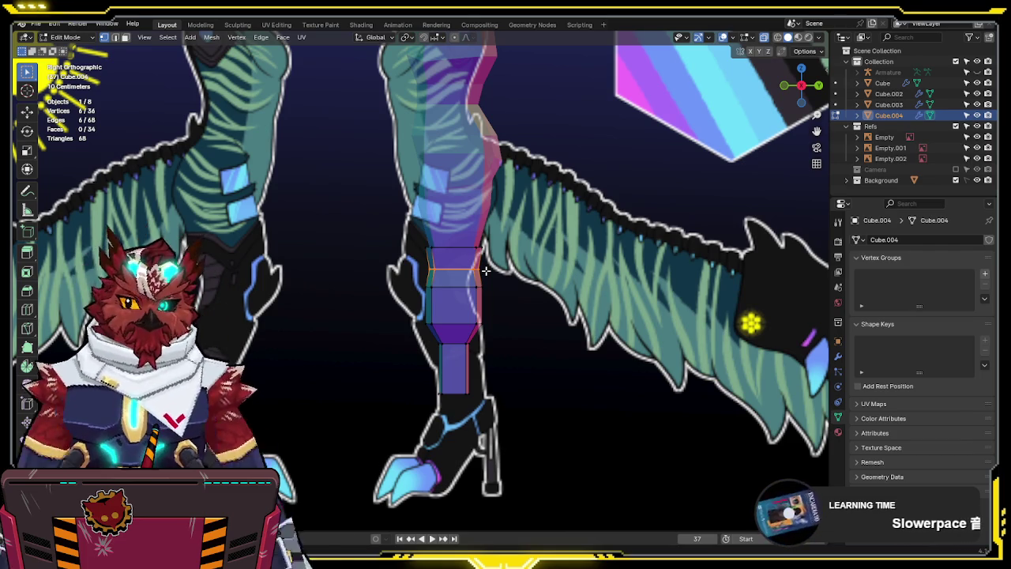
Compare the leg mesh against the front and side reference images
scroll(483, 263, up, 1)
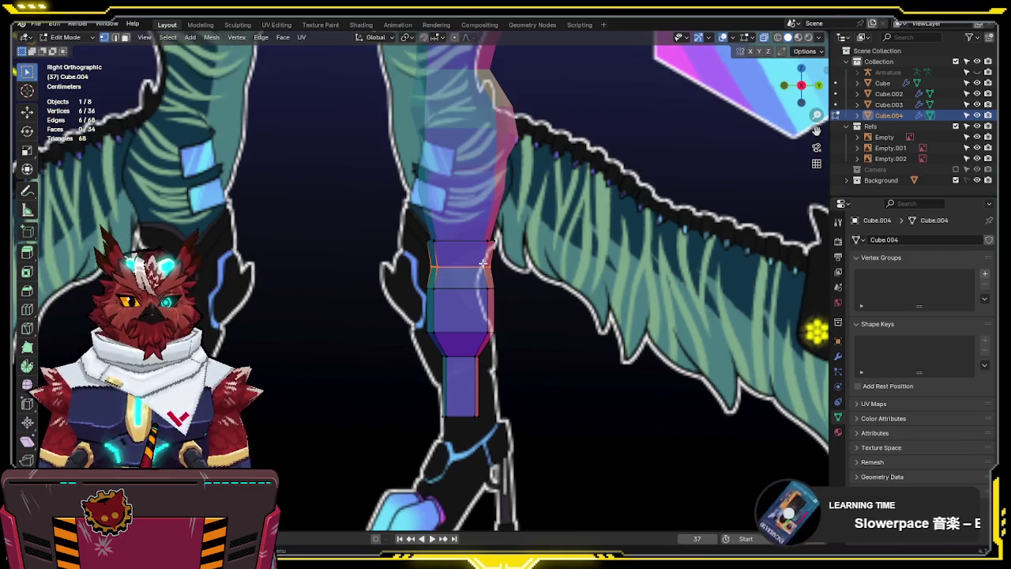
scroll(482, 225, up, 1)
scroll(478, 218, down, 1)
key(KP_1)
scroll(460, 354, up, 1)
scroll(531, 263, up, 1)
scroll(530, 241, up, 1)
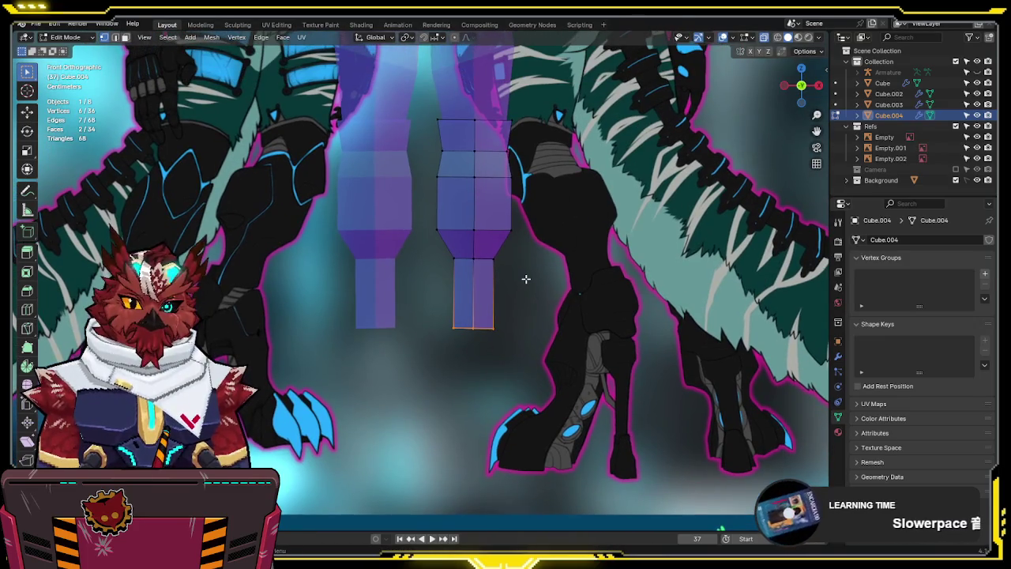
key(KP_3)
scroll(525, 279, down, 2)
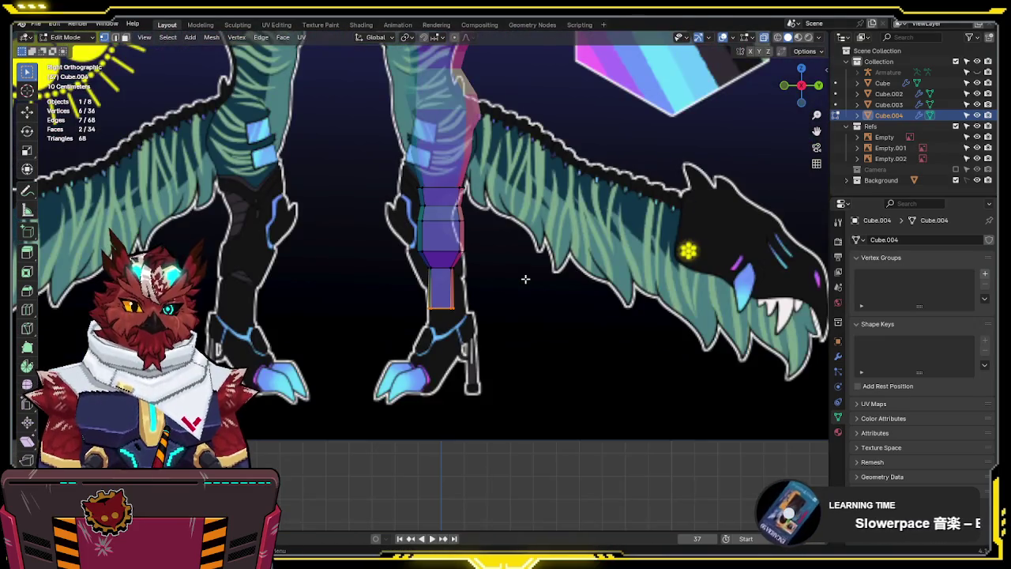
scroll(526, 279, up, 2)
key(KP_1)
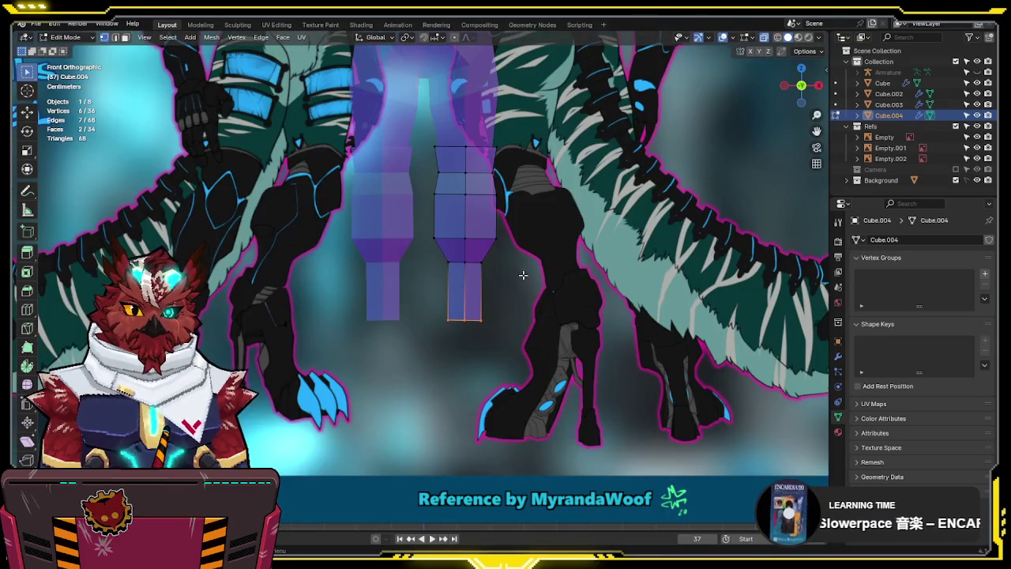
scroll(516, 198, up, 1)
scroll(502, 373, down, 1)
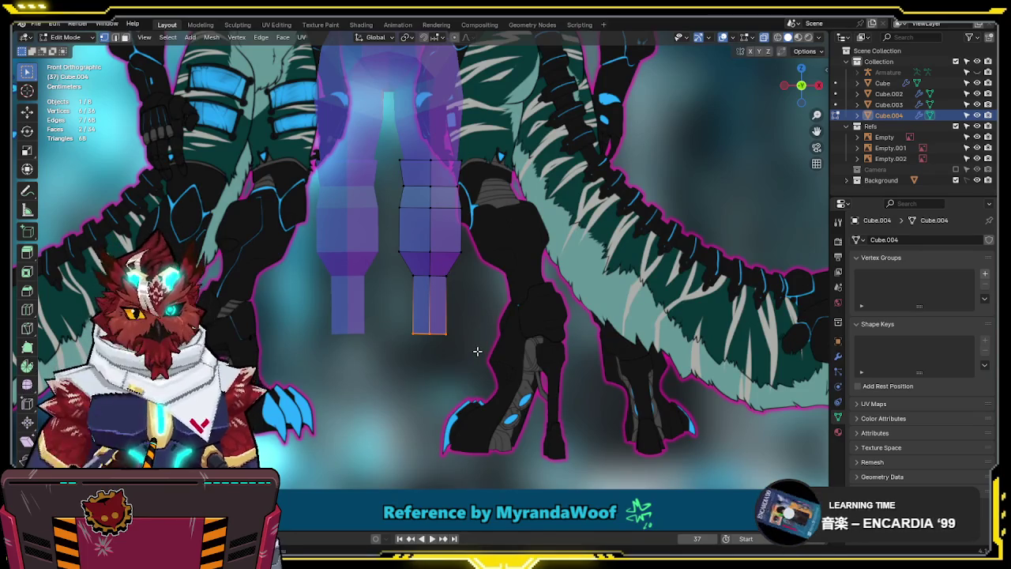
Shear the selected bottom shin edge to follow the slanted ankle line in the side view
key(alt+z)
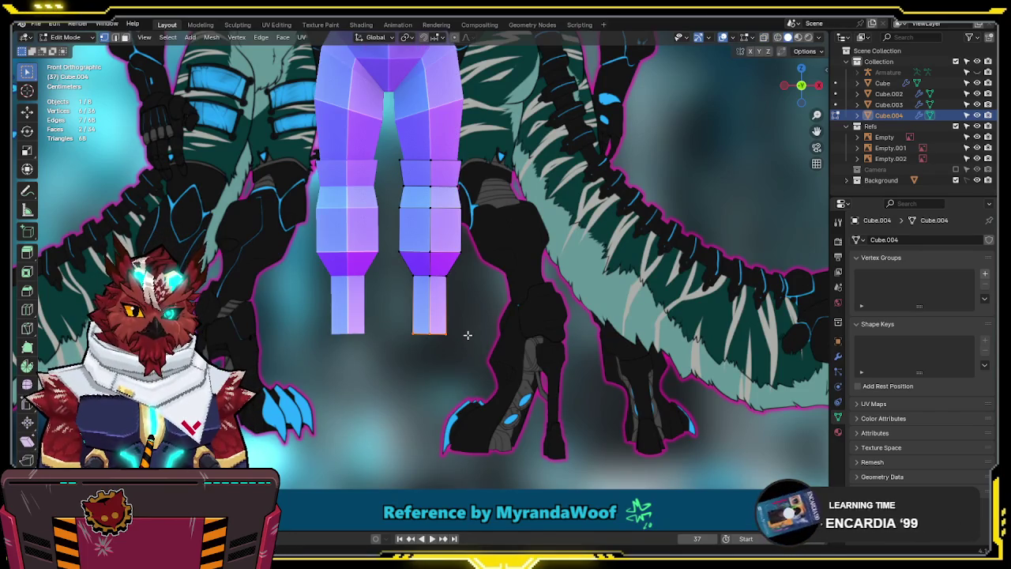
key(Tab)
key(KP_3)
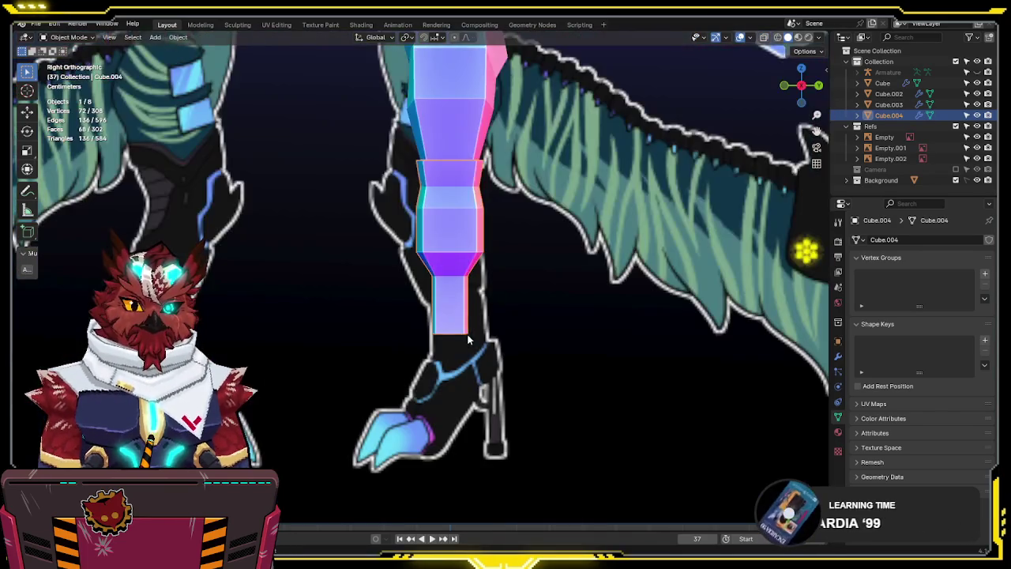
key(Tab)
key(alt+z)
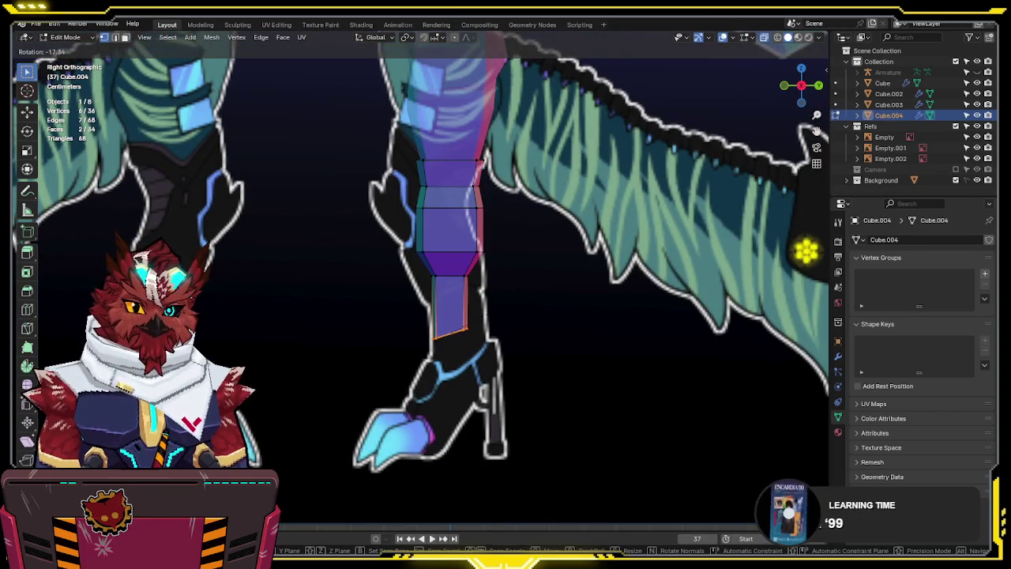
key(shift+ctrl+alt+s)
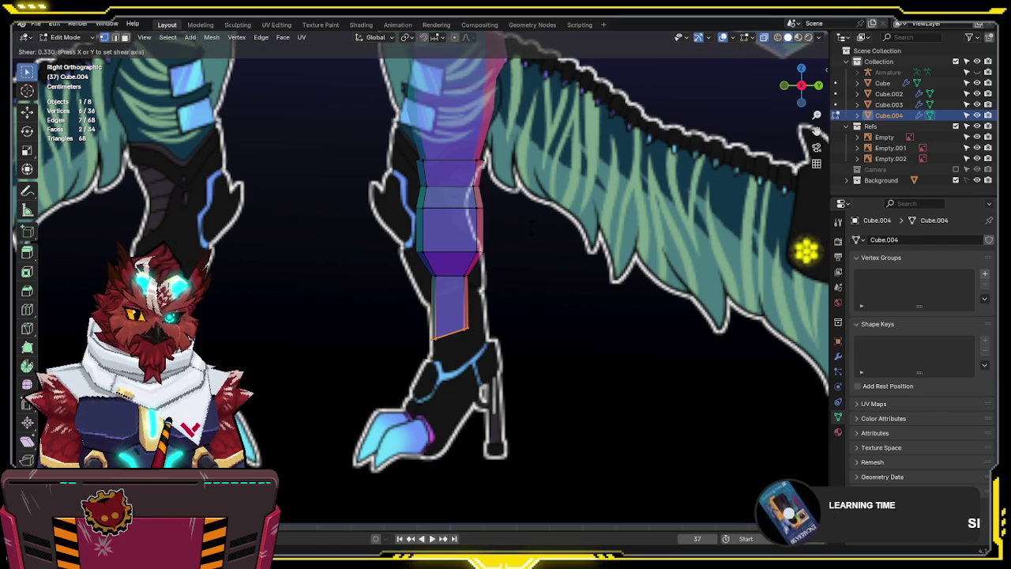
click(532, 233)
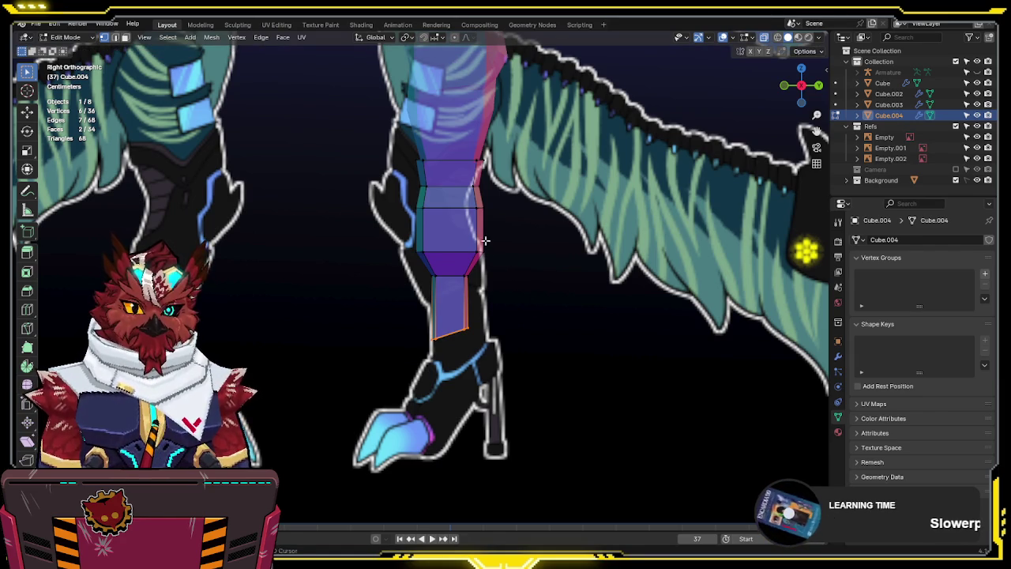
Bring the lower shin into view and raise its bottom edge slightly along Z
shift+middle_drag(485, 246, 487, 283)
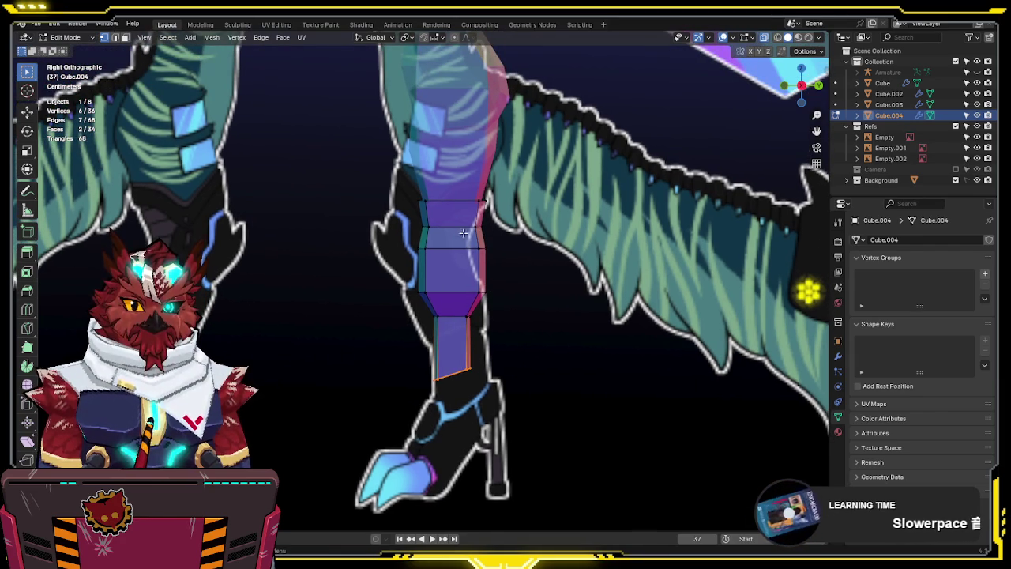
key(KP_1)
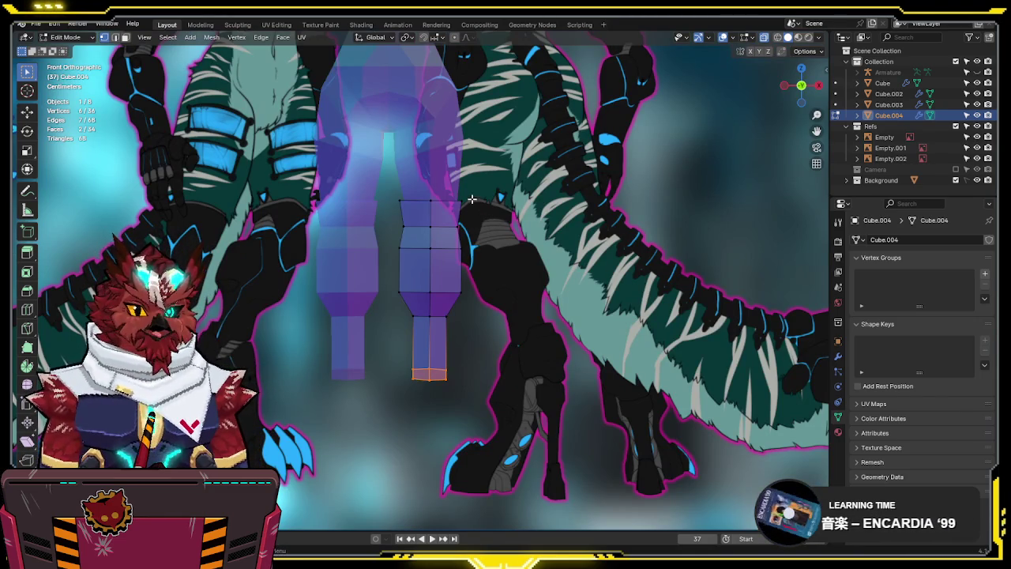
shift+middle_drag(477, 229, 483, 266)
scroll(483, 267, up, 1)
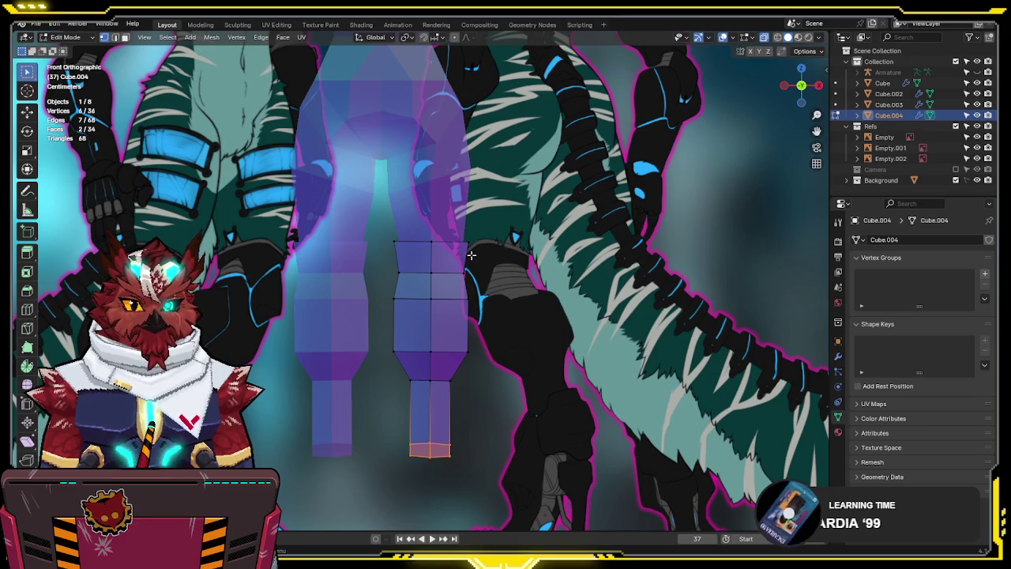
shift+middle_drag(402, 366, 378, 314)
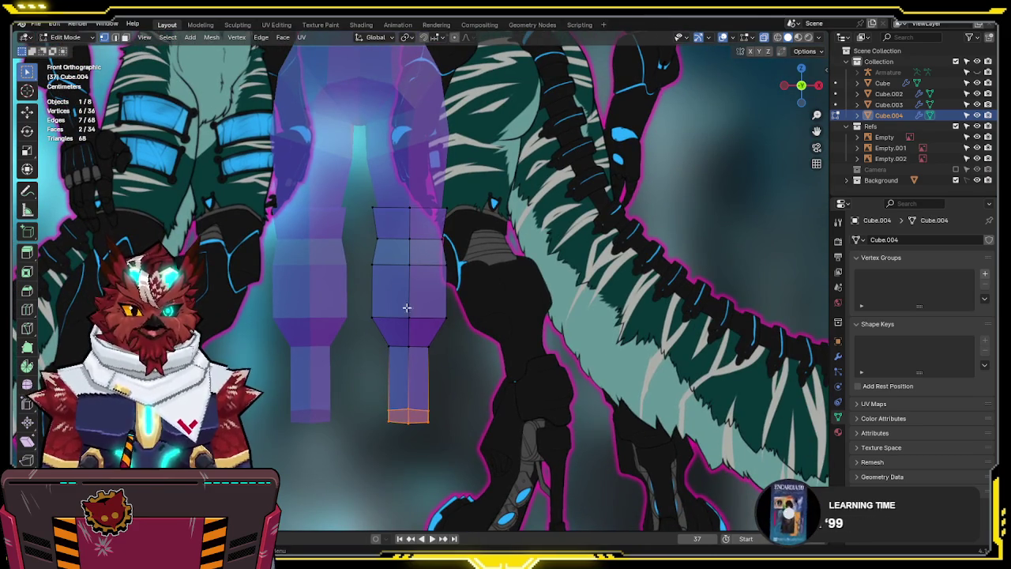
shift+middle_drag(474, 330, 224, 245)
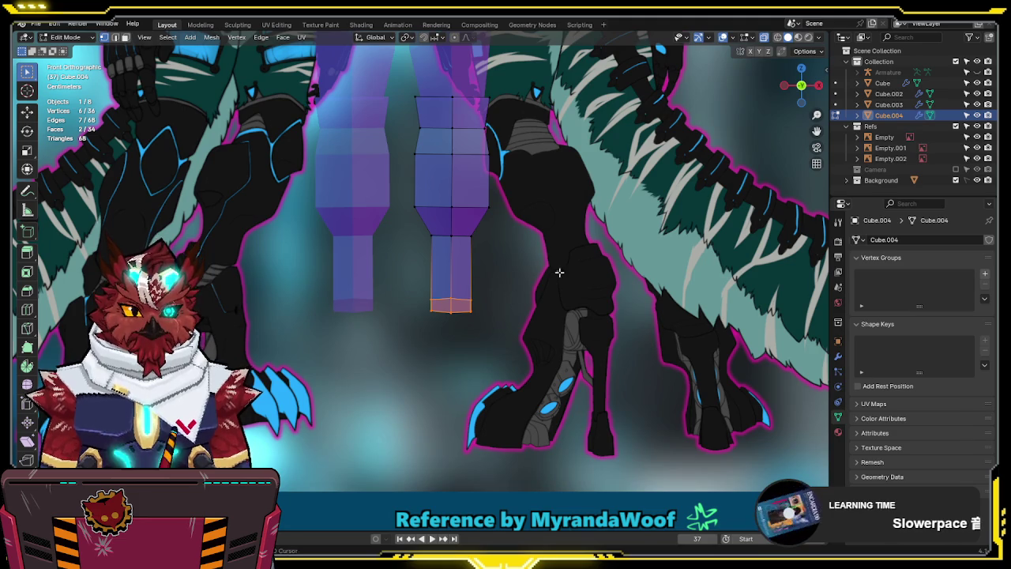
shift+middle_drag(552, 282, 535, 231)
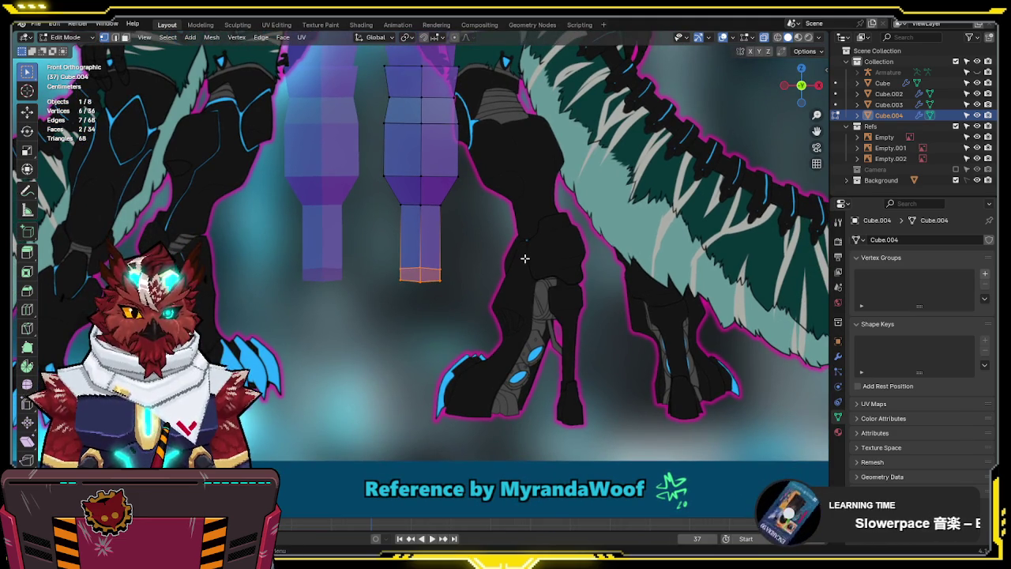
shift+middle_drag(491, 221, 500, 261)
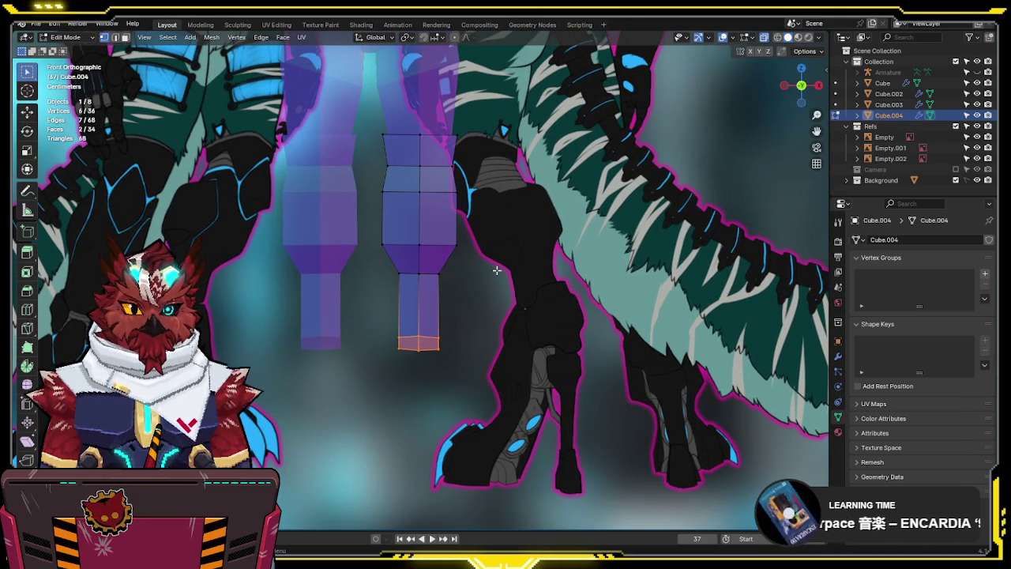
key(alt+z)
key(alt+z)
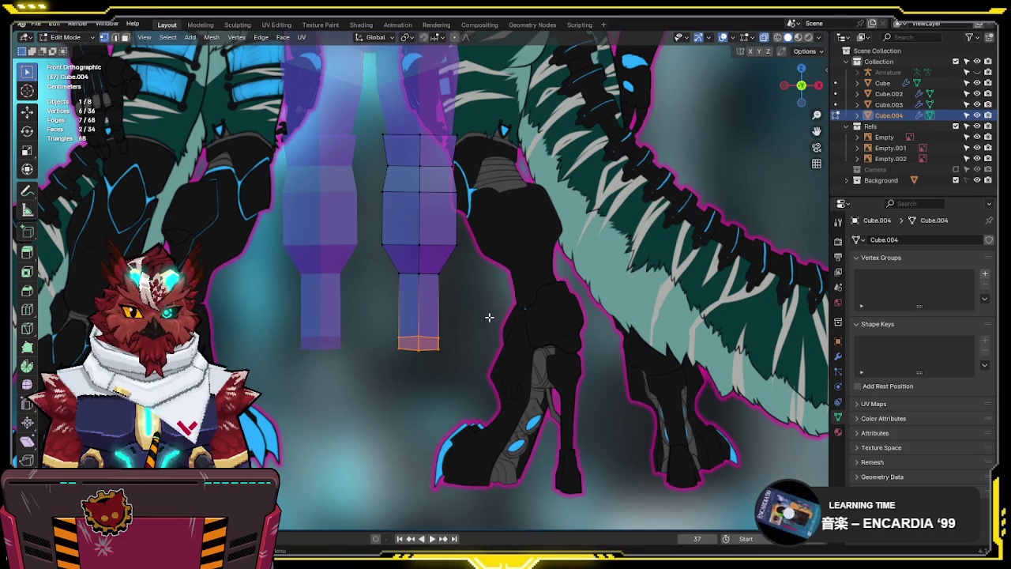
key(g)
key(z)
click(490, 301)
From the side view, start a loop cut through the leg with Ctrl+R
key(KP_3)
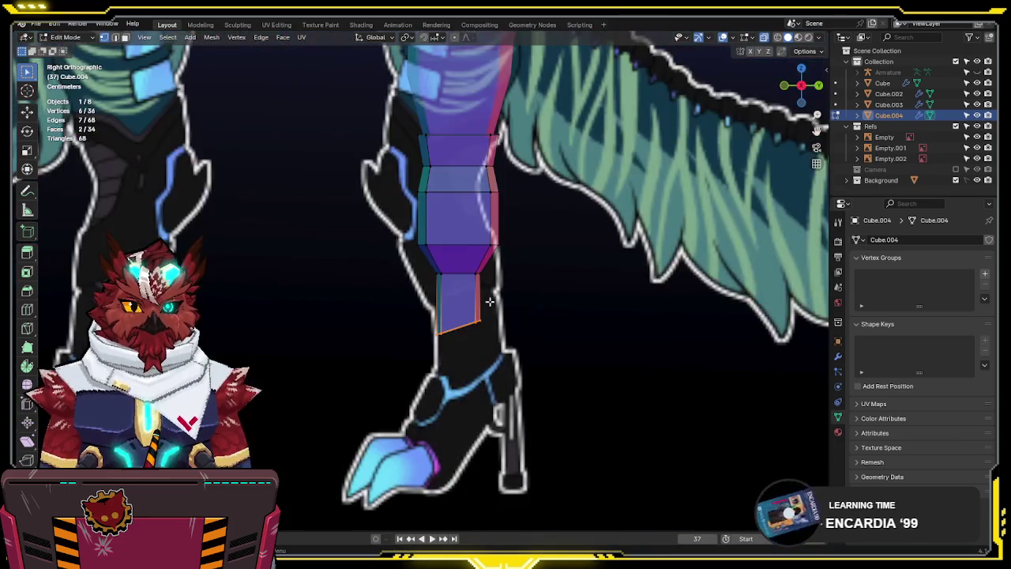
mouse_move(526, 223)
shift+middle_down()
mouse_move(479, 316)
mouse_move(505, 241)
shift+middle_up()
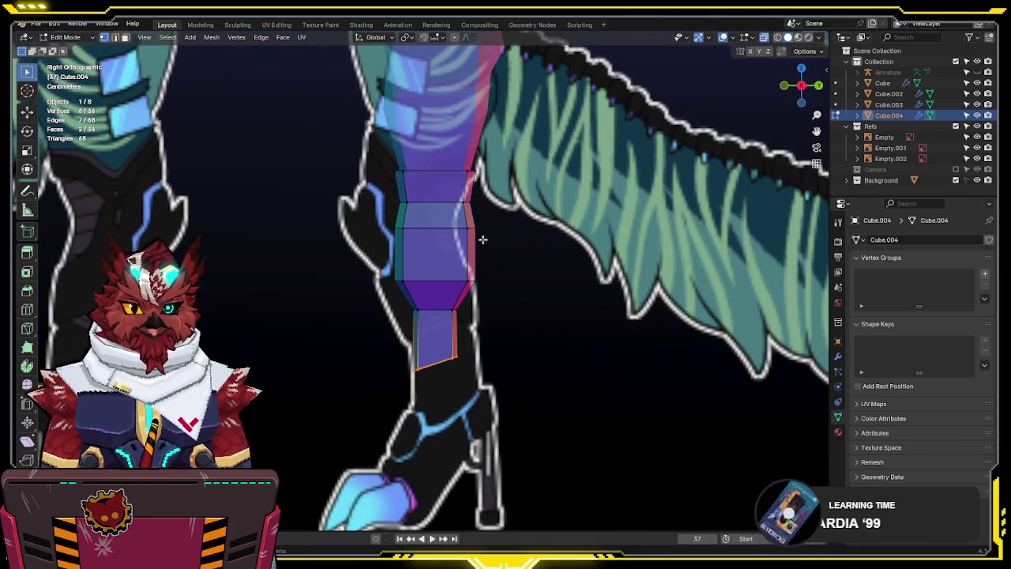
key(KP_1)
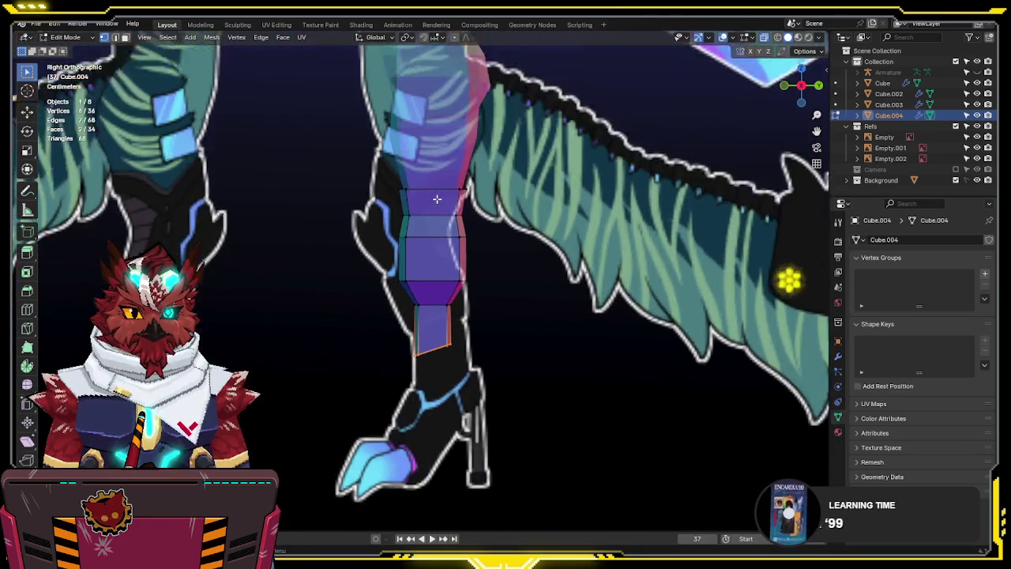
key(KP_3)
key(ctrl+r)
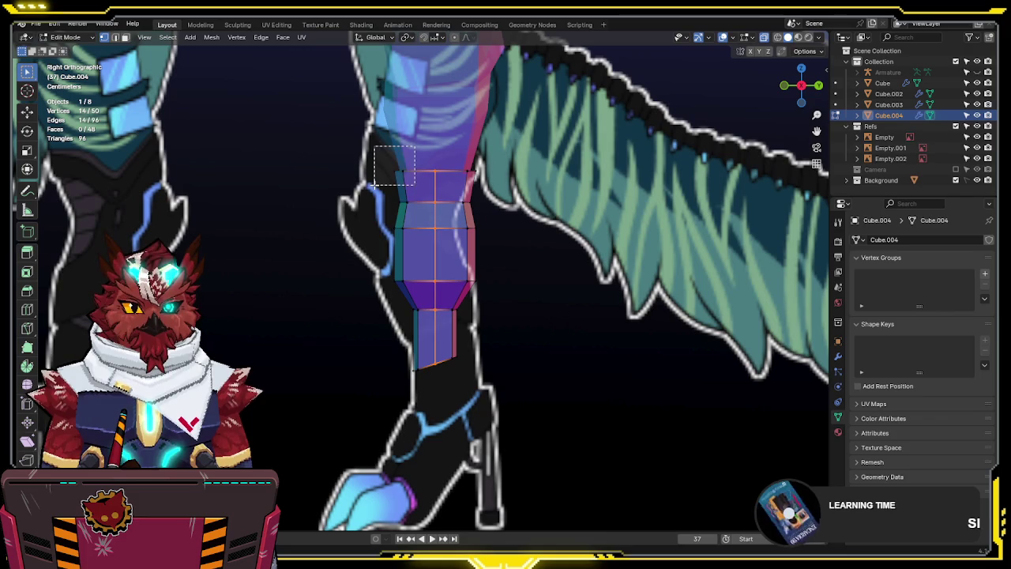
Place the vertical loop down the leg and slide the top knee edges into a pointed V
click(395, 178)
click(390, 159)
alt+click(490, 166)
click(472, 170)
key(g)
key(g)
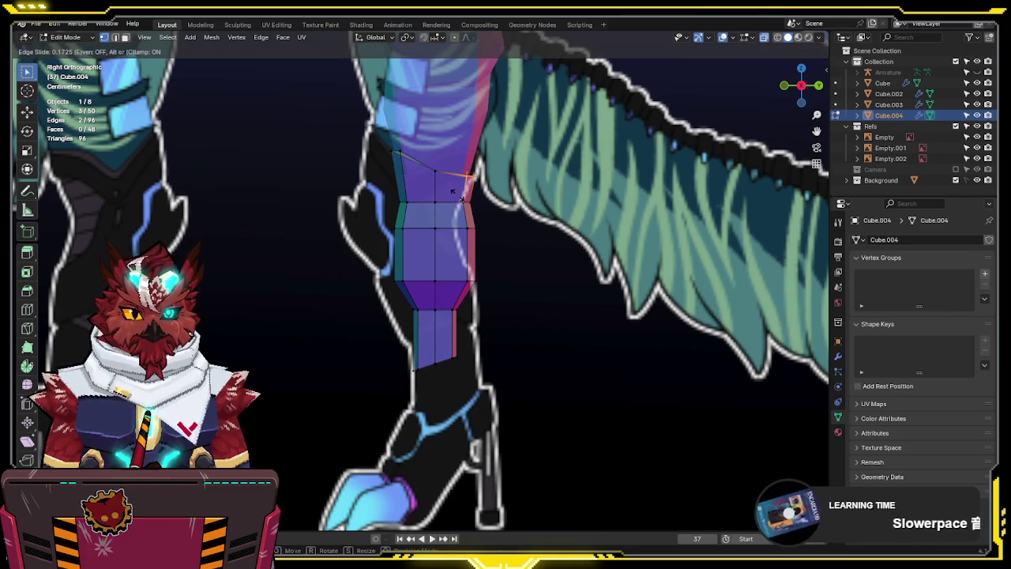
click(473, 146)
Check the knee from front and side, then snap the 3D cursor onto the knee vertex
key(alt+z)
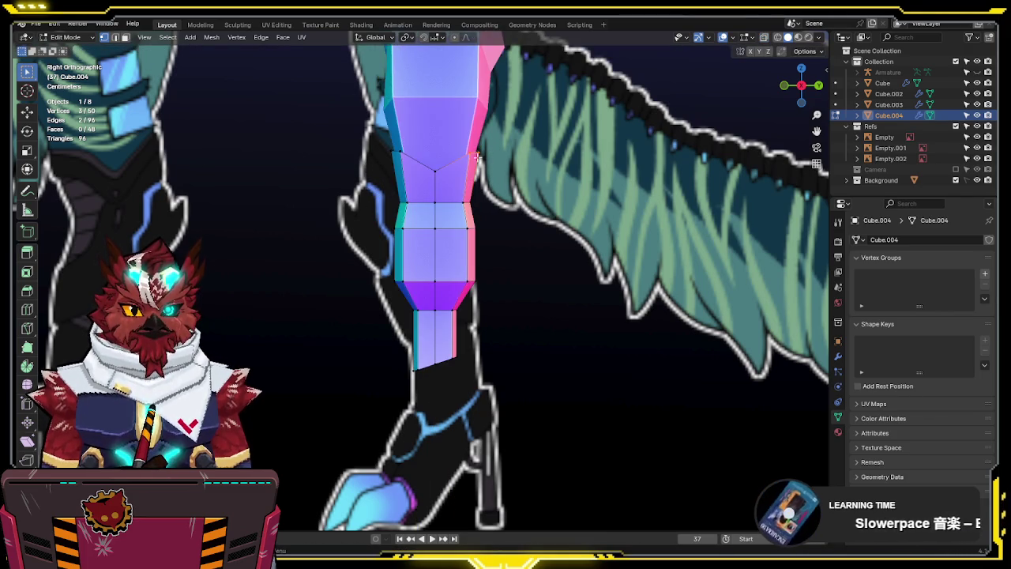
key(KP_1)
mouse_move(484, 160)
shift+middle_down()
mouse_move(459, 239)
mouse_move(482, 227)
shift+middle_up()
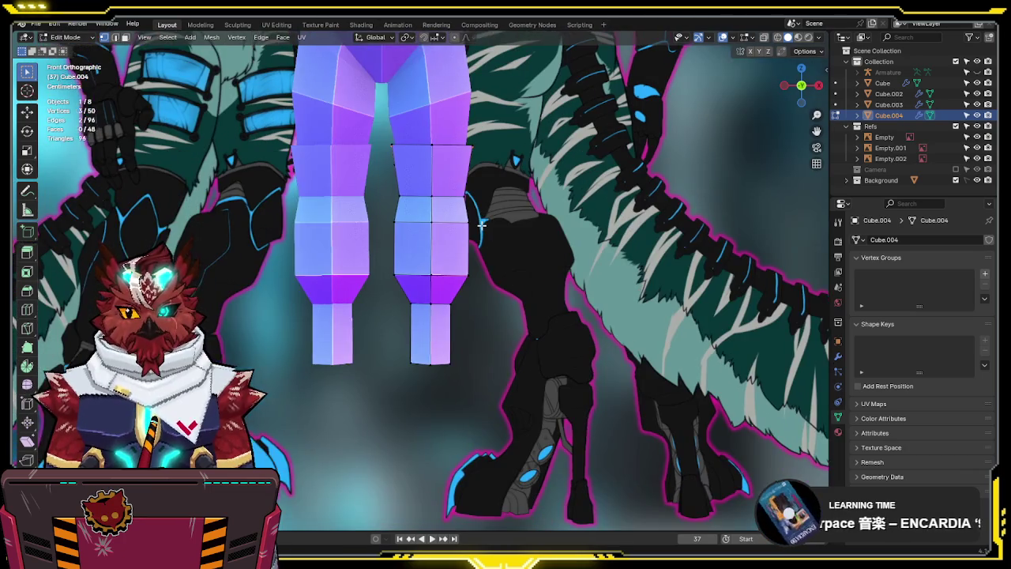
key(KP_3)
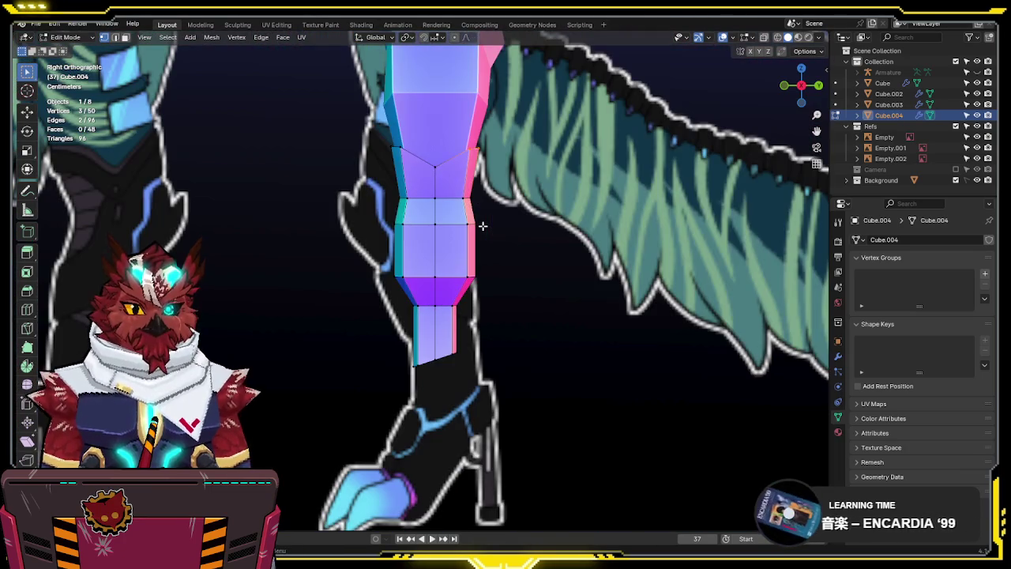
key(alt+z)
shift+middle_drag(426, 185, 459, 205)
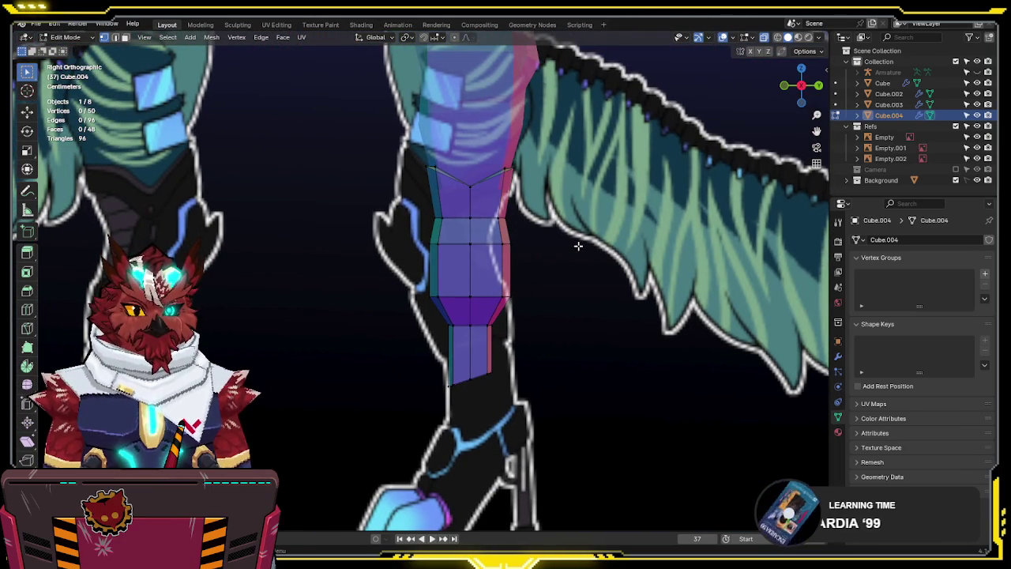
key(q)
key(Escape)
key(shift+s)
click(617, 278)
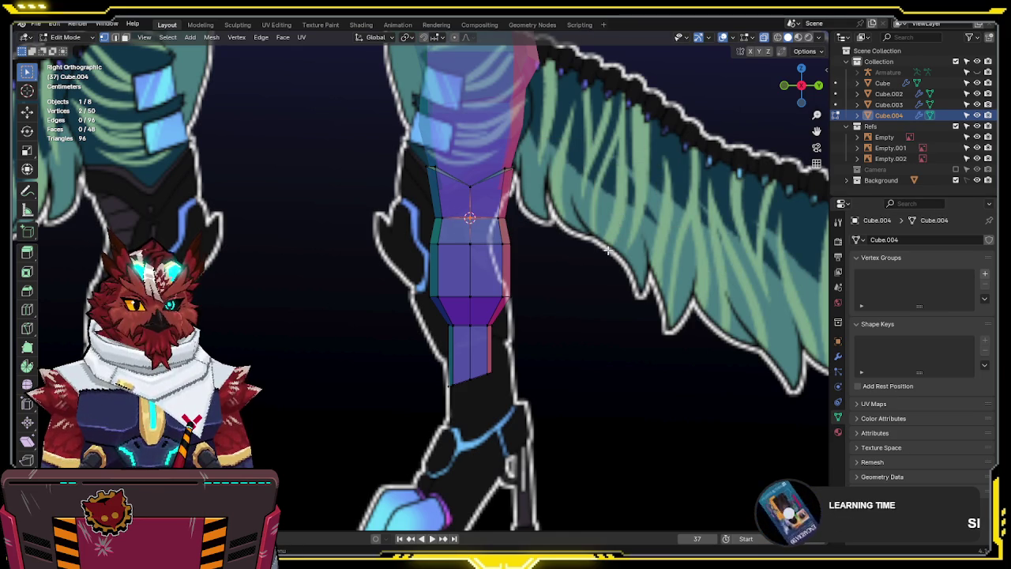
key(shift+a)
Add a plane at the knee, resize it and set it against the front of the leg
click(603, 251)
key(s)
key(g)
key(s)
click(468, 245)
key(g)
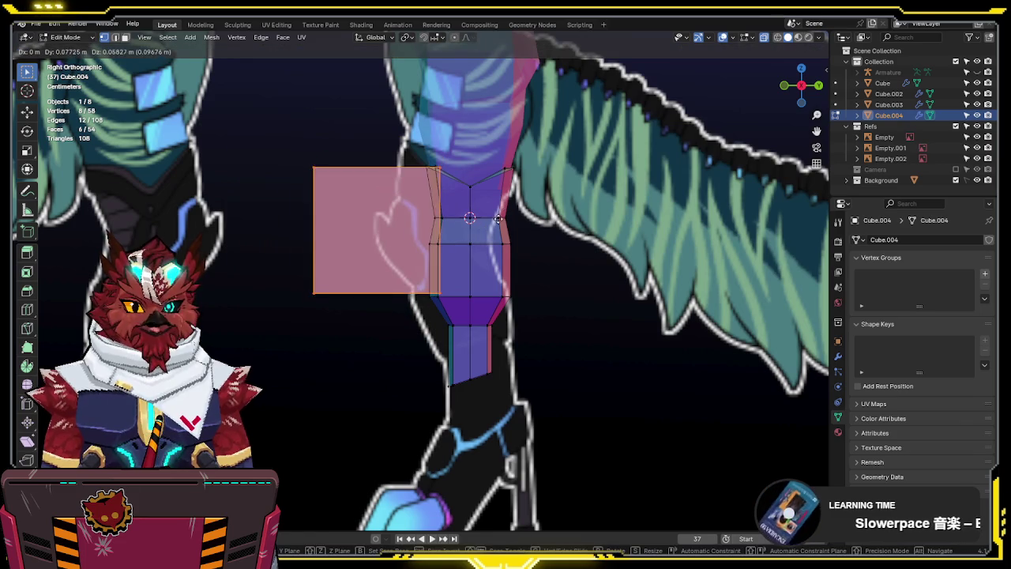
click(500, 214)
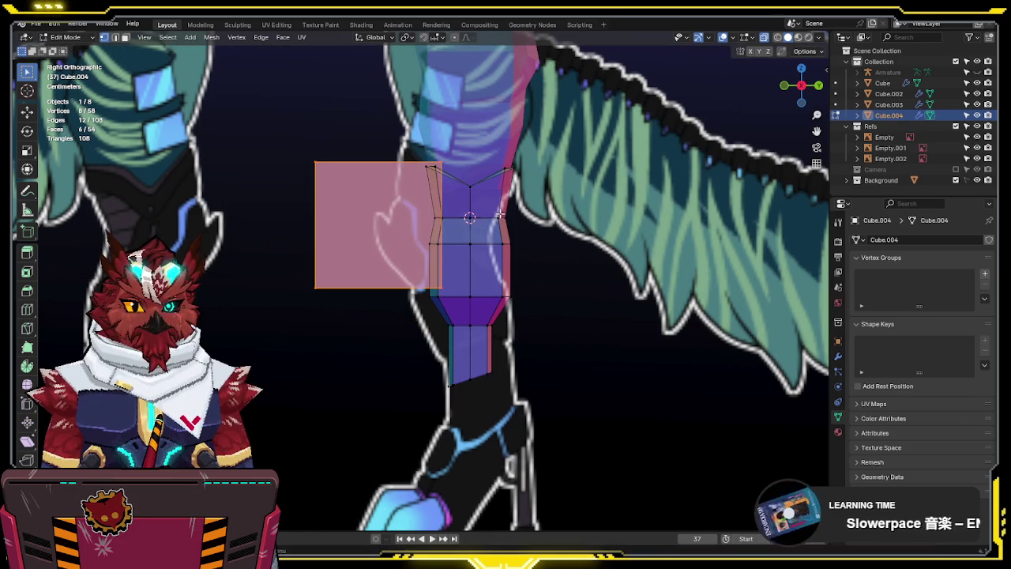
Reposition the flap's bottom and top edges to match the reference shape
click(348, 286)
key(g)
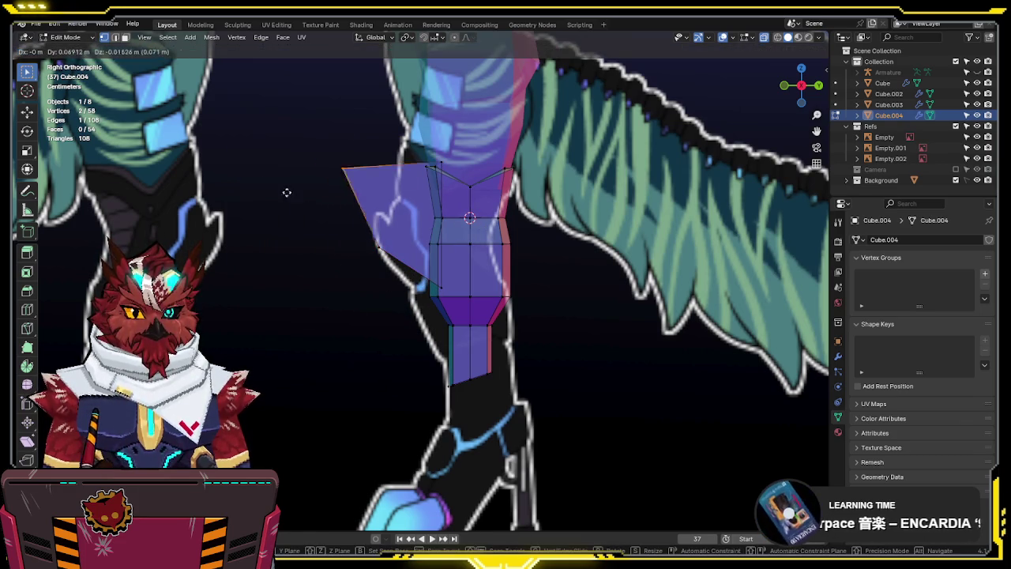
click(312, 221)
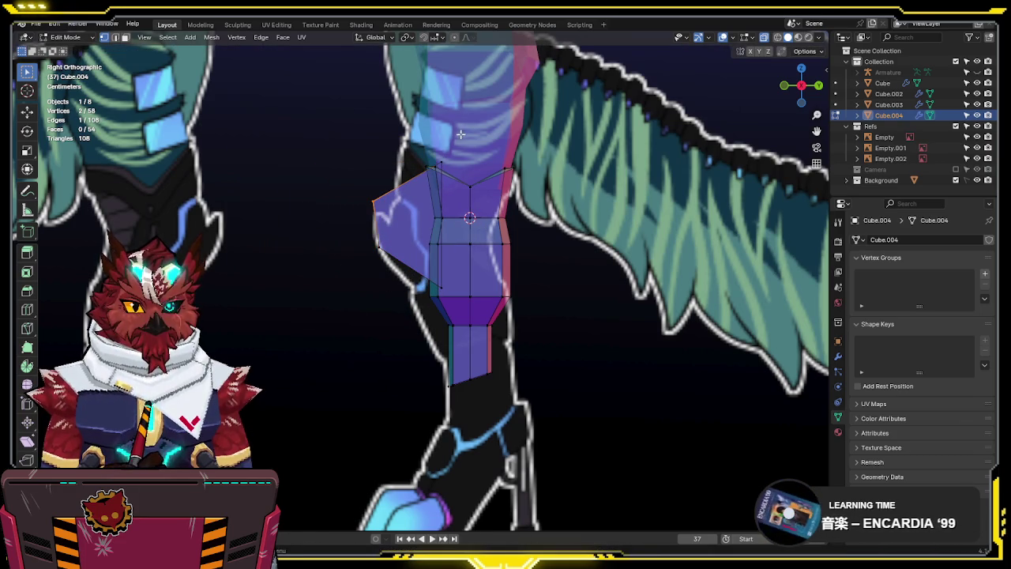
key(g)
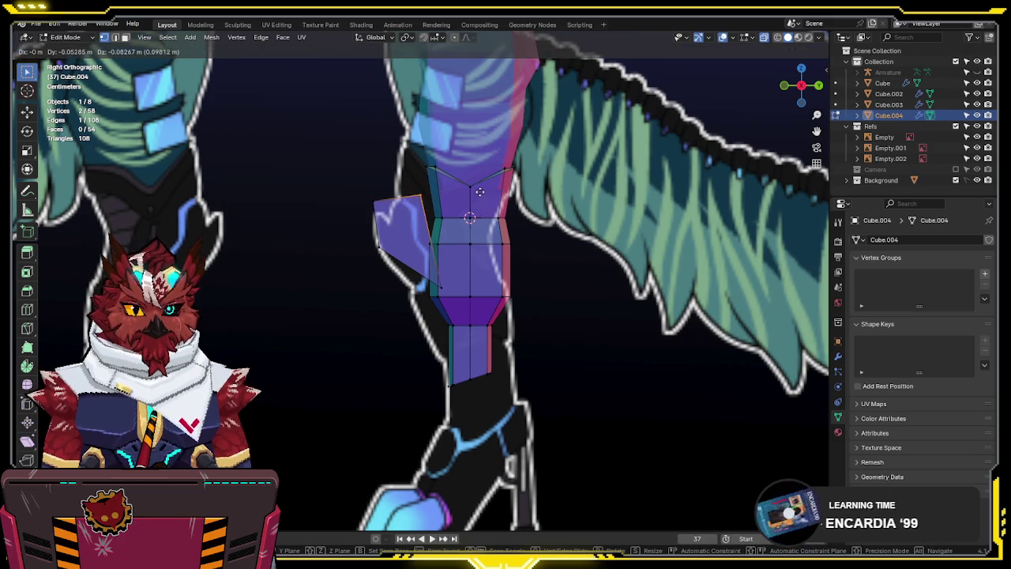
click(427, 207)
key(ctrl+l)
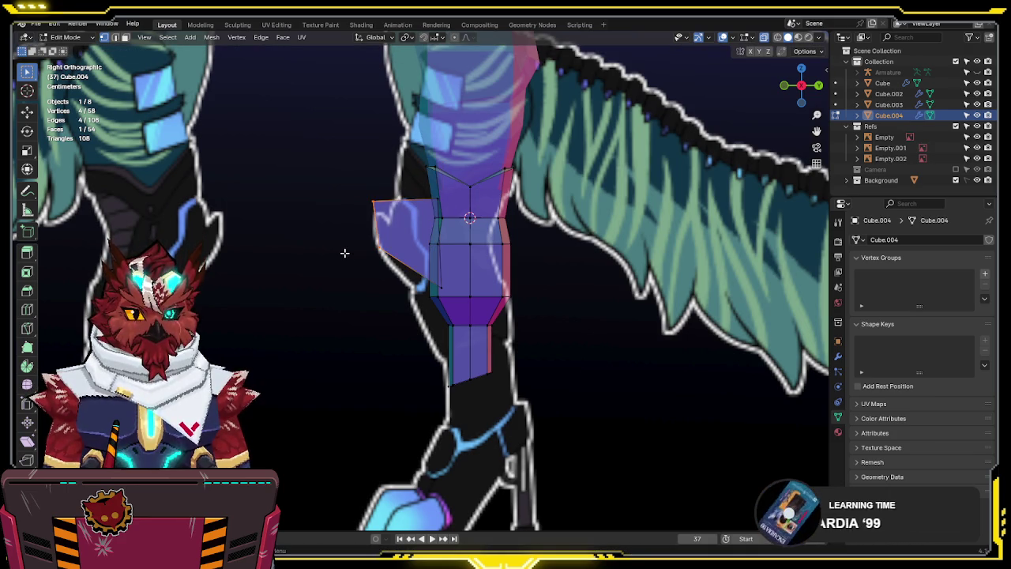
Cut a new vertical edge loop through the knee in the front view
key(KP_1)
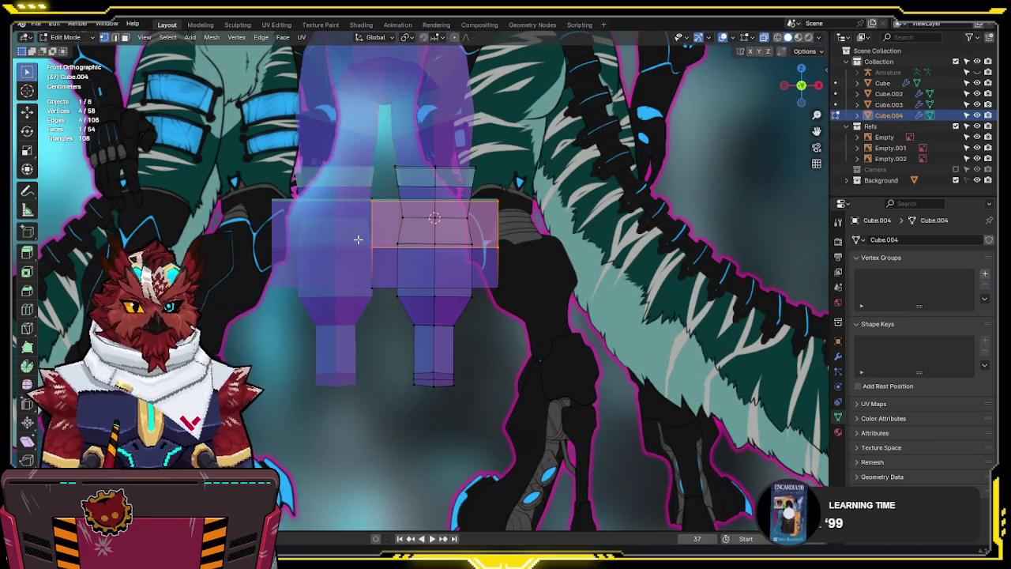
key(alt+z)
key(ctrl+r)
click(436, 214)
key(alt+z)
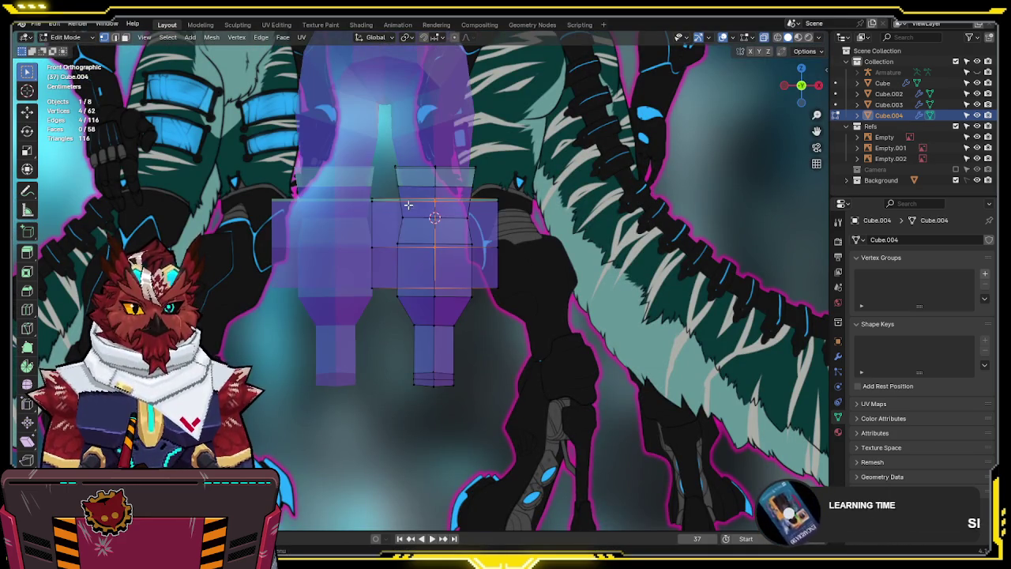
Pinch the two horizontal knee edges to a point with S X 0, forming a diamond knee-cap
click(378, 200)
shift+click(486, 199)
key(s)
key(x)
key(0)
key(Return)
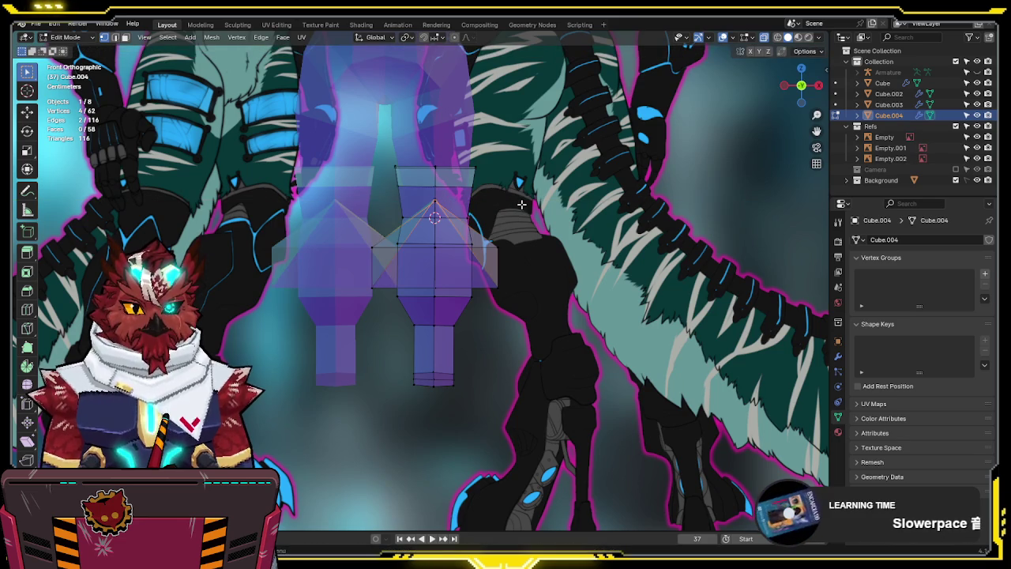
key(alt+z)
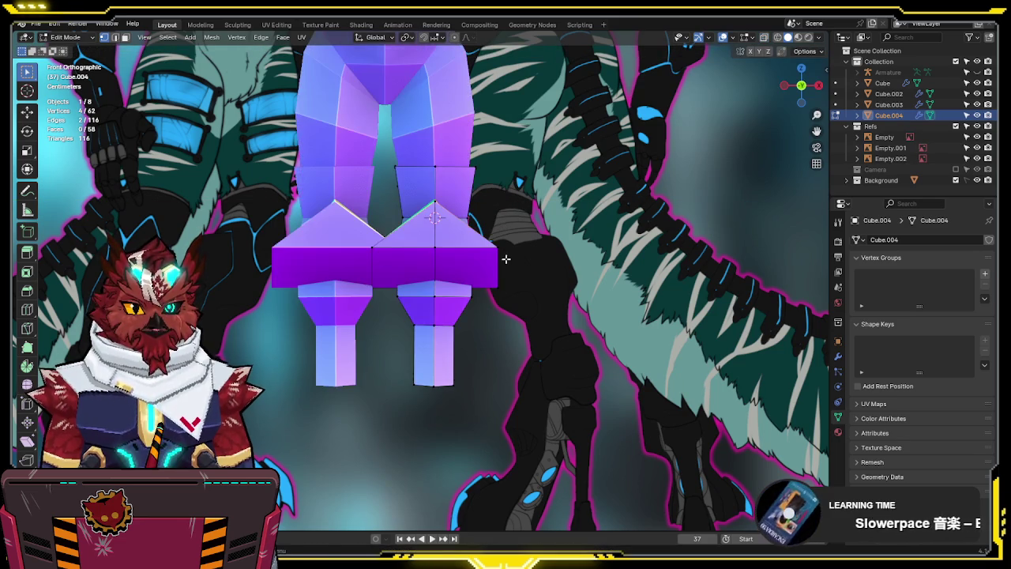
key(alt+z)
mouse_move(502, 275)
middle_down()
mouse_move(415, 224)
mouse_move(466, 242)
middle_up()
Slide a stray knee vertex along the X axis
click(478, 255)
key(g)
key(x)
click(412, 316)
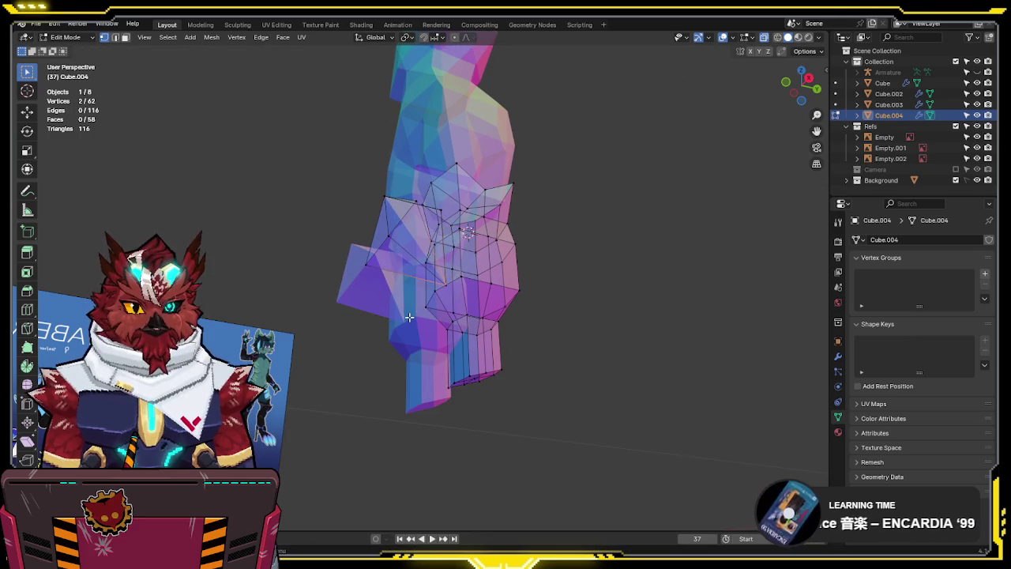
Merge two groups of overlapping knee vertices at center, then return to front view
shift+click(441, 290)
middle_drag(441, 292, 509, 332)
key(m)
click(556, 321)
middle_drag(442, 228, 450, 203)
shift+click(437, 211)
key(m)
click(449, 203)
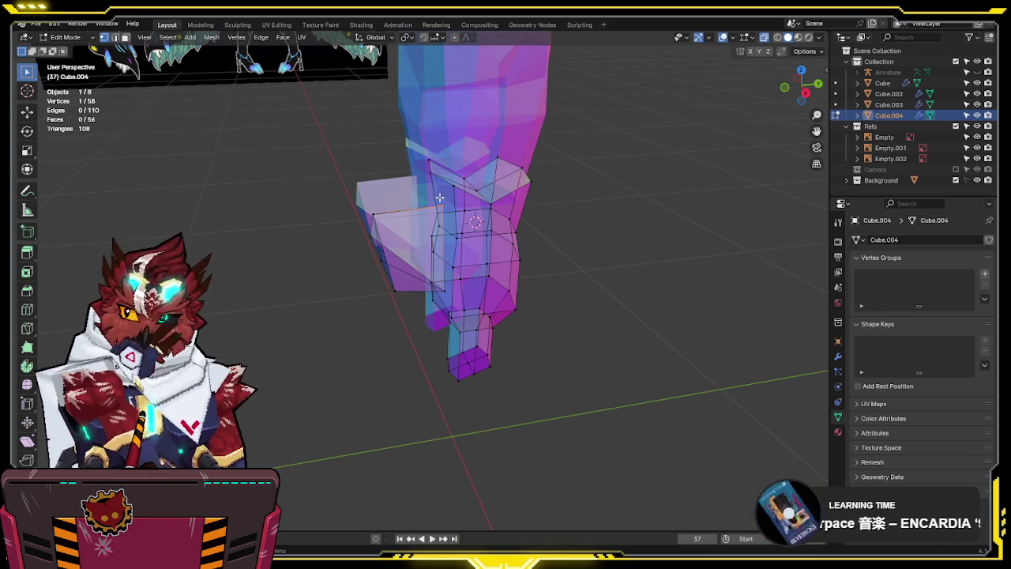
middle_drag(437, 196, 466, 261)
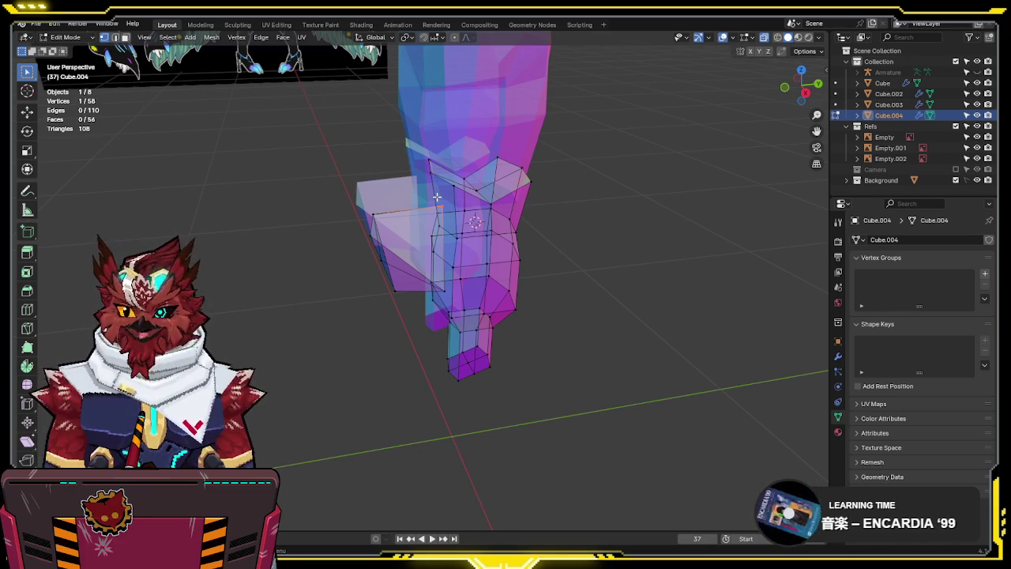
key(KP_1)
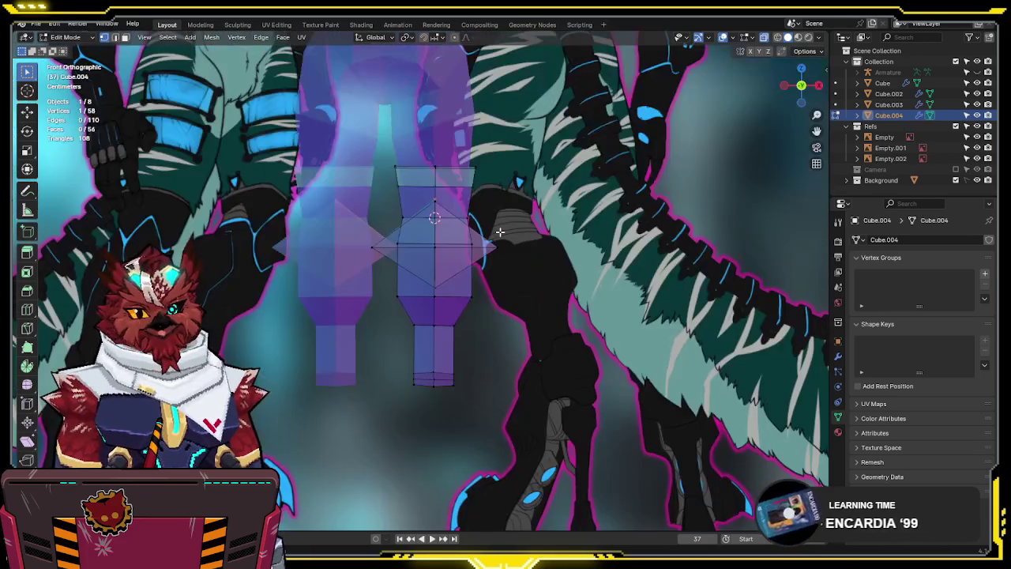
Widen the knee's middle row of vertices along the X axis
scroll(500, 231, down, 2)
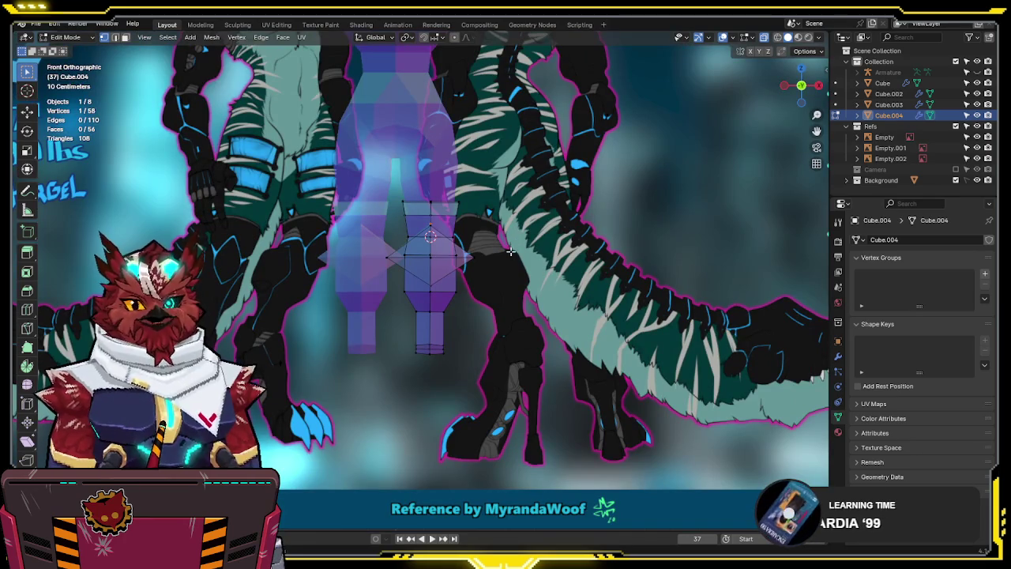
scroll(501, 199, up, 3)
shift+middle_drag(560, 195, 566, 348)
key(alt+z)
ctrl+click(543, 359)
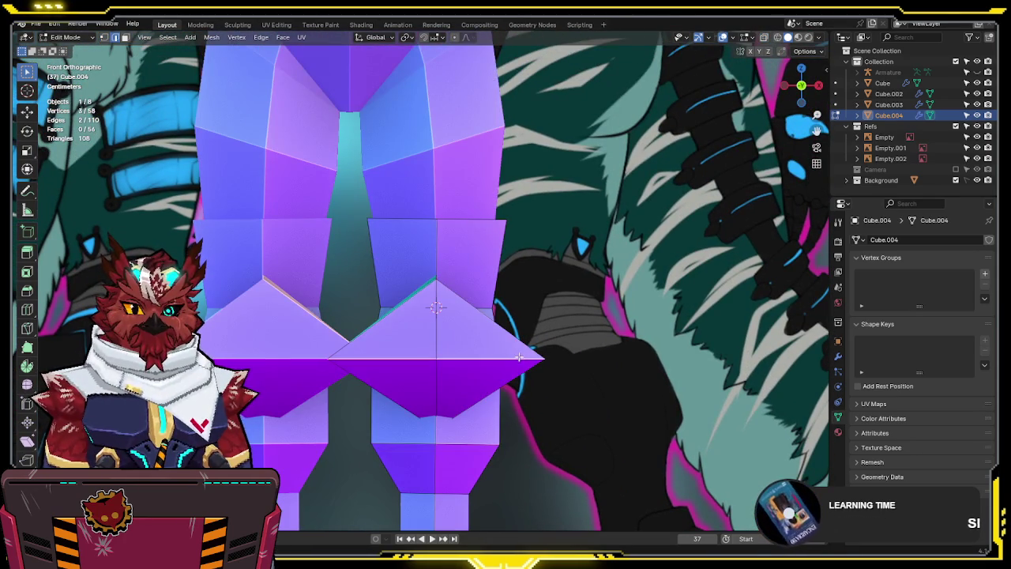
key(alt+z)
key(s)
key(x)
click(558, 365)
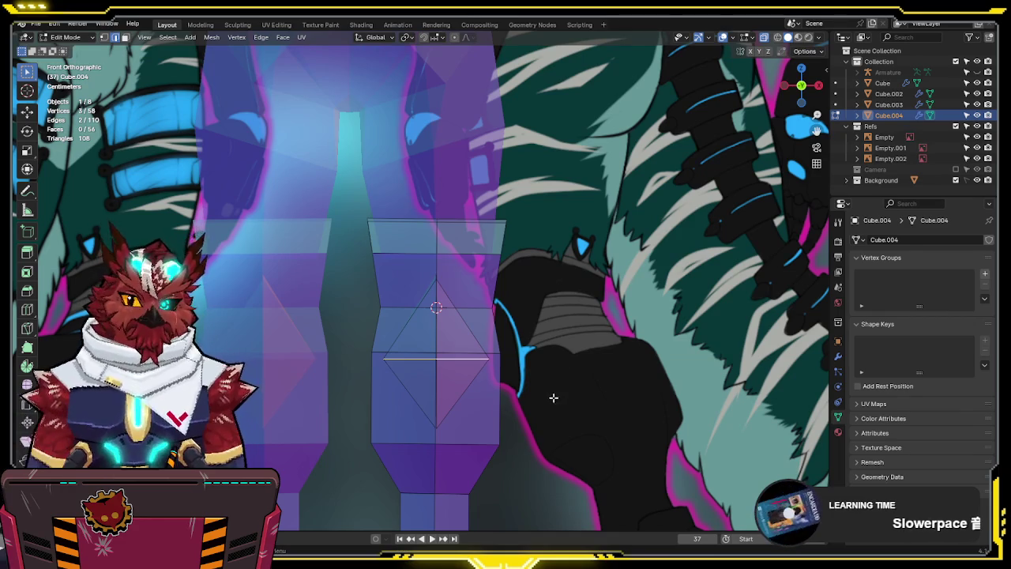
In side view, reshape the side flap into a pointed triangle
mouse_move(542, 388)
shift+middle_down()
mouse_move(562, 329)
mouse_move(552, 312)
shift+middle_up()
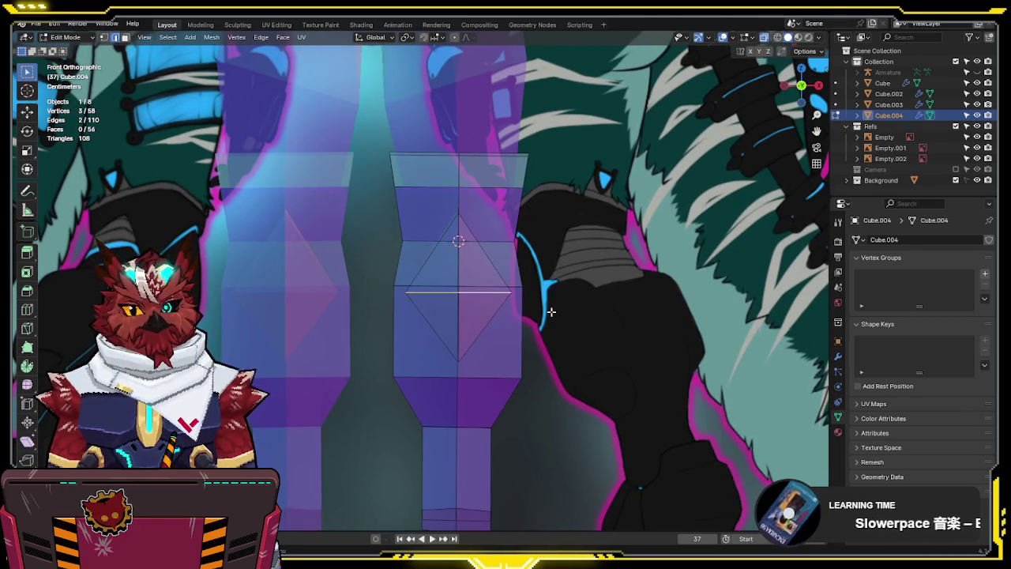
key(KP_3)
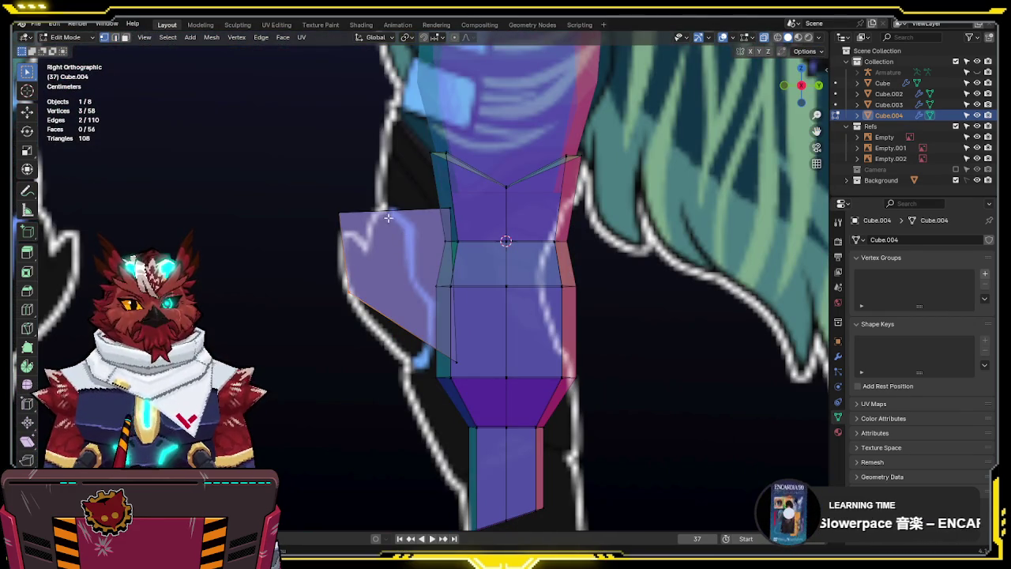
scroll(389, 207, down, 3)
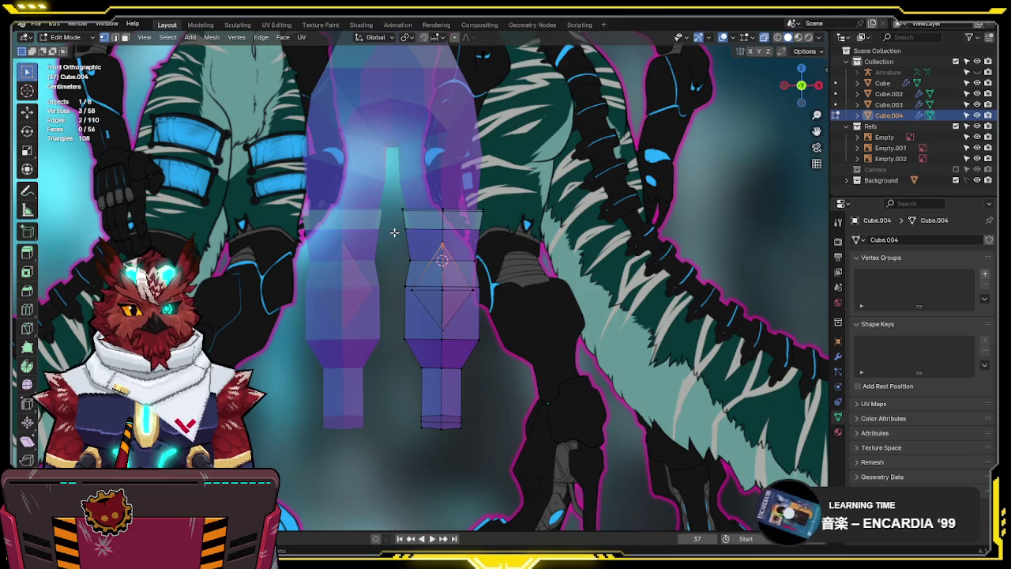
key(g)
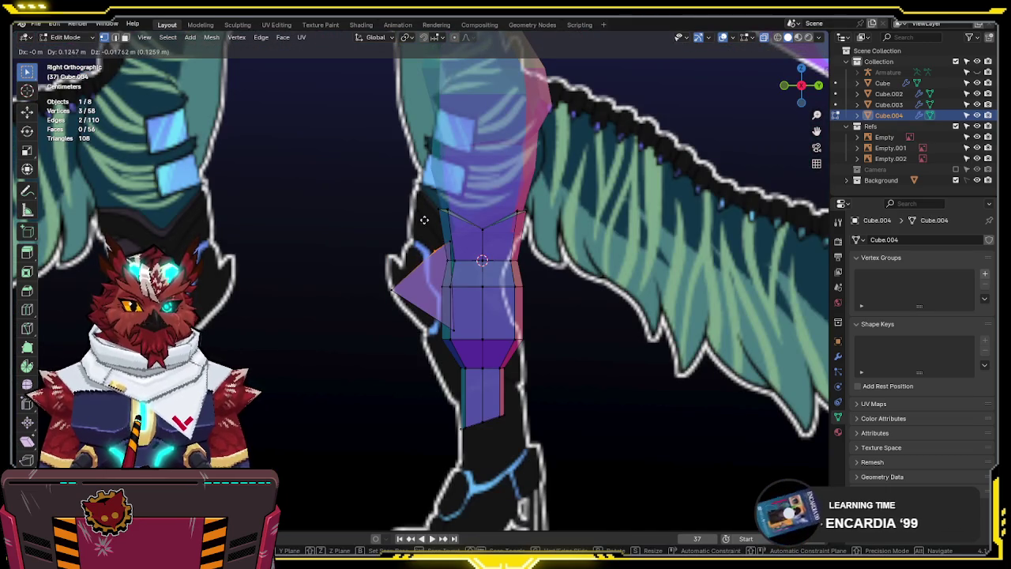
click(407, 231)
Merge overlapping vertices across the whole leg mesh
middle_drag(407, 231, 616, 241)
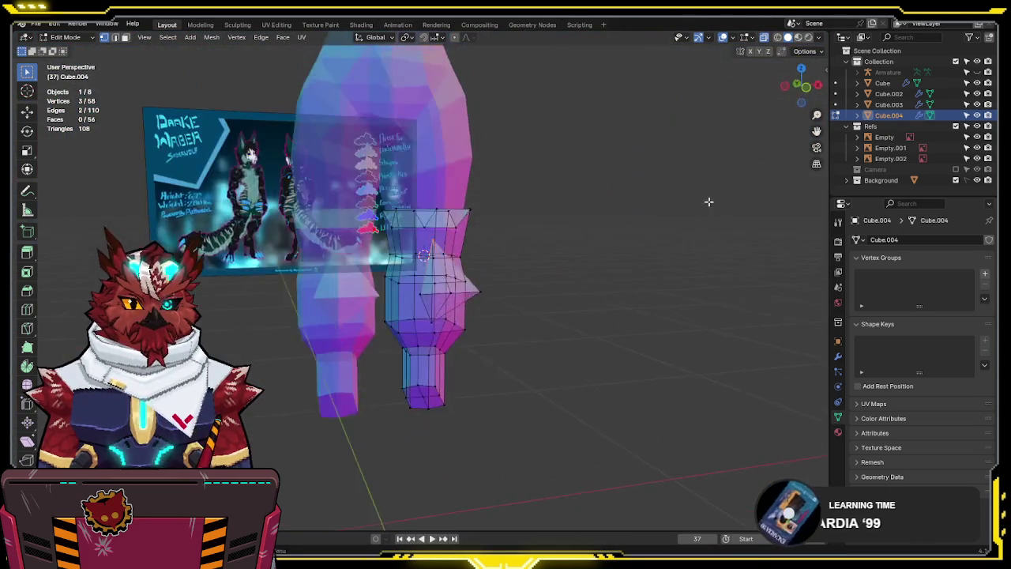
key(a)
key(m)
click(601, 251)
Move the flap's top vertex horizontally along the Y axis
middle_drag(600, 245, 604, 237)
key(KP_3)
scroll(553, 235, up, 2)
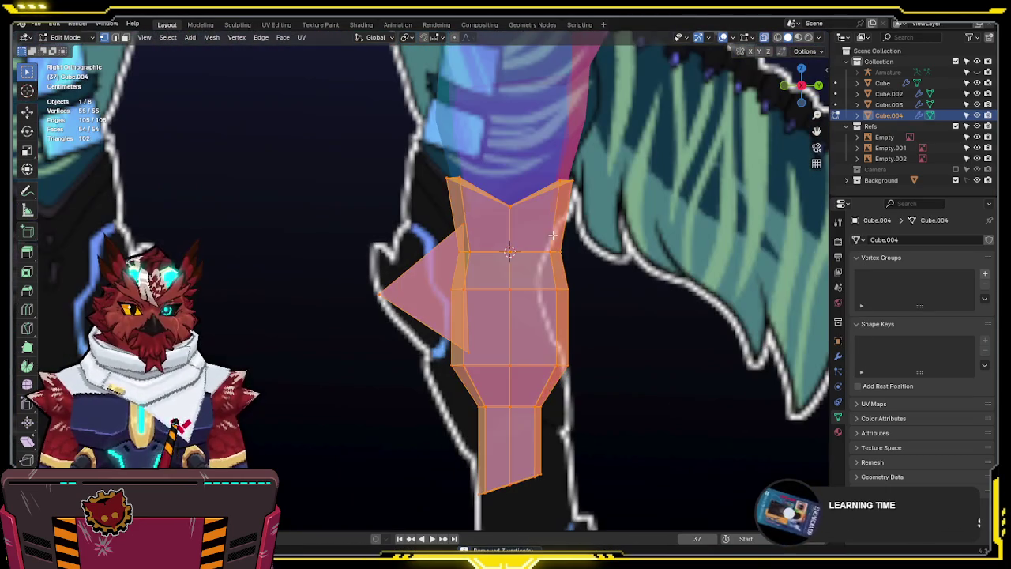
click(469, 213)
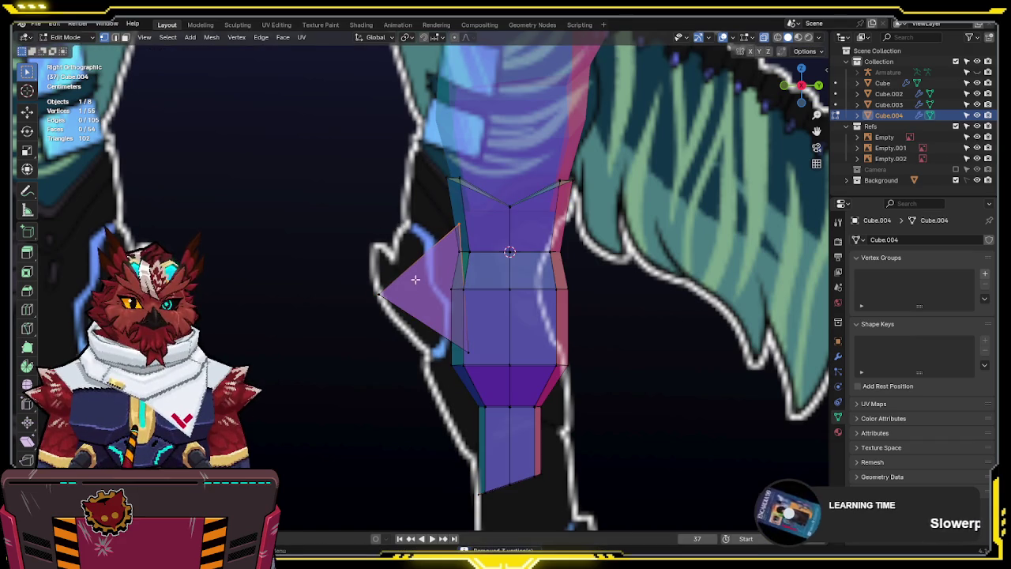
middle_drag(411, 279, 410, 330)
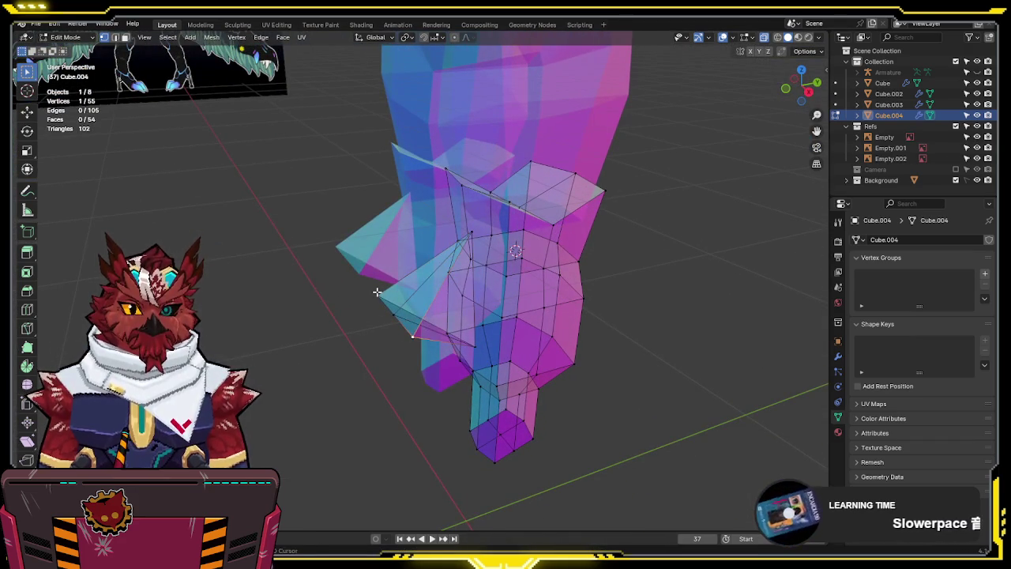
key(KP_3)
key(g)
key(y)
click(467, 289)
Undo the pulled-out vertex spike after checking it against the reference
mouse_move(467, 289)
middle_down()
mouse_move(610, 243)
mouse_move(643, 214)
middle_up()
key(KP_1)
key(alt+z)
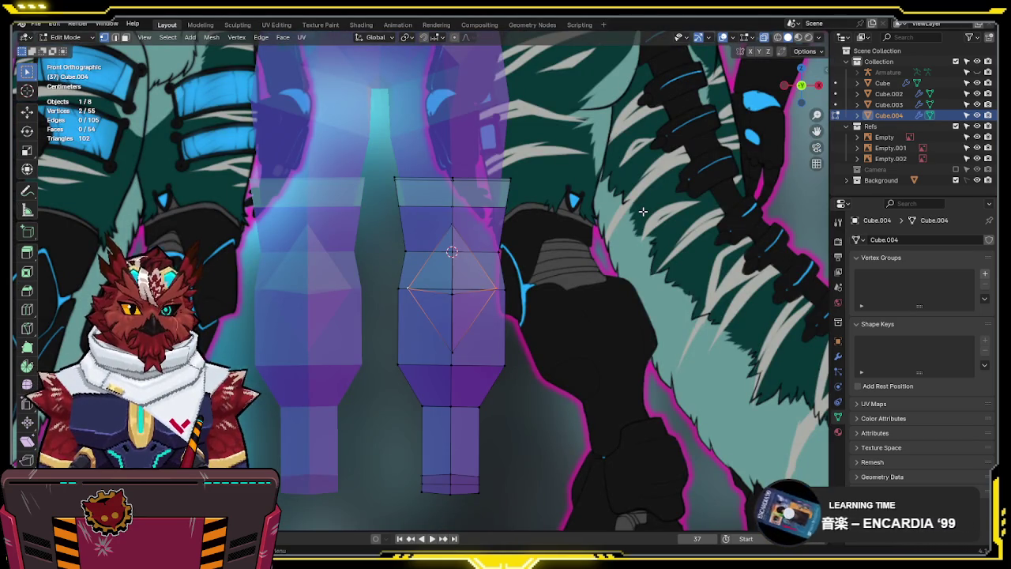
key(KP_3)
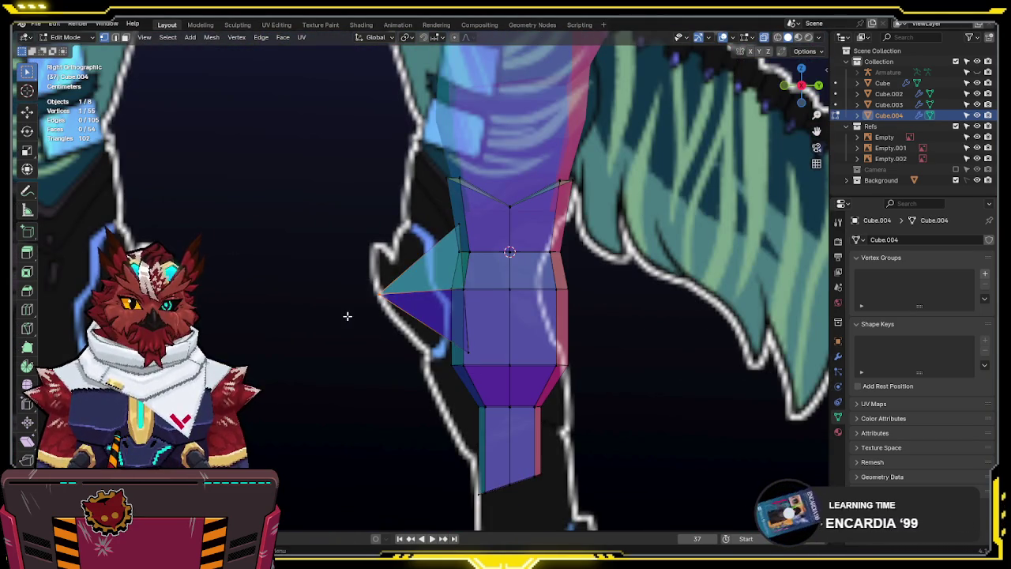
key(ctrl+z)
Lower the knee's centre vertex along Z in front view
key(KP_1)
key(g)
key(z)
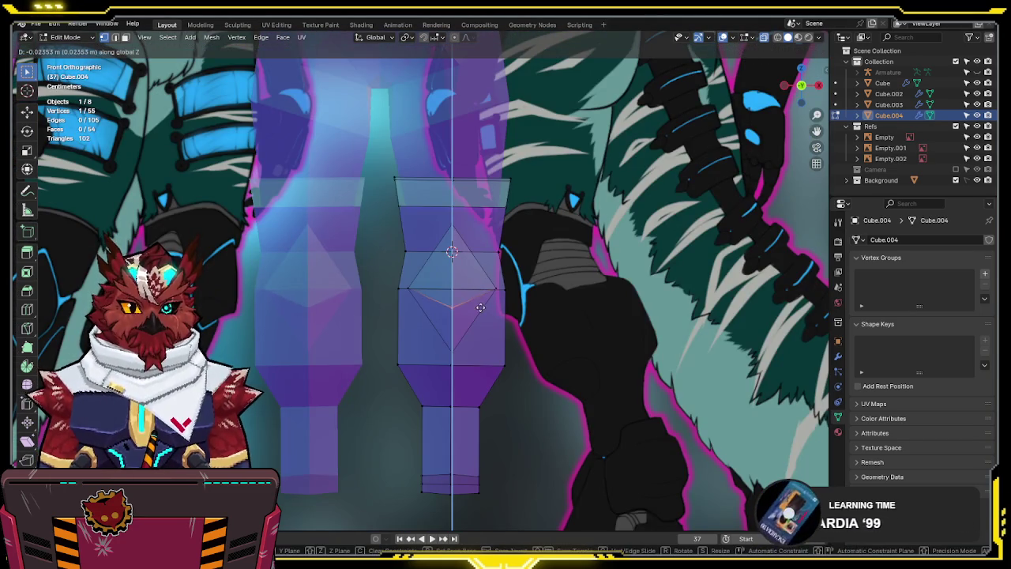
click(484, 316)
Push the knee spike vertices along the depth axis
key(alt+z)
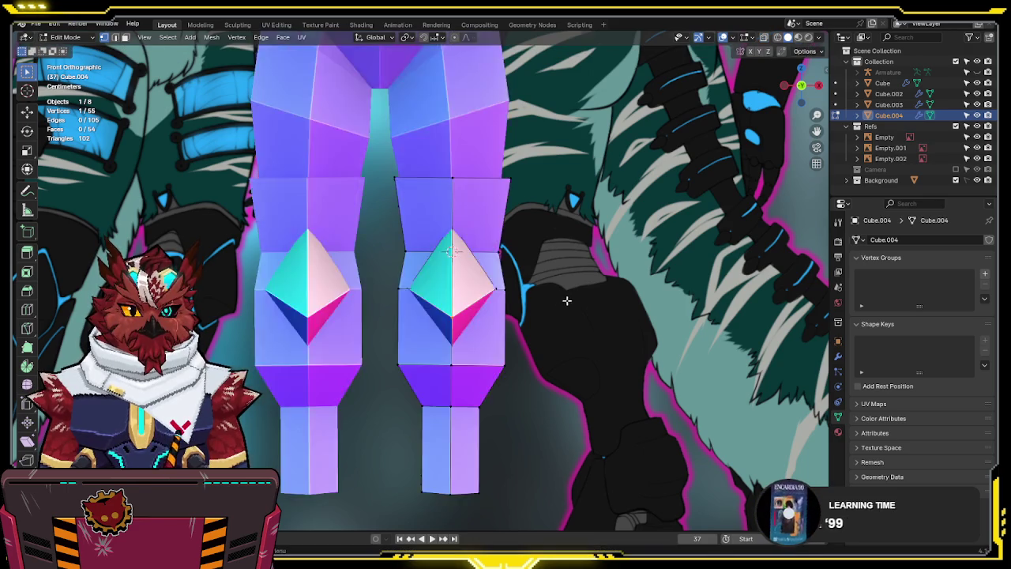
middle_drag(485, 316, 492, 293)
key(g)
key(y)
click(484, 293)
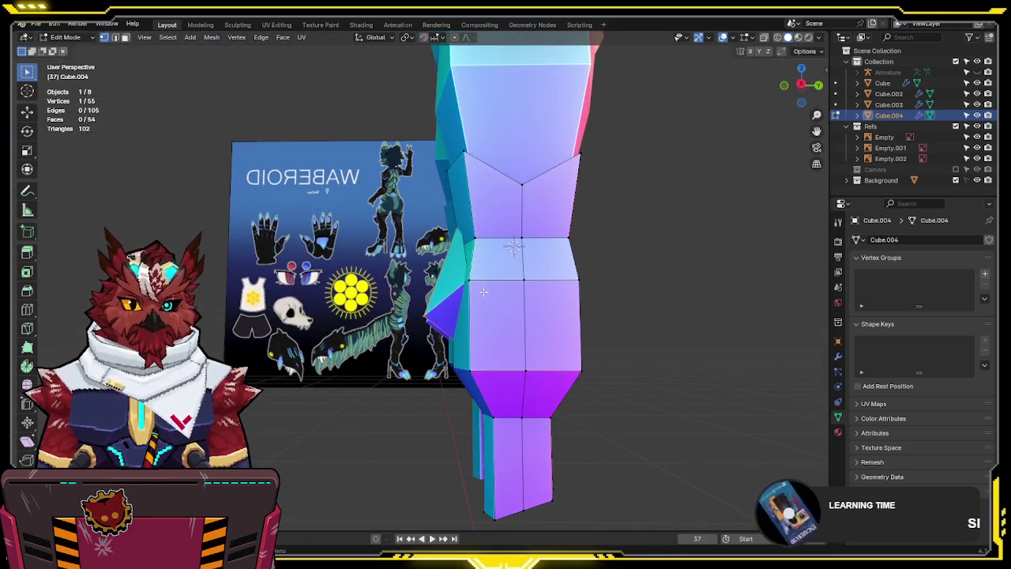
key(KP_1)
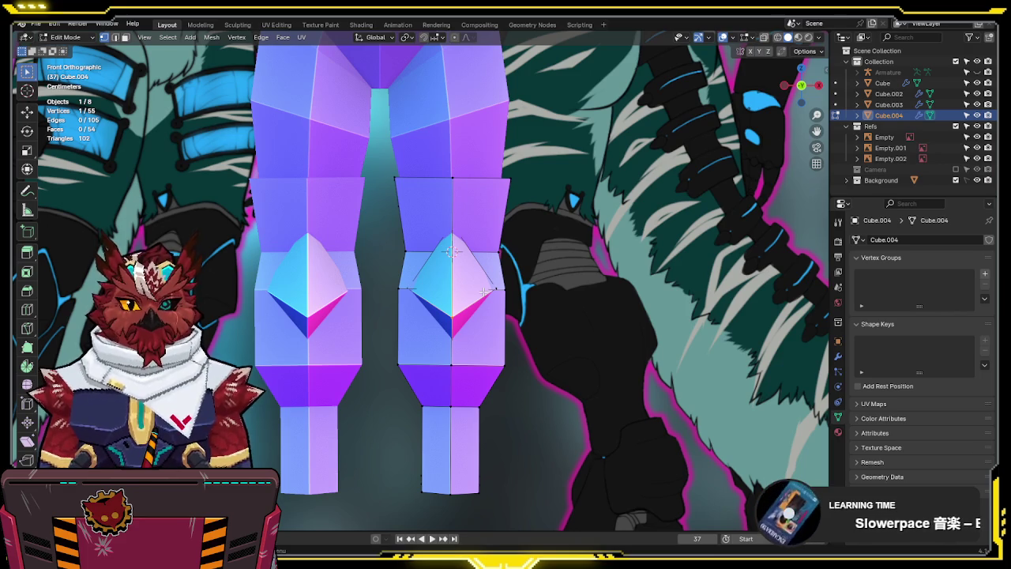
key(KP_3)
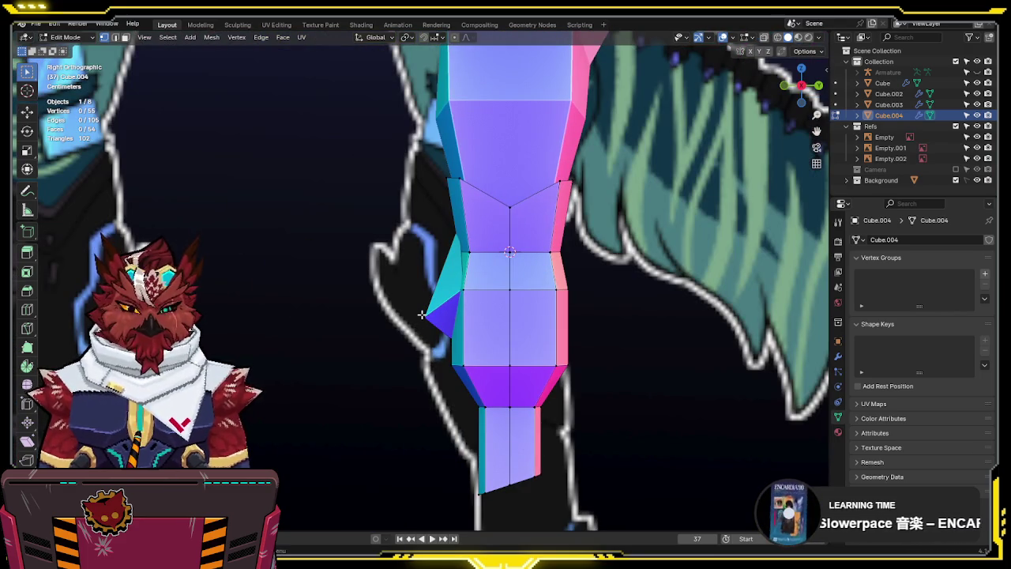
Box-select the knee spike, move it up and left, and raise one spike vertex slightly
drag(422, 339, 466, 194)
key(alt+z)
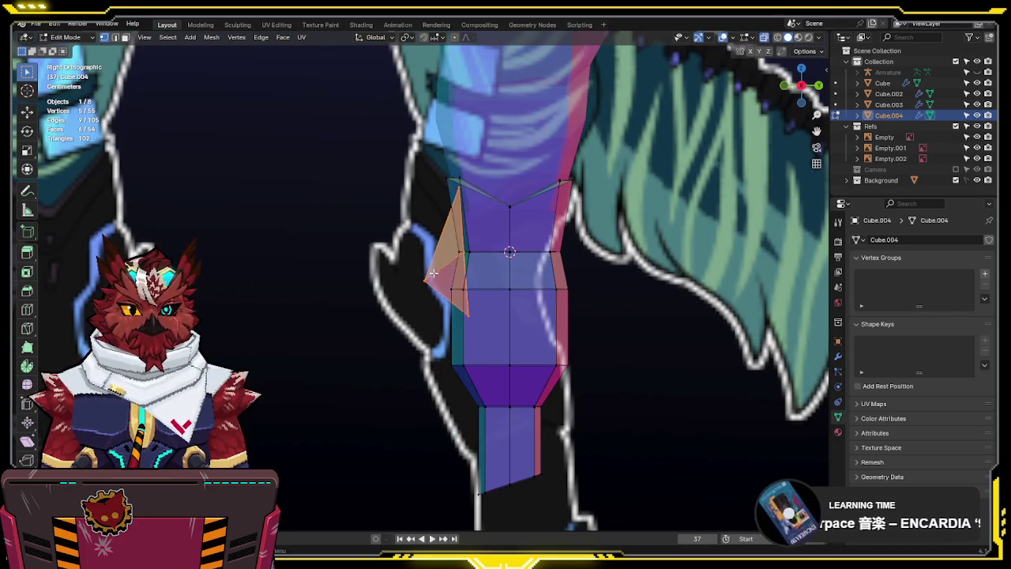
key(g)
click(415, 249)
click(470, 313)
key(g)
click(489, 320)
Fine-tune the spike's upper vertex, tip and neighbouring vertex to fit the side reference
click(451, 183)
key(g)
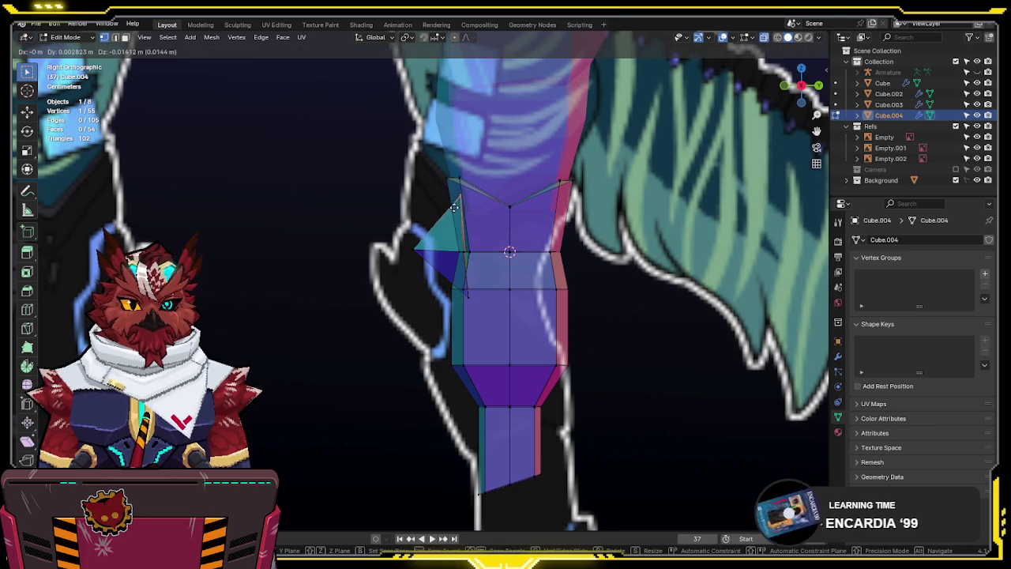
click(467, 245)
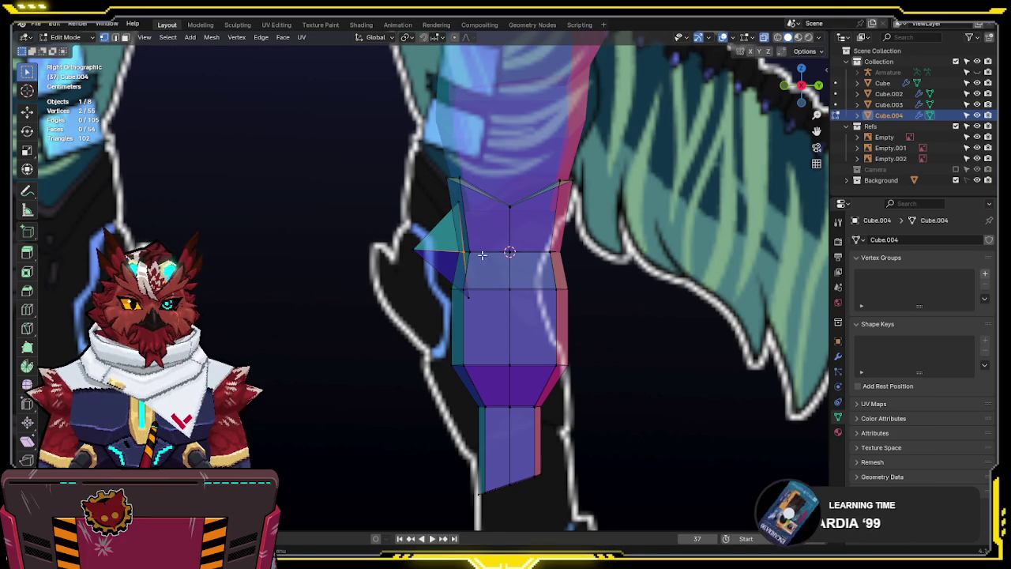
key(g)
click(378, 243)
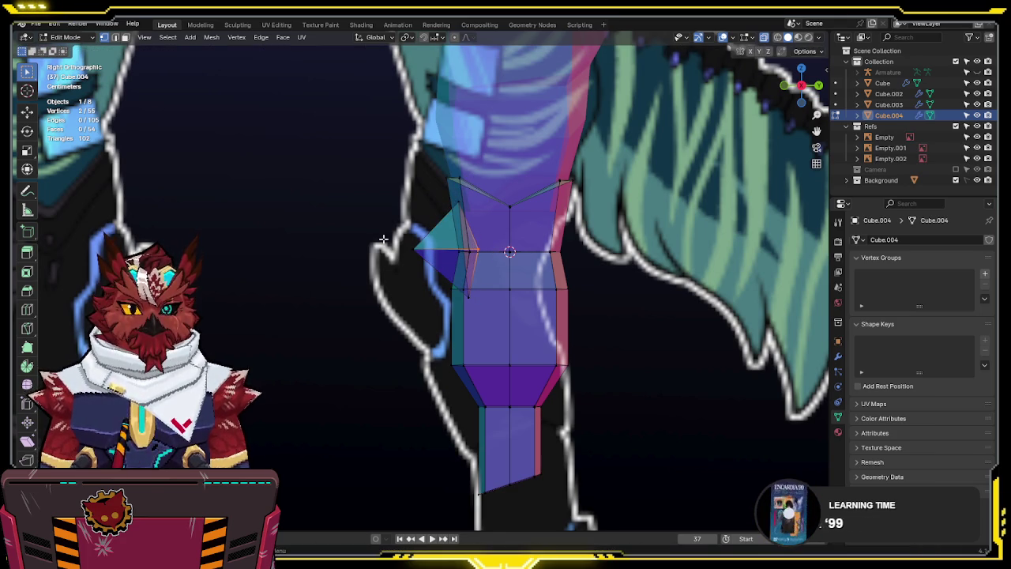
key(g)
click(413, 264)
click(467, 299)
key(g)
click(461, 297)
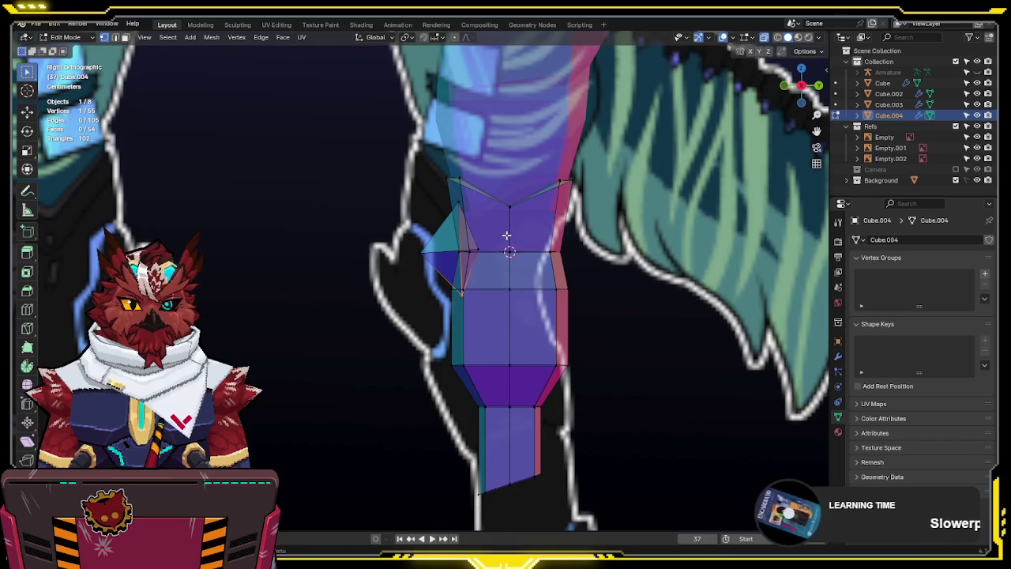
In edge mode, bevel the horizontal knee edge into a narrow strip
middle_drag(462, 297, 569, 249)
key(KP_1)
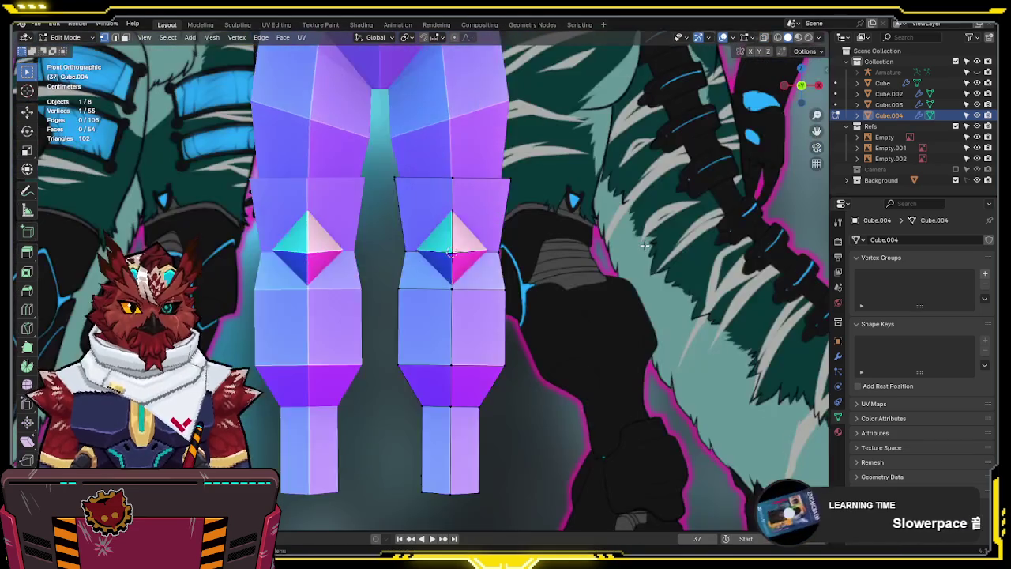
key(alt+z)
key(alt+z)
key(2)
key(ctrl+b)
click(626, 243)
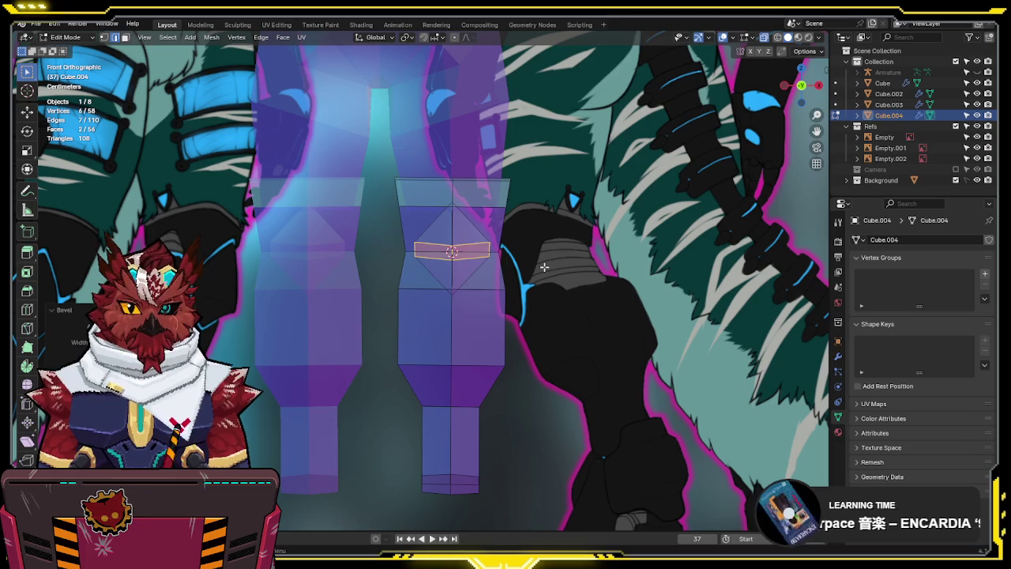
Lower the bottom loop of the bevel along Z
alt+click(466, 256)
key(g)
key(z)
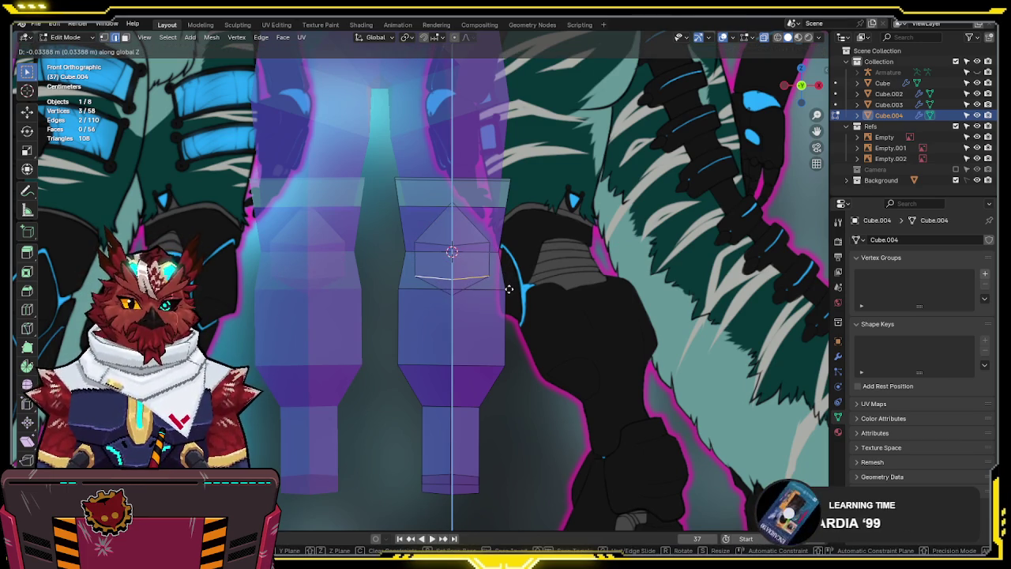
click(508, 289)
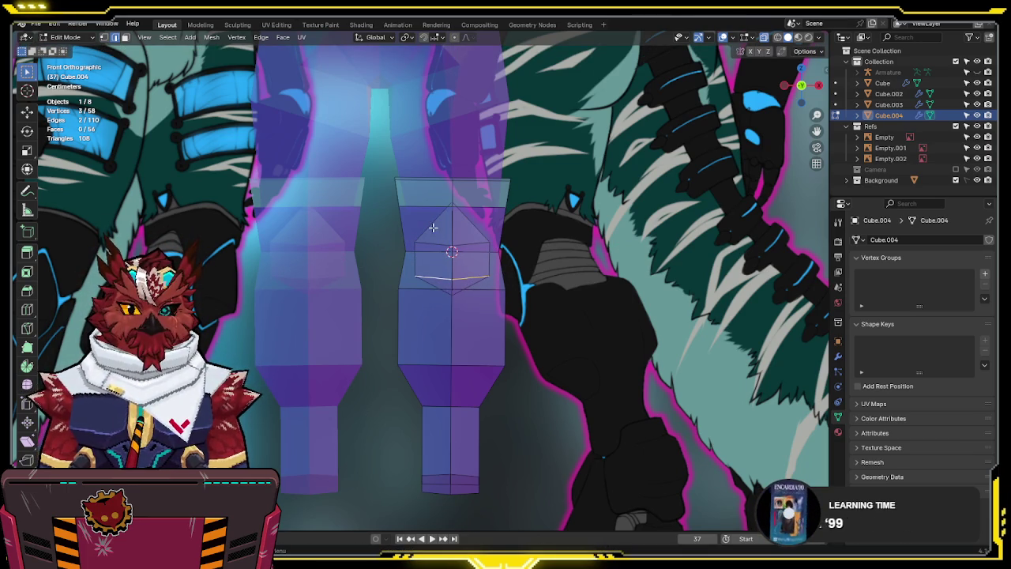
Shift the selected knee vertices along the depth axis in perspective
key(alt+z)
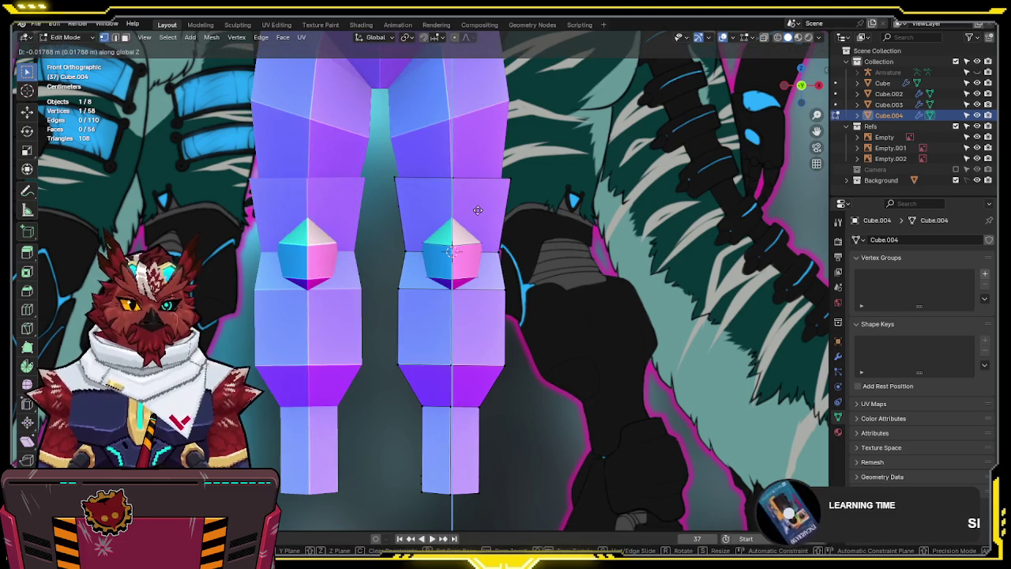
middle_drag(456, 202, 550, 214)
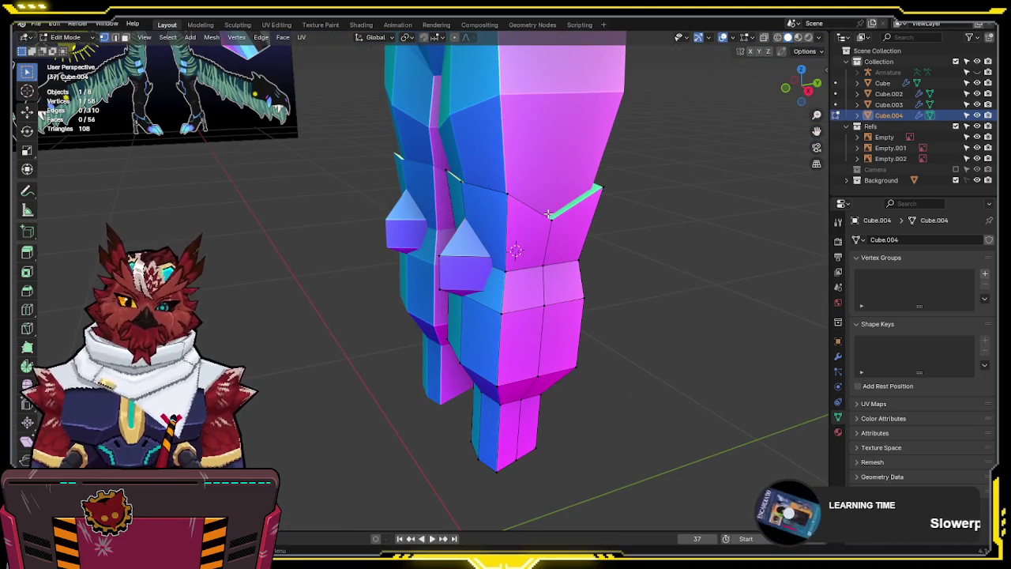
key(g)
key(y)
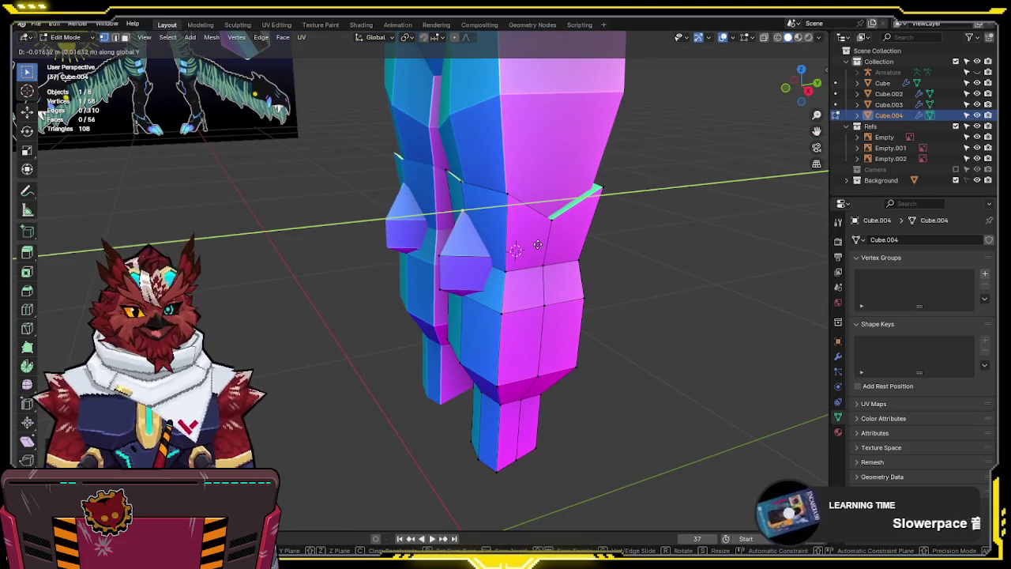
click(536, 245)
In side view, push the selected knee vertex back along Y
key(alt+z)
scroll(494, 298, up, 2)
scroll(493, 299, up, 3)
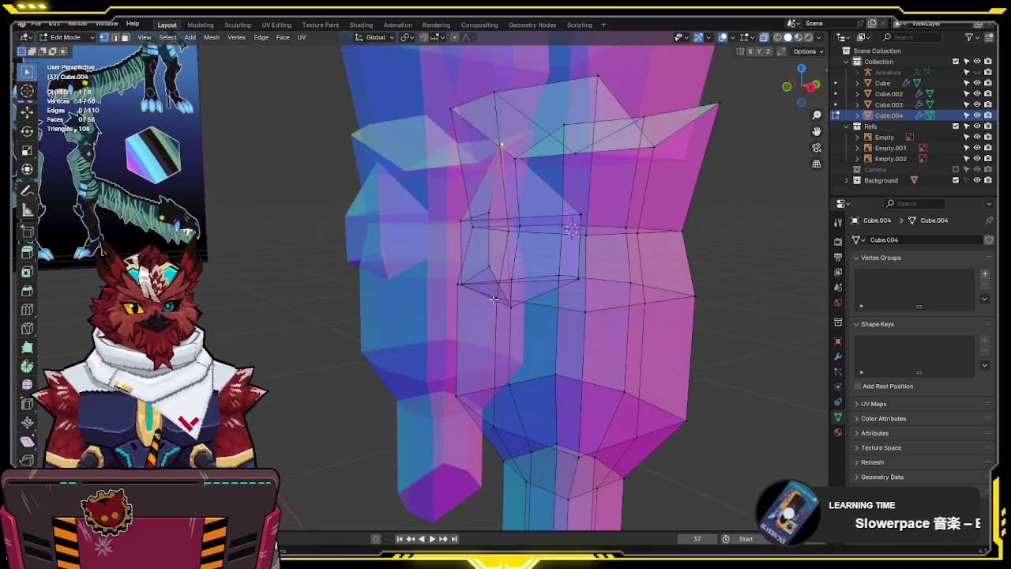
key(alt+z)
key(KP_3)
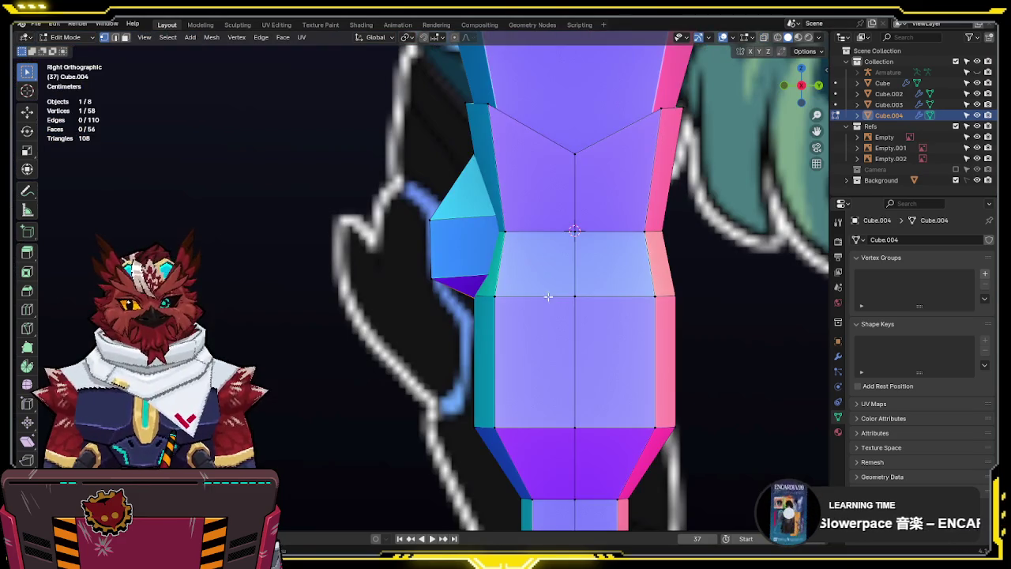
key(alt+z)
key(g)
key(y)
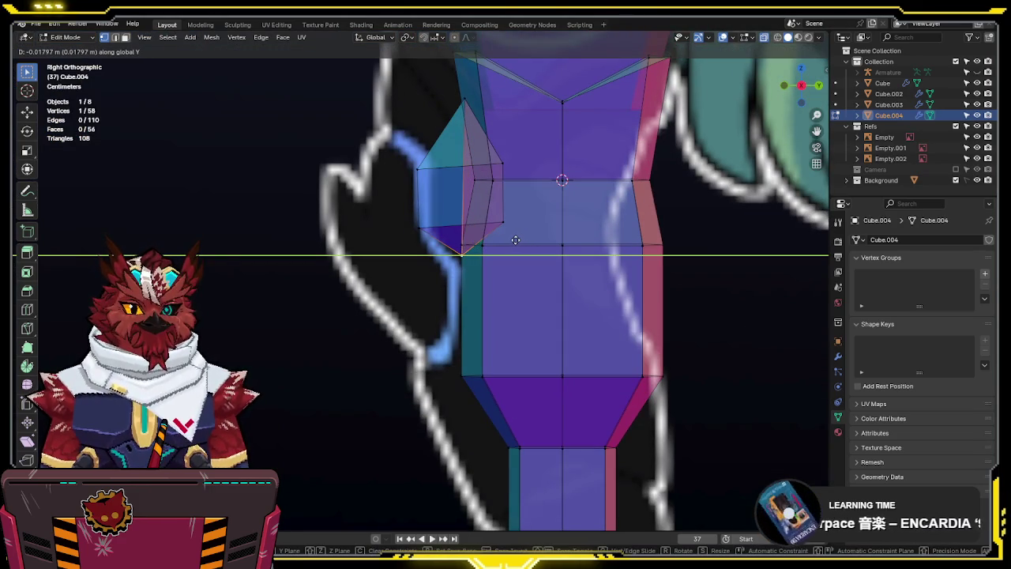
click(516, 239)
Delete the two stray faces on the knee
mouse_move(493, 181)
middle_down()
mouse_move(393, 230)
mouse_move(445, 219)
mouse_move(490, 182)
mouse_move(579, 189)
mouse_move(626, 151)
middle_up()
click(401, 222)
shift+click(497, 168)
key(x)
click(578, 191)
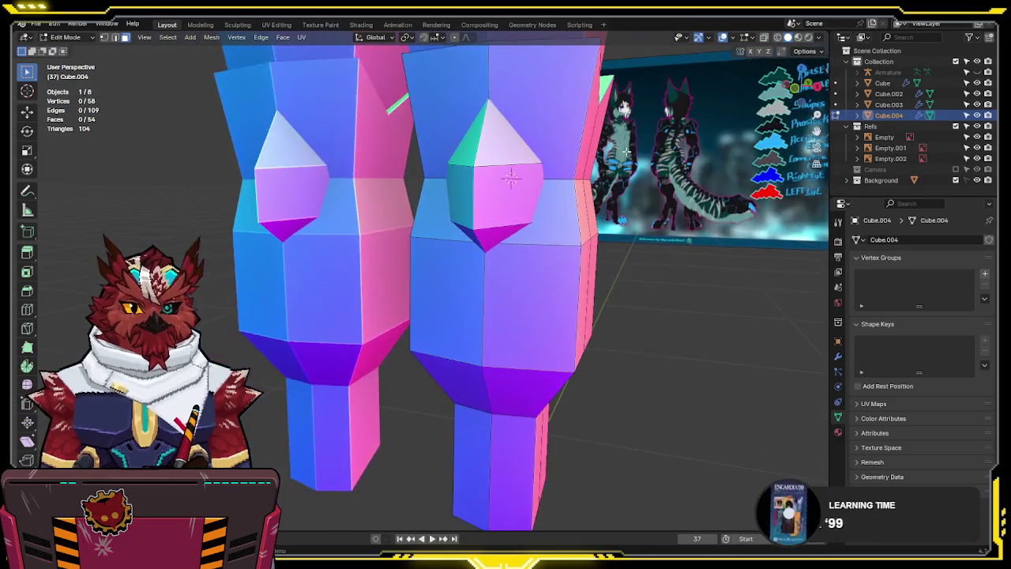
Flatten the knee selection along the depth axis with S Y
key(KP_1)
key(alt+z)
scroll(554, 181, down, 3)
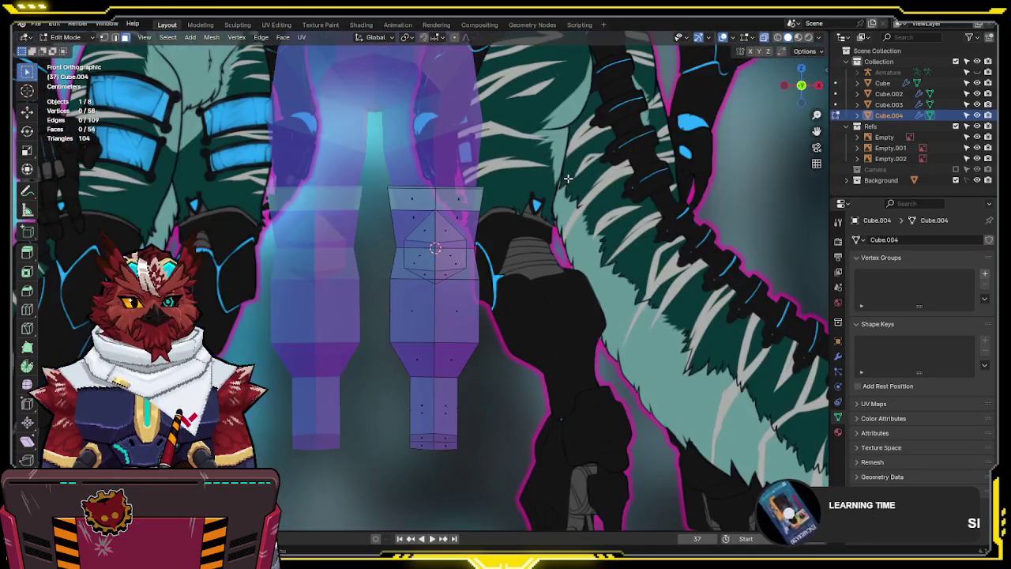
scroll(495, 212, up, 4)
scroll(495, 212, up, 1)
key(alt+z)
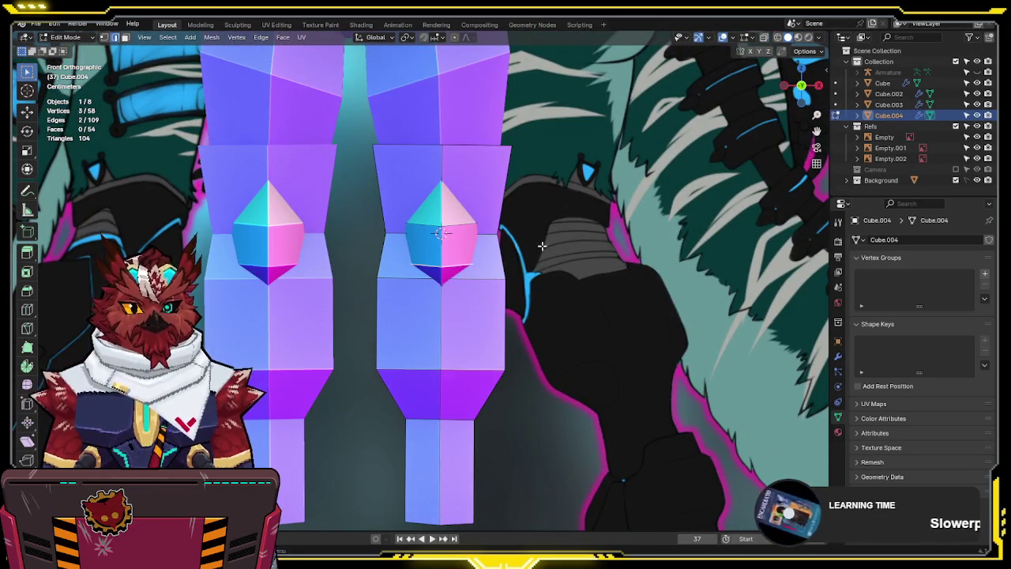
middle_drag(504, 254, 530, 262)
key(s)
key(y)
click(512, 263)
Move the flattened selection along Y and check it in front view
key(g)
key(y)
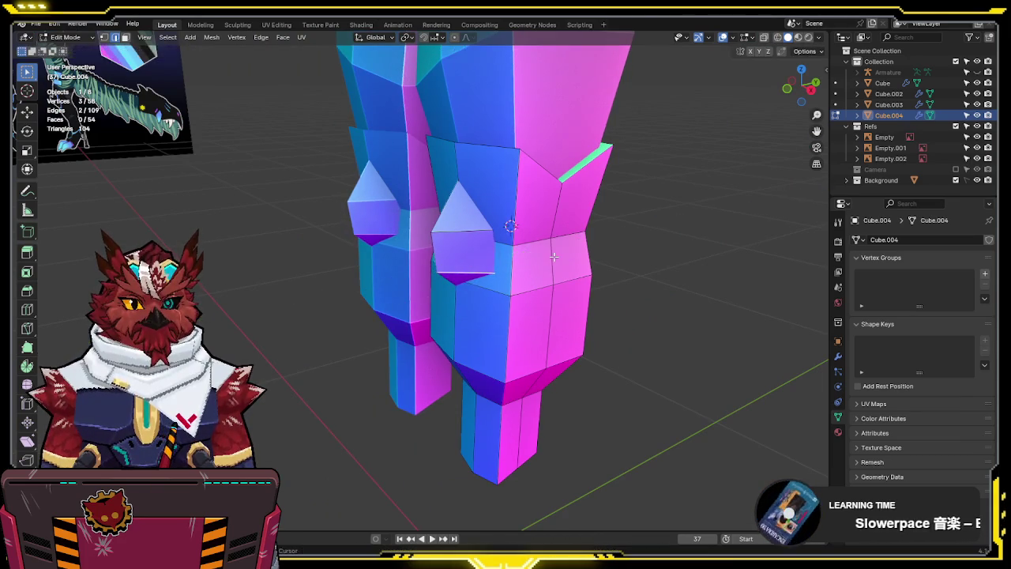
click(554, 257)
key(KP_1)
scroll(636, 219, up, 1)
key(alt+z)
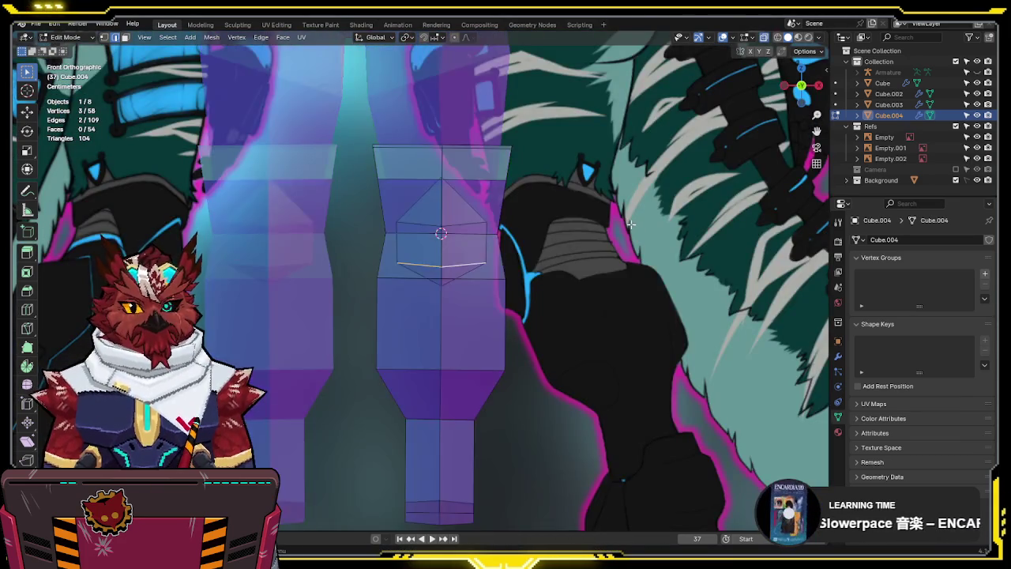
scroll(461, 313, down, 3)
scroll(461, 313, up, 1)
key(alt+z)
Widen the edge loop below the knee along the X axis
key(Tab)
key(Tab)
key(alt+z)
alt+click(478, 279)
key(s)
key(x)
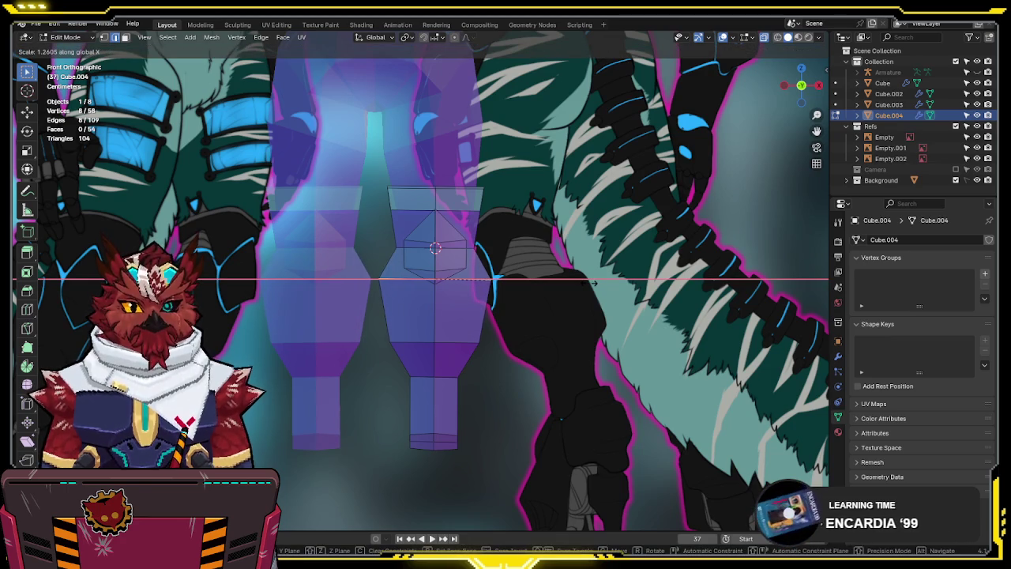
click(497, 279)
Undo the loop widening and centre both legs in the view
key(alt+z)
mouse_move(498, 279)
middle_down()
mouse_move(474, 269)
mouse_move(517, 254)
middle_up()
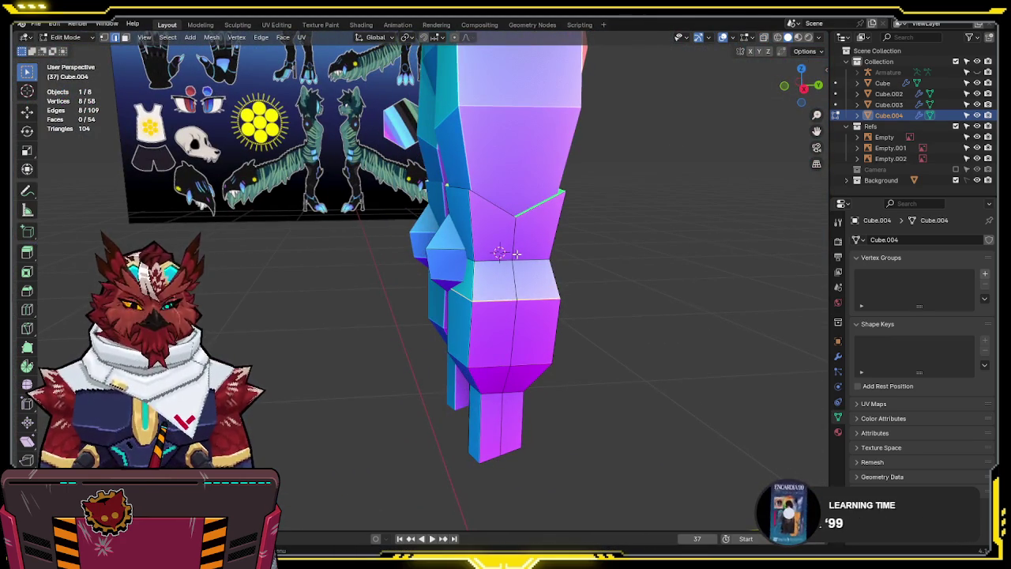
key(KP_1)
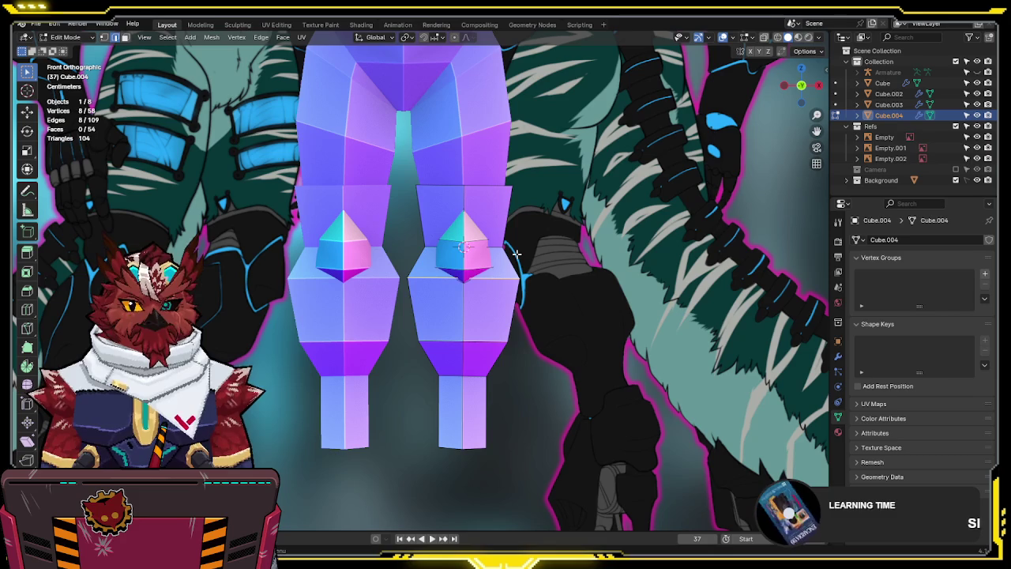
scroll(515, 253, down, 2)
scroll(509, 245, up, 1)
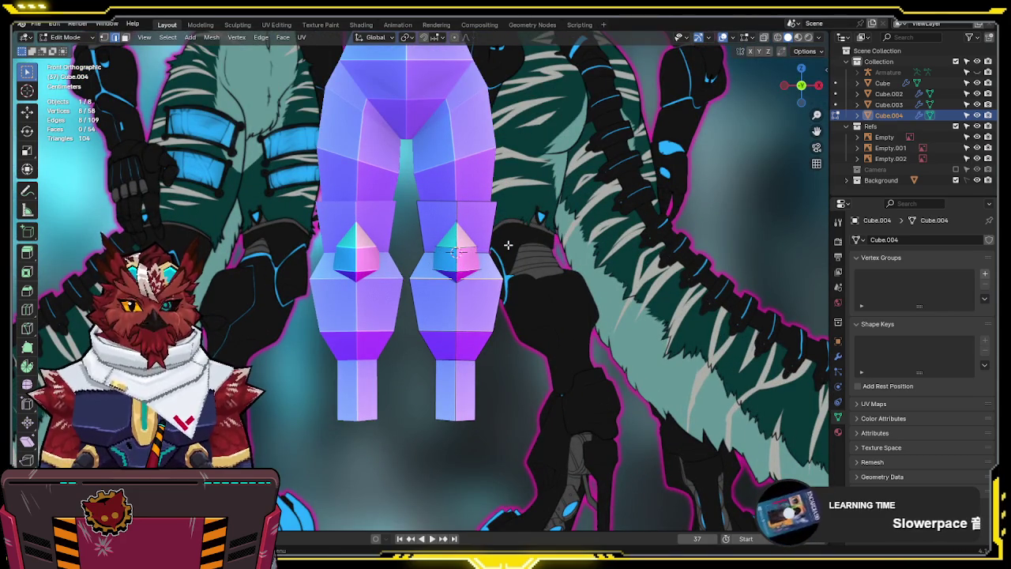
key(ctrl+z)
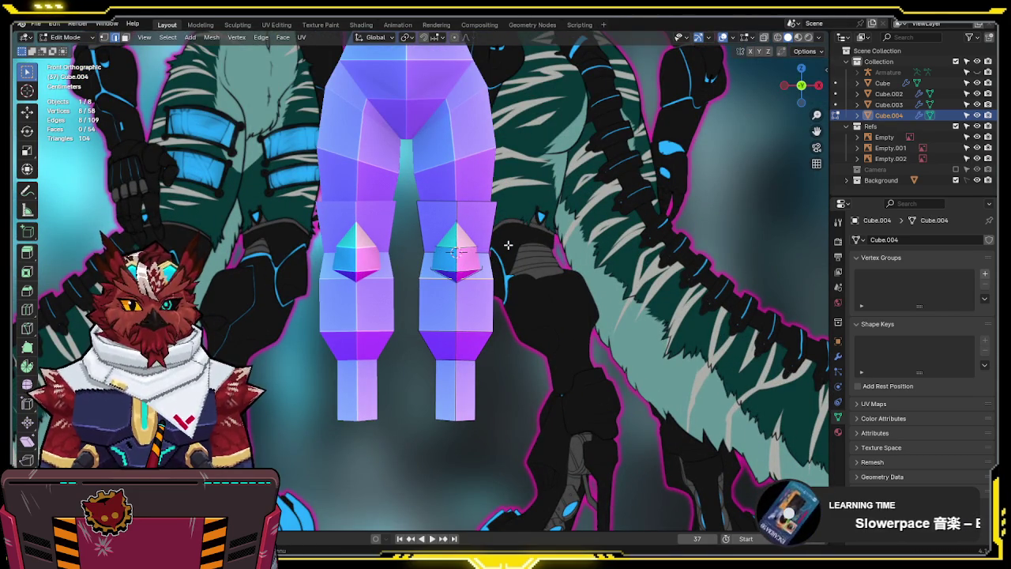
scroll(500, 243, up, 2)
mouse_move(326, 274)
shift+middle_down()
mouse_move(469, 230)
mouse_move(459, 269)
shift+middle_up()
Leave mesh editing and slide the front reference image sideways along X
key(ctrl+Tab)
click(323, 308)
click(588, 317)
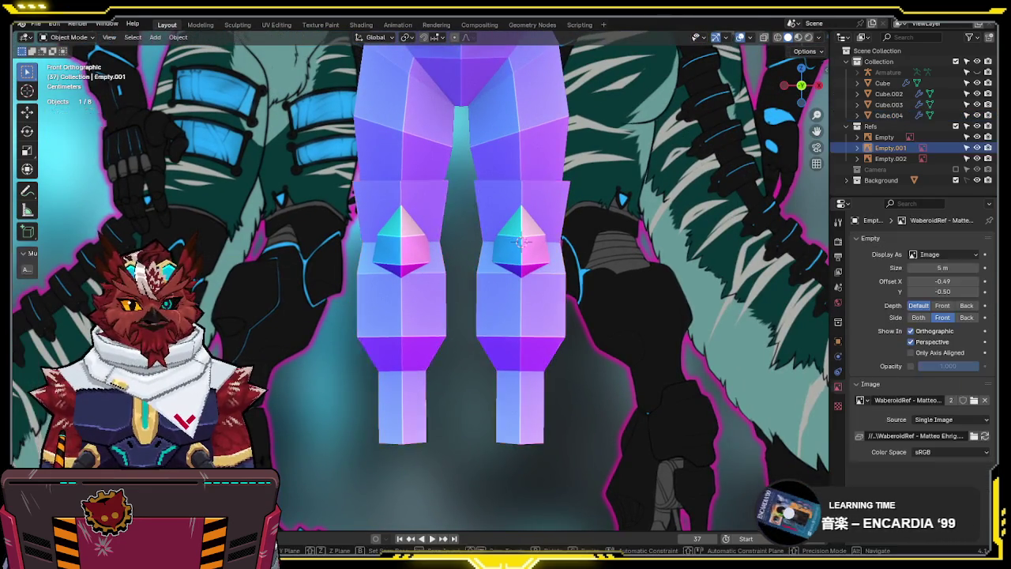
key(g)
key(x)
click(588, 317)
In see-through Edit Mode on the right leg, add a loop cut across the leg
click(522, 301)
key(Tab)
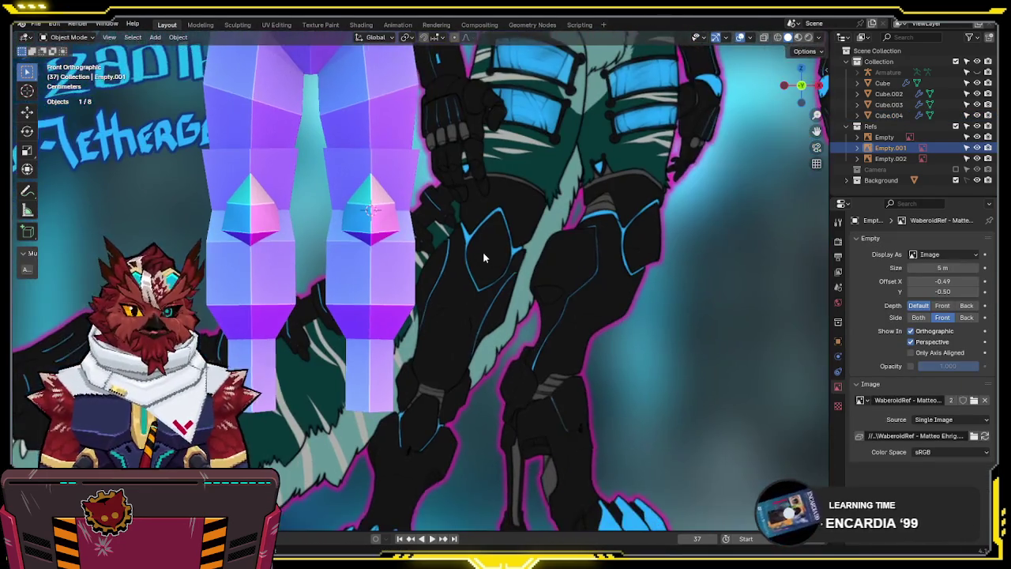
scroll(479, 254, up, 2)
key(alt+z)
key(ctrl+r)
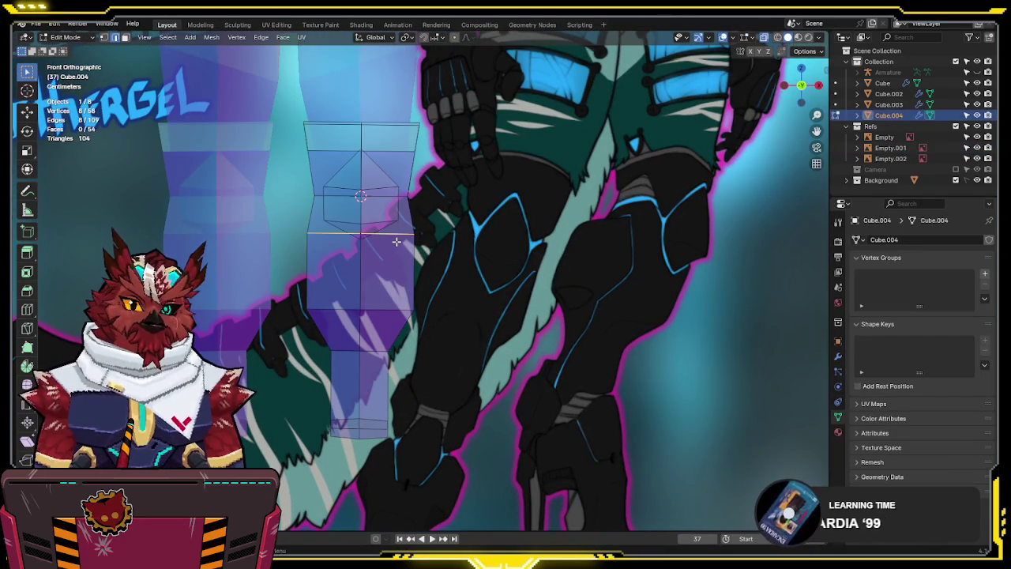
click(396, 241)
click(399, 266)
Widen the new edge loop and raise it vertically along Z
key(s)
click(388, 316)
key(g)
key(x)
key(z)
click(467, 301)
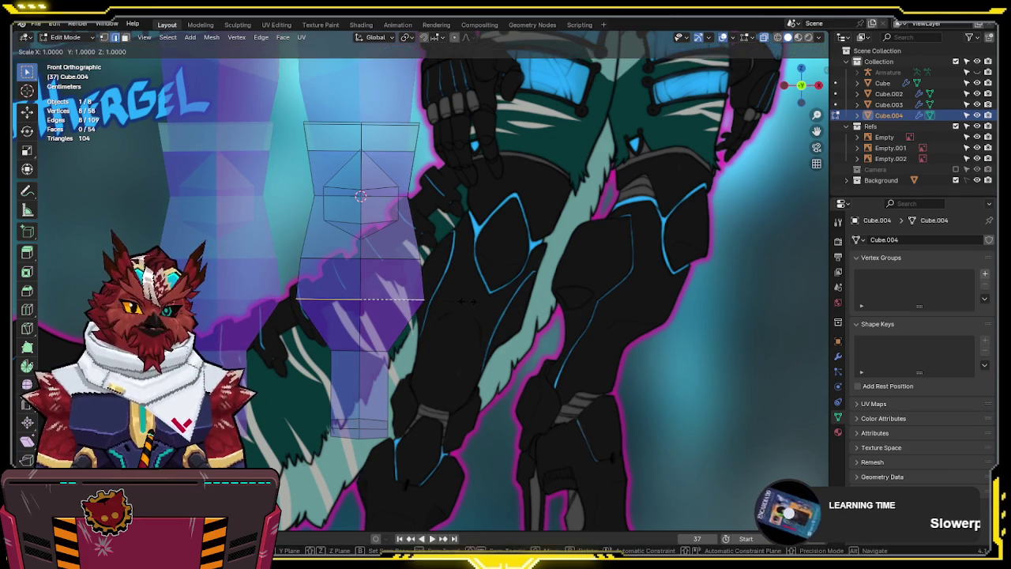
Widen the lower edge loop of the leg and raise it slightly along Z
drag(449, 341, 283, 477)
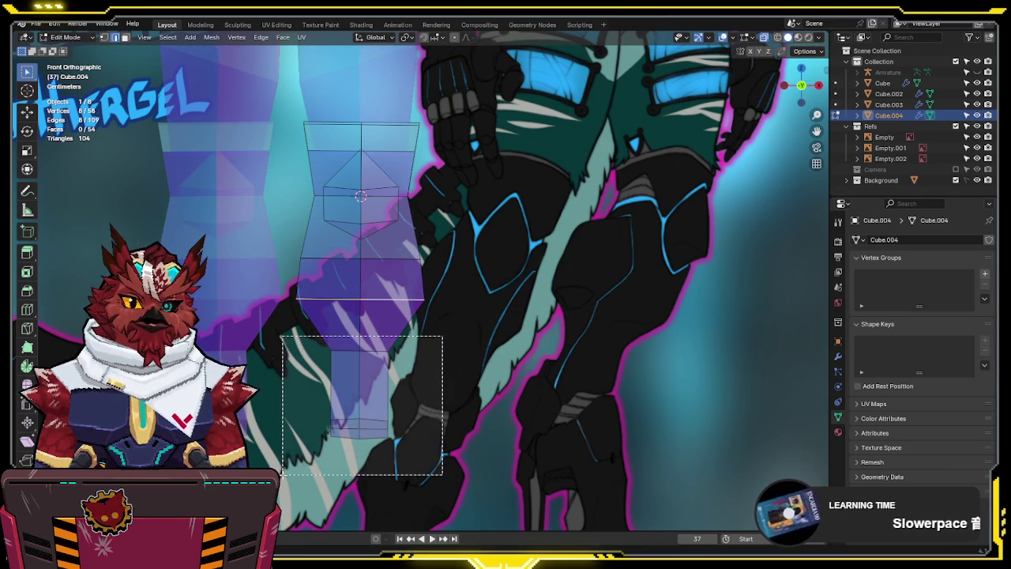
alt+click(395, 350)
key(s)
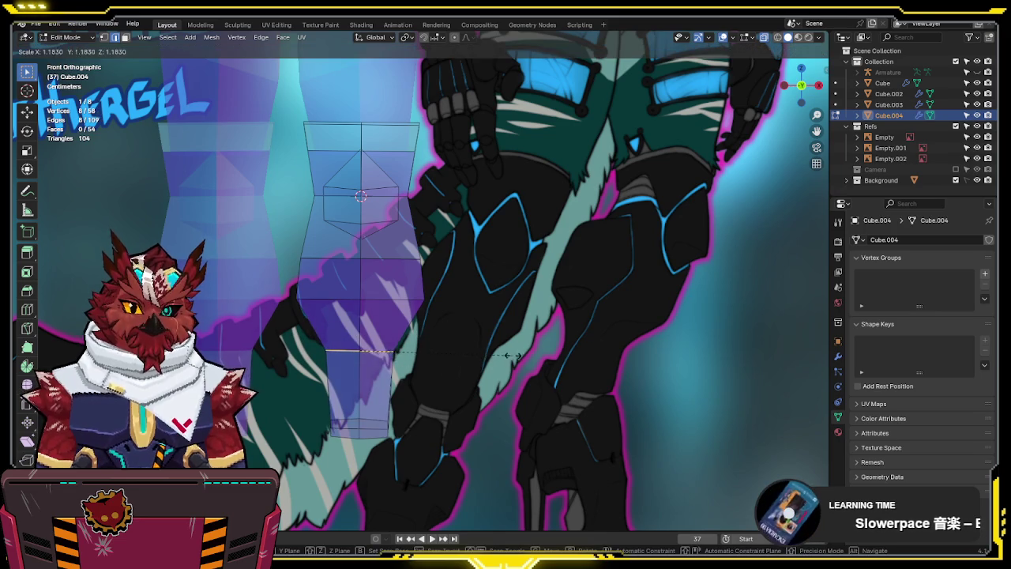
click(514, 355)
shift+middle_drag(437, 268, 444, 290)
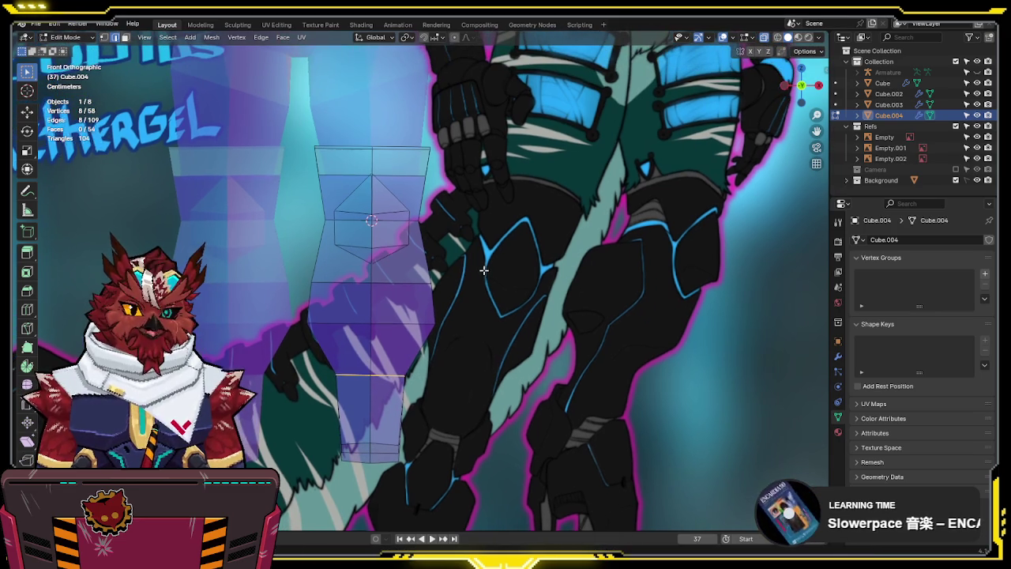
key(g)
key(z)
click(441, 271)
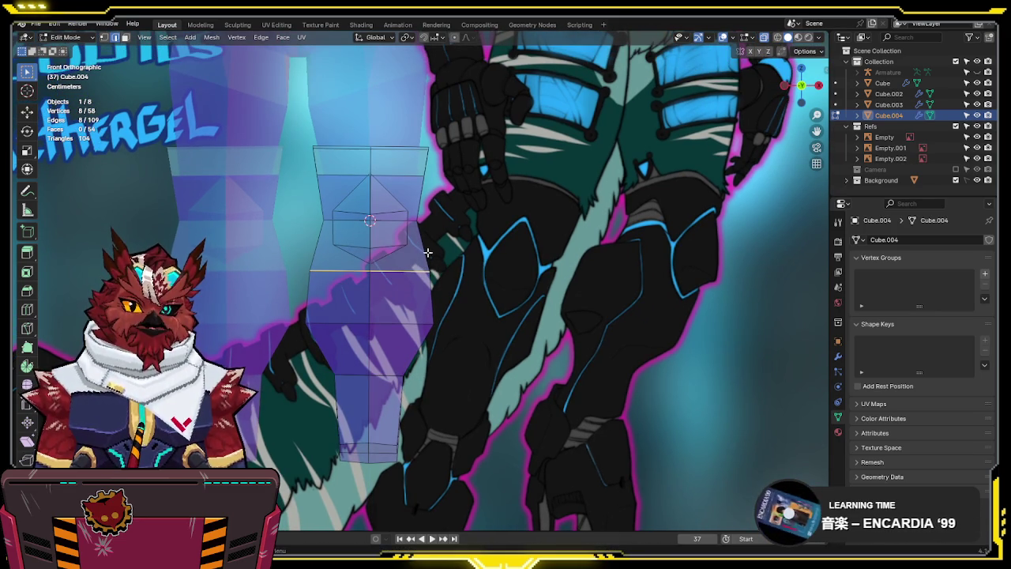
In Right side view, push the knee loop forward along Y to form the faceted knee
key(alt+z)
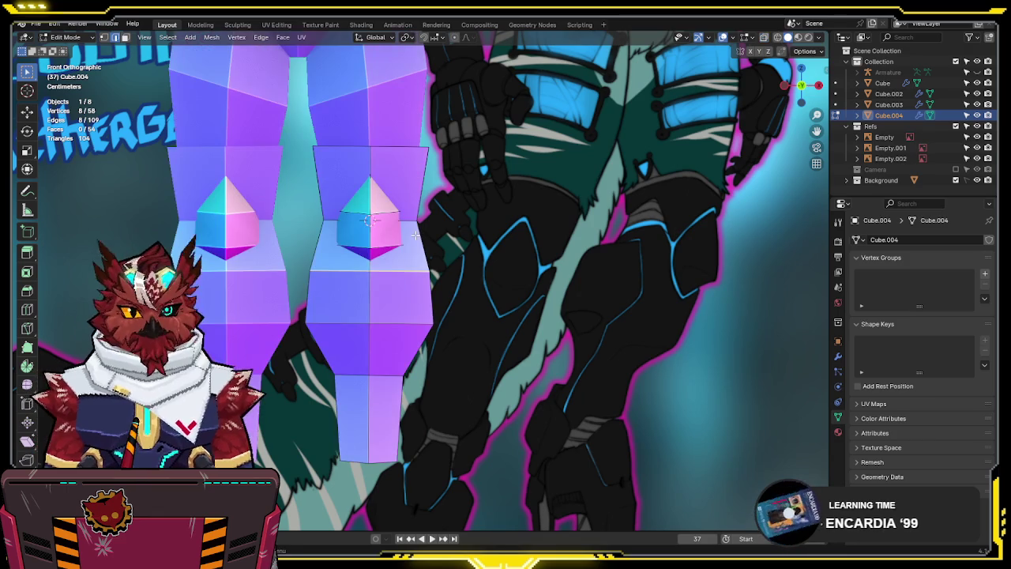
middle_drag(399, 247, 385, 257)
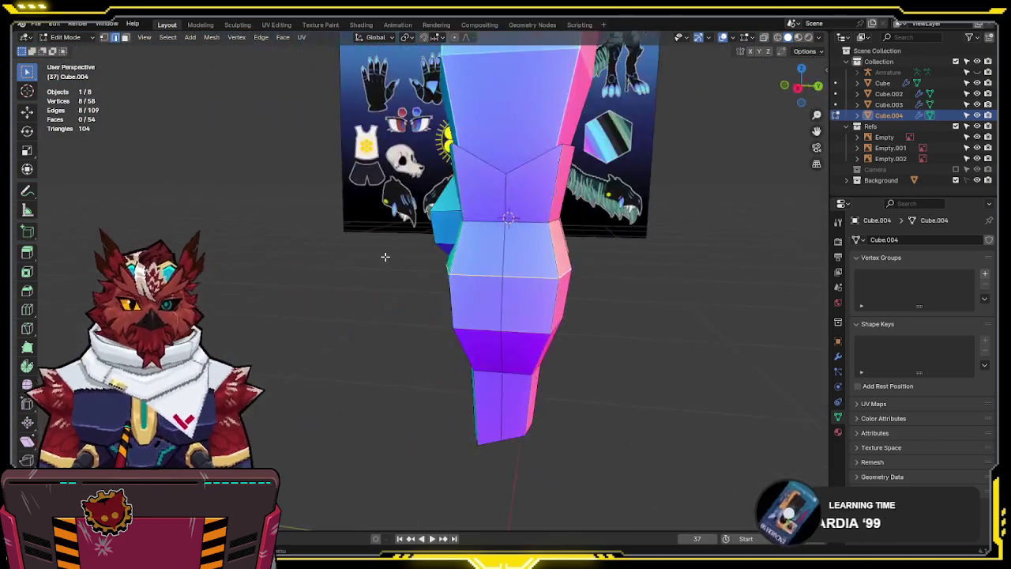
key(KP_3)
key(g)
key(y)
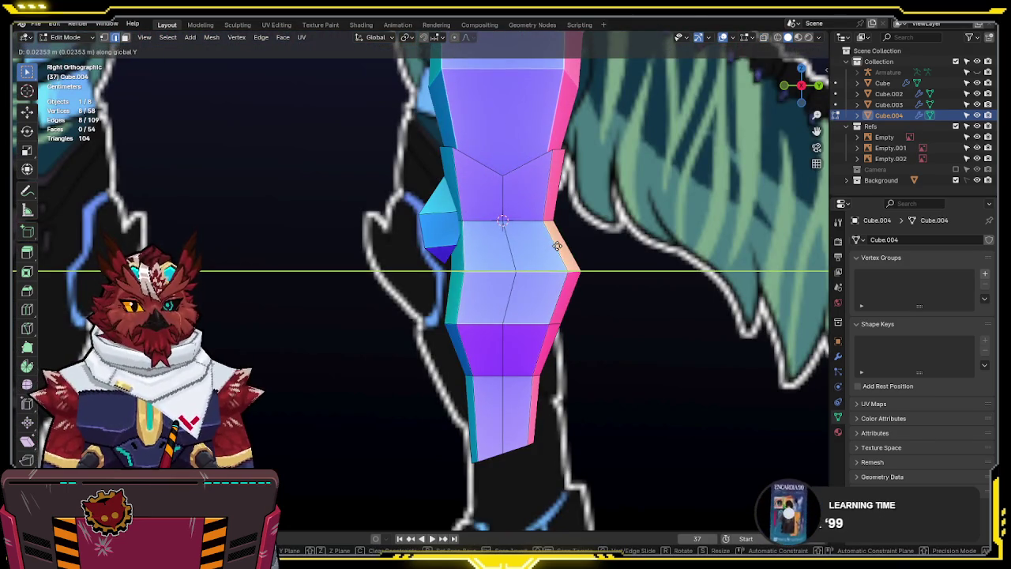
key(alt+z)
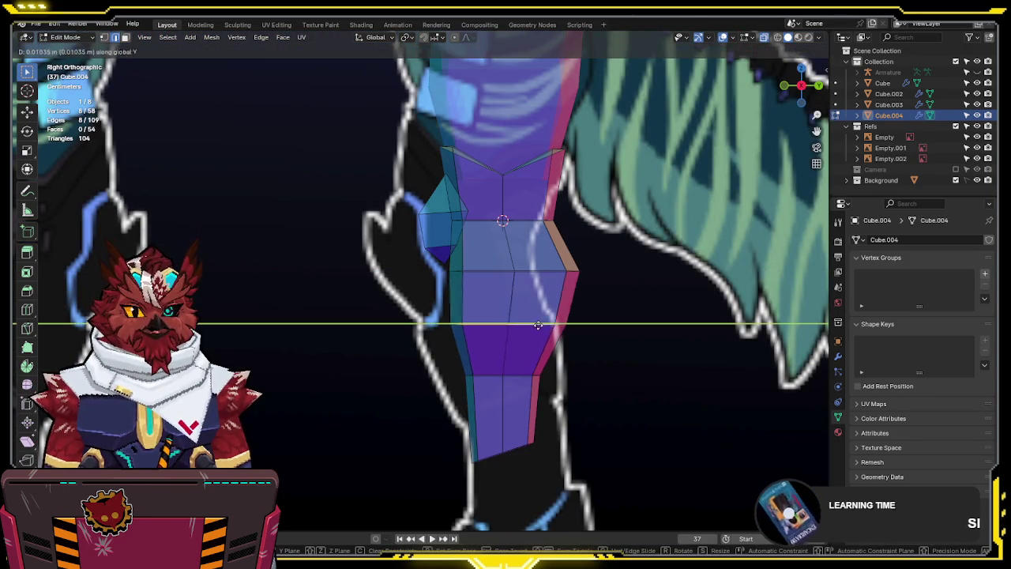
click(546, 325)
key(alt+z)
Separate the kneecap geometry into its own object, Cube.005
key(Tab)
key(Tab)
key(alt+z)
key(alt+z)
key(p)
key(alt+z)
shift+middle_drag(425, 243, 420, 237)
In front view, move the whole kneecap Cube.005 vertically to a new height
key(a)
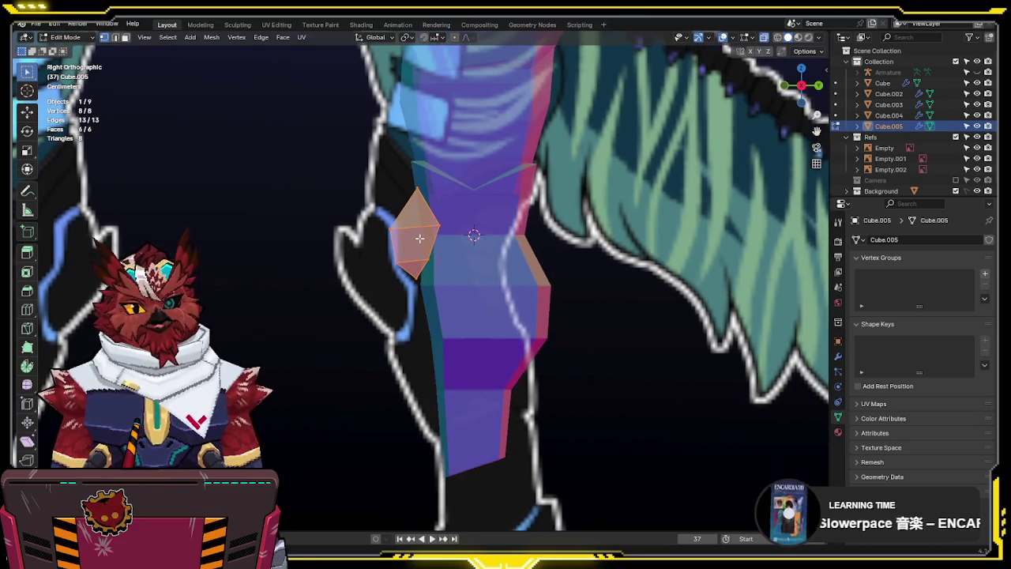
key(KP_1)
key(g)
key(z)
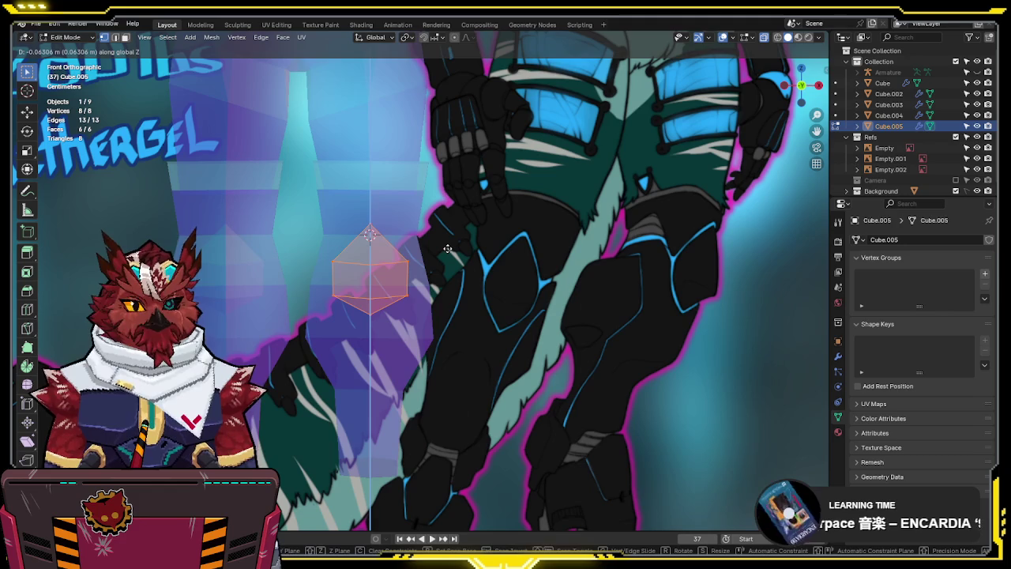
click(448, 250)
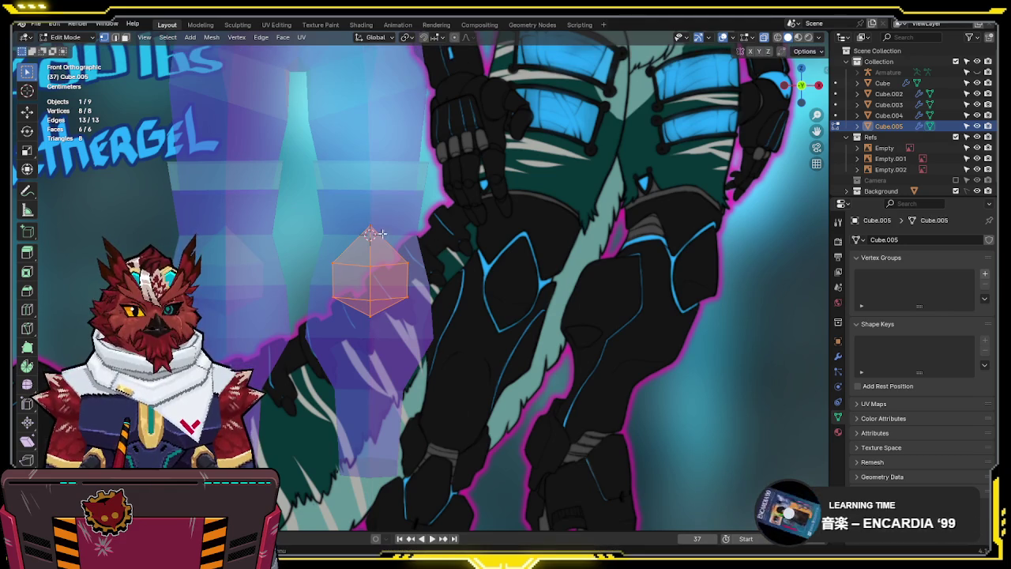
Narrow the kneecap's upper vertices along X and lower its bottom vertex along Z
key(alt+z)
click(368, 226)
key(alt+z)
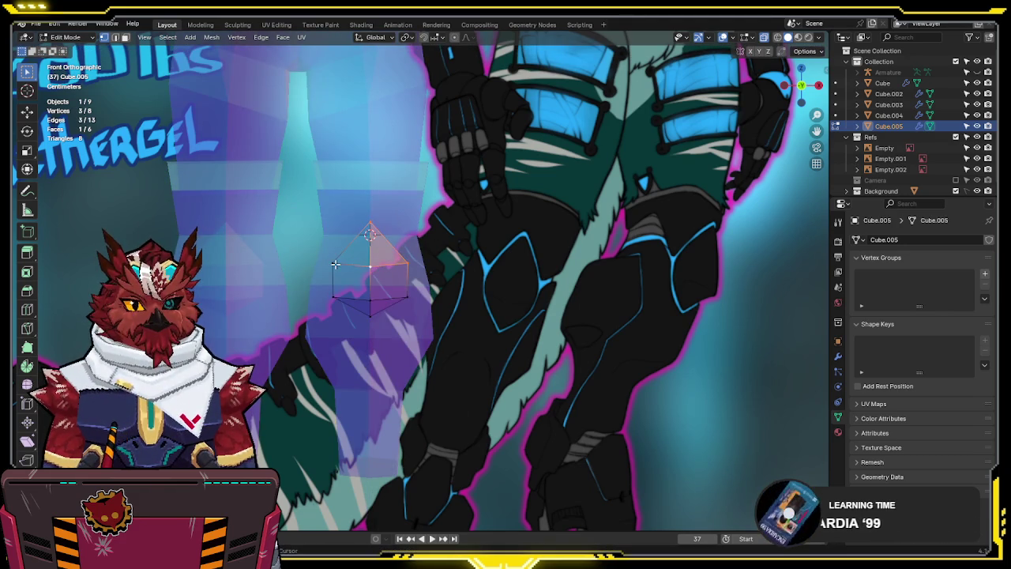
shift+drag(418, 189, 330, 269)
shift+click(370, 231)
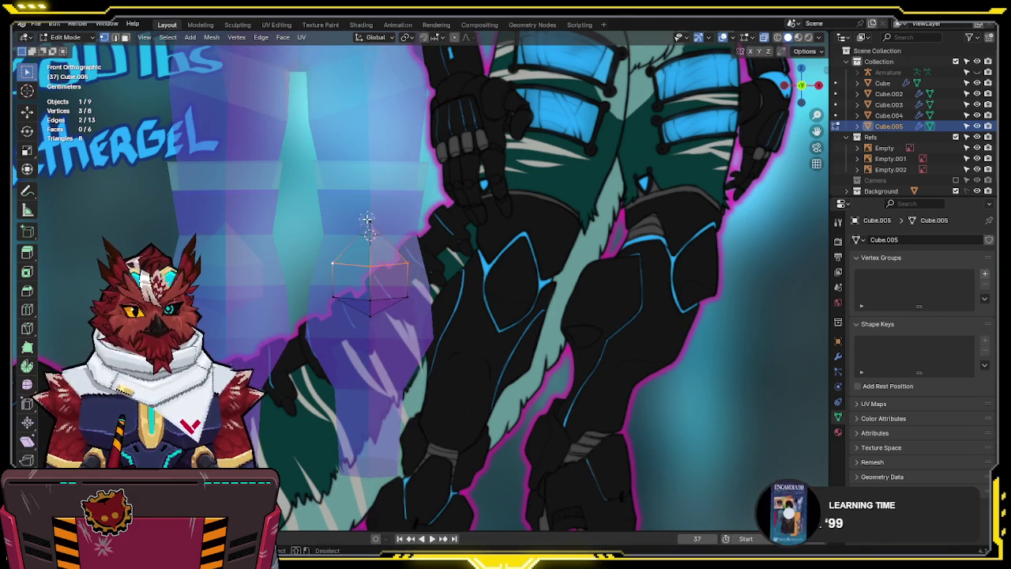
key(s)
key(x)
click(386, 307)
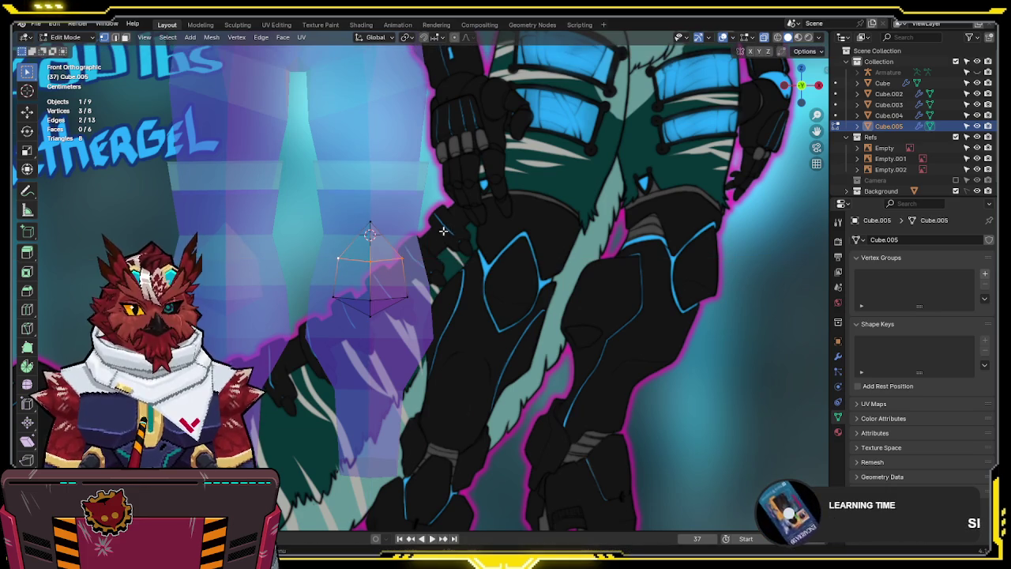
click(371, 313)
key(g)
key(z)
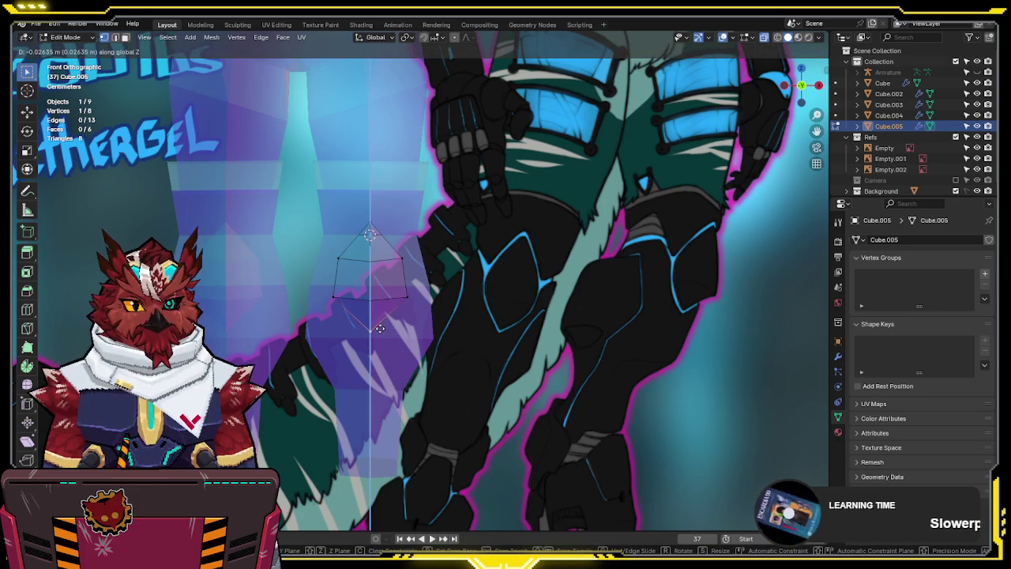
click(379, 328)
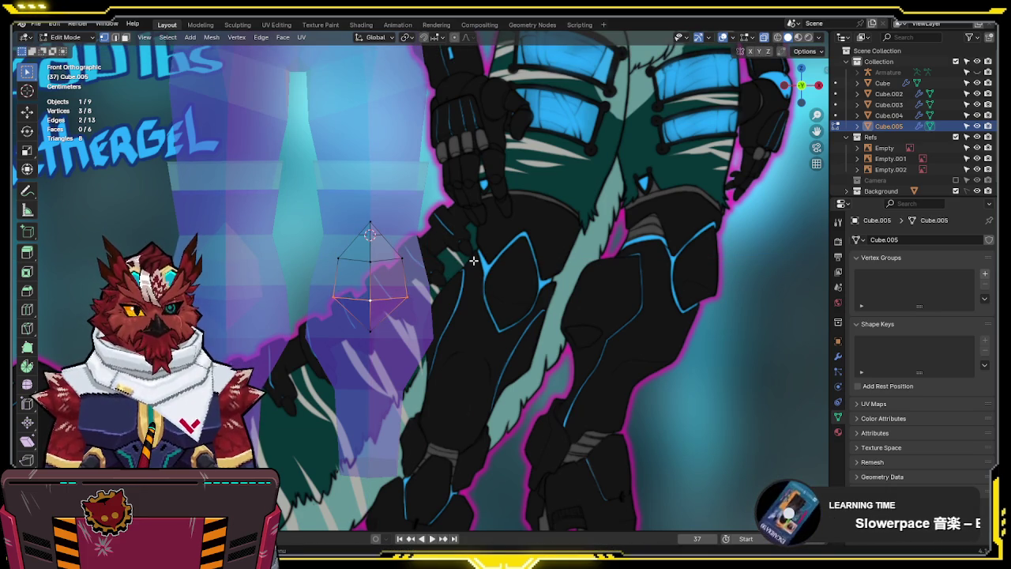
In side view, shift a single kneecap vertex and then three vertices front-back along Y
key(KP_3)
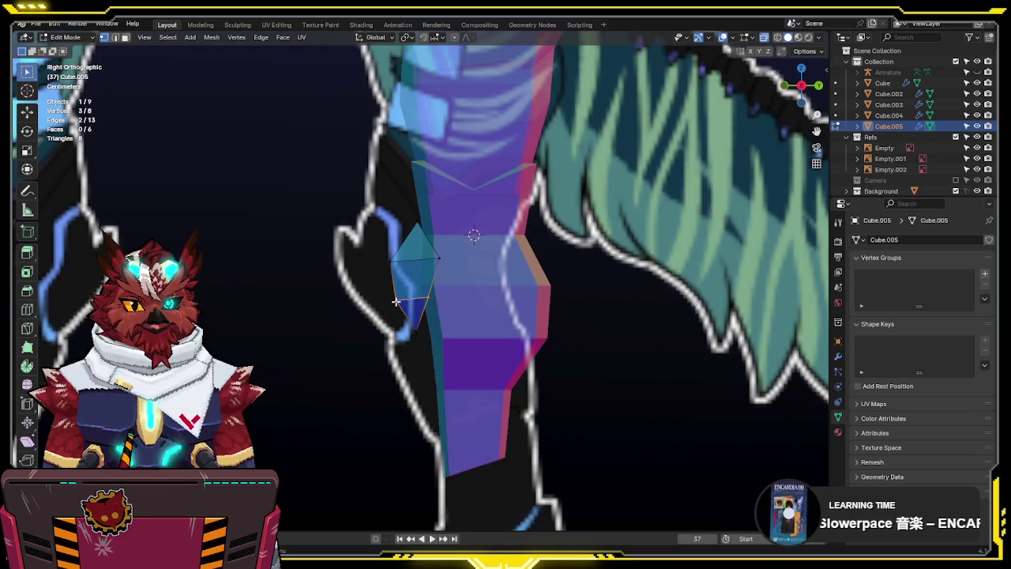
click(396, 303)
key(g)
key(y)
click(399, 292)
drag(335, 244, 463, 269)
key(g)
key(y)
click(447, 251)
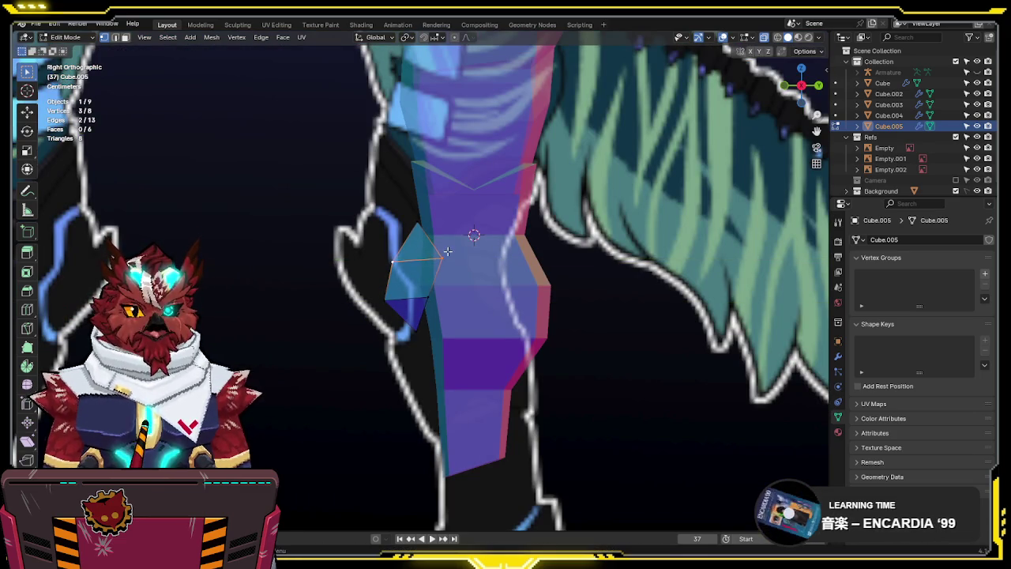
key(g)
key(y)
click(415, 275)
Adjust the kneecap's top, middle and lower vertices in depth along Y
drag(388, 193, 450, 239)
key(g)
key(y)
click(413, 279)
click(445, 291)
key(g)
key(y)
click(439, 300)
click(424, 330)
key(g)
key(y)
click(440, 351)
key(alt+z)
Check the kneecap in 3D, then refine two more kneecap vertices along Y
mouse_move(464, 349)
middle_down()
mouse_move(553, 218)
mouse_move(582, 227)
mouse_move(519, 266)
middle_up()
key(KP_1)
key(alt+z)
key(alt+z)
key(g)
key(y)
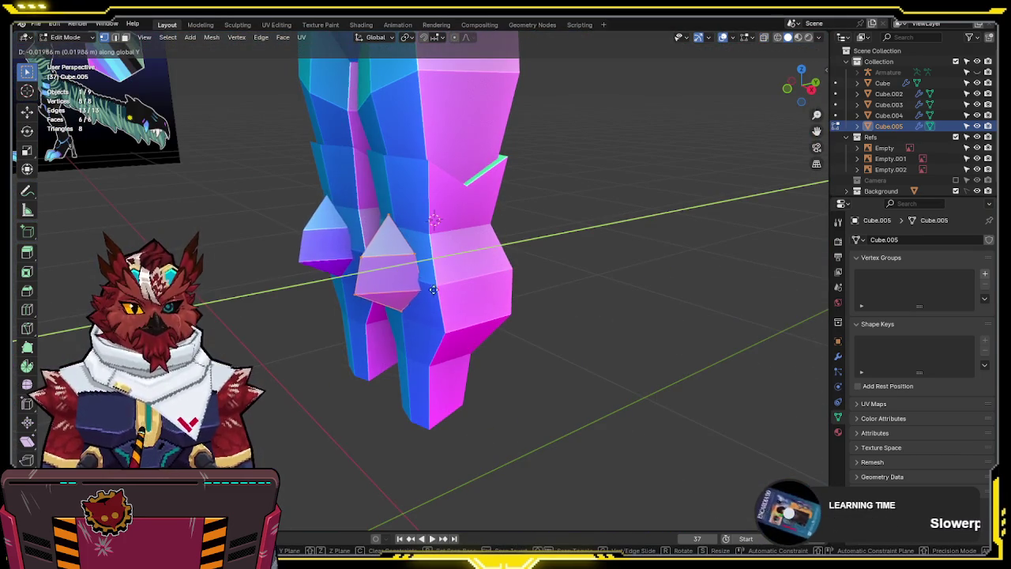
click(409, 255)
key(alt+z)
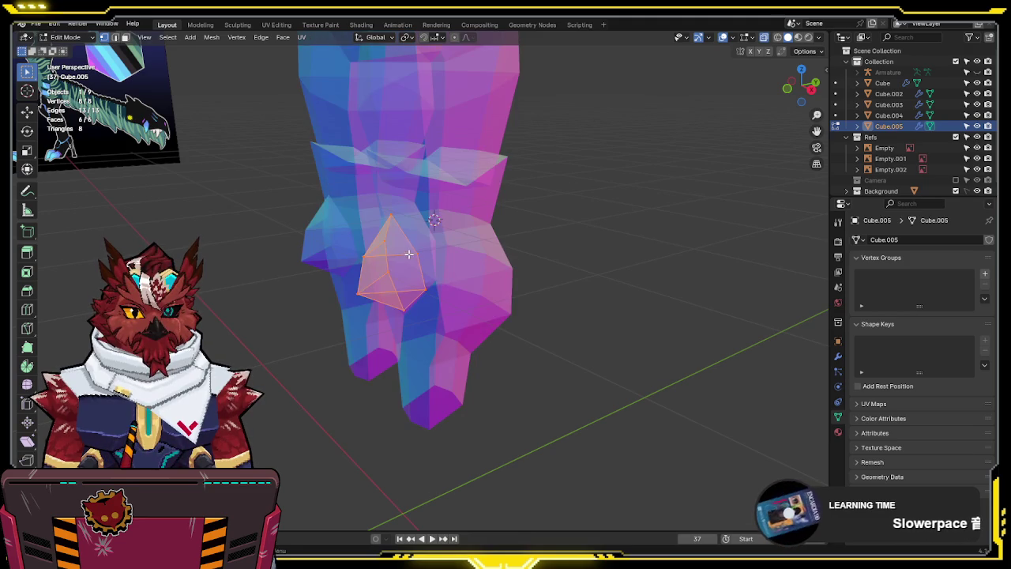
click(386, 238)
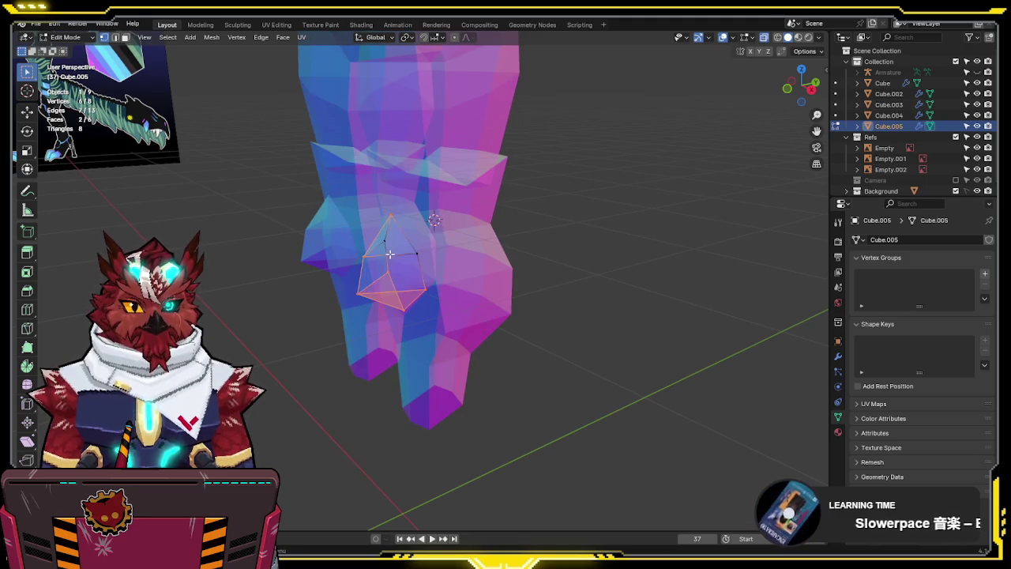
key(KP_3)
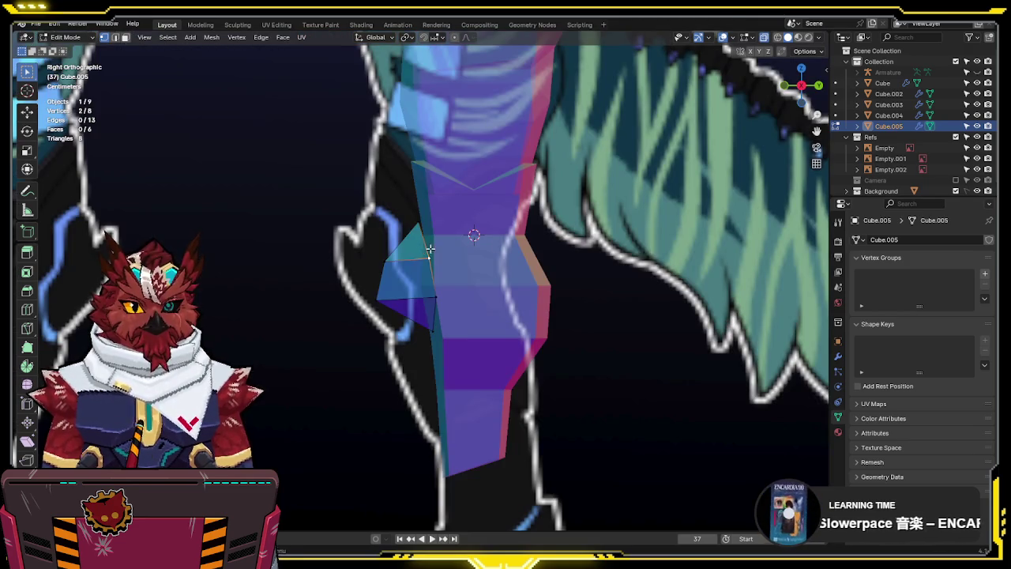
key(alt+z)
middle_drag(425, 250, 584, 260)
key(g)
key(y)
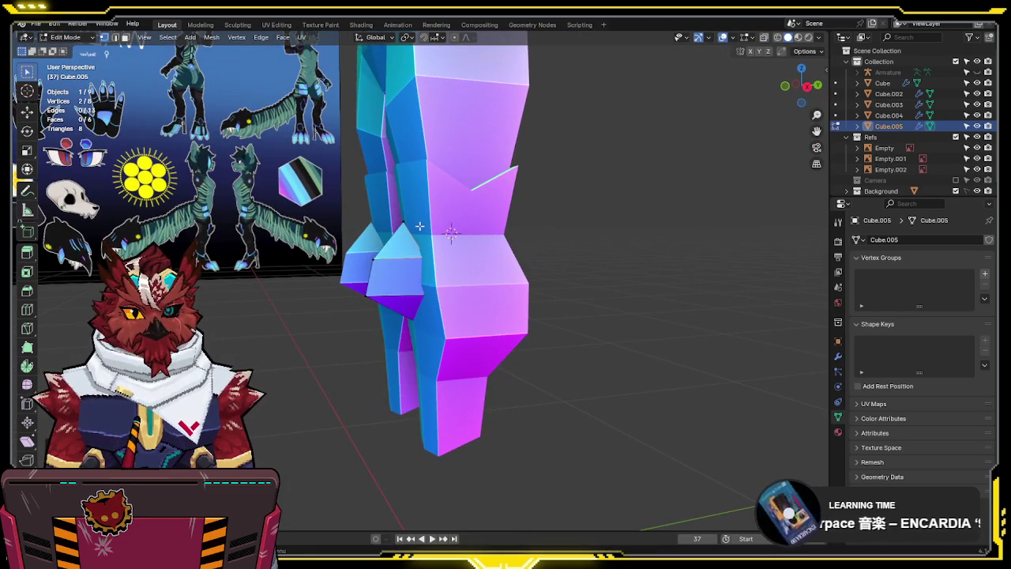
click(477, 217)
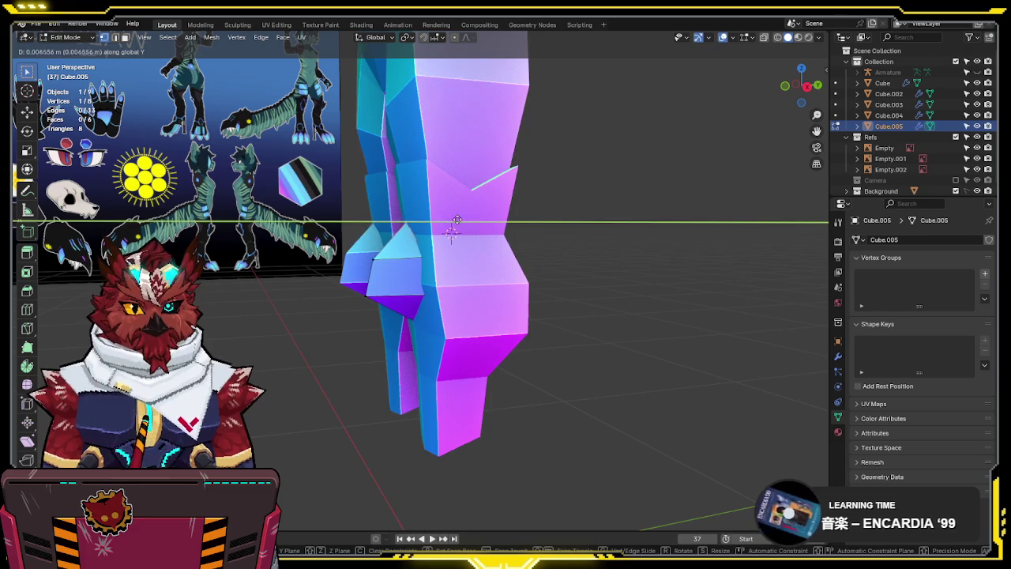
Shift a kneecap vertex toward the leg along Y and inspect both knee-caps, leaving the gem unchanged
middle_drag(477, 217, 507, 215)
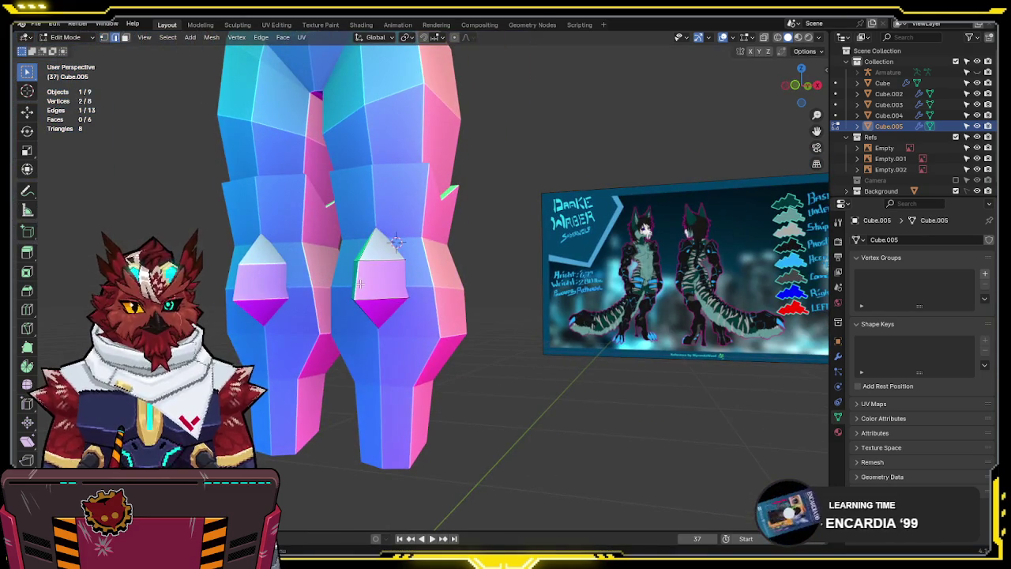
key(KP_3)
key(g)
key(y)
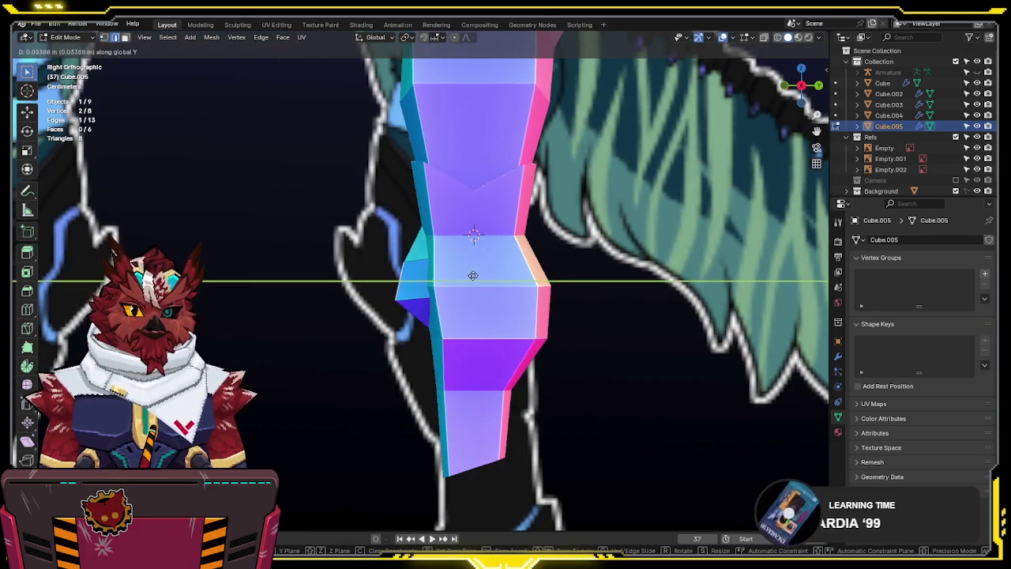
click(477, 231)
middle_drag(478, 232, 656, 242)
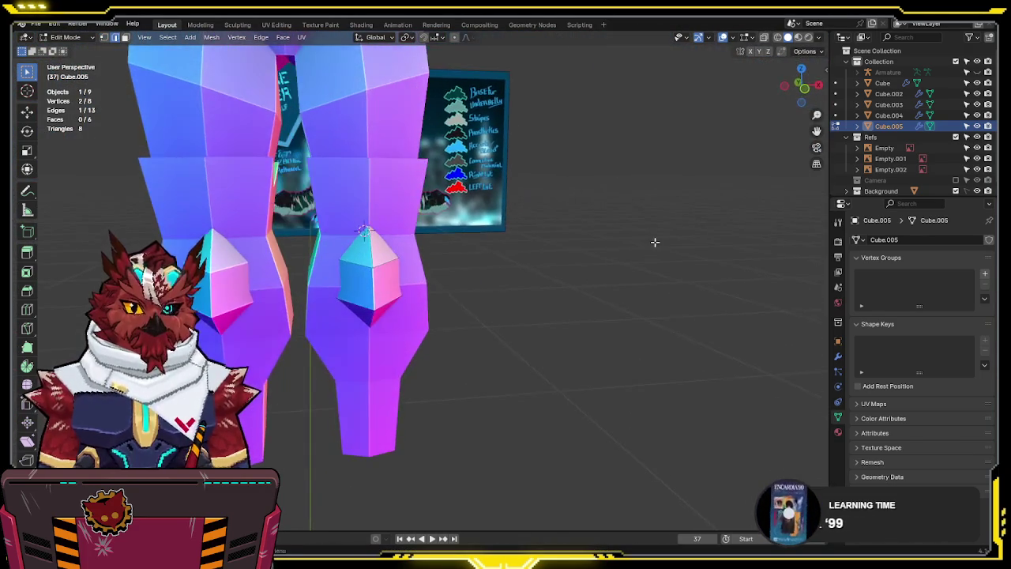
key(KP_1)
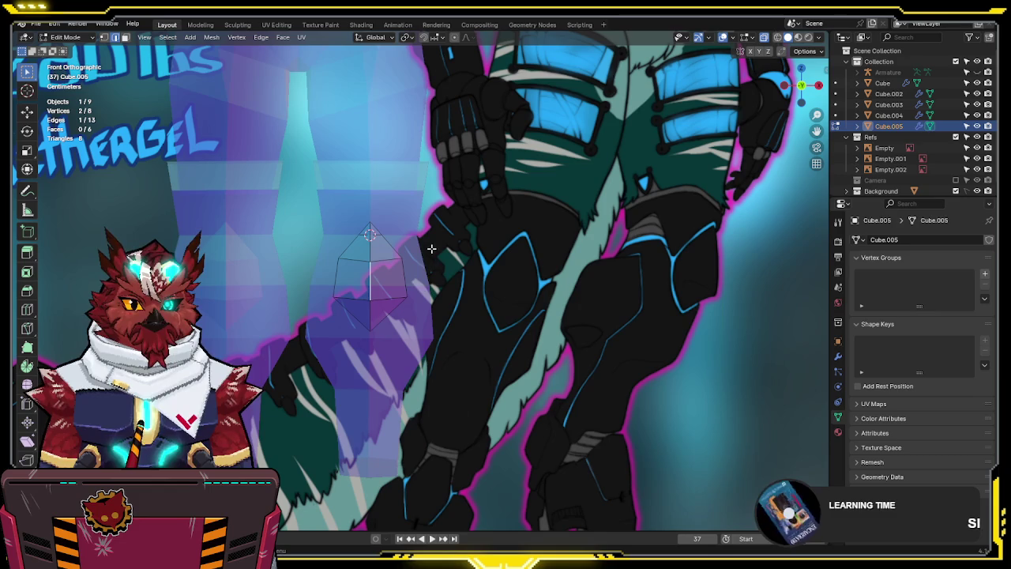
key(alt+z)
key(alt+z)
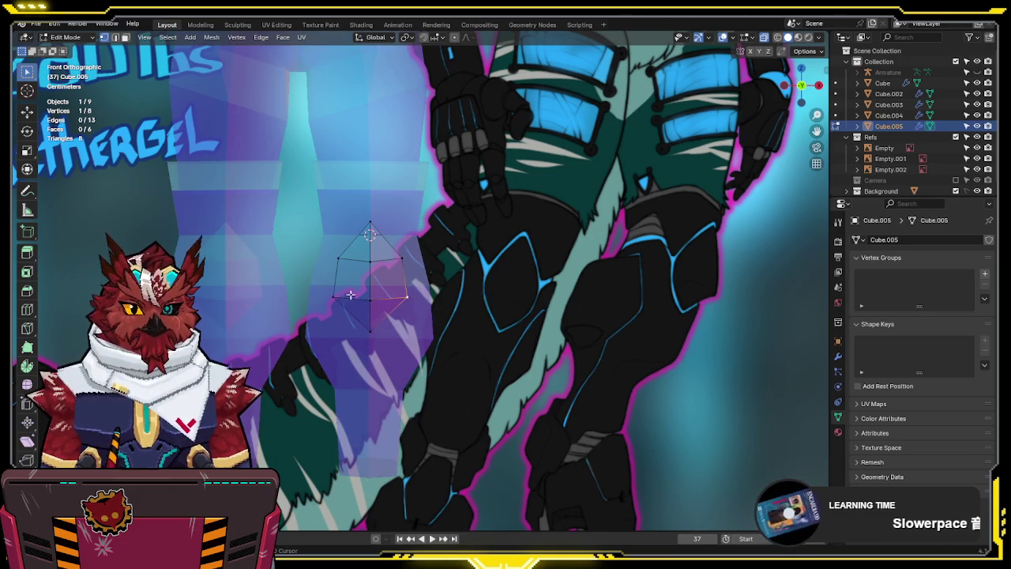
key(g)
key(z)
key(Escape)
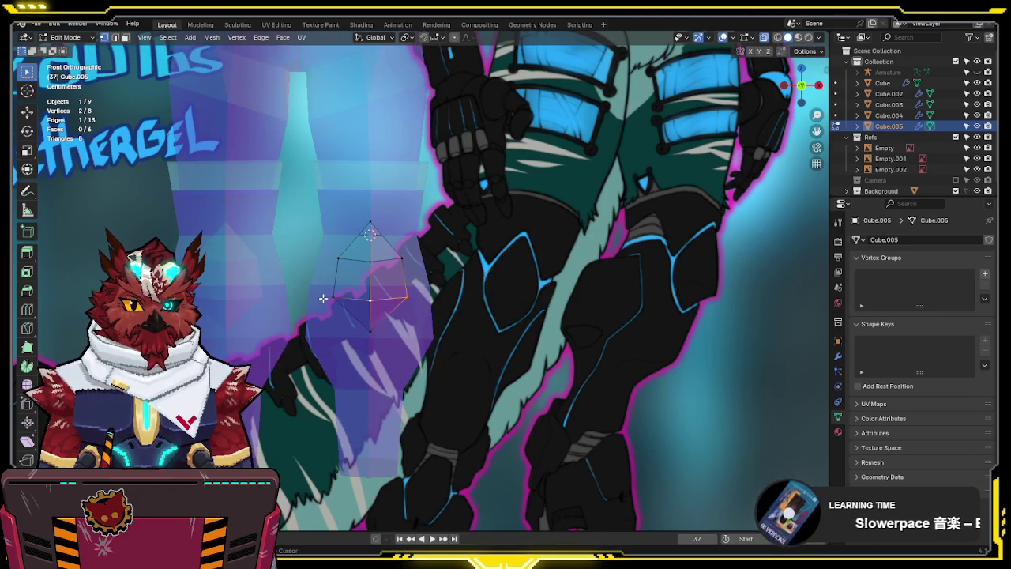
key(alt+z)
On Cube.004, add a new edge loop across the lower leg below the knee
key(alt+q)
key(alt+z)
key(ctrl+r)
click(436, 284)
Confirm the new loop's position and lower the knee edge loop slightly along Z
click(433, 289)
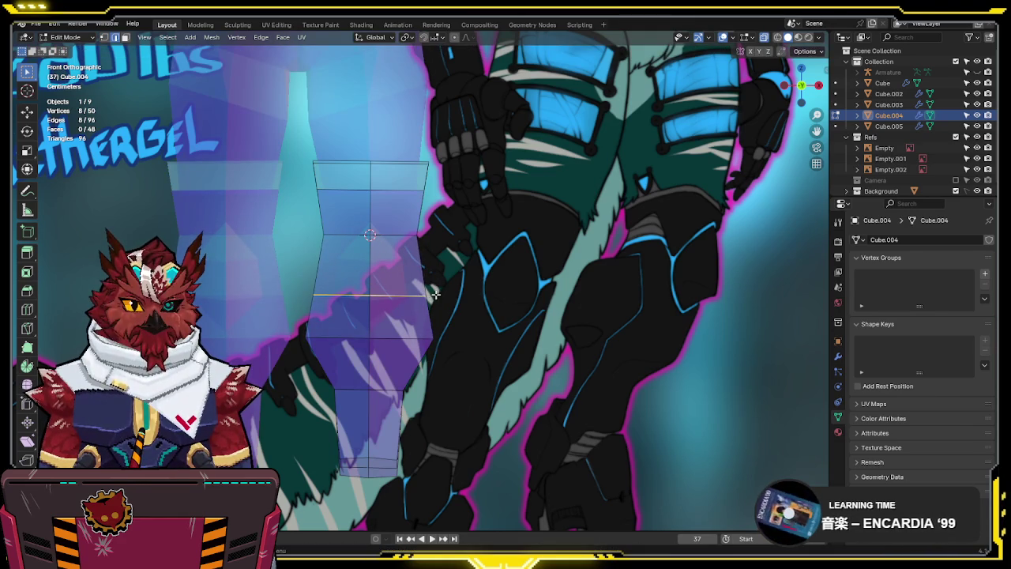
alt+click(449, 222)
key(g)
key(z)
click(461, 252)
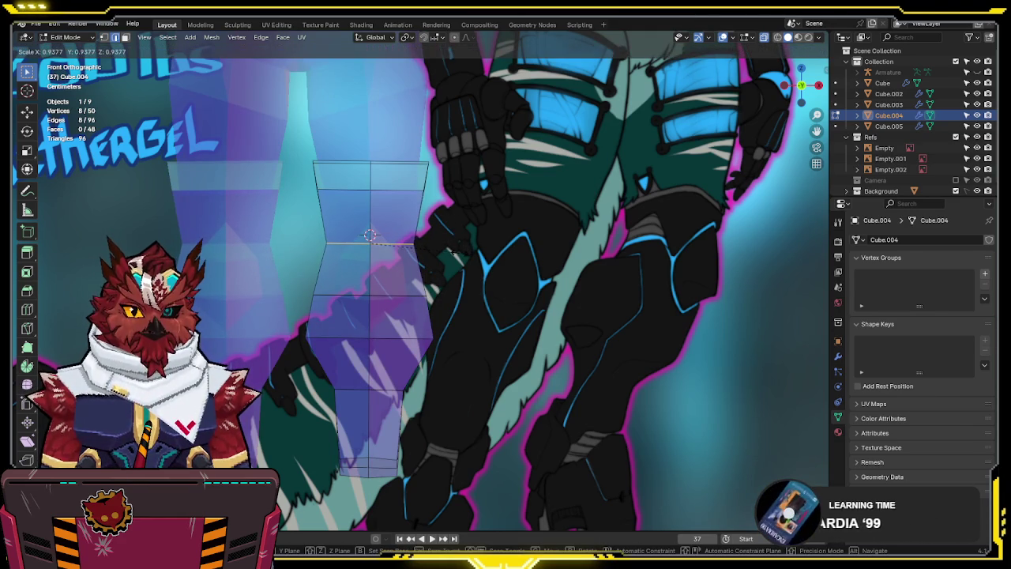
Select the knee-cap gem Cube.005 with see-through shading on
key(alt+z)
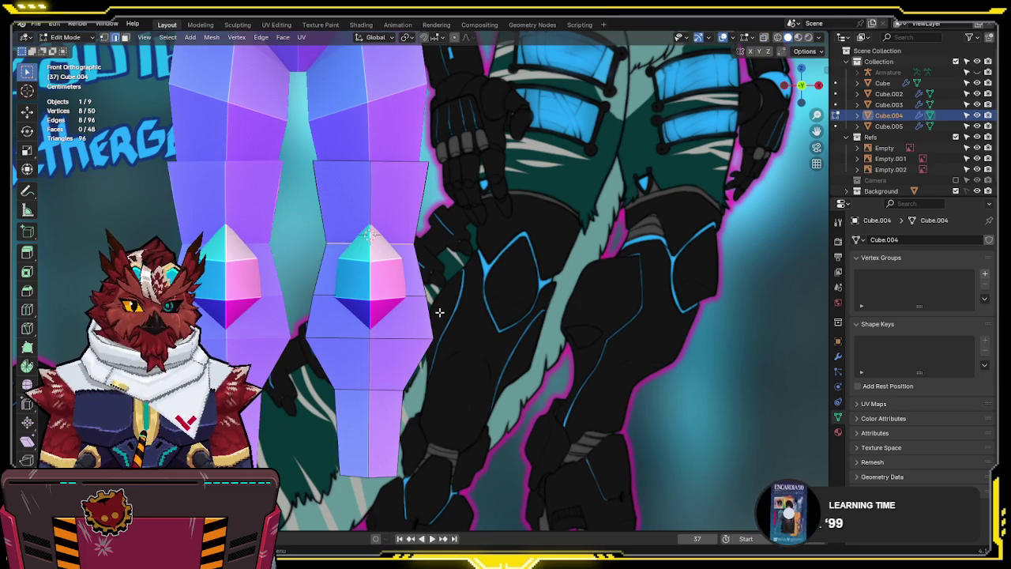
key(Tab)
click(405, 284)
key(Tab)
key(alt+z)
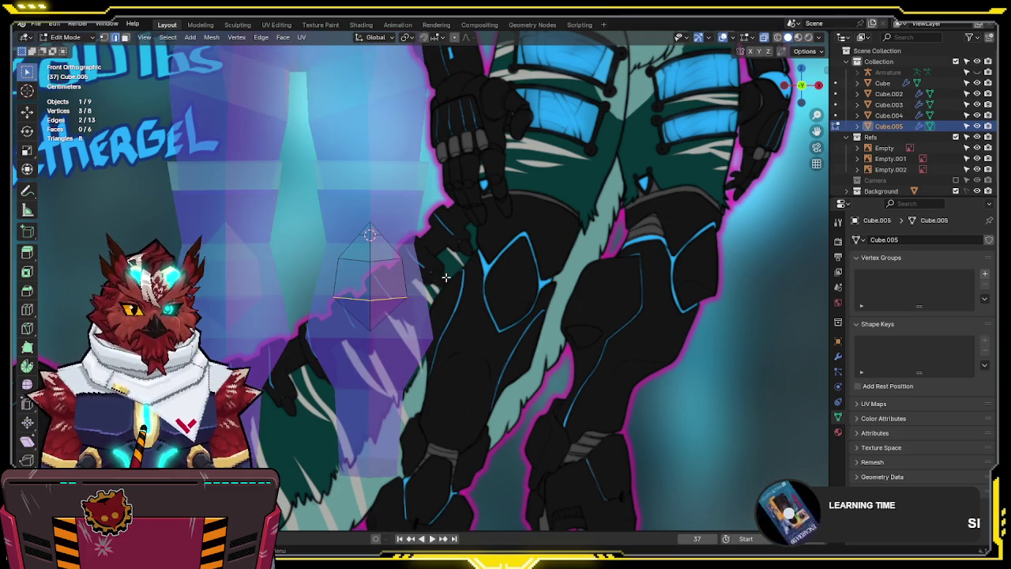
Inspect the knee-cap from the right side and the front reference view
key(KP_3)
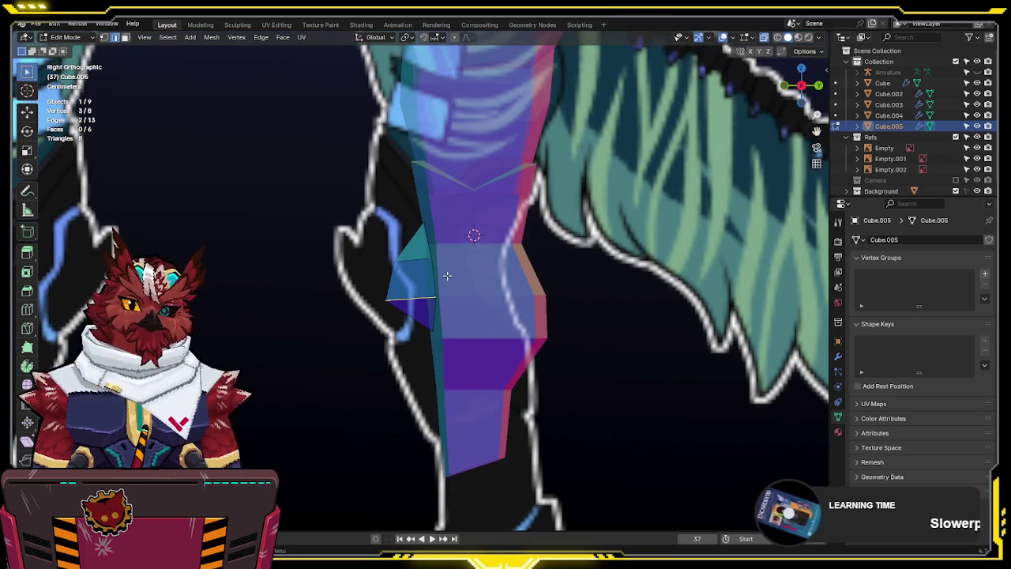
scroll(447, 275, down, 2)
scroll(447, 275, down, 3)
scroll(447, 275, up, 5)
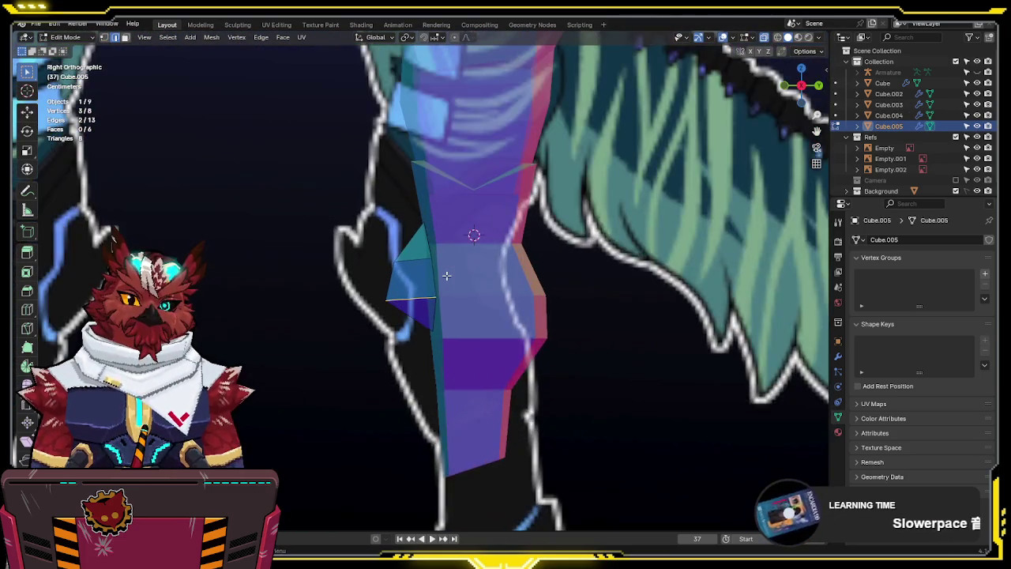
scroll(447, 275, up, 2)
key(KP_1)
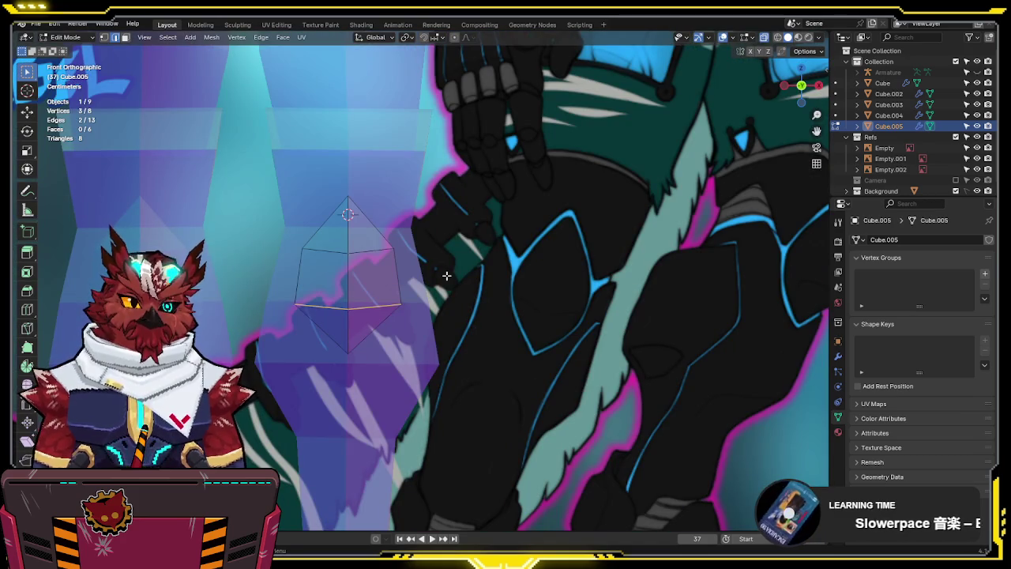
scroll(447, 275, down, 3)
scroll(457, 246, up, 3)
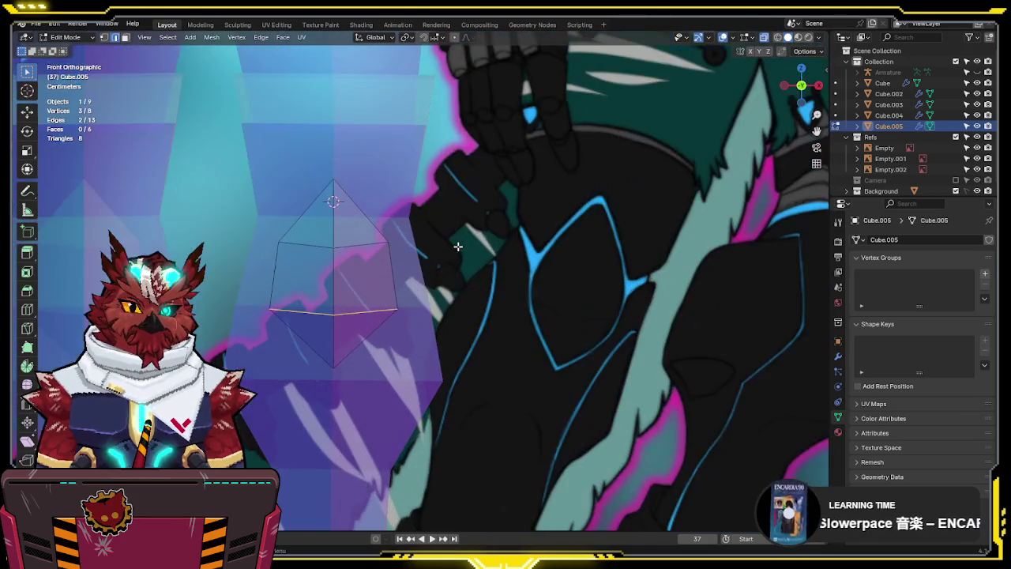
scroll(454, 237, down, 3)
scroll(448, 229, up, 2)
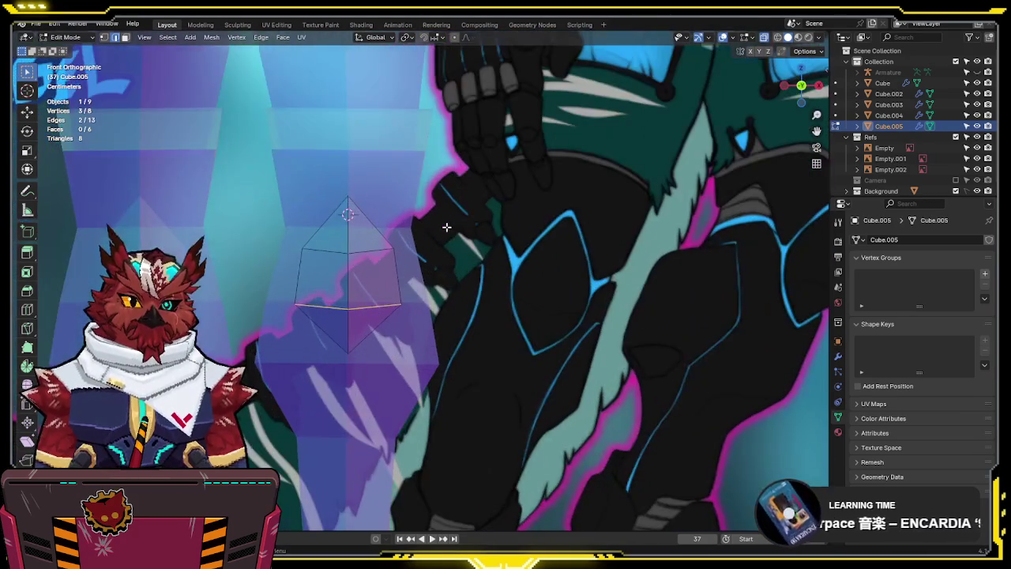
scroll(447, 226, down, 2)
On leg Cube.004, slide the two side knee vertices along their edges
key(Tab)
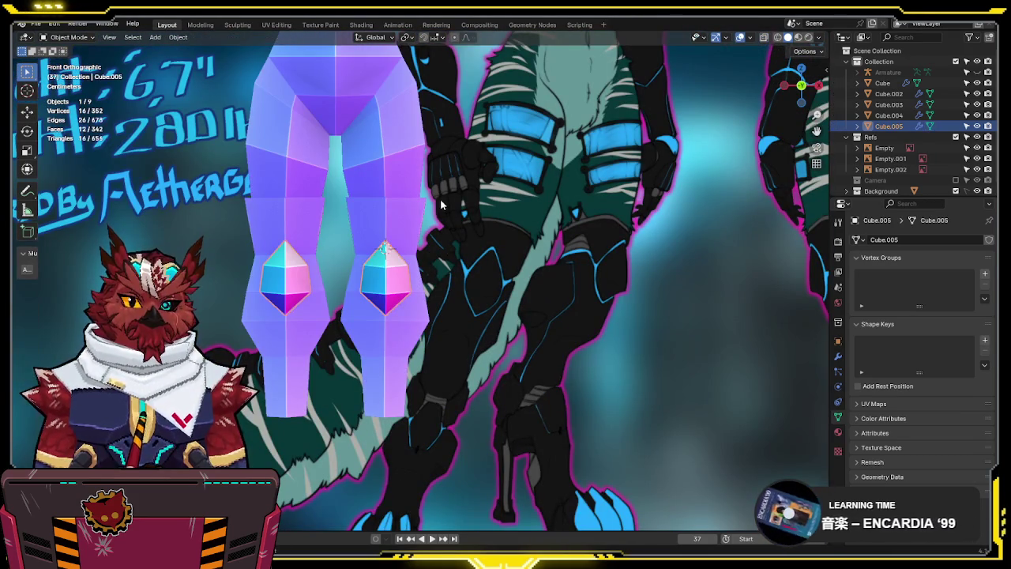
click(407, 213)
scroll(406, 212, up, 2)
key(Tab)
mouse_move(405, 212)
middle_down()
mouse_move(387, 229)
mouse_move(410, 159)
mouse_move(473, 130)
middle_up()
alt+click(387, 229)
shift+click(411, 150)
key(g)
key(g)
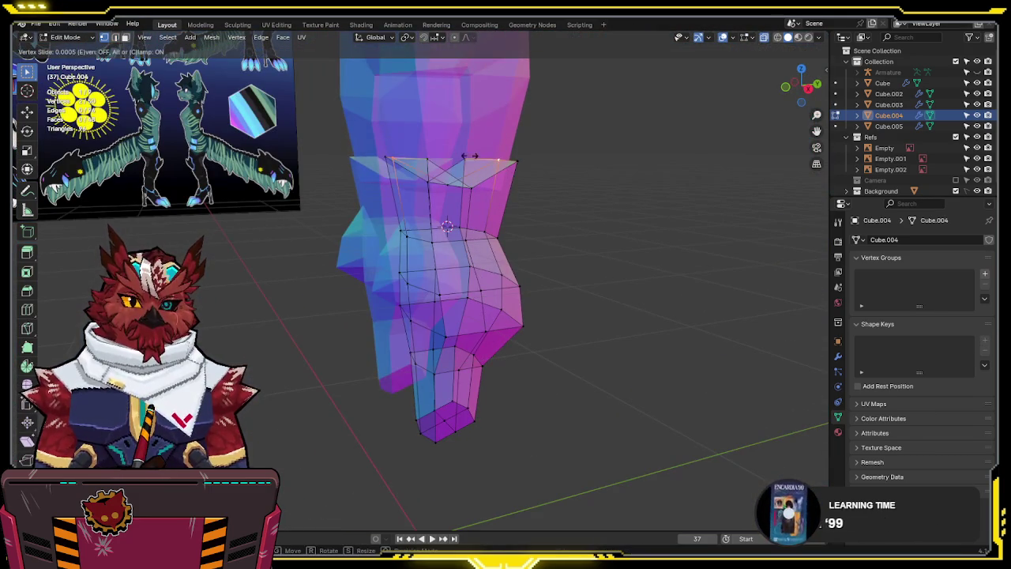
click(473, 130)
In front view, begin raising the knee-cap gem Cube.005 along Z
middle_drag(474, 131, 531, 142)
key(KP_1)
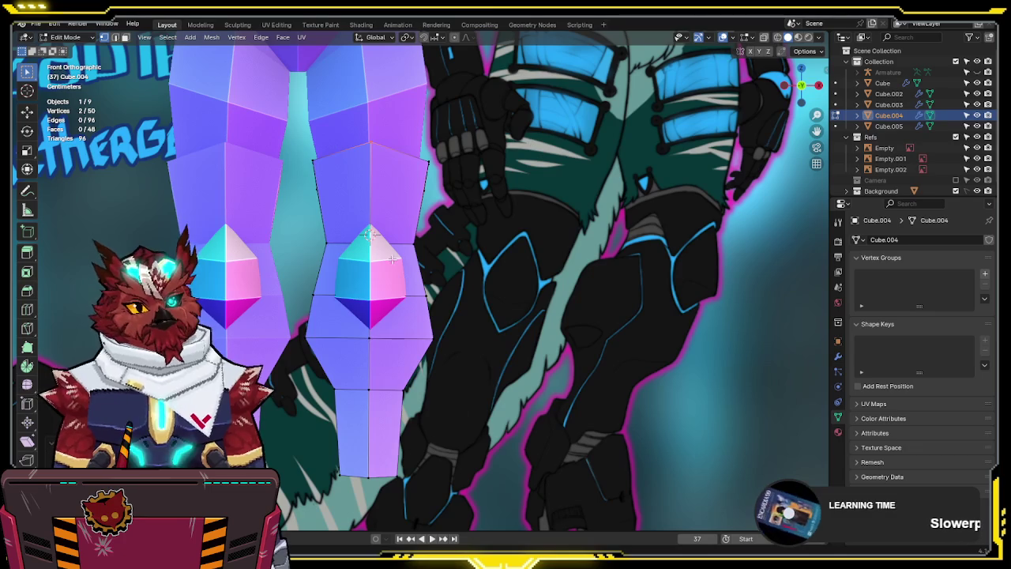
key(Tab)
click(380, 275)
key(g)
key(z)
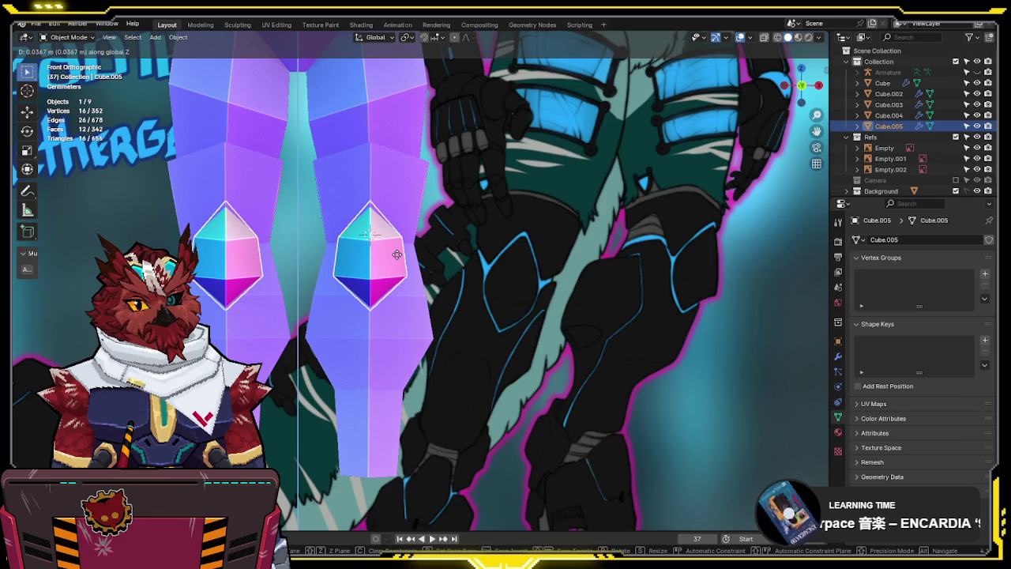
Confirm the raised knee-cap and shift its selected vertices slightly along Y
click(397, 253)
mouse_move(397, 253)
middle_down()
mouse_move(416, 202)
mouse_move(411, 178)
middle_up()
key(Tab)
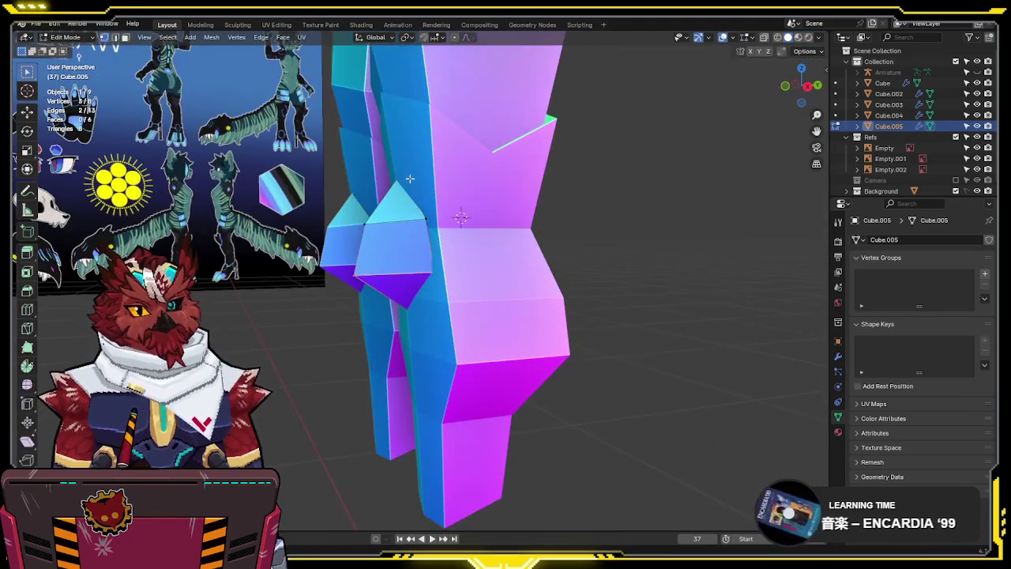
key(g)
key(y)
click(382, 159)
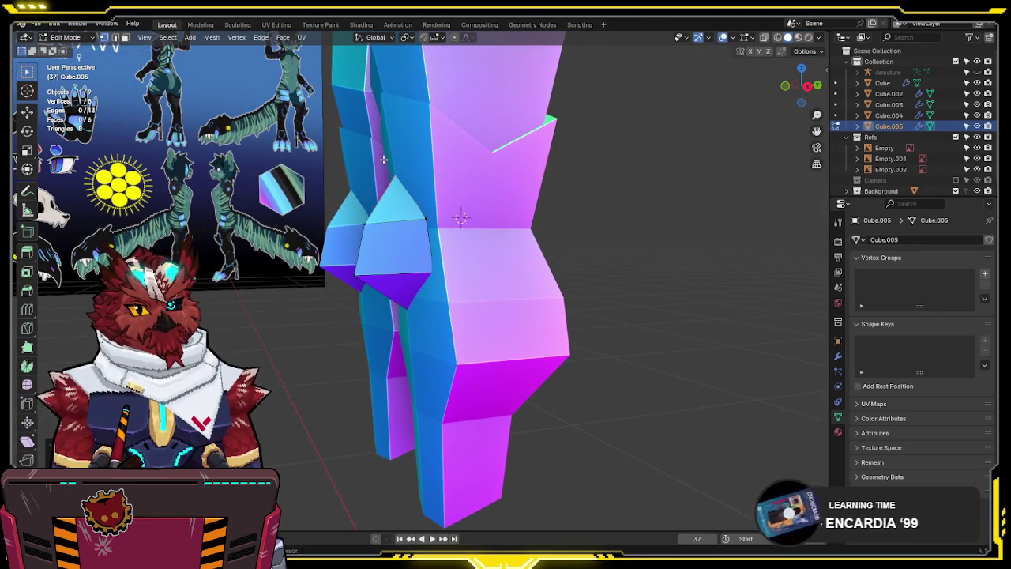
Nudge the gem vertices along Y and vertex-slide its front tip in Right view
key(alt+z)
key(alt+z)
key(g)
key(y)
click(490, 218)
key(alt+z)
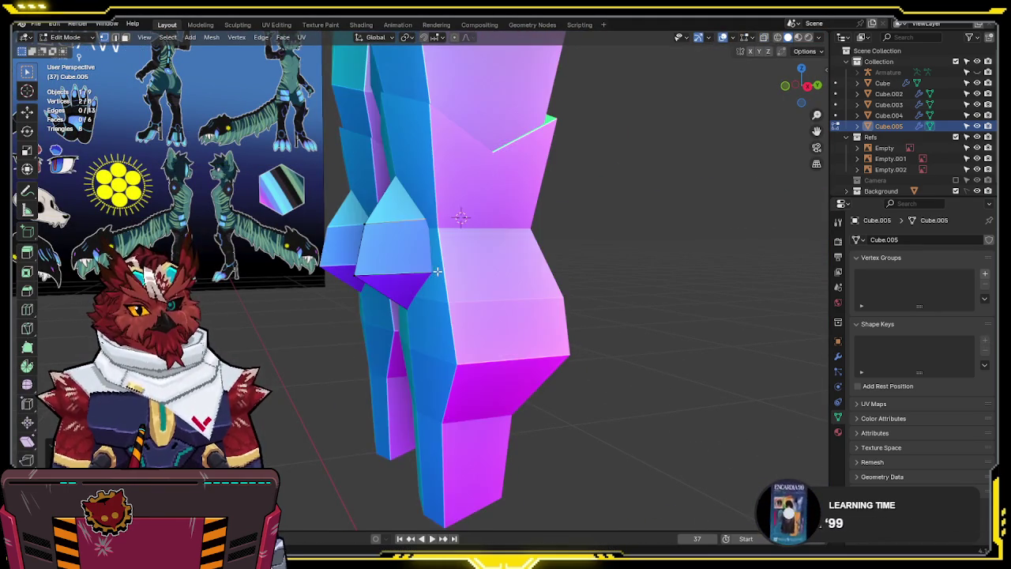
key(KP_3)
key(KP_1)
key(KP_3)
click(393, 241)
key(shift+v)
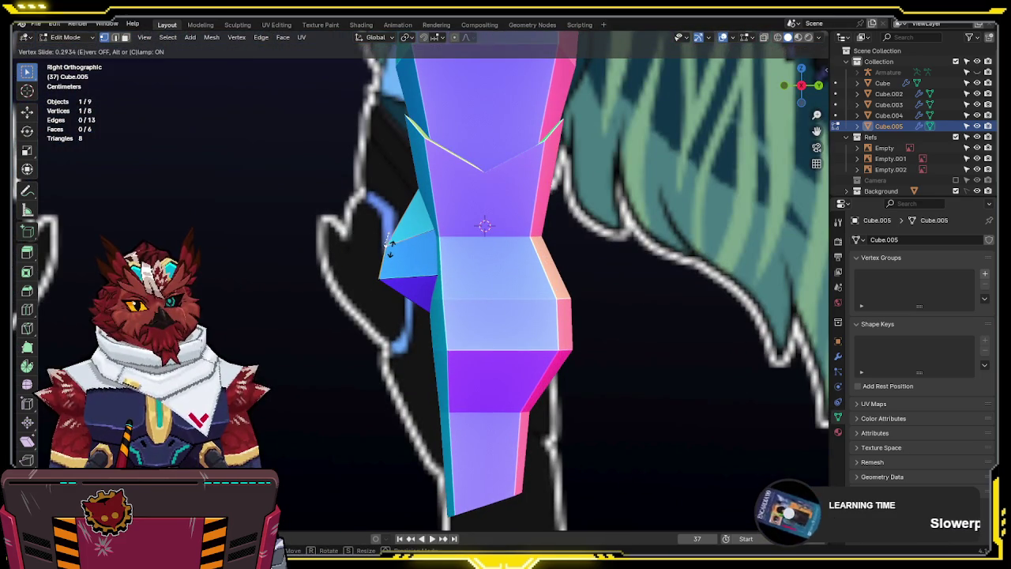
click(389, 245)
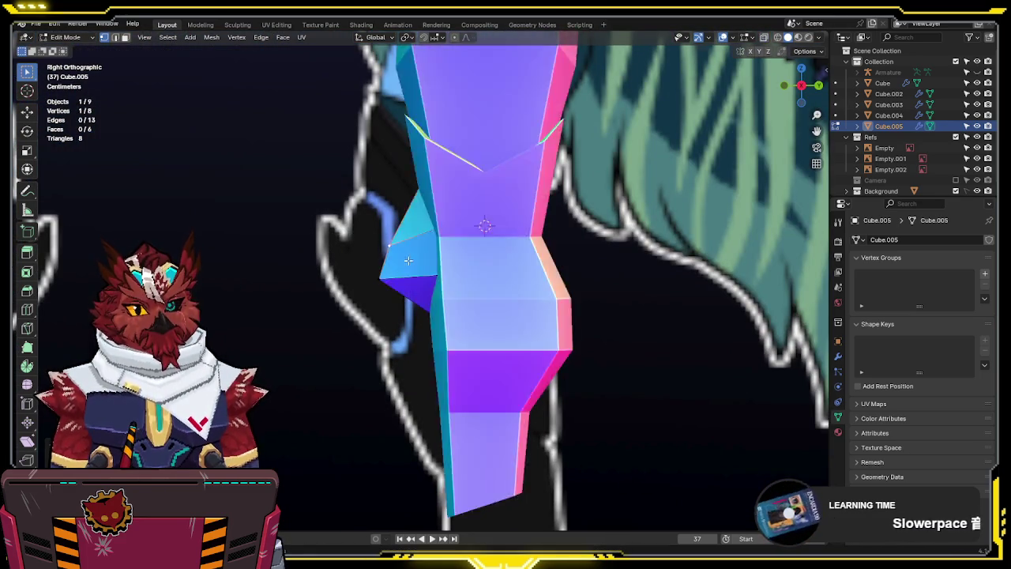
Move the selected knee-cap vertices vertically along Z
key(KP_1)
scroll(571, 240, up, 2)
scroll(572, 239, up, 2)
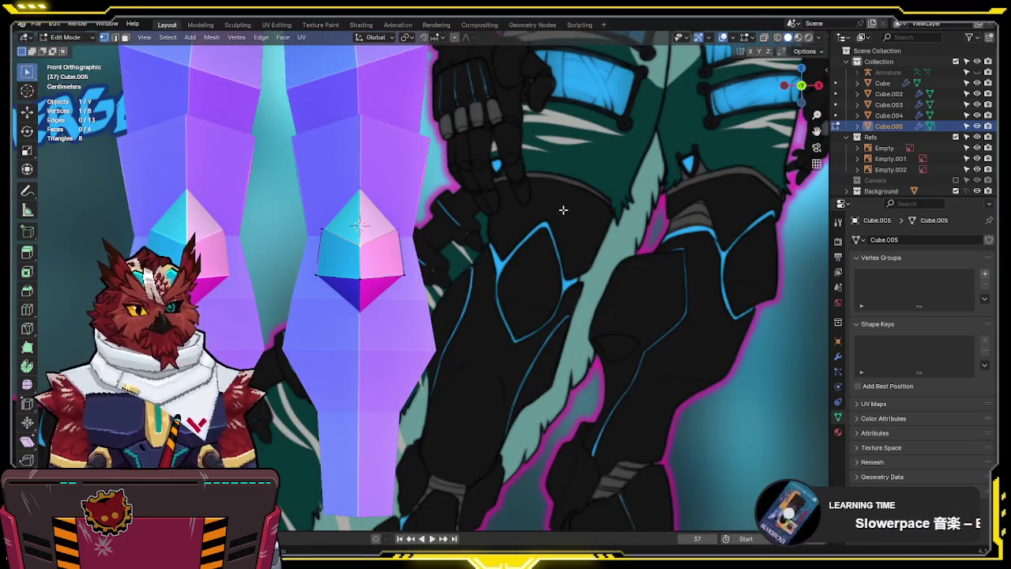
middle_drag(545, 229, 443, 301)
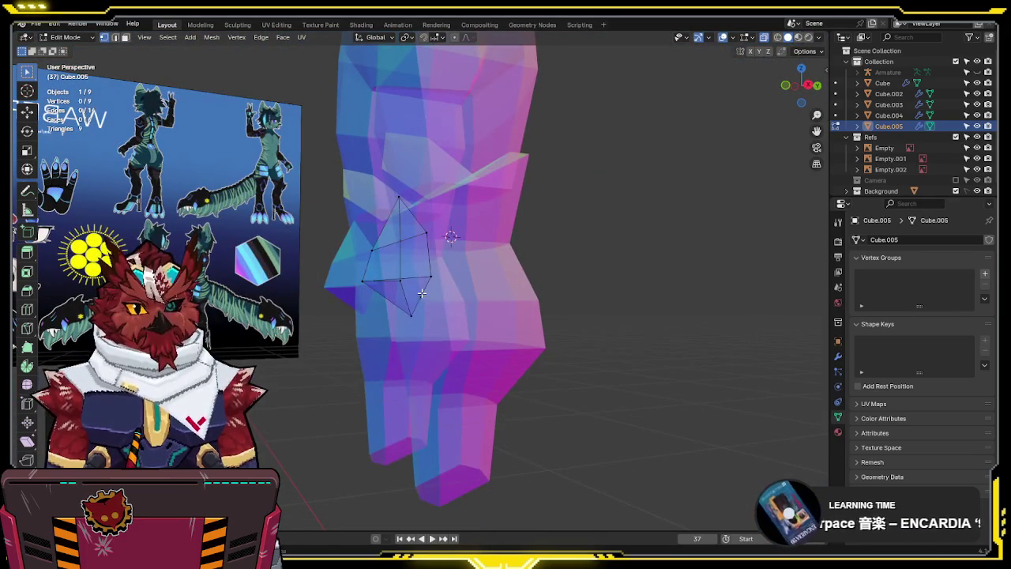
mouse_move(589, 291)
middle_down()
mouse_move(606, 283)
mouse_move(330, 296)
middle_up()
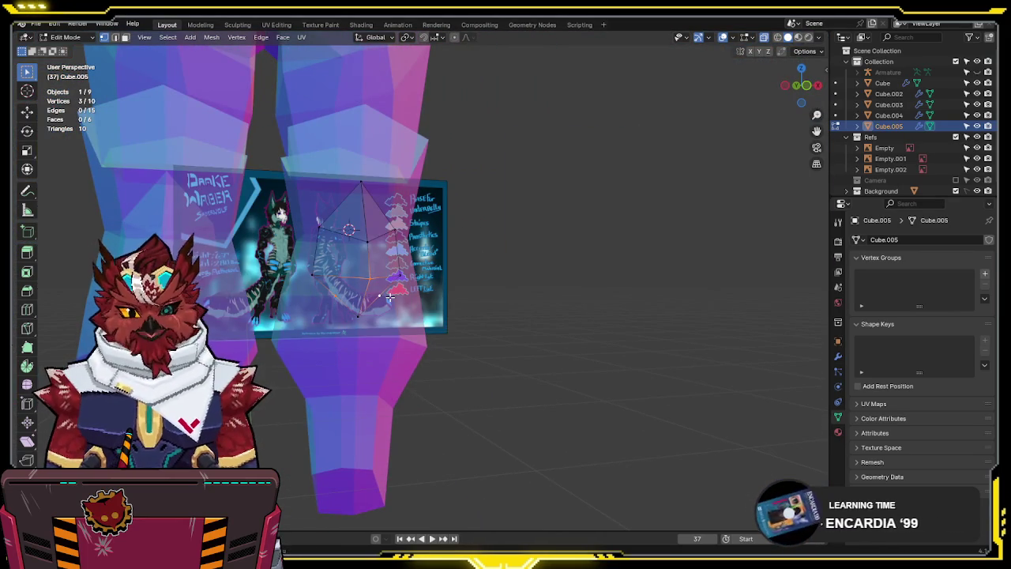
middle_drag(424, 298, 425, 289)
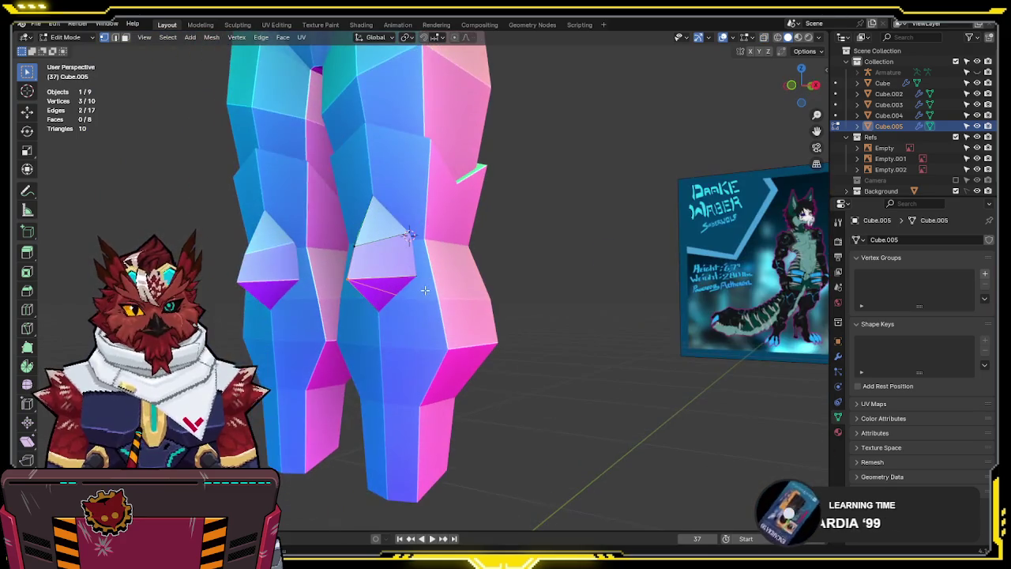
key(g)
key(z)
click(425, 289)
Return to Object Mode and save the file
mouse_move(425, 289)
middle_down()
mouse_move(458, 260)
mouse_move(530, 250)
mouse_move(497, 267)
mouse_move(469, 252)
mouse_move(543, 252)
mouse_move(611, 281)
mouse_move(624, 264)
mouse_move(479, 282)
mouse_move(382, 268)
middle_up()
key(alt+z)
In Right view, box-select the knee-cap's spike-tip vertices, then cancel a Y move
key(alt+z)
key(Tab)
key(ctrl+s)
key(KP_3)
key(Tab)
key(alt+z)
scroll(382, 269, up, 2)
drag(406, 202, 324, 312)
key(g)
key(y)
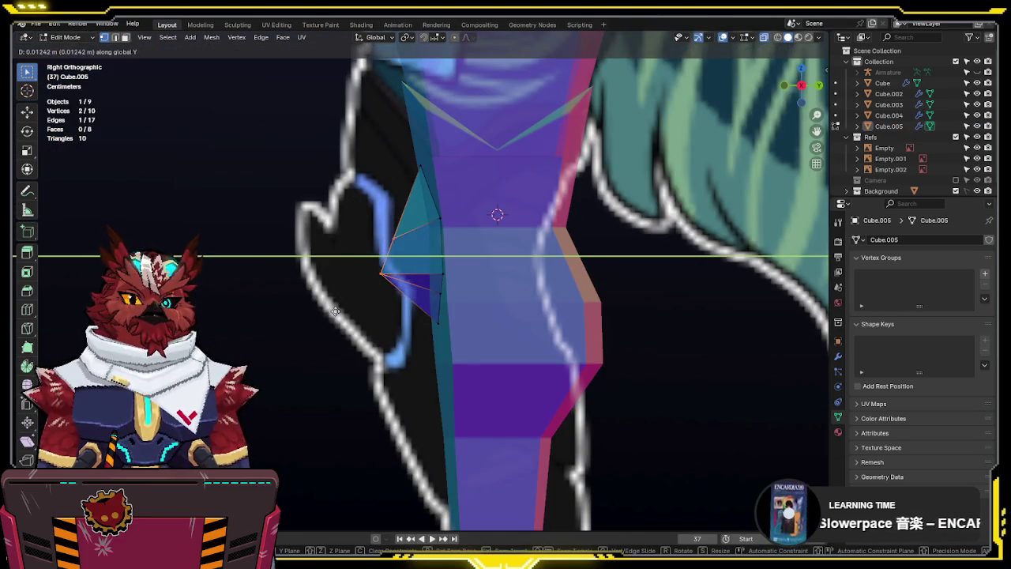
key(Escape)
Move the single spike-tip vertex slightly lower-left
click(392, 219)
key(g)
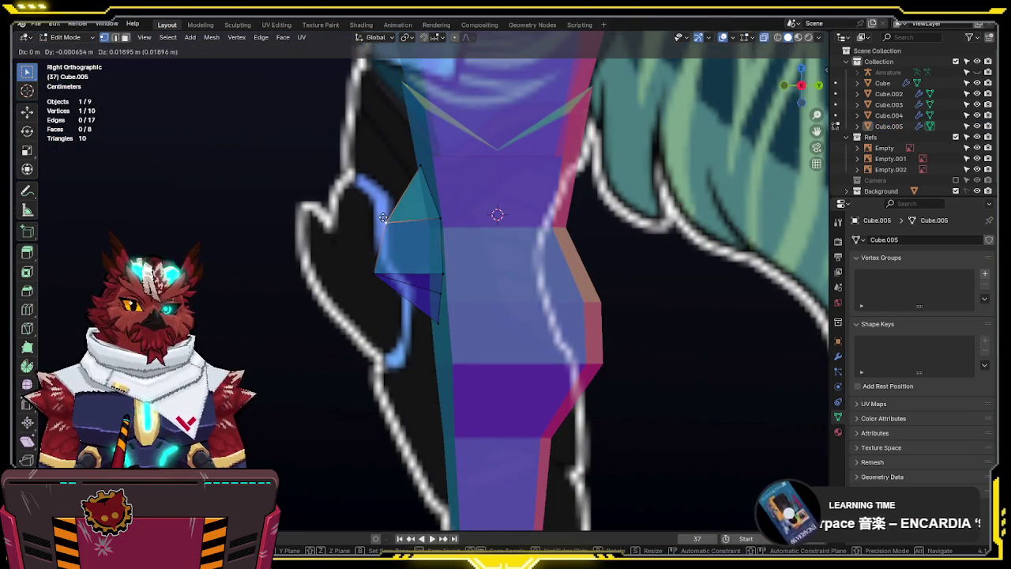
click(390, 222)
key(alt+z)
key(alt+z)
key(g)
click(355, 359)
key(alt+z)
Review the knee-cap in perspective, front and side views with X-ray on
mouse_move(426, 271)
middle_down()
mouse_move(578, 266)
mouse_move(656, 277)
middle_up()
key(KP_1)
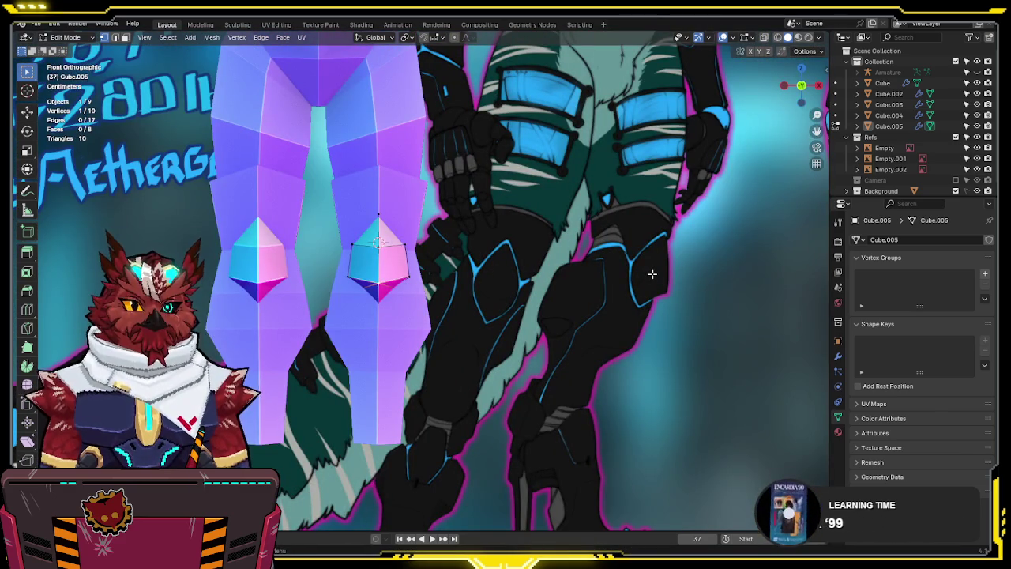
scroll(616, 273, down, 2)
scroll(583, 271, up, 1)
scroll(538, 300, up, 1)
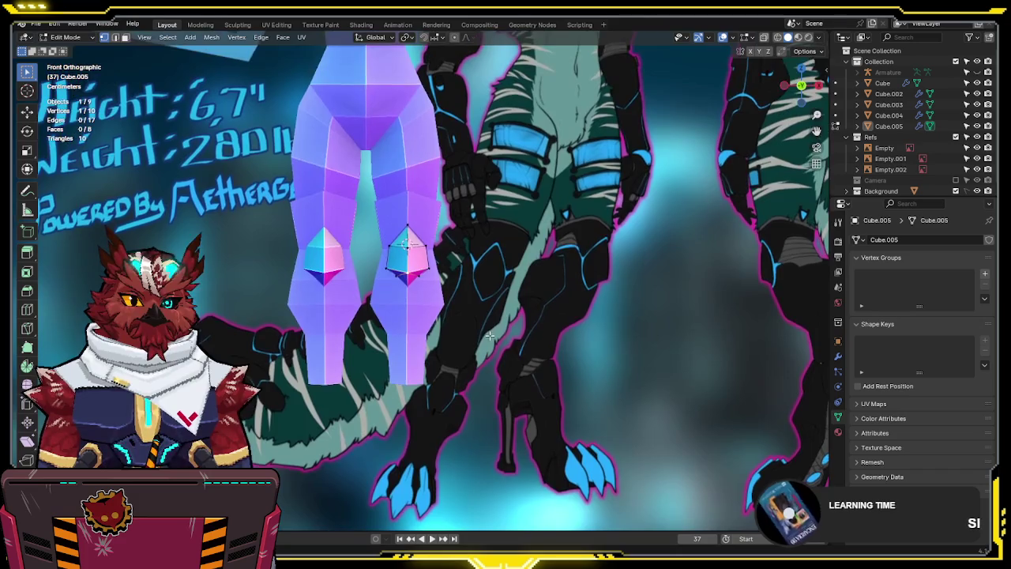
scroll(489, 328, up, 2)
key(KP_3)
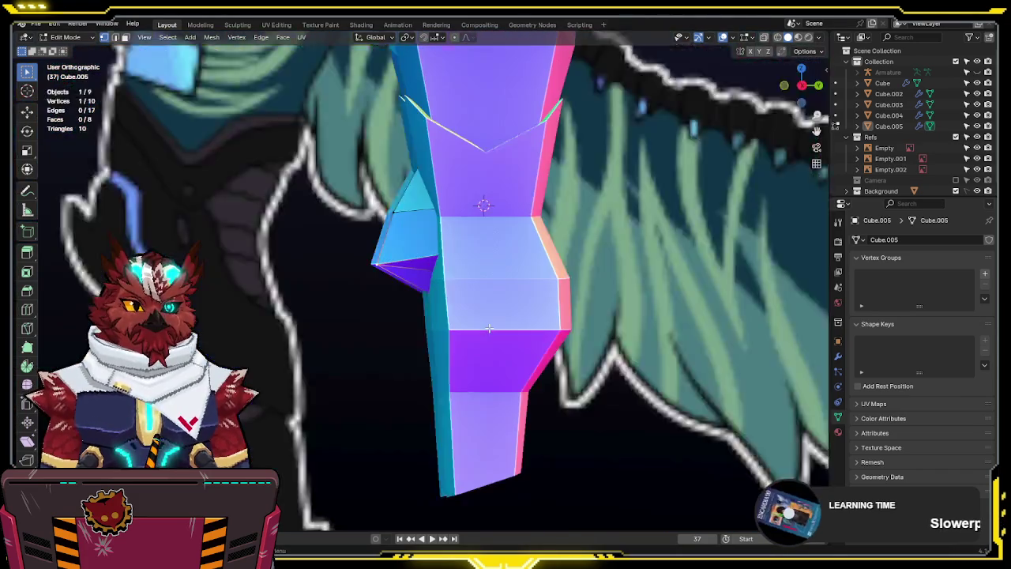
key(alt+z)
Nudge the knee-cap tip along Y and raise it up the knee's front edge
key(g)
key(y)
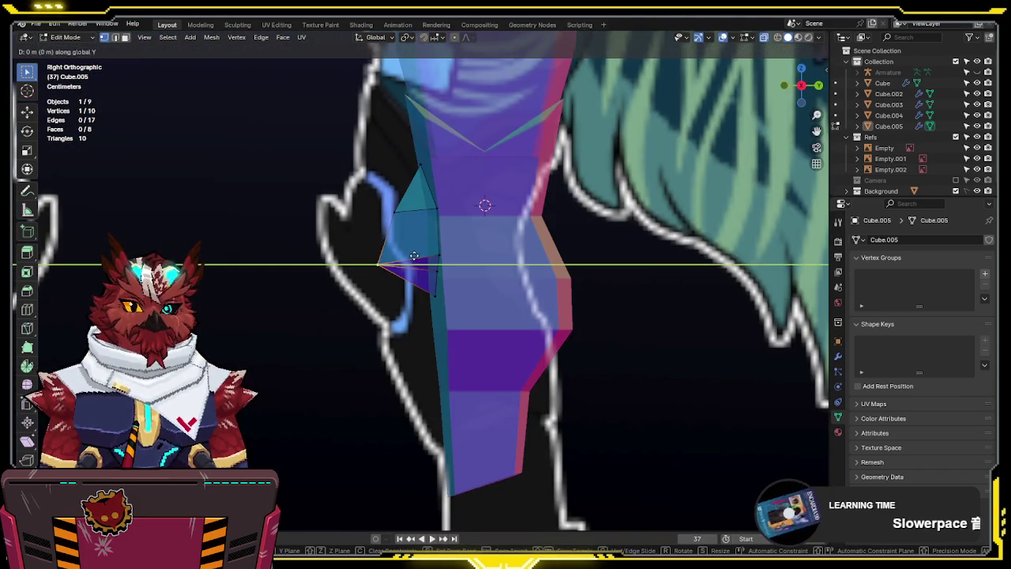
click(402, 206)
key(g)
key(y)
click(404, 205)
key(g)
click(458, 226)
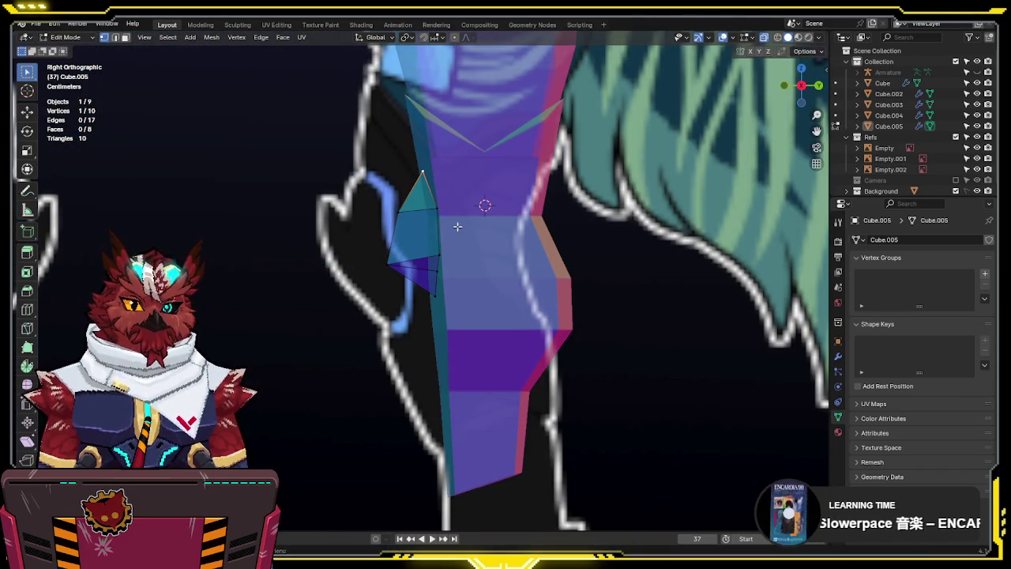
Back in solid Object Mode, review both legs and return to front view
key(Tab)
key(alt+z)
scroll(458, 227, down, 5)
middle_drag(457, 227, 649, 230)
mouse_move(608, 270)
middle_down()
mouse_move(507, 278)
mouse_move(499, 255)
middle_up()
scroll(507, 278, up, 3)
key(KP_1)
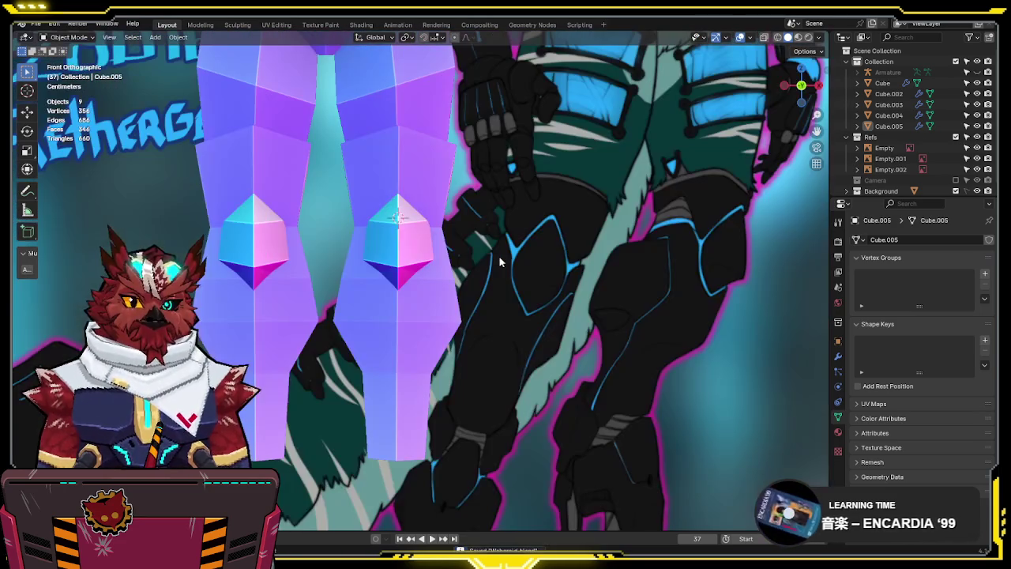
In Cube.004 with X-ray on, edge-slide the knee's lower loop along the leg
click(422, 294)
key(Tab)
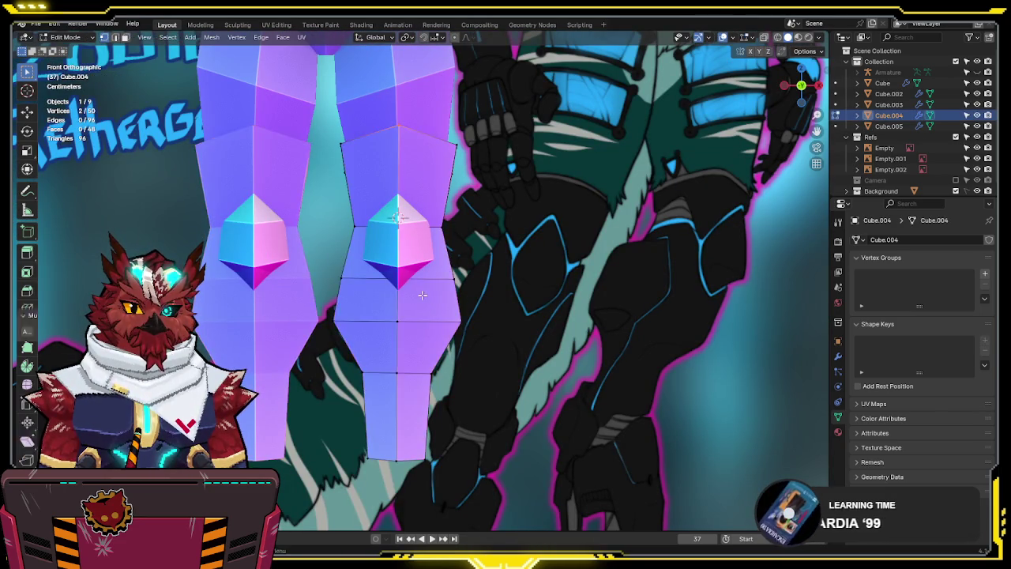
key(alt+z)
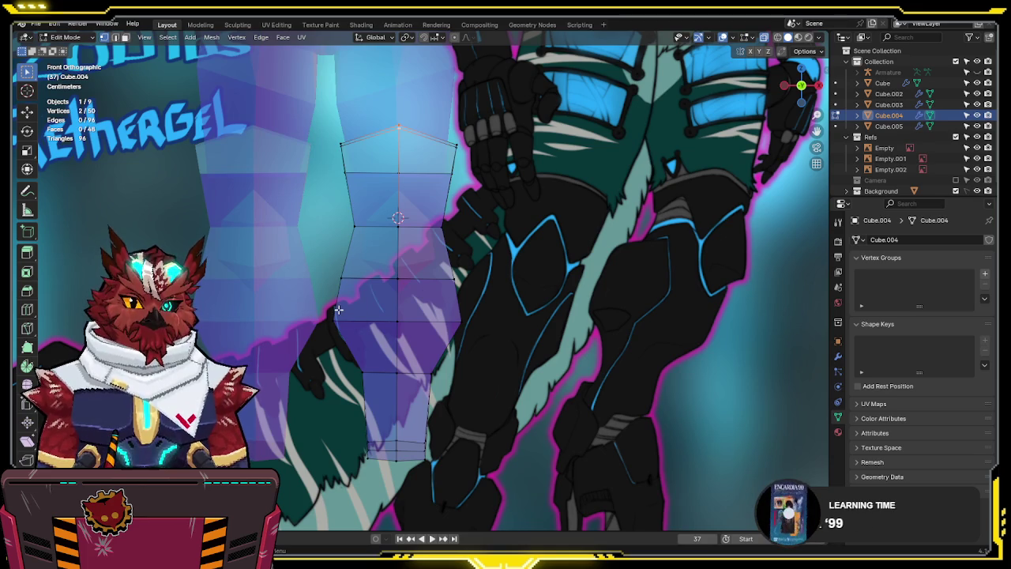
alt+click(343, 310)
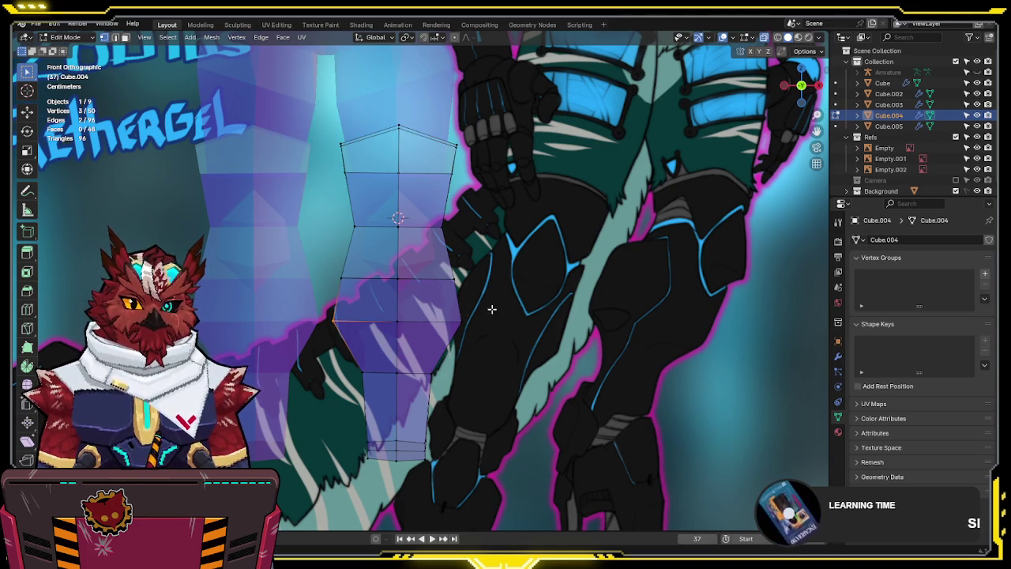
key(g)
key(g)
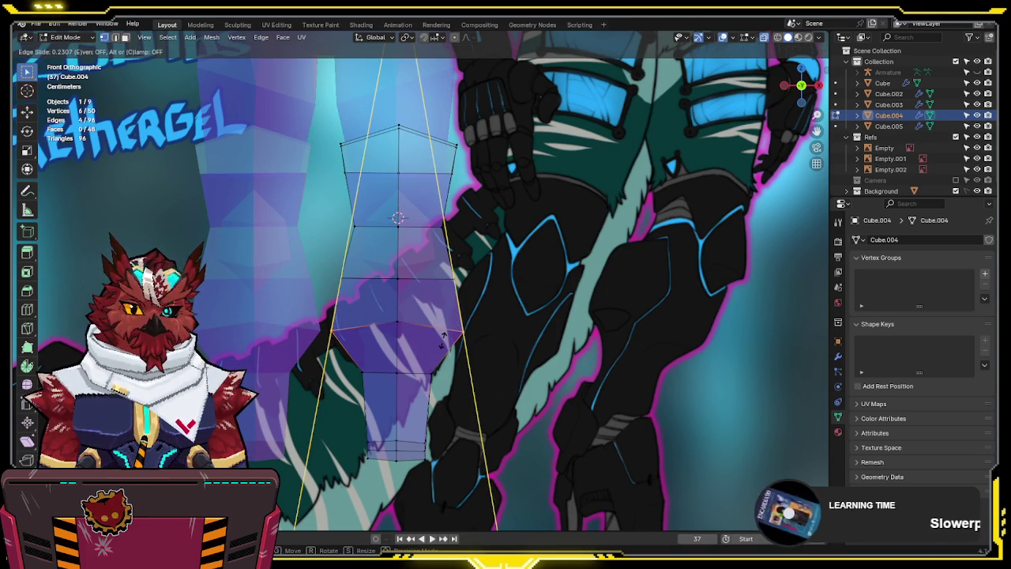
click(443, 337)
Scale the middle knee loop to 0.848 along X
drag(485, 255, 340, 282)
key(s)
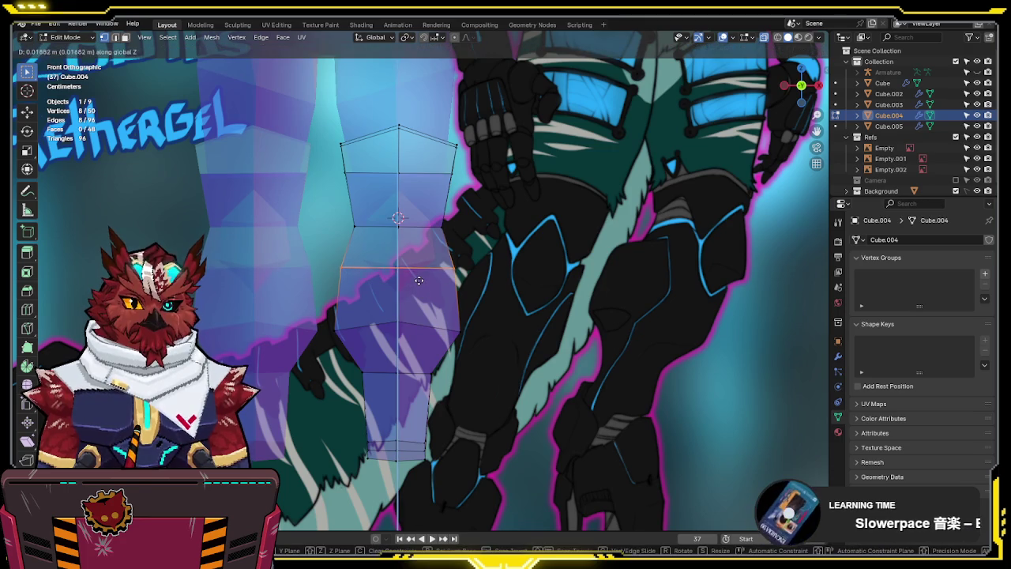
key(x)
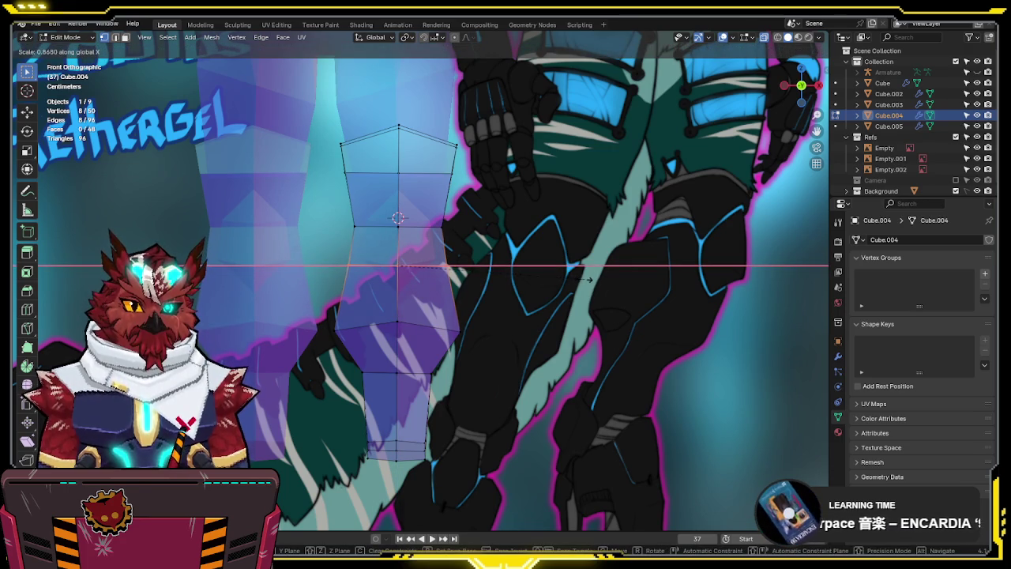
click(581, 279)
Pull the three outer-side vertices inward along X, then exit to Object Mode
drag(492, 243, 429, 292)
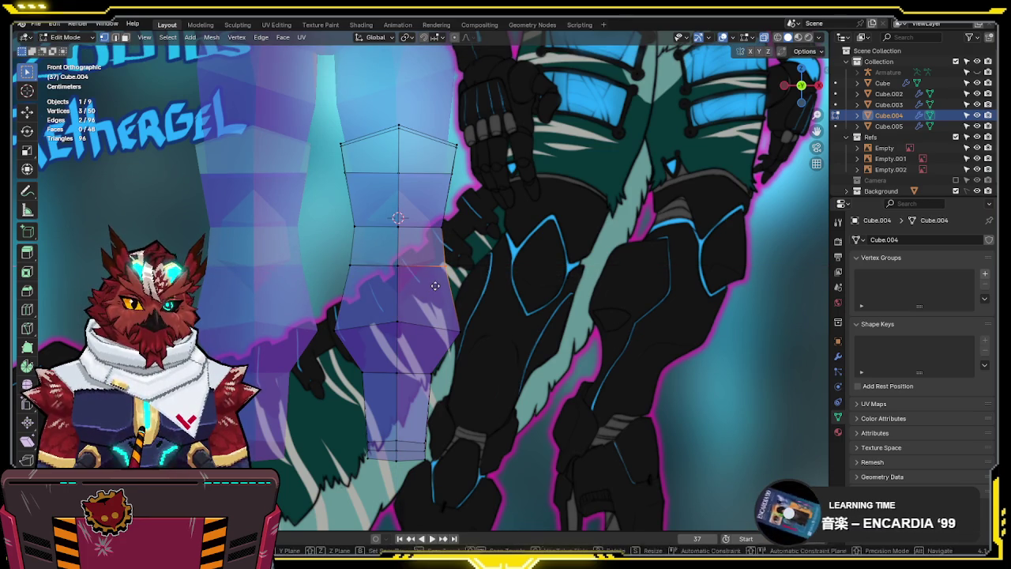
key(g)
key(x)
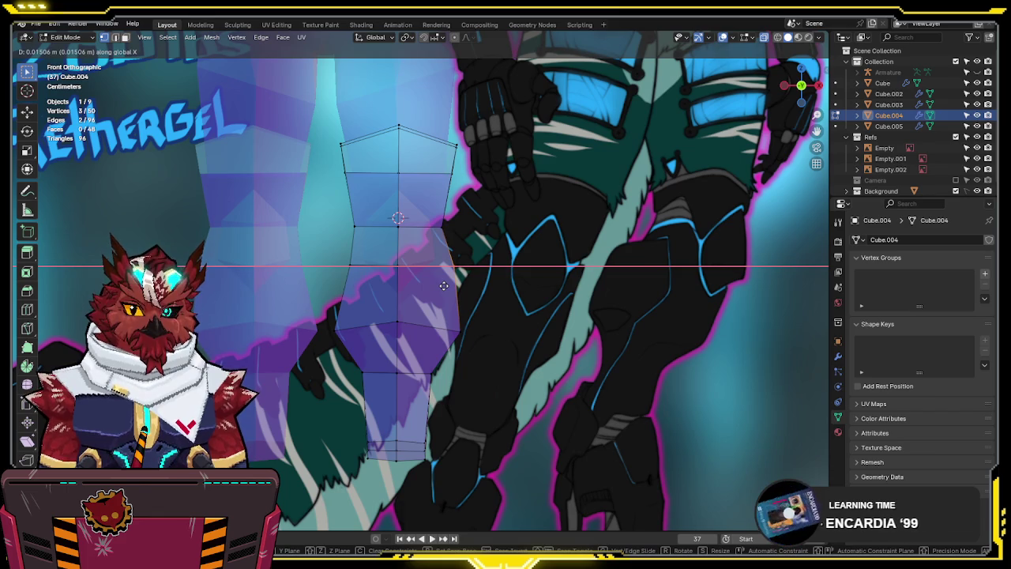
click(444, 286)
key(Tab)
mouse_move(444, 286)
middle_down()
mouse_move(596, 274)
mouse_move(387, 305)
mouse_move(435, 311)
mouse_move(422, 300)
middle_up()
key(KP_3)
scroll(470, 249, up, 1)
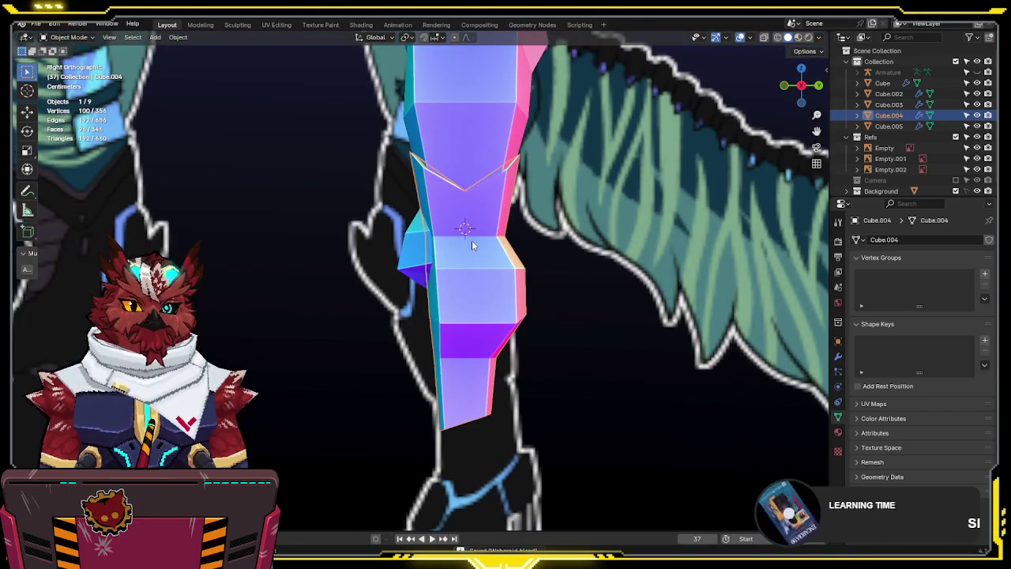
Scale down the edge loop around Cube.004's knee to taper it
key(Tab)
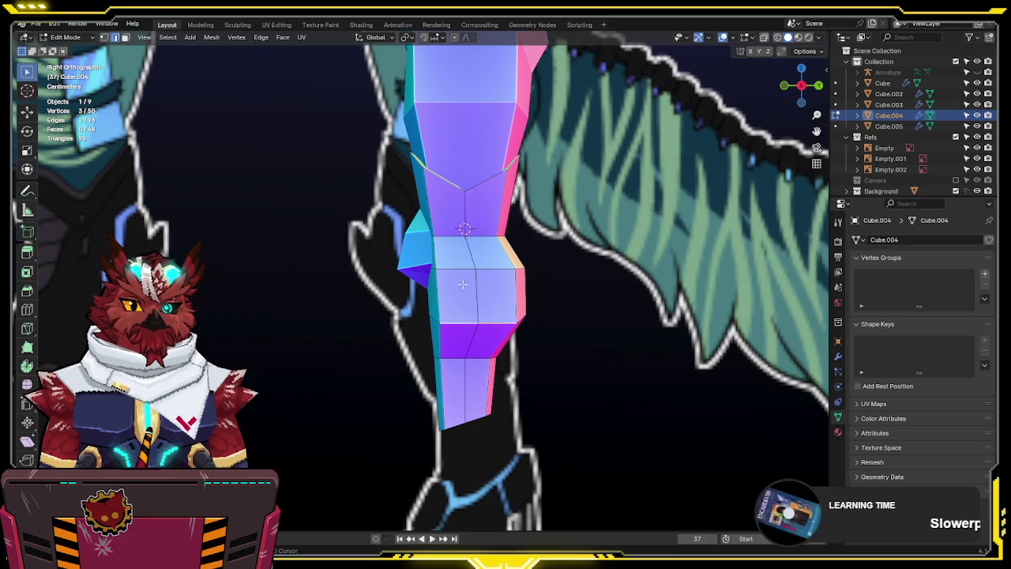
mouse_move(455, 234)
middle_down()
mouse_move(529, 244)
mouse_move(524, 181)
middle_up()
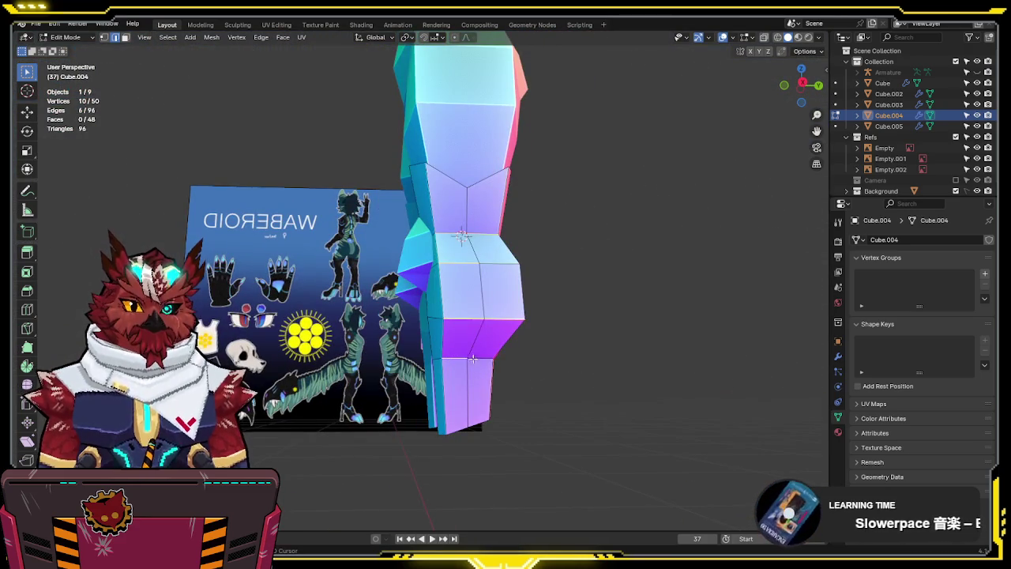
middle_drag(475, 389, 477, 372)
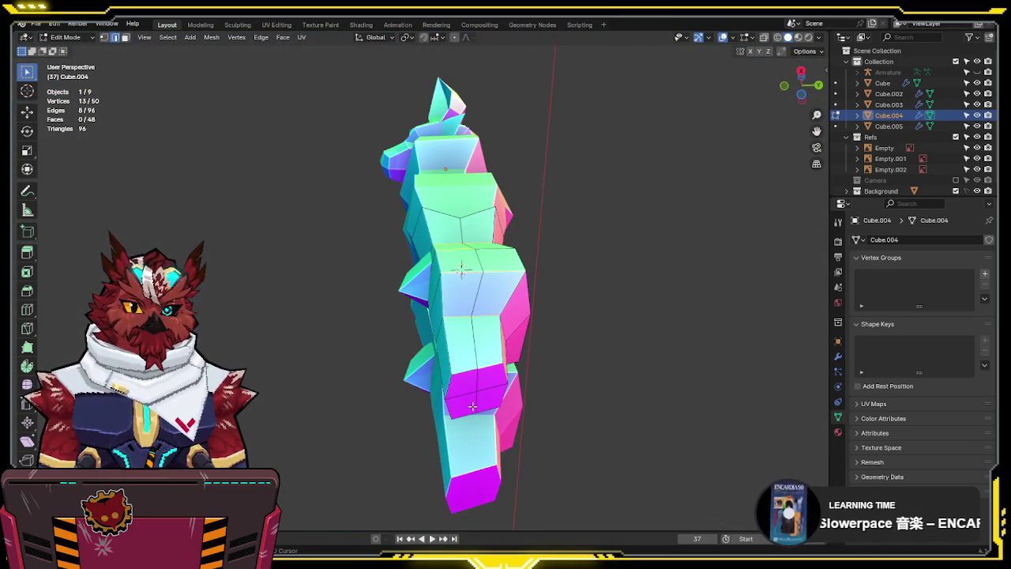
scroll(481, 382, up, 3)
mouse_move(481, 381)
middle_down()
mouse_move(633, 345)
mouse_move(314, 344)
mouse_move(796, 343)
middle_up()
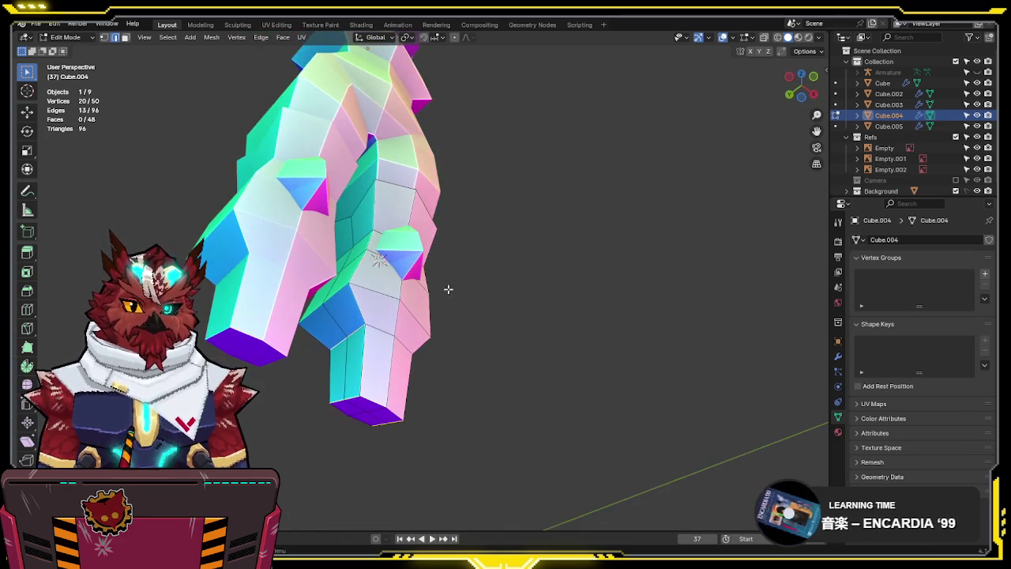
click(838, 357)
mouse_move(601, 316)
middle_down()
mouse_move(542, 259)
mouse_move(225, 302)
middle_up()
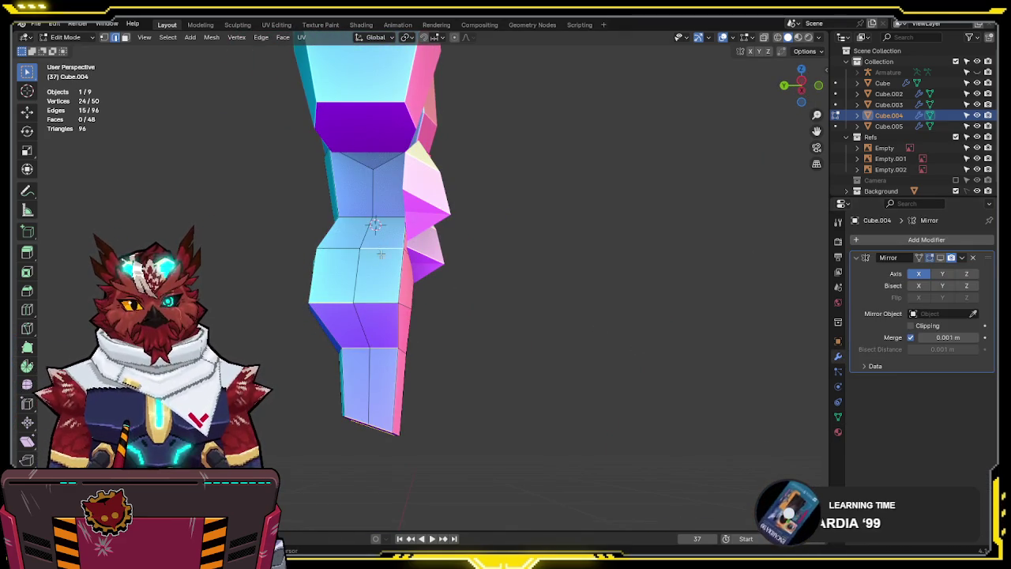
alt+shift+click(371, 214)
mouse_move(372, 214)
middle_down()
mouse_move(487, 192)
mouse_move(600, 222)
middle_up()
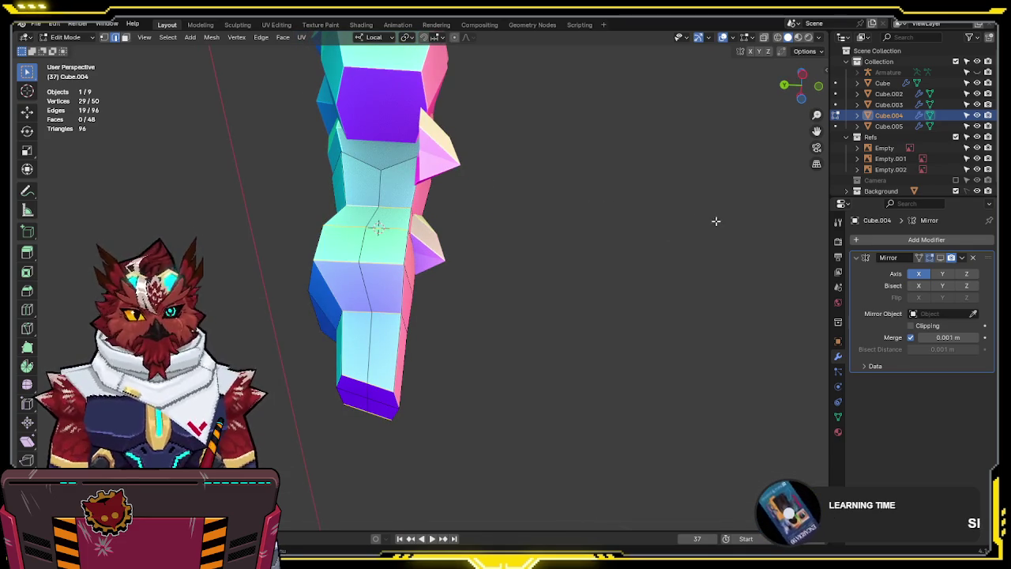
key(s)
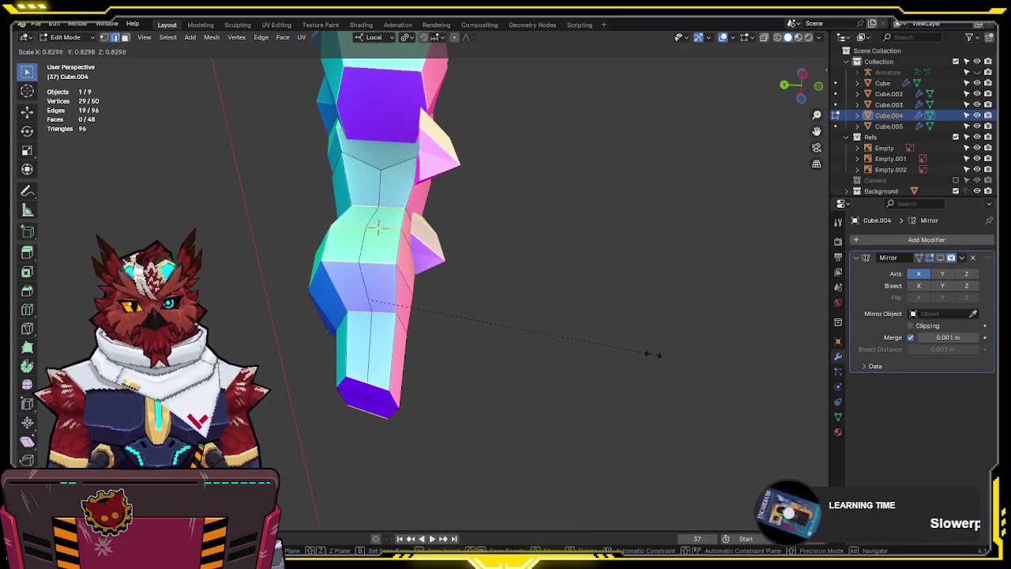
click(655, 355)
mouse_move(655, 355)
middle_down()
mouse_move(680, 289)
mouse_move(697, 330)
mouse_move(648, 377)
mouse_move(334, 373)
mouse_move(294, 345)
mouse_move(355, 366)
mouse_move(413, 342)
middle_up()
In Right Ortho, rotate the three back-of-knee vertices to follow the side reference
key(KP_3)
scroll(433, 268, down, 2)
scroll(433, 269, down, 5)
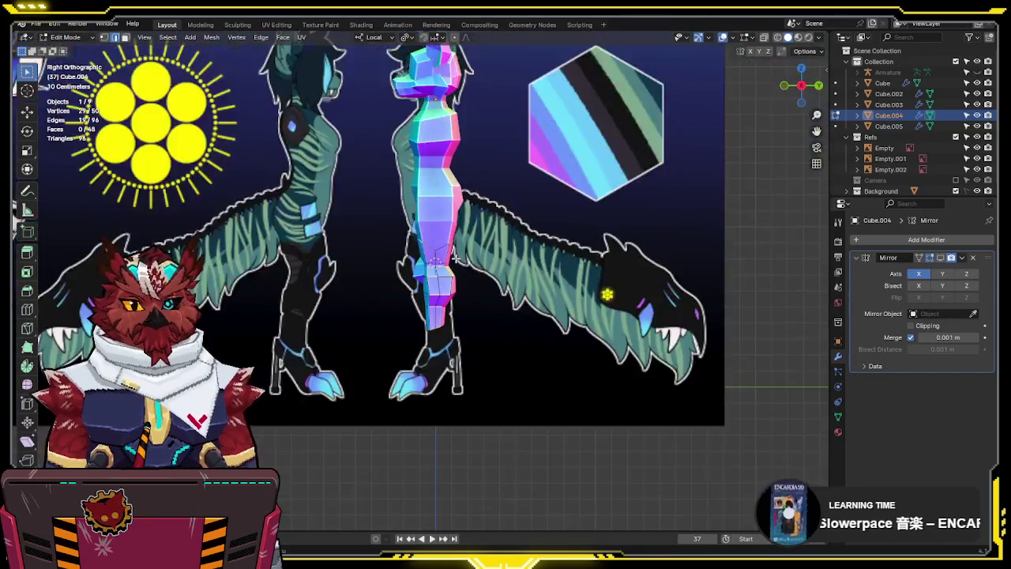
key(KP_1)
scroll(459, 251, up, 3)
scroll(460, 249, up, 2)
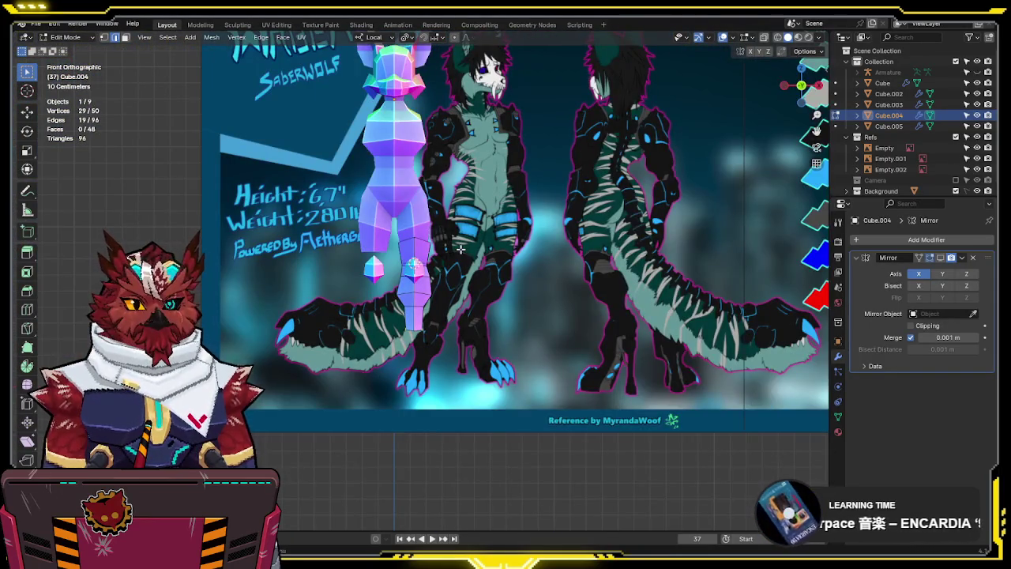
scroll(460, 249, up, 2)
key(KP_3)
scroll(583, 316, up, 4)
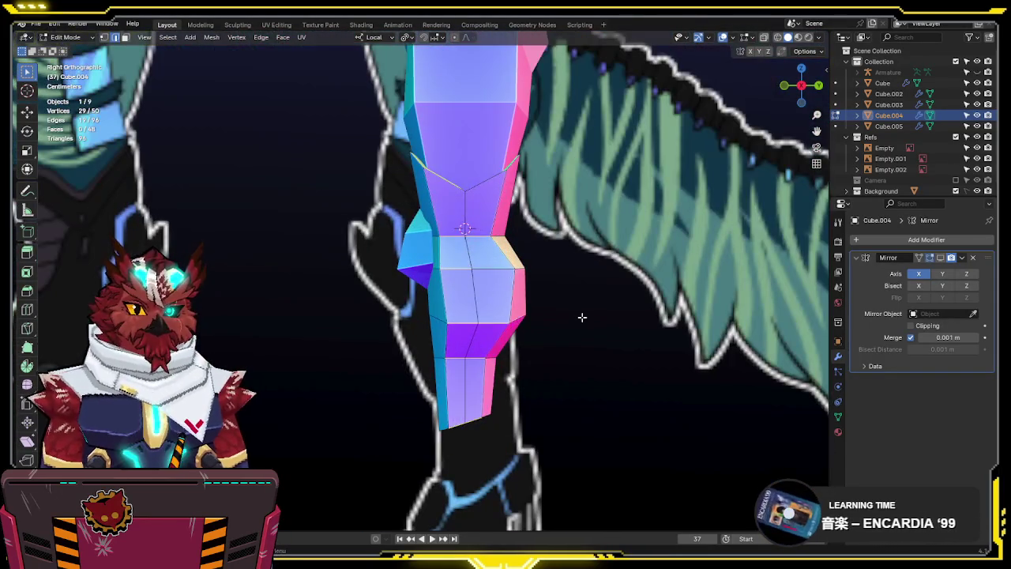
key(Tab)
key(Tab)
key(alt+z)
drag(547, 253, 490, 300)
key(g)
key(r)
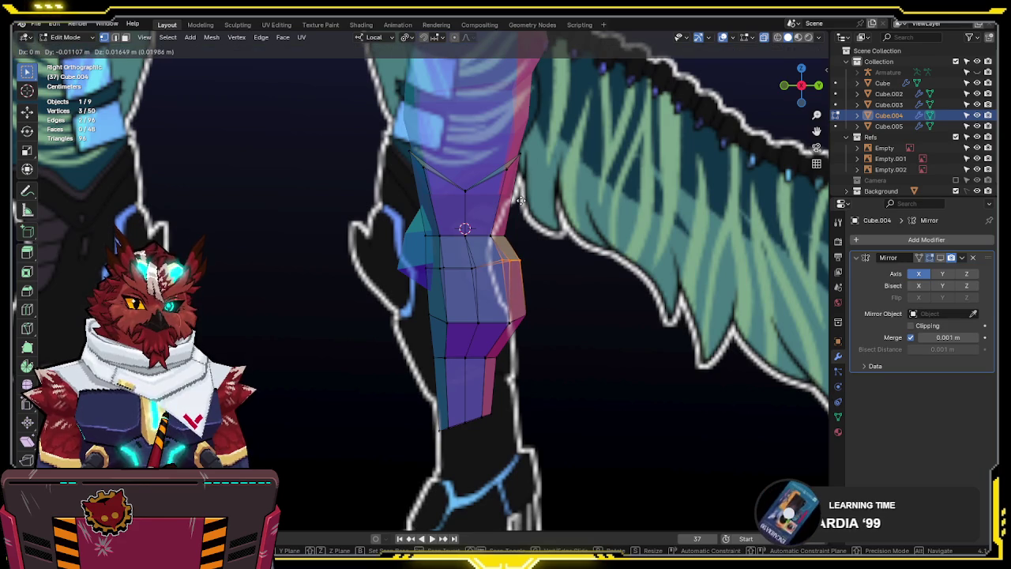
click(655, 237)
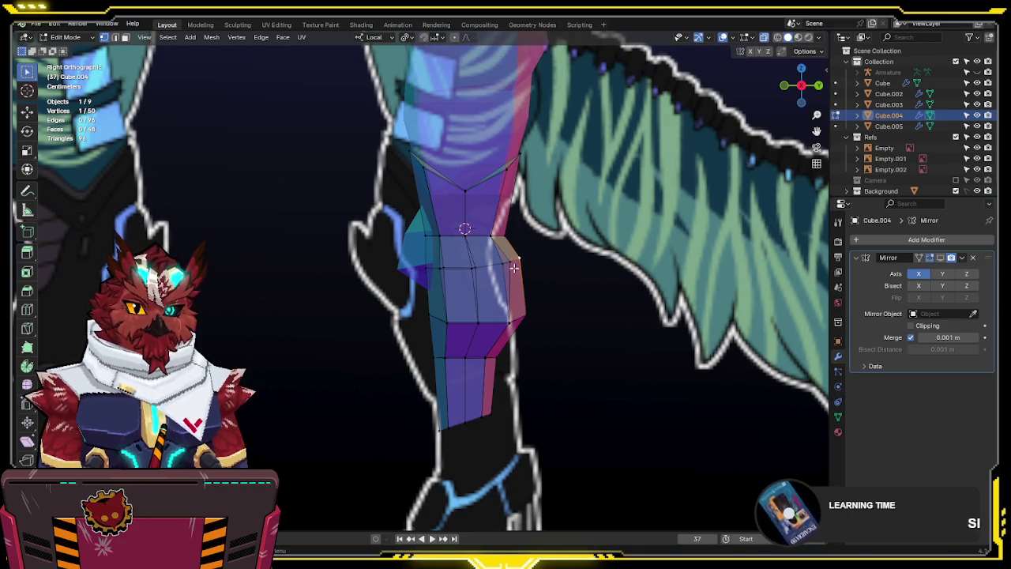
Nudge one back-of-knee vertex into place, then return to Object Mode
key(g)
click(447, 284)
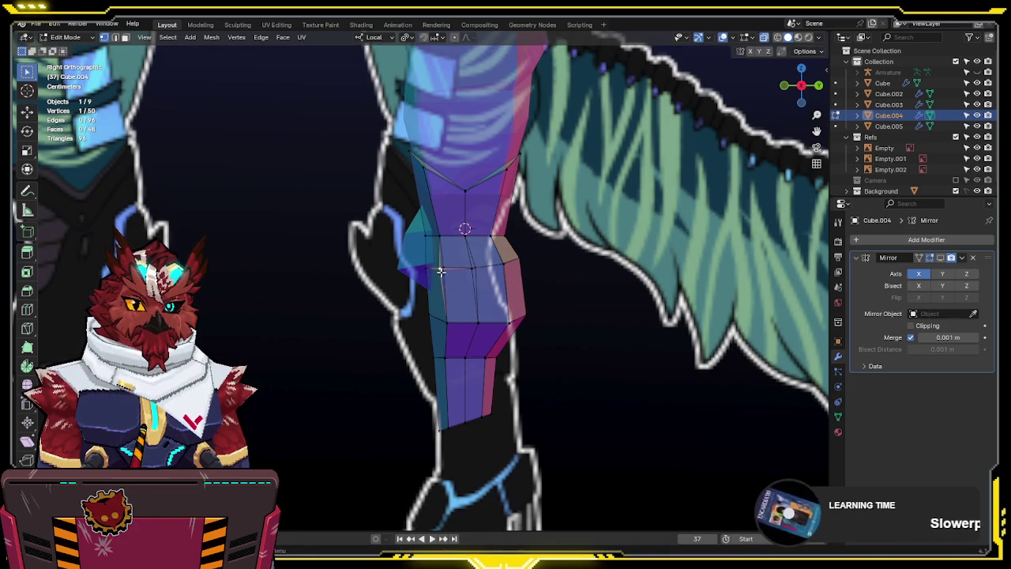
key(alt+z)
key(Tab)
mouse_move(489, 319)
middle_down()
mouse_move(574, 361)
mouse_move(702, 289)
mouse_move(715, 247)
mouse_move(622, 241)
mouse_move(565, 287)
mouse_move(420, 350)
mouse_move(555, 329)
mouse_move(625, 298)
mouse_move(506, 237)
mouse_move(393, 201)
middle_up()
scroll(553, 301, up, 3)
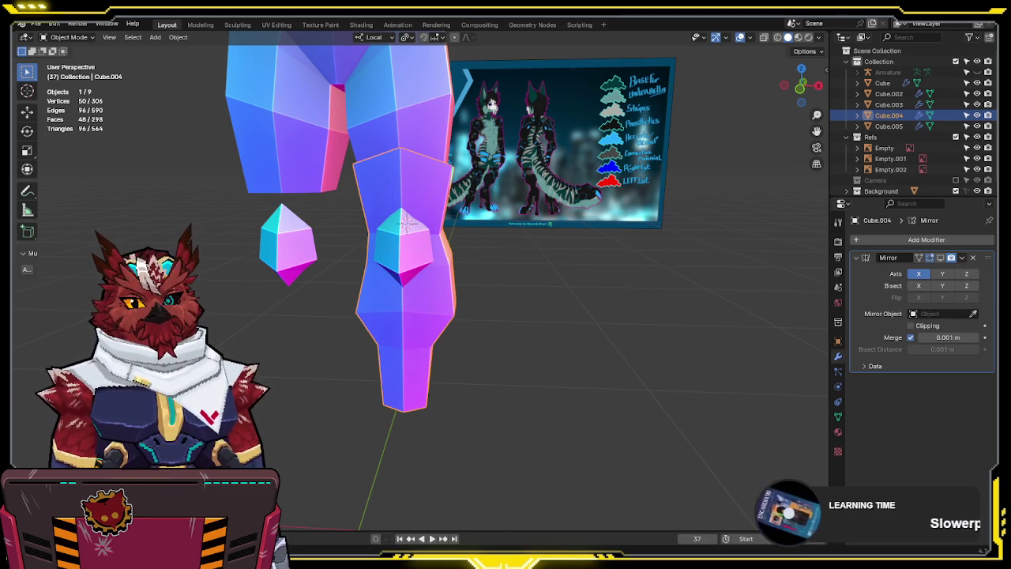
Deselect everything, return to the front view and save the blend file
key(alt+a)
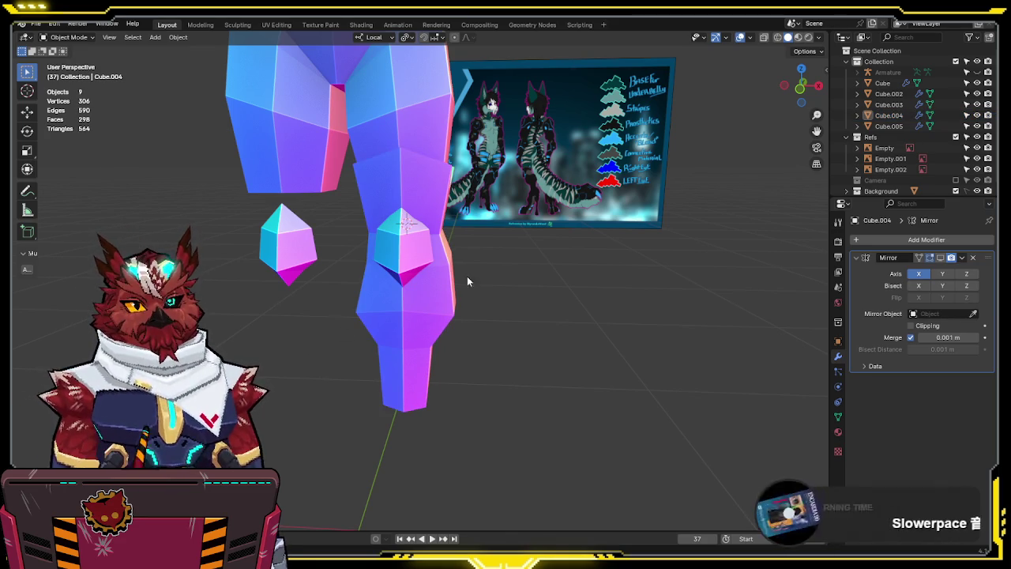
mouse_move(563, 256)
middle_down()
mouse_move(633, 248)
mouse_move(655, 260)
middle_up()
key(KP_1)
key(ctrl+s)
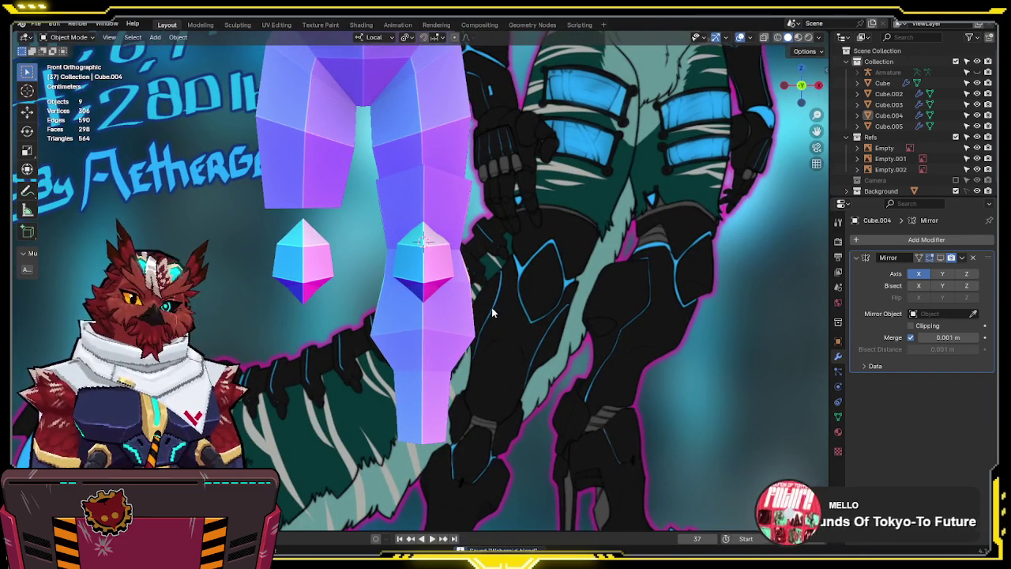
shift+middle_drag(492, 313, 507, 226)
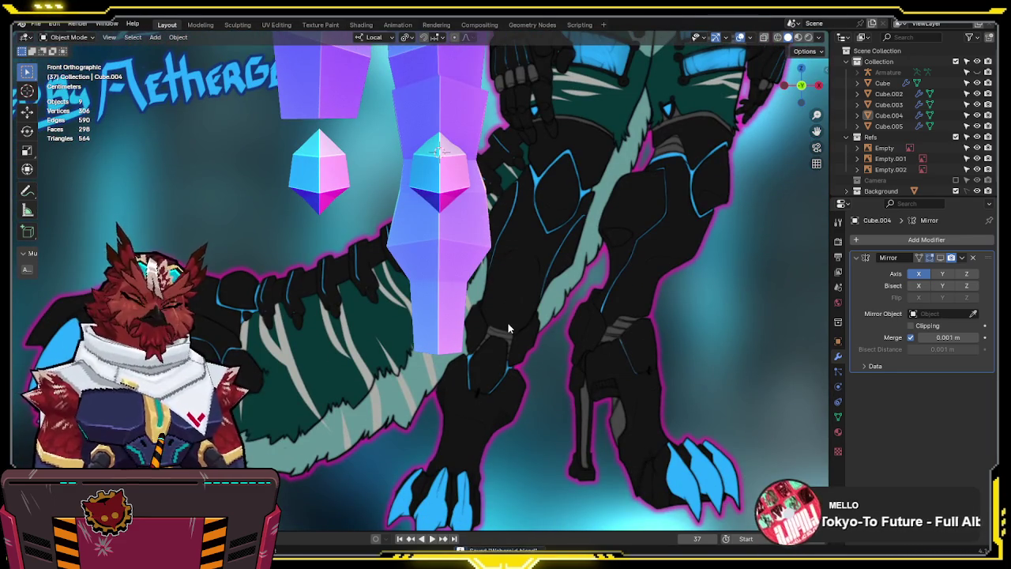
mouse_move(560, 308)
middle_down()
mouse_move(453, 333)
mouse_move(429, 321)
mouse_move(598, 317)
middle_up()
scroll(412, 330, up, 5)
Select four lower-shin faces on Cube.004 and duplicate them with Shift+D
key(Tab)
click(454, 332)
shift+click(476, 319)
shift+click(379, 327)
shift+click(373, 332)
key(shift+d)
scroll(598, 317, up, 2)
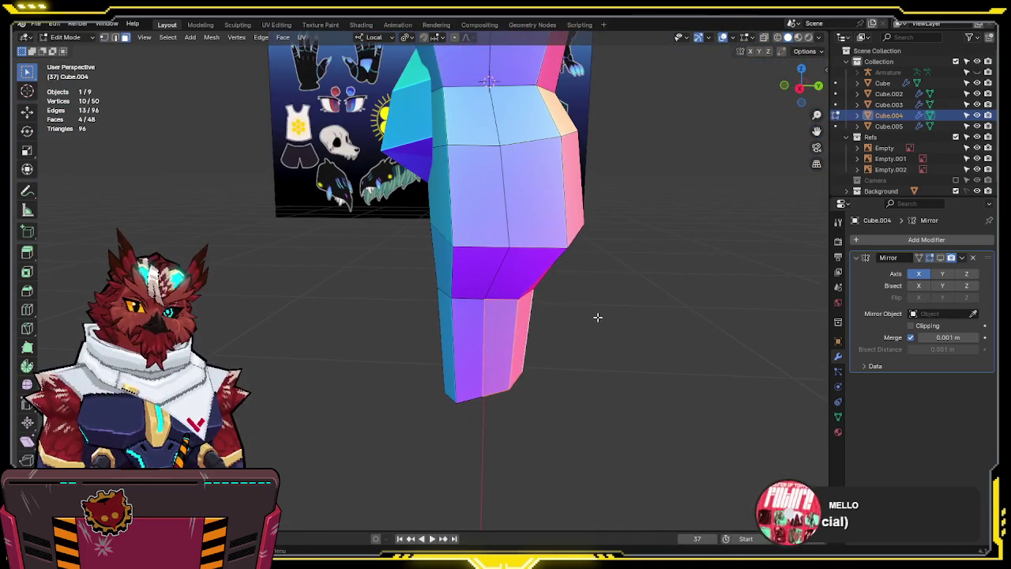
Thicken the duplicated faces along normals and separate them into object Cube.006
middle_drag(598, 317, 596, 332)
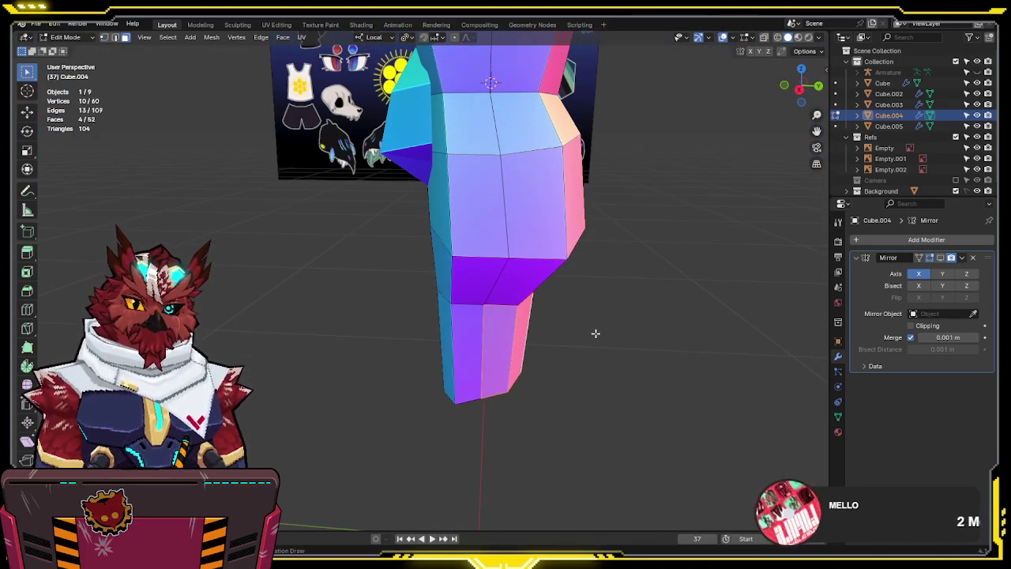
key(alt+e)
click(638, 238)
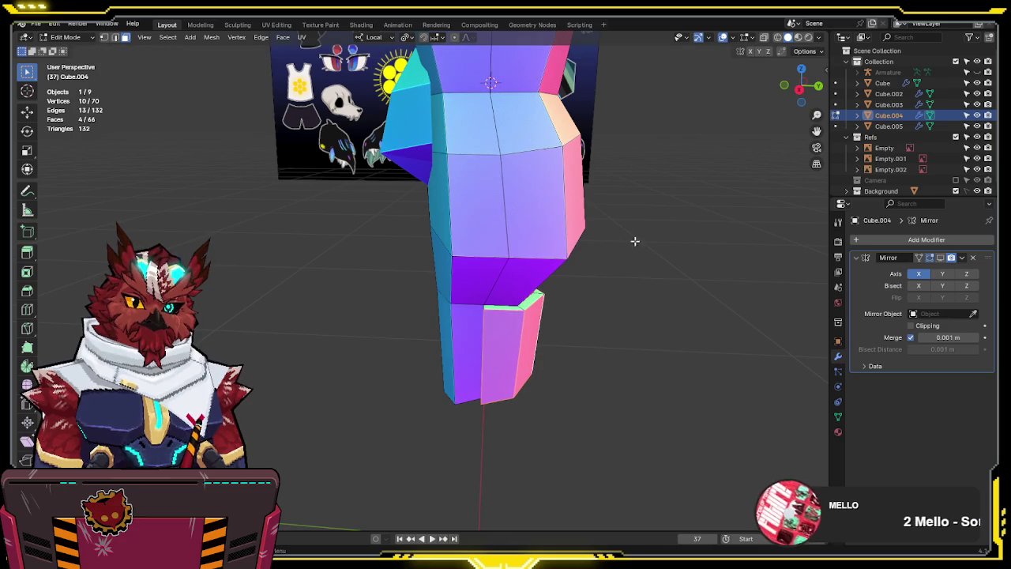
key(p)
click(524, 314)
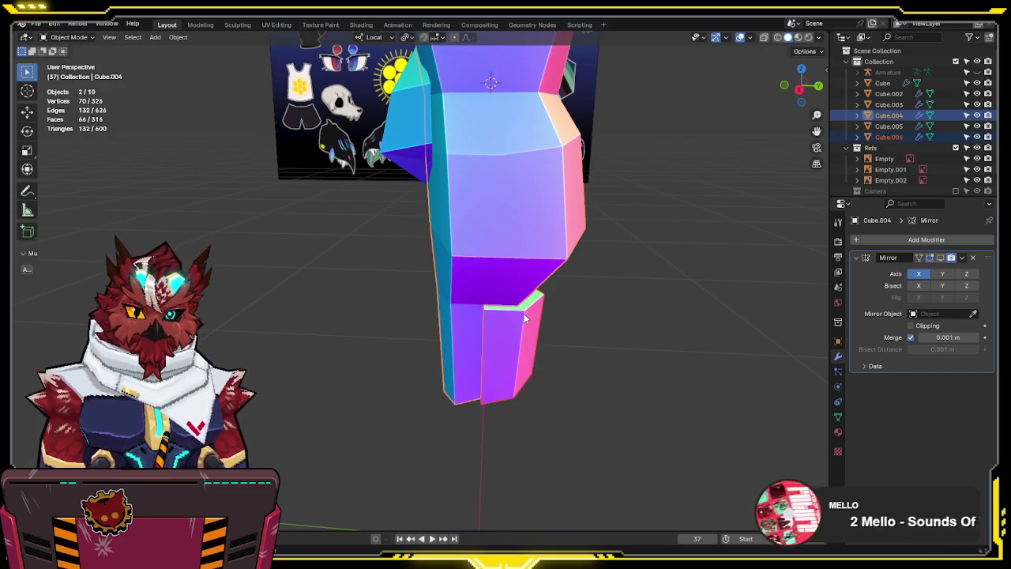
Select the Cube.006 plate and compare it against the front and side references
key(Tab)
click(524, 316)
key(KP_3)
key(KP_1)
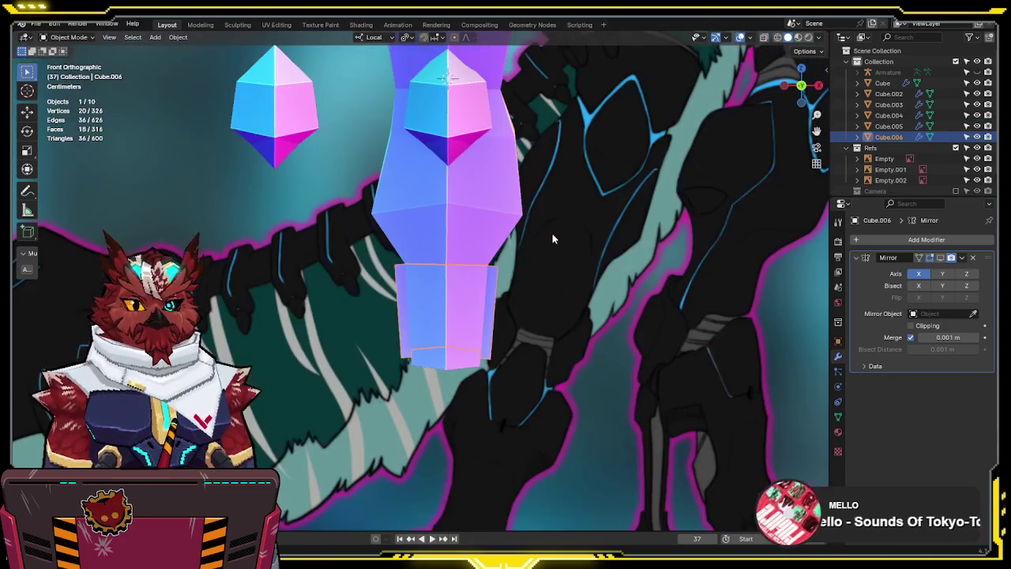
scroll(552, 233, down, 2)
scroll(532, 251, up, 1)
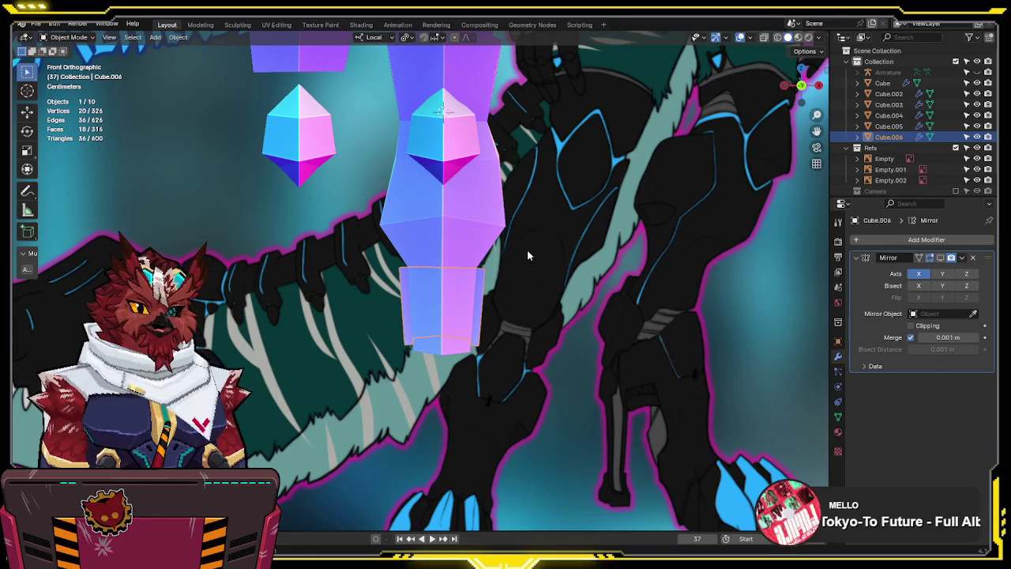
key(KP_3)
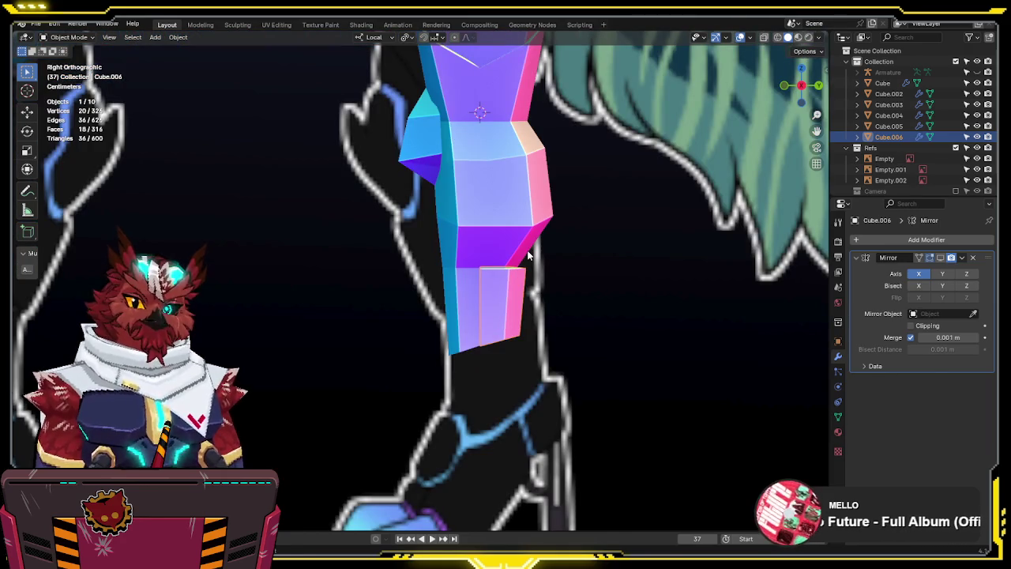
mouse_move(489, 257)
middle_down()
mouse_move(451, 300)
mouse_move(494, 316)
middle_up()
Select all of Cube.006's geometry and scale the plate up
key(Tab)
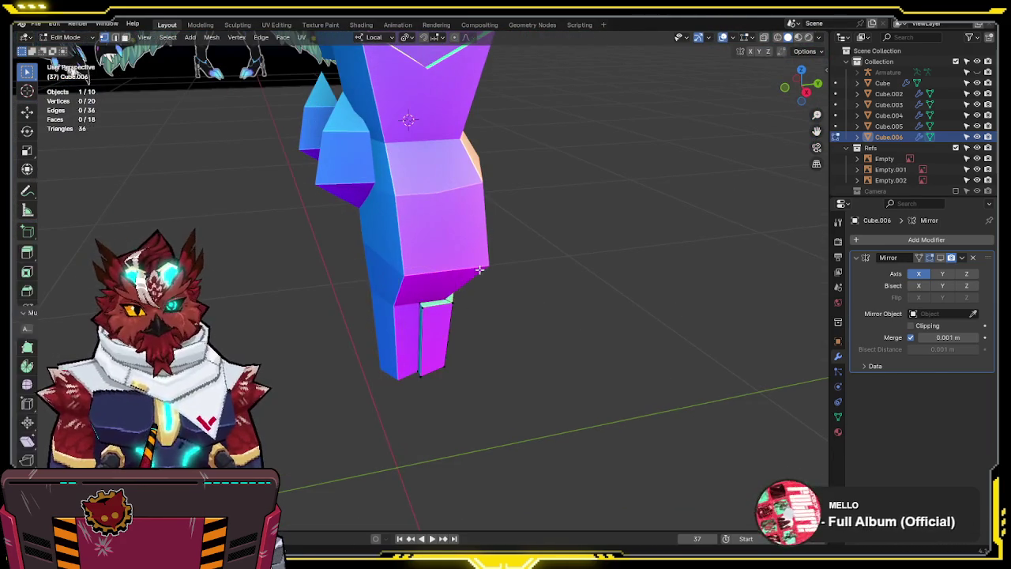
key(a)
key(alt+s)
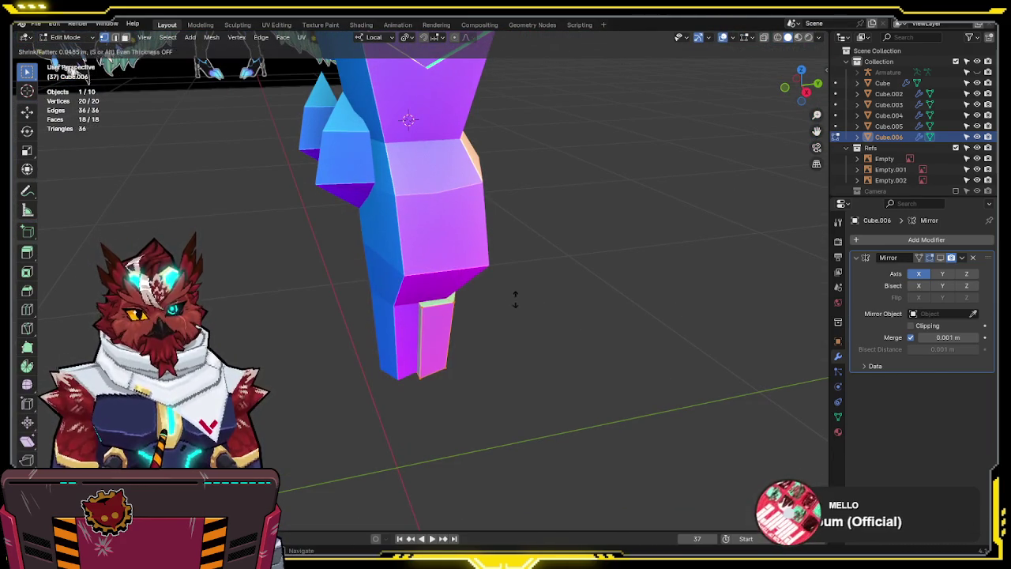
right_click(522, 287)
key(s)
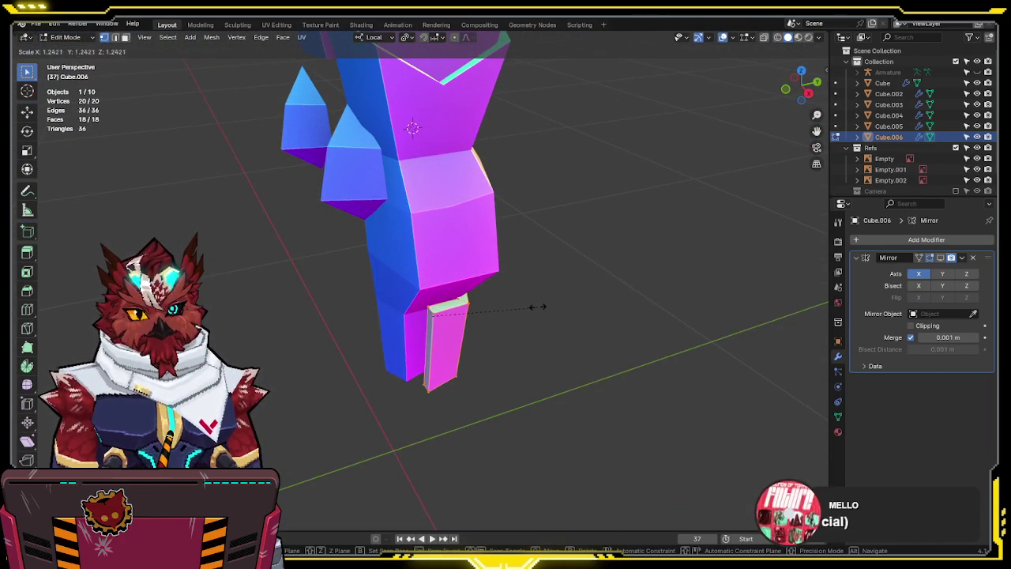
click(542, 306)
middle_drag(543, 306, 495, 302)
Switch the transform orientation to Global and scale the plate again
key(comma)
click(313, 261)
middle_drag(312, 262, 636, 324)
key(s)
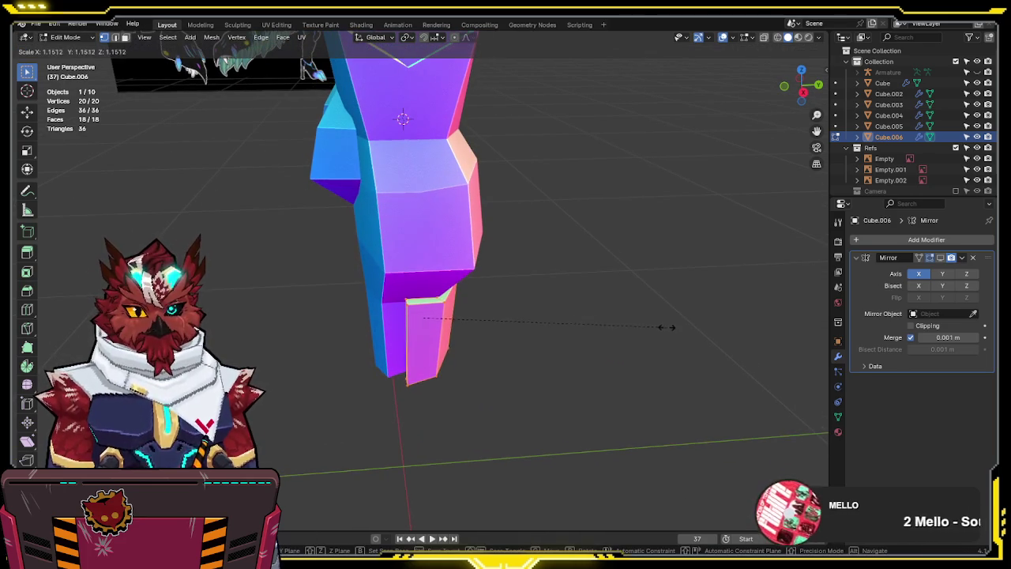
click(673, 318)
Nudge the plate to sit against the side reference, then select Cube.004
key(KP_3)
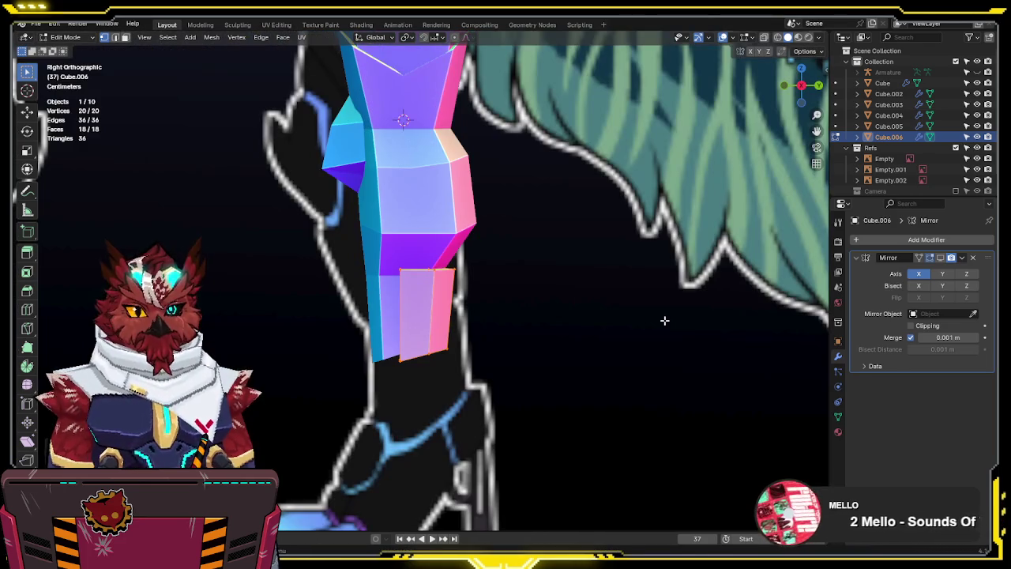
key(g)
click(622, 331)
key(g)
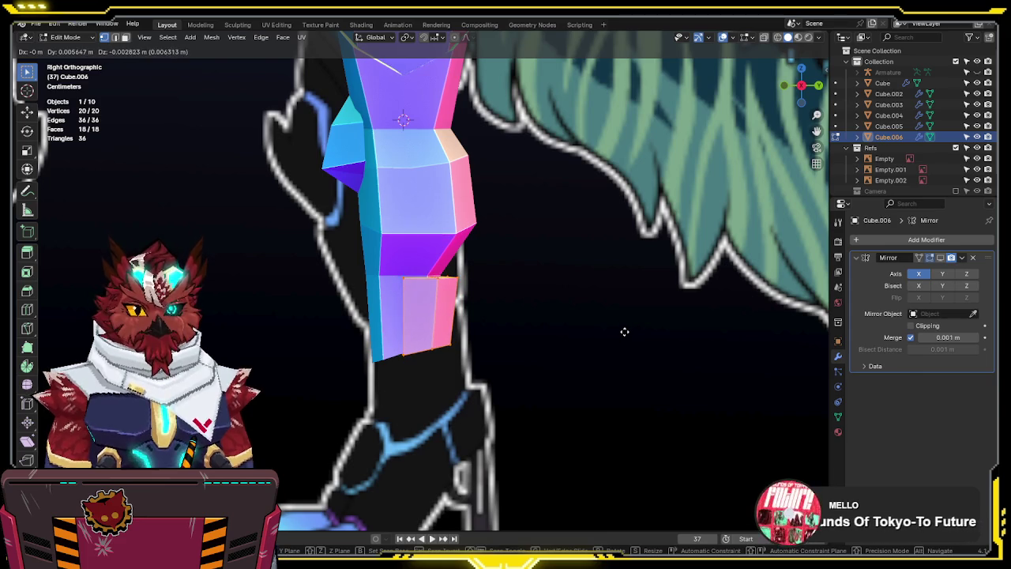
click(624, 331)
key(KP_1)
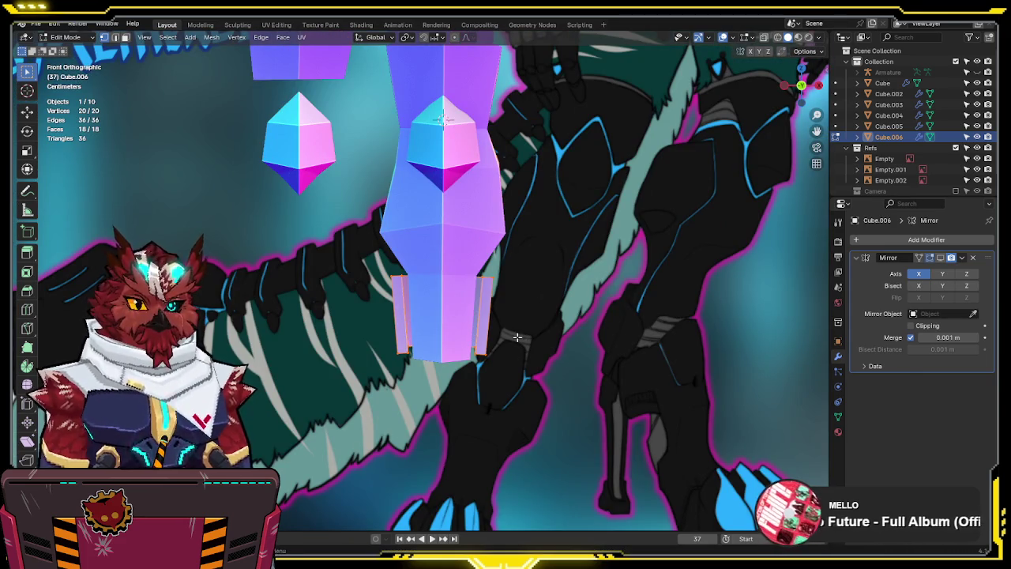
key(KP_3)
scroll(596, 411, up, 2)
scroll(558, 398, down, 5)
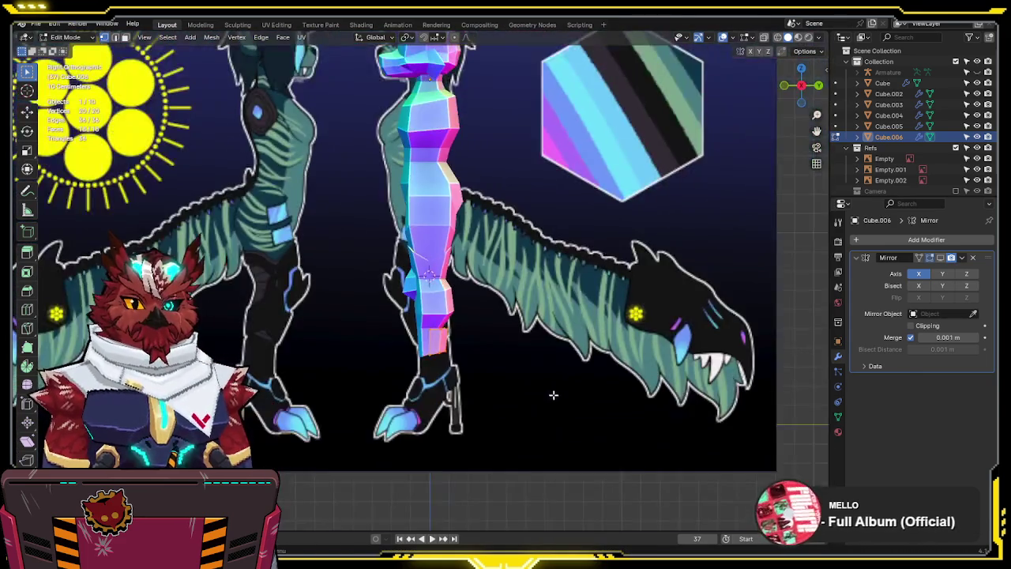
scroll(514, 385, up, 5)
key(Tab)
click(406, 276)
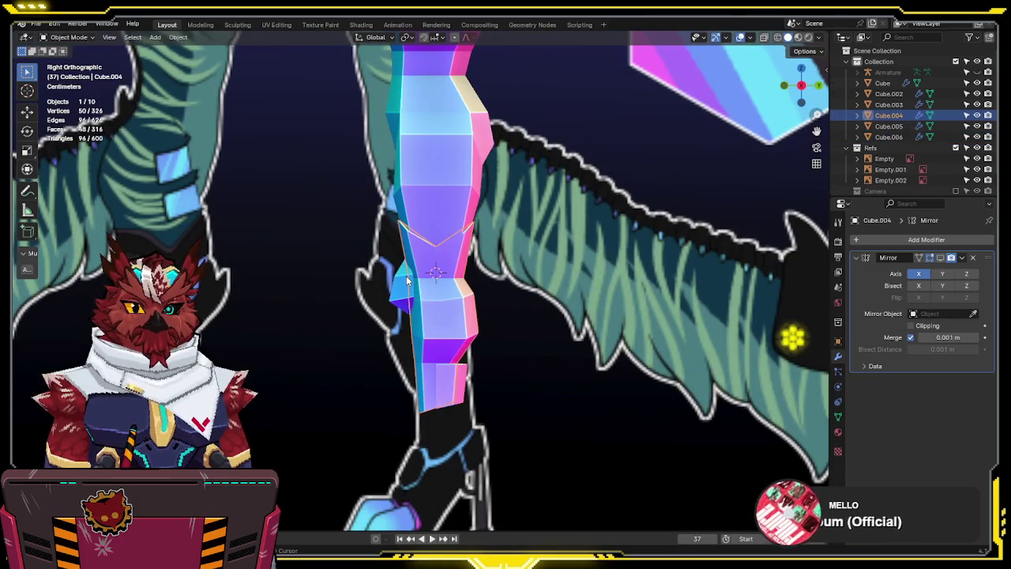
Edit Cube.004, Cube.005 and Cube.003 together with see-through display on
shift+click(449, 365)
key(Tab)
key(alt+z)
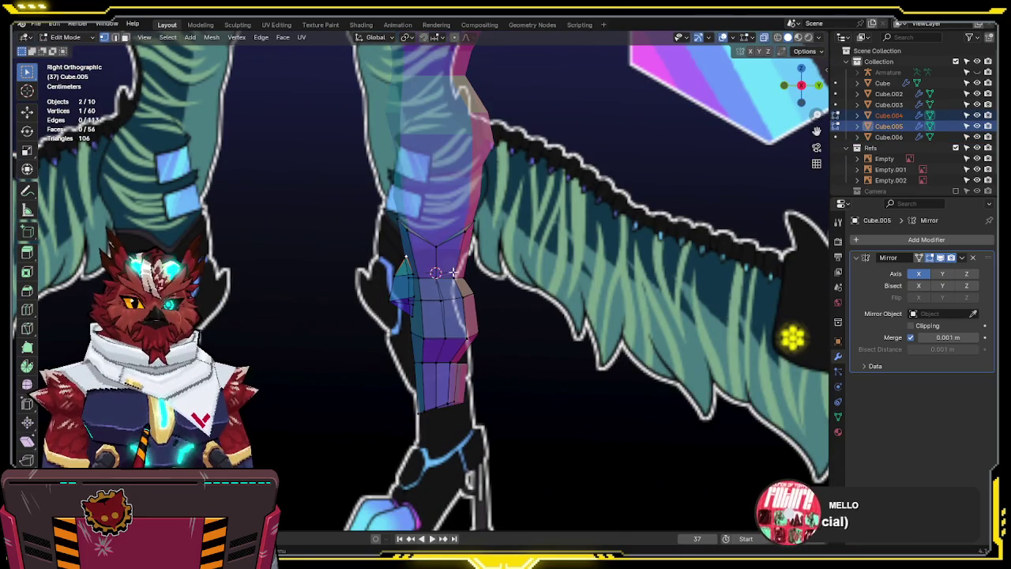
key(alt+z)
key(Tab)
shift+click(457, 215)
key(Tab)
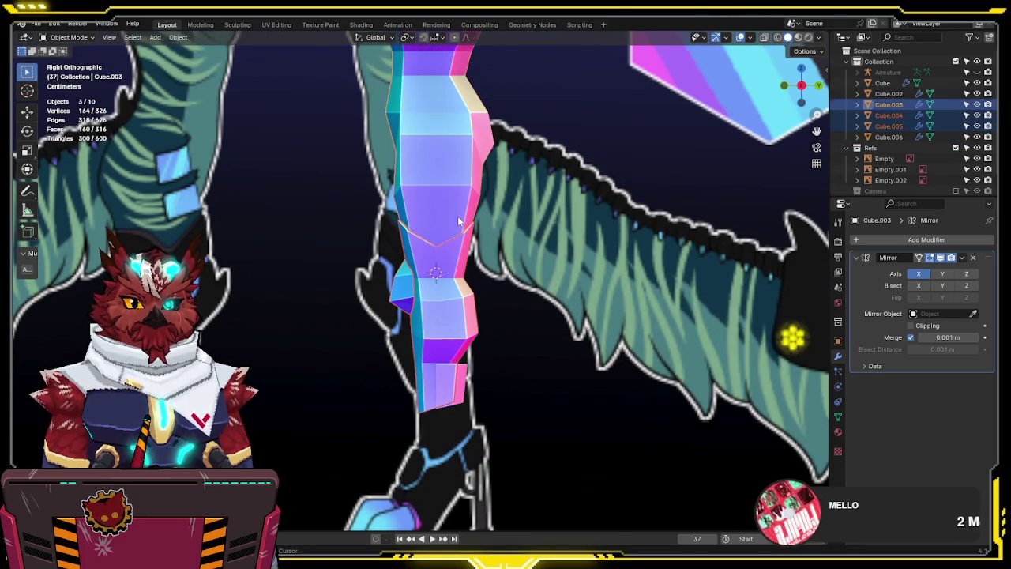
key(alt+z)
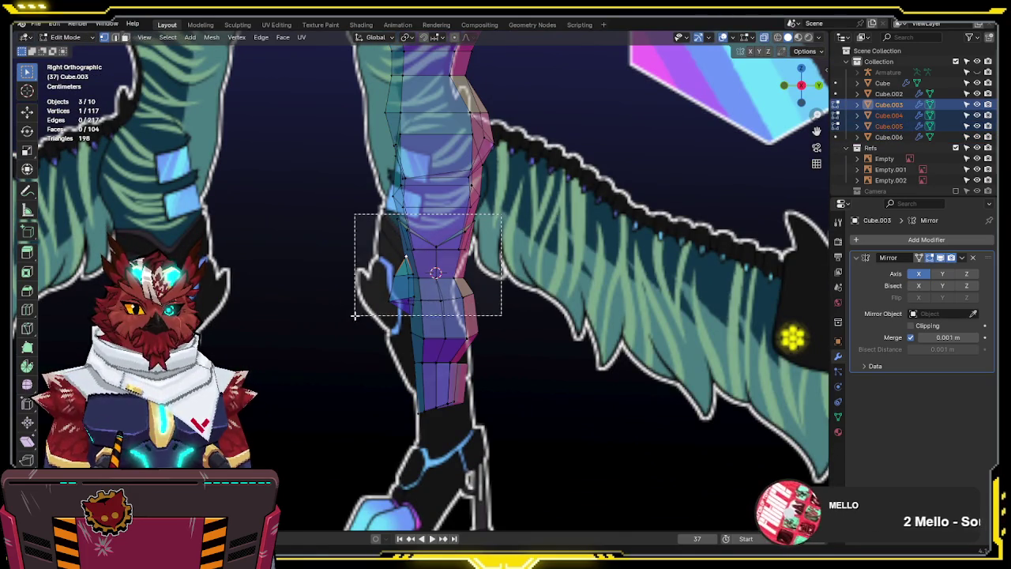
Try moving the knee faces and the loop below along Y, then undo both
drag(499, 215, 347, 327)
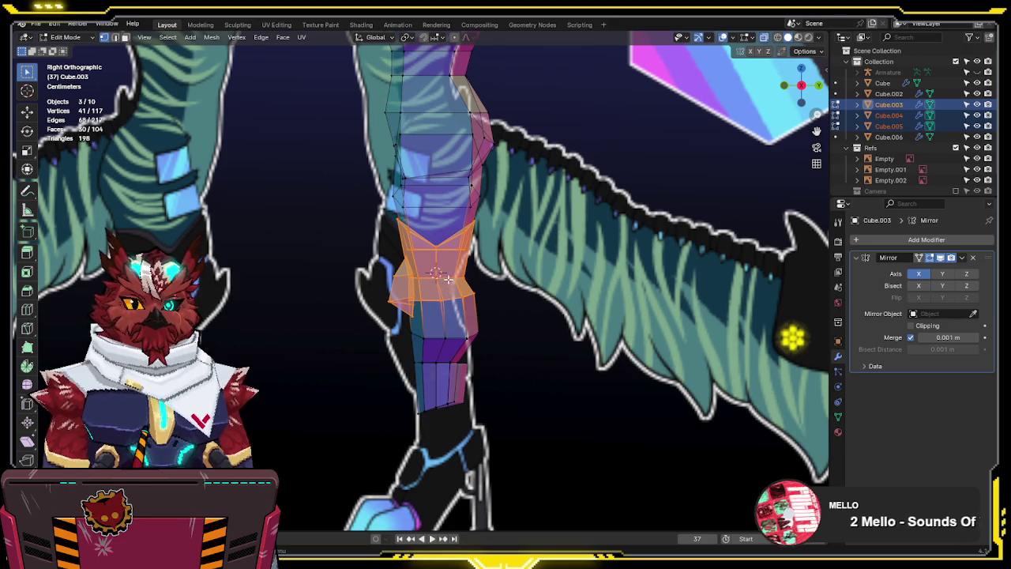
key(g)
key(y)
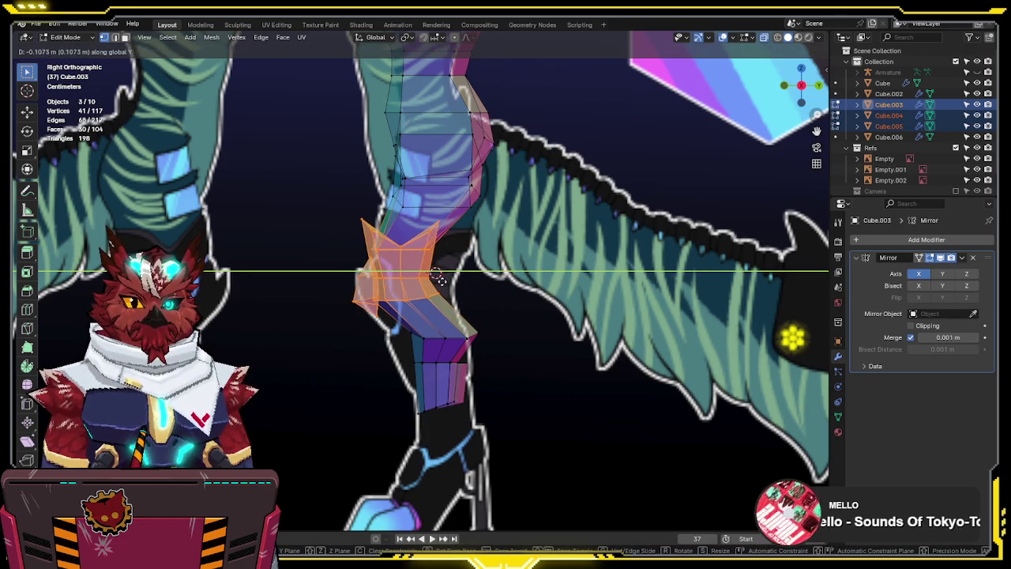
click(440, 280)
drag(494, 313, 395, 344)
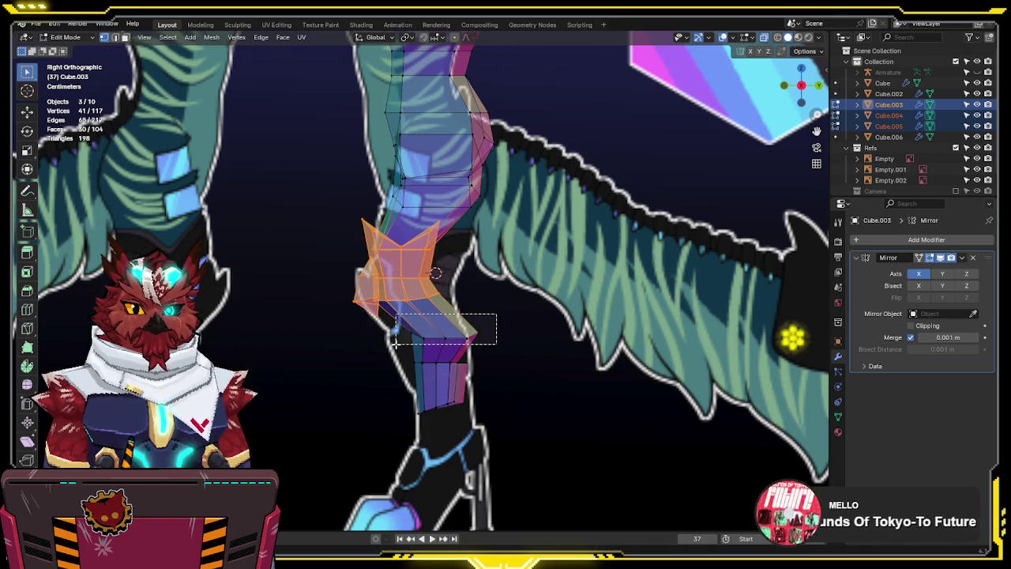
key(g)
key(y)
click(501, 348)
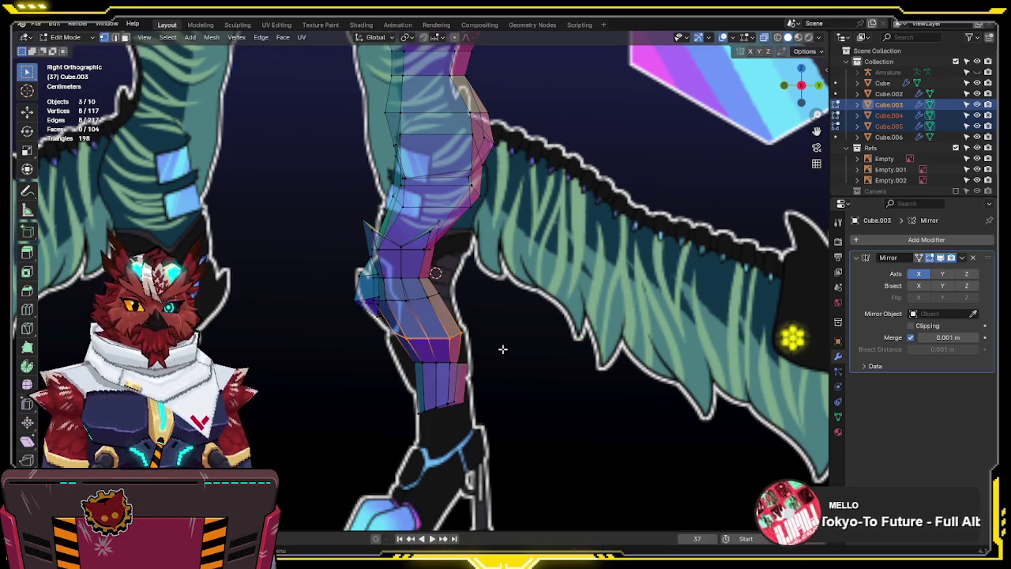
drag(483, 338, 385, 377)
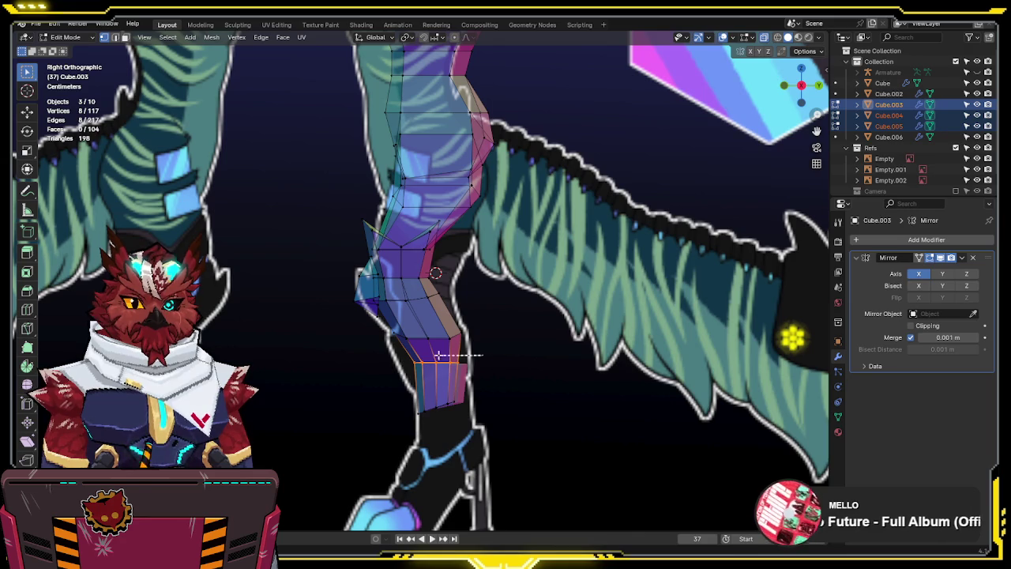
key(ctrl+z)
key(ctrl+z)
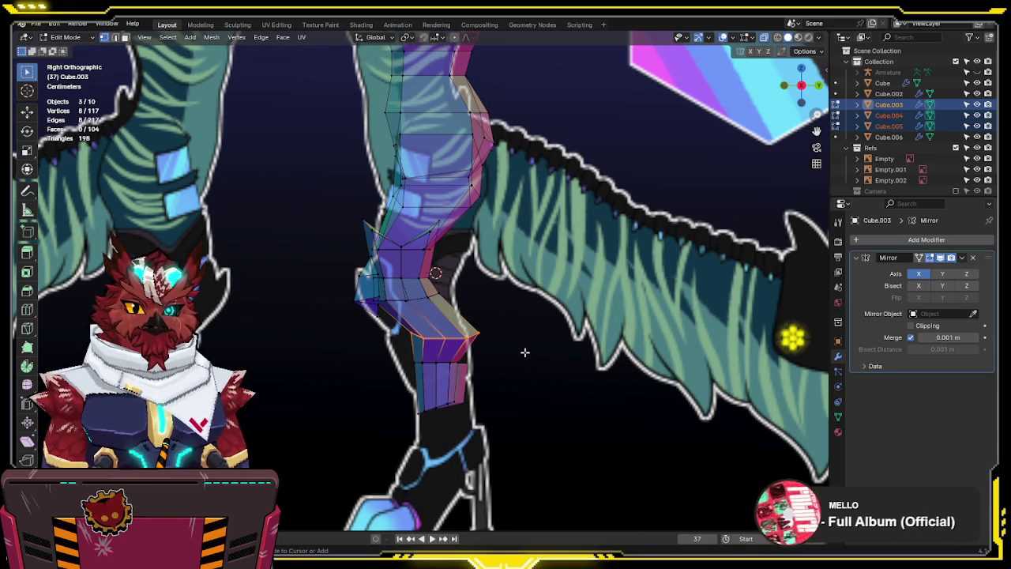
key(ctrl+z)
key(ctrl+z)
Rotate the lower-leg faces to bend the leg at the knee
drag(503, 283, 328, 447)
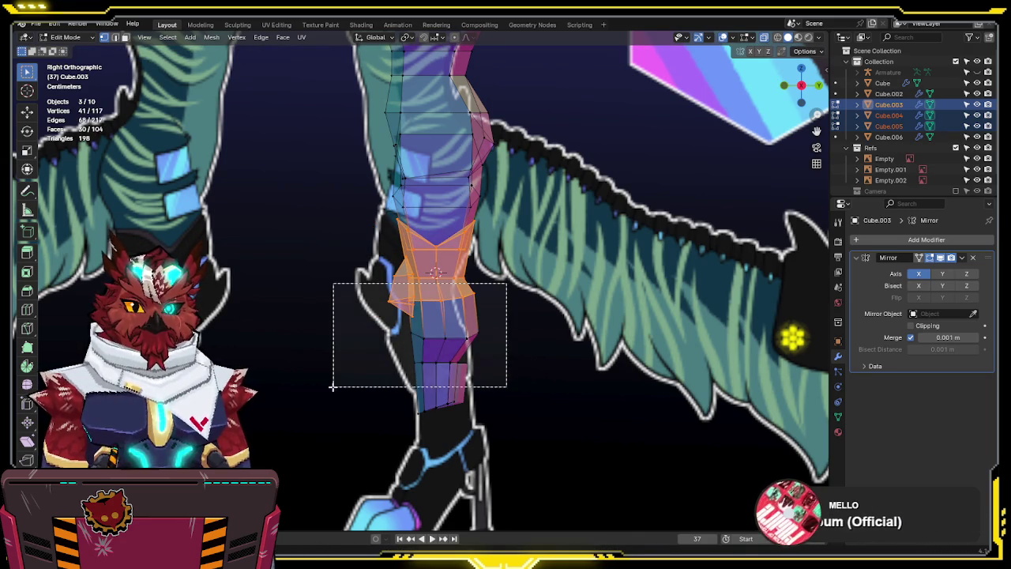
key(r)
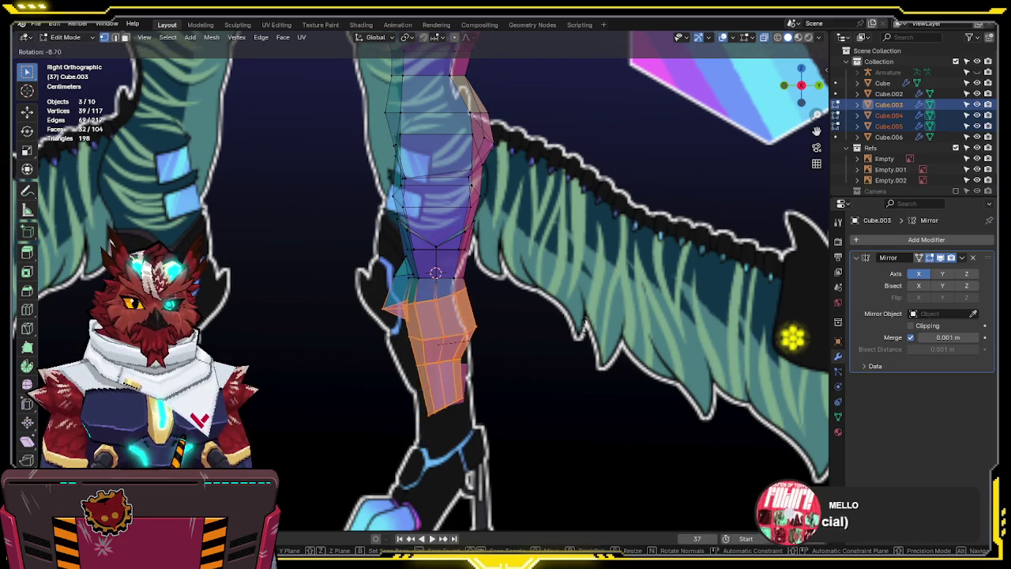
key(y)
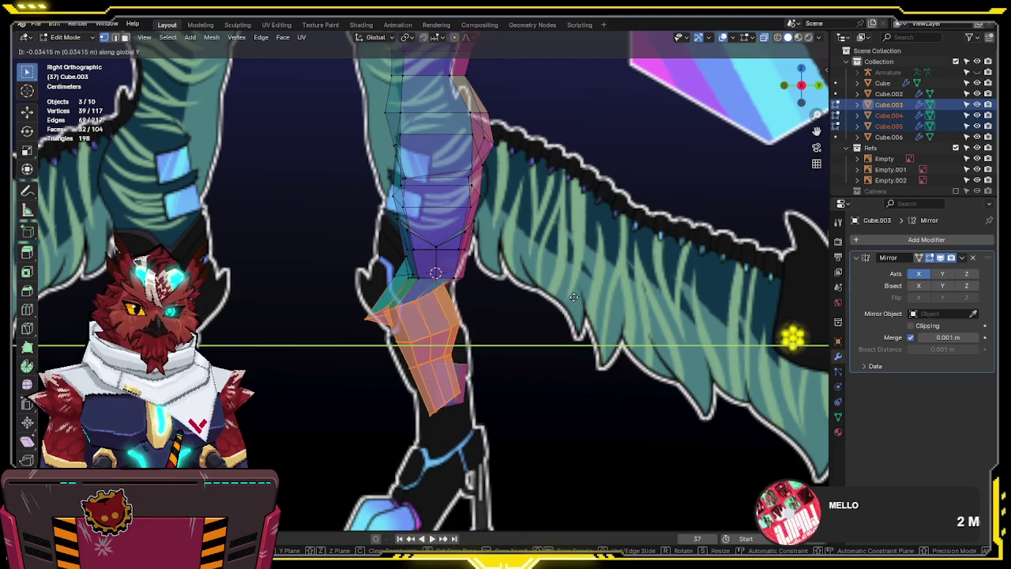
click(469, 270)
Slightly rotate the faces just above the knee and shift them along Y
mouse_move(486, 283)
mouse_down()
mouse_move(354, 198)
mouse_move(365, 184)
mouse_up()
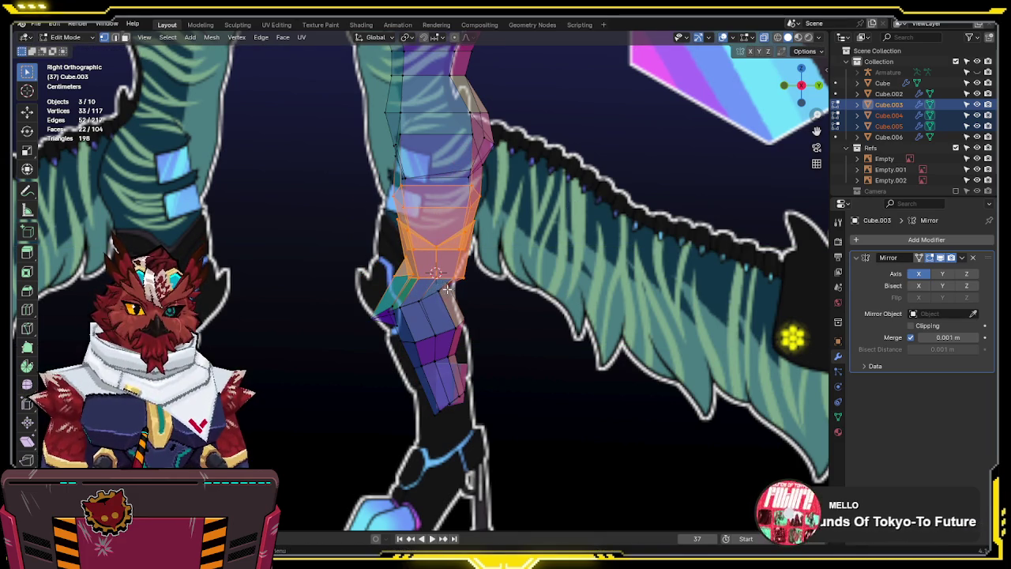
key(r)
click(536, 251)
key(g)
key(y)
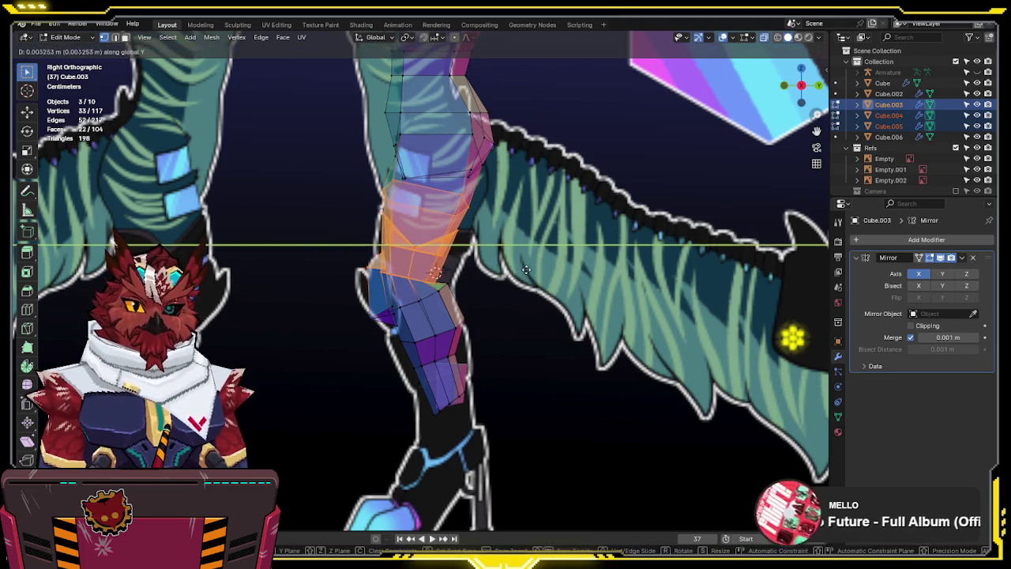
click(529, 270)
scroll(462, 278, up, 2)
scroll(463, 280, up, 2)
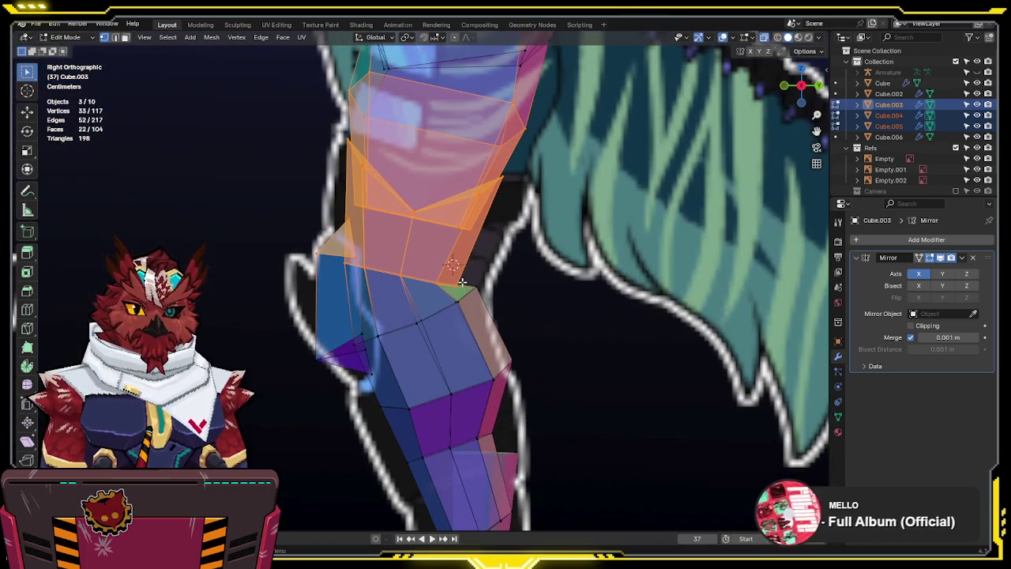
Move the vertices along the knee edge to match the side reference
drag(411, 298, 348, 272)
key(g)
click(509, 254)
key(g)
click(501, 283)
key(alt+z)
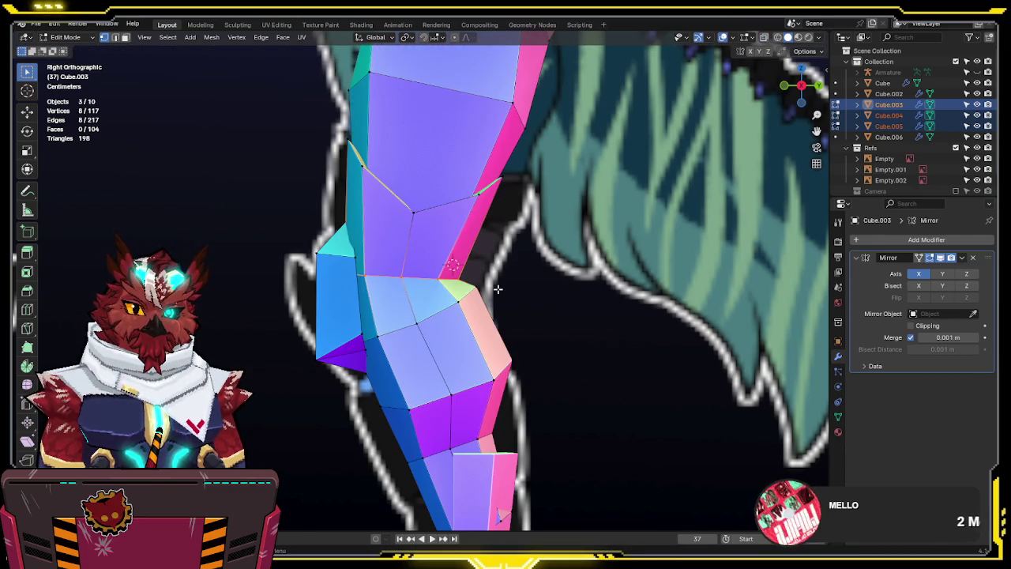
key(alt+z)
Select the two knee-tip vertices and try a Y move, cancelling it
drag(501, 277, 455, 322)
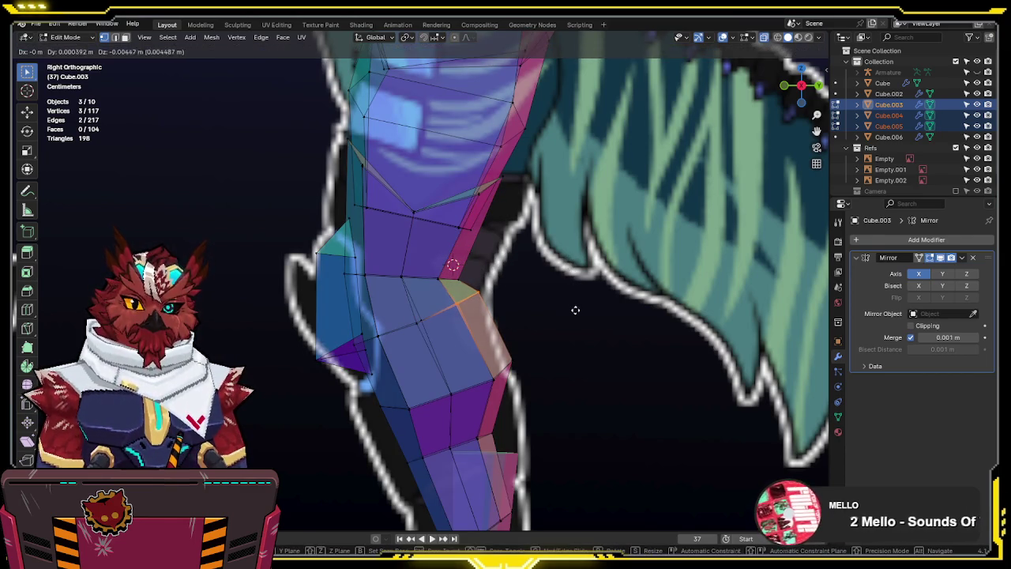
drag(432, 307, 396, 352)
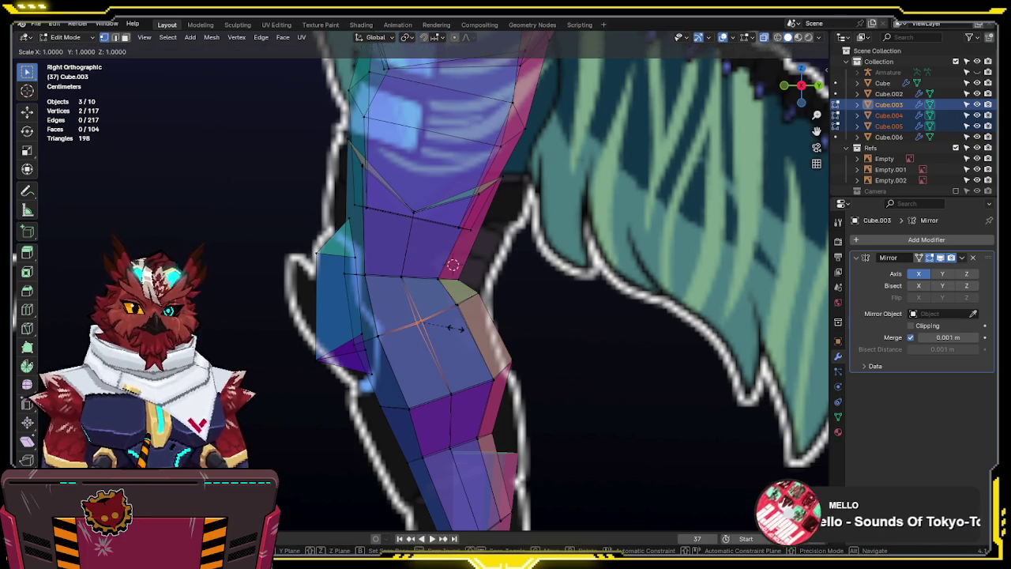
key(alt+z)
key(alt+z)
key(g)
key(y)
key(Escape)
key(alt+z)
shift+middle_drag(455, 327, 470, 288)
key(alt+z)
key(alt+z)
key(alt+z)
Move the leg's front-edge vertices down to follow the reference outline
drag(388, 163, 298, 226)
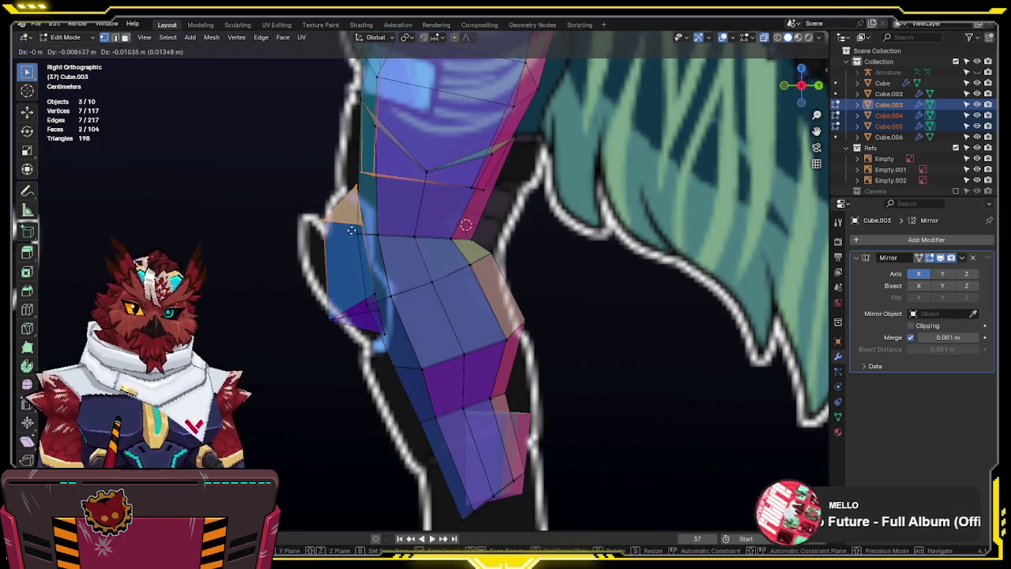
drag(358, 187, 285, 229)
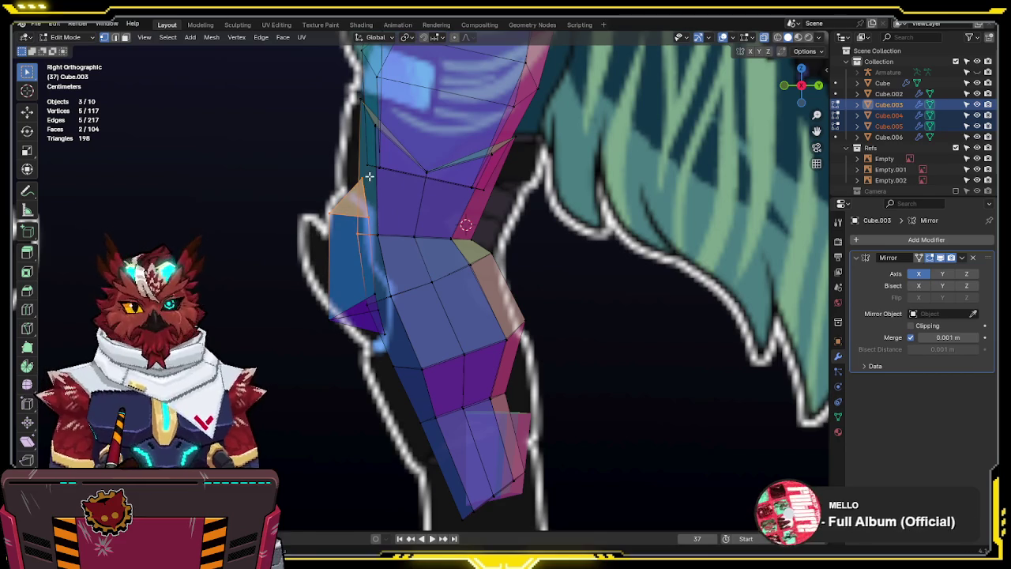
key(g)
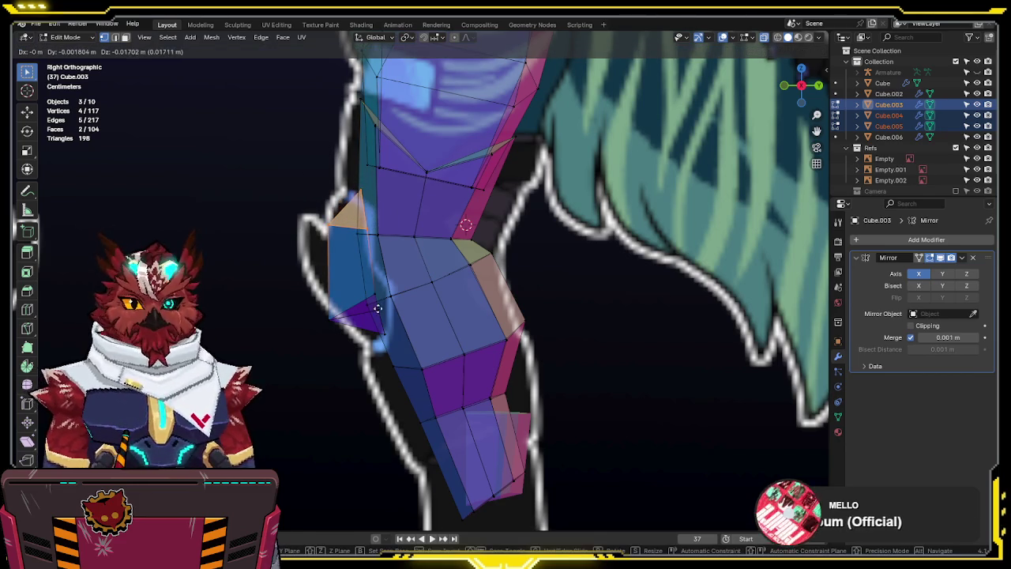
click(378, 309)
mouse_move(377, 308)
middle_down()
mouse_move(708, 250)
mouse_move(743, 210)
mouse_move(738, 159)
mouse_move(605, 210)
mouse_move(600, 230)
middle_up()
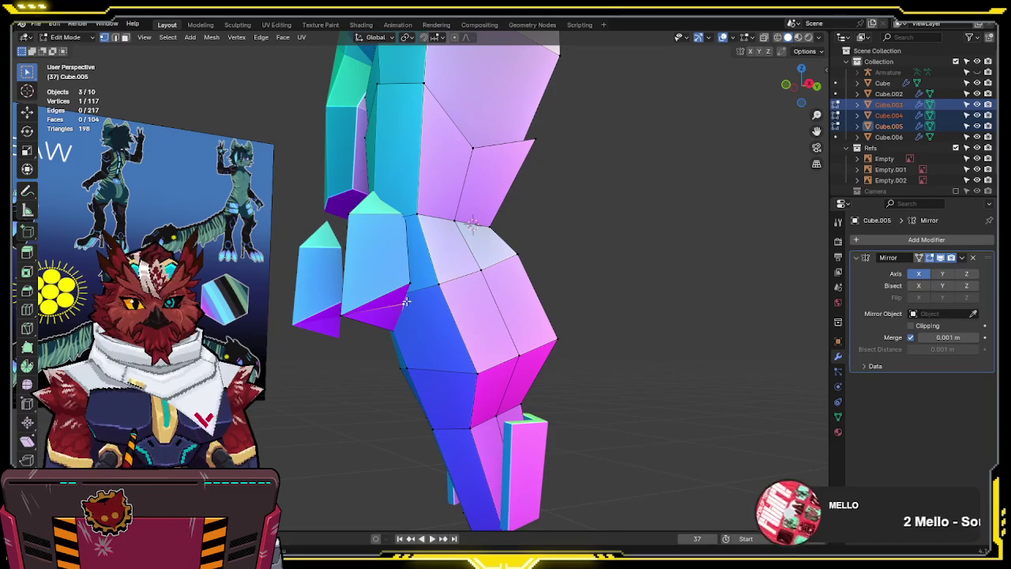
Move a knee vertex along Y, then slide it along its edge
mouse_move(412, 281)
middle_down()
mouse_move(533, 258)
mouse_move(592, 265)
middle_up()
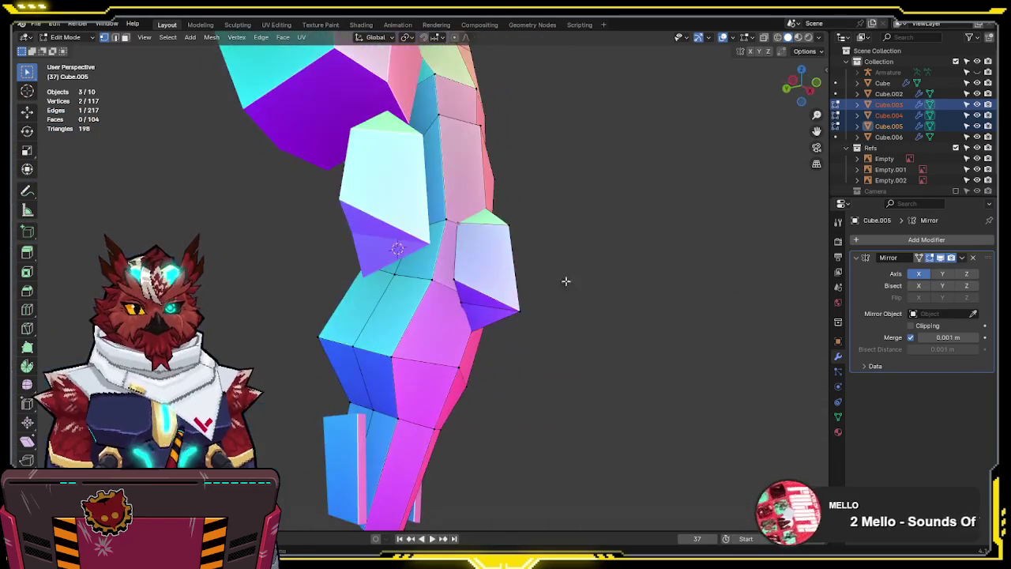
mouse_move(454, 274)
middle_down()
mouse_move(609, 339)
mouse_move(529, 369)
mouse_move(384, 353)
middle_up()
key(g)
key(y)
click(396, 349)
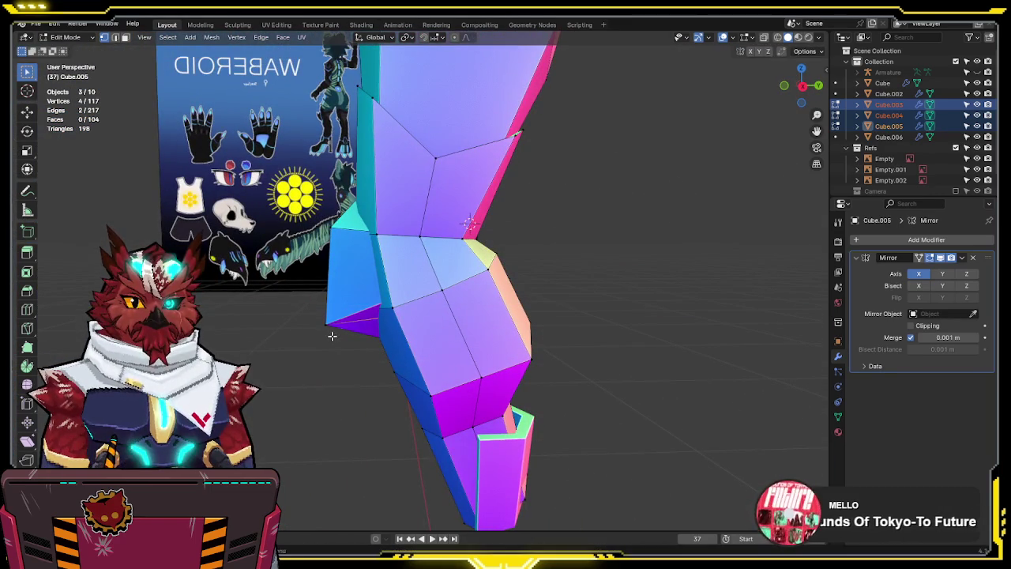
key(shift+v)
click(469, 223)
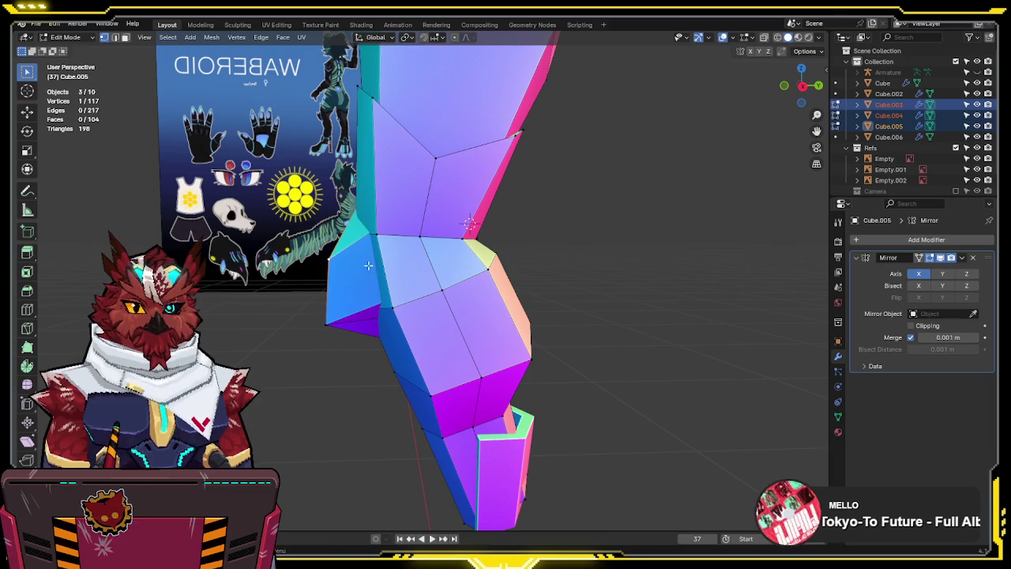
Reposition a Cube.004 kneecap vertex in the side view
key(KP_9)
key(alt+z)
click(460, 177)
key(KP_3)
key(alt+z)
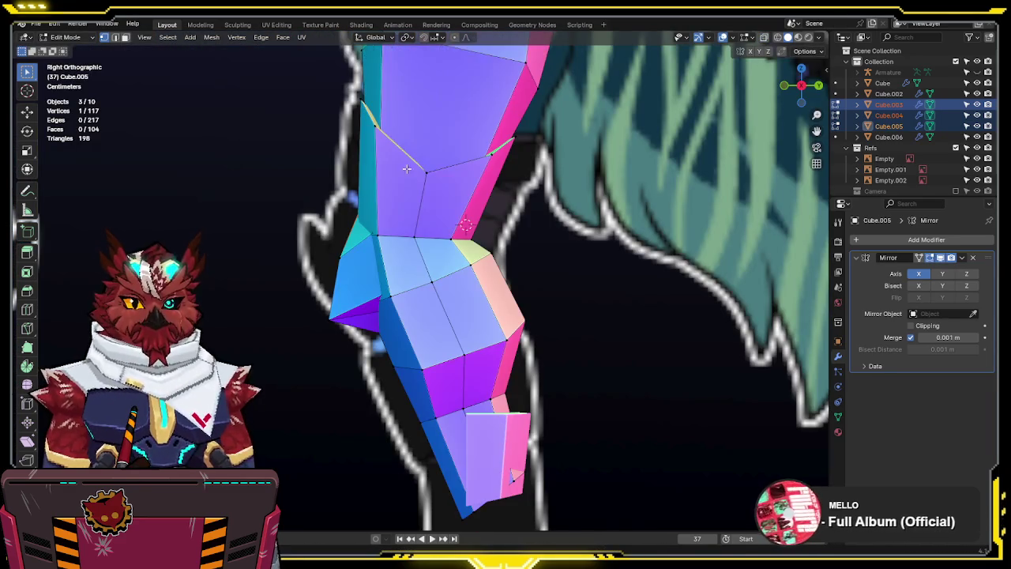
key(g)
click(410, 246)
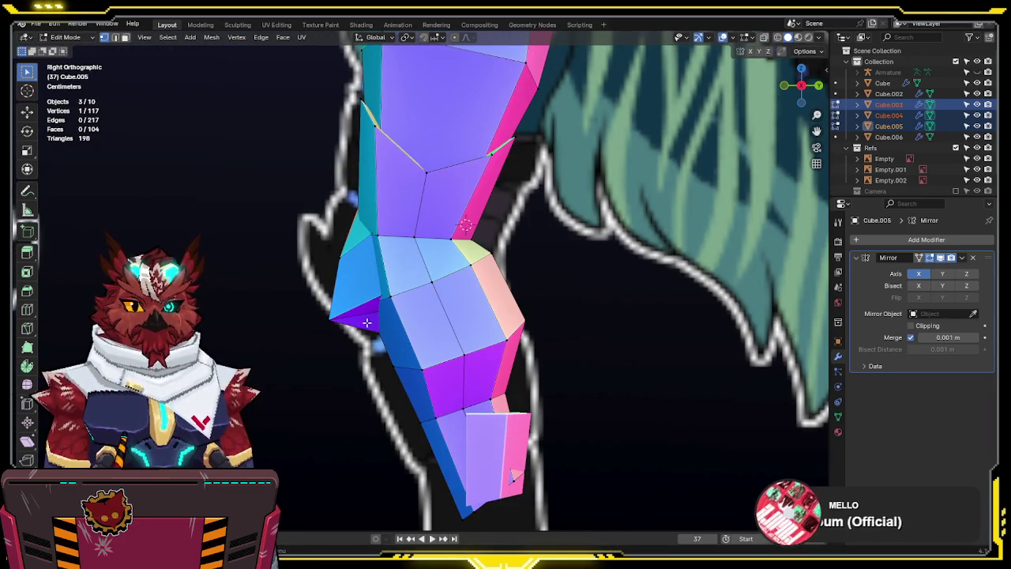
key(alt+z)
key(KP_1)
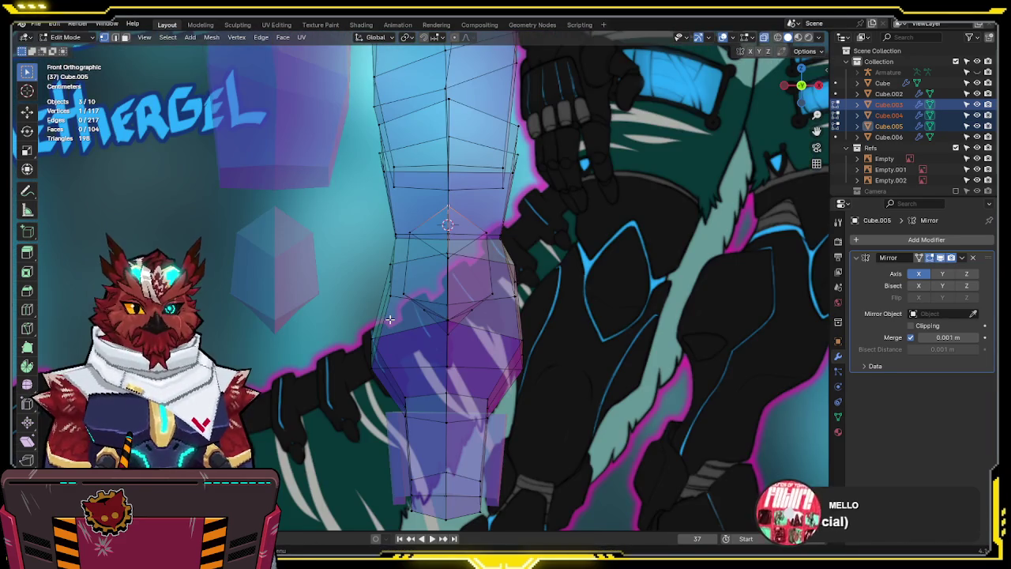
key(alt+z)
key(alt+z)
key(alt+z)
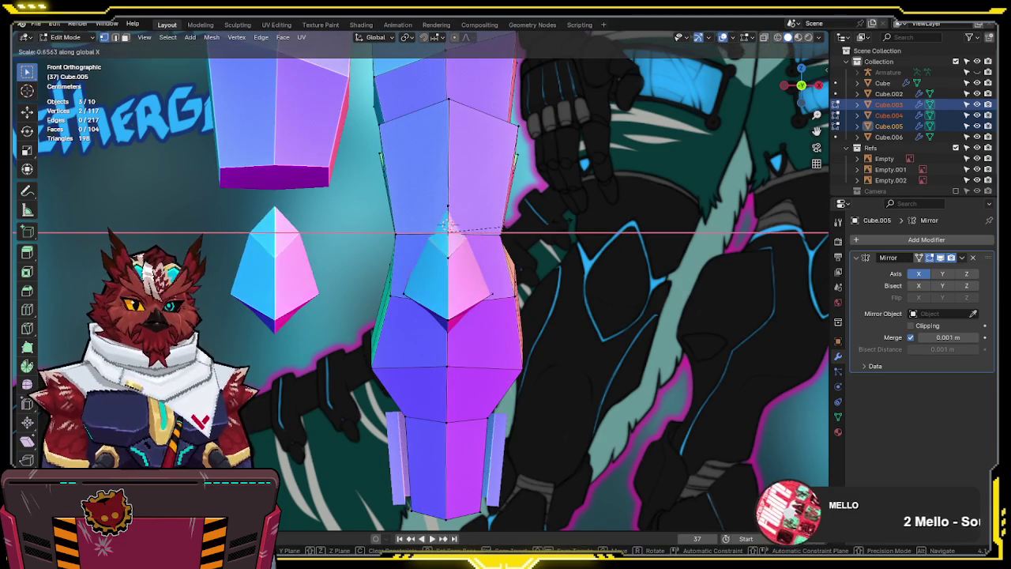
Inspect the knee from an angle, then frame the leg in Front view over the reference
middle_drag(661, 216, 533, 259)
key(alt+z)
key(alt+z)
key(g)
key(y)
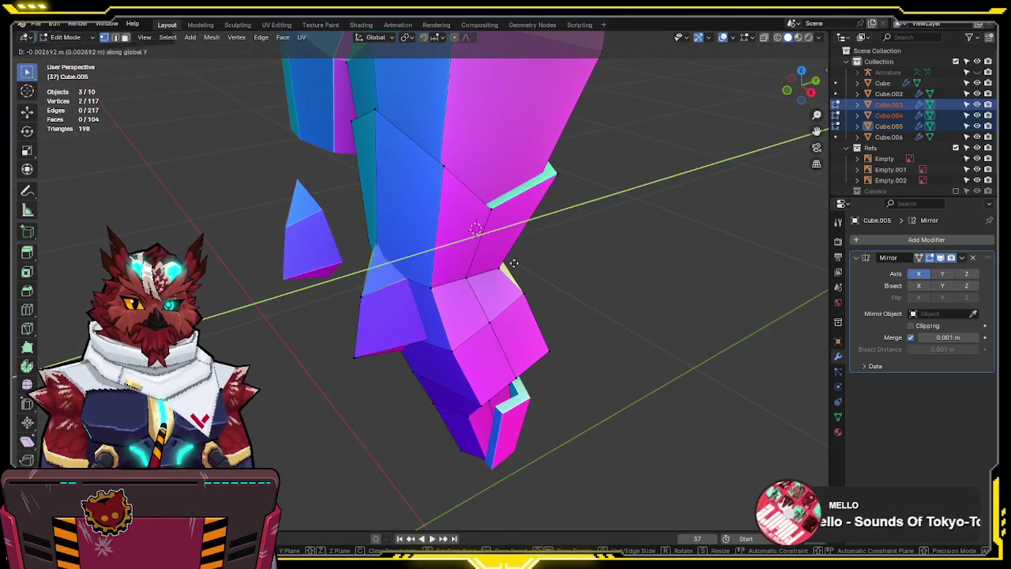
key(Escape)
mouse_move(514, 263)
middle_down()
mouse_move(548, 219)
mouse_move(598, 199)
mouse_move(549, 248)
mouse_move(440, 237)
mouse_move(475, 177)
middle_up()
key(Tab)
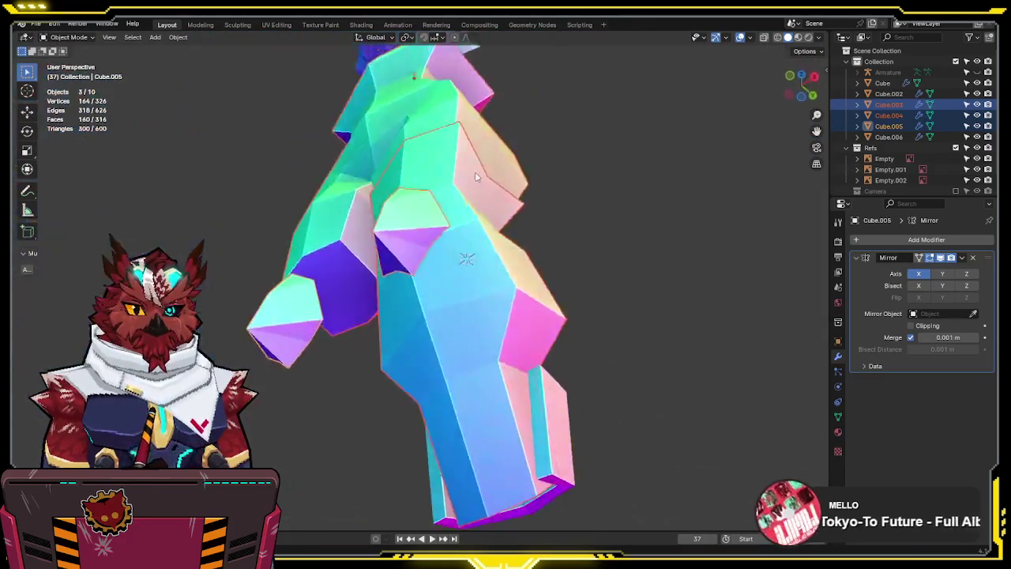
key(KP_1)
scroll(549, 228, up, 5)
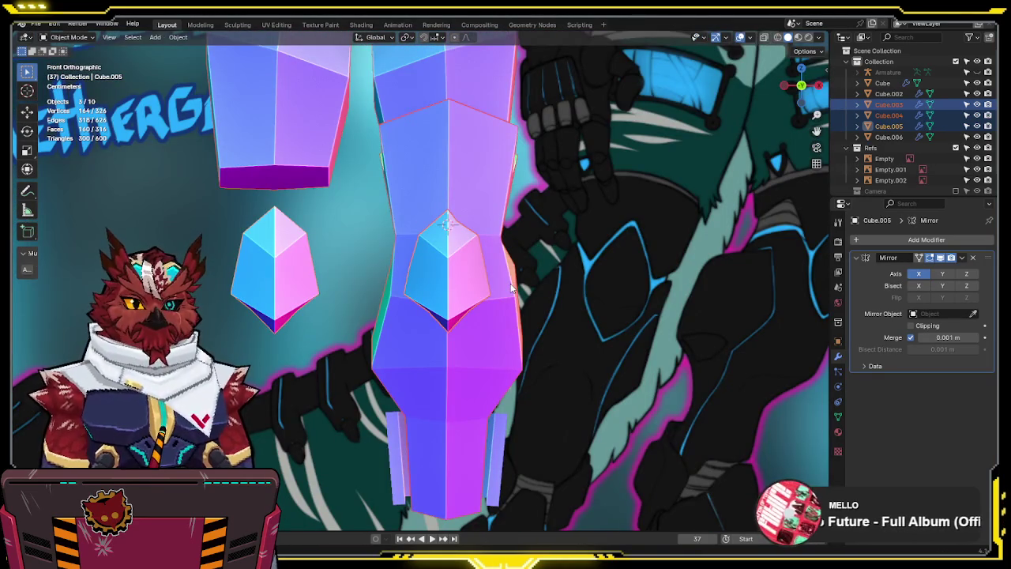
Move the knee's centre-line vertices along X to match the front reference
key(Tab)
key(alt+z)
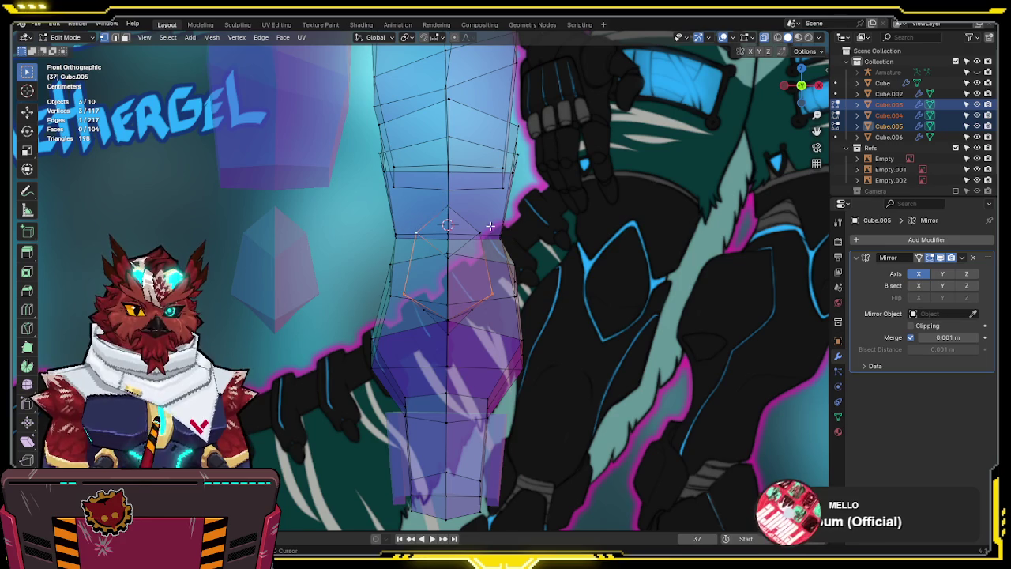
key(alt+z)
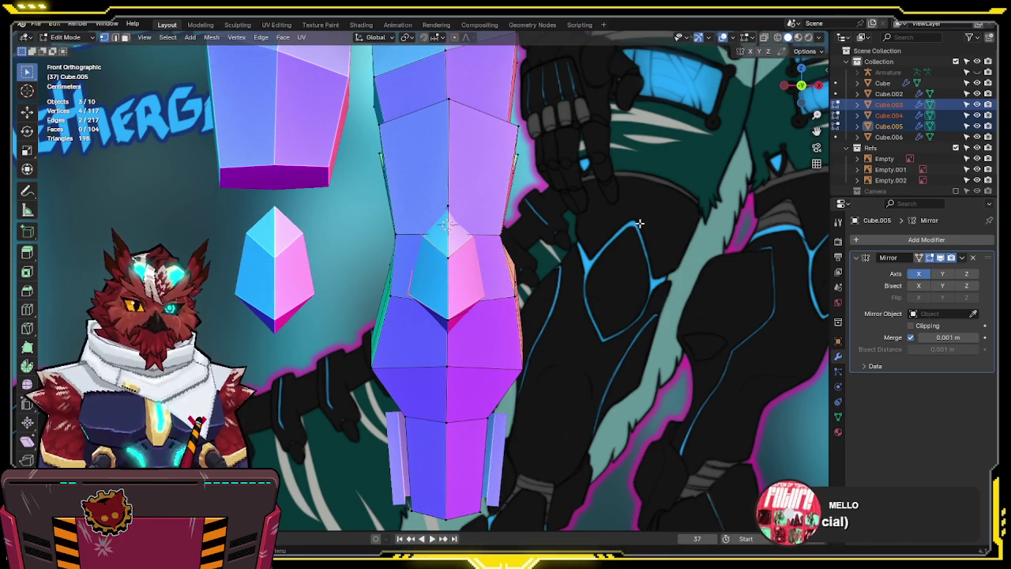
key(alt+z)
key(g)
key(x)
key(Escape)
drag(445, 264, 433, 350)
key(g)
key(x)
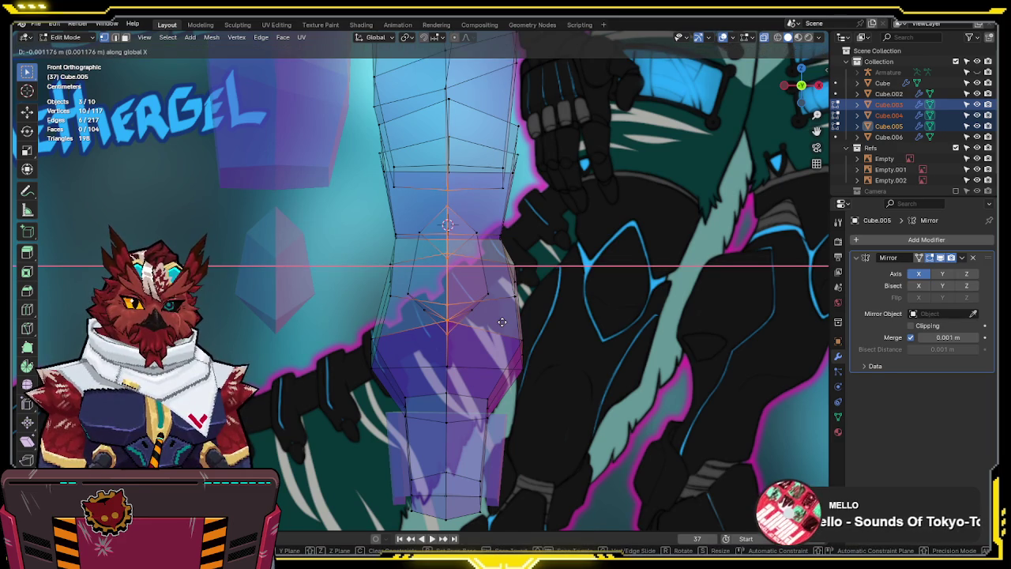
click(508, 322)
Deselect the leg pieces and open the lower-shin plate Cube.006 in Edit Mode from side view
key(Tab)
mouse_move(588, 297)
middle_down()
mouse_move(631, 297)
mouse_move(563, 308)
mouse_move(477, 295)
mouse_move(463, 178)
middle_up()
click(633, 291)
key(KP_3)
click(504, 319)
key(Tab)
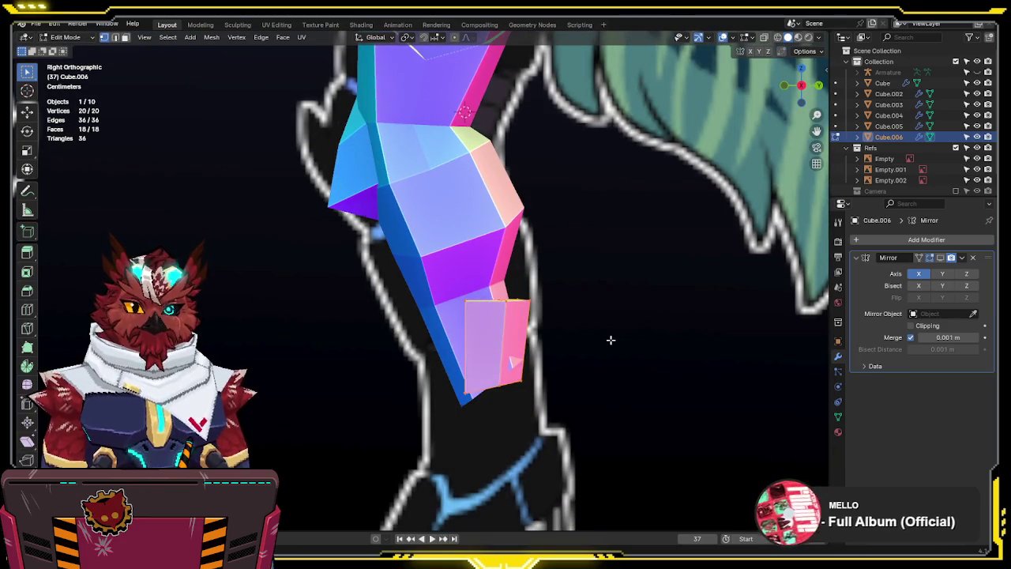
Shift the Cube.006 plate, then rotate it to follow the slanted lower shin in X-ray
key(alt+z)
key(alt+z)
key(shift+z)
key(alt+z)
key(alt+z)
key(g)
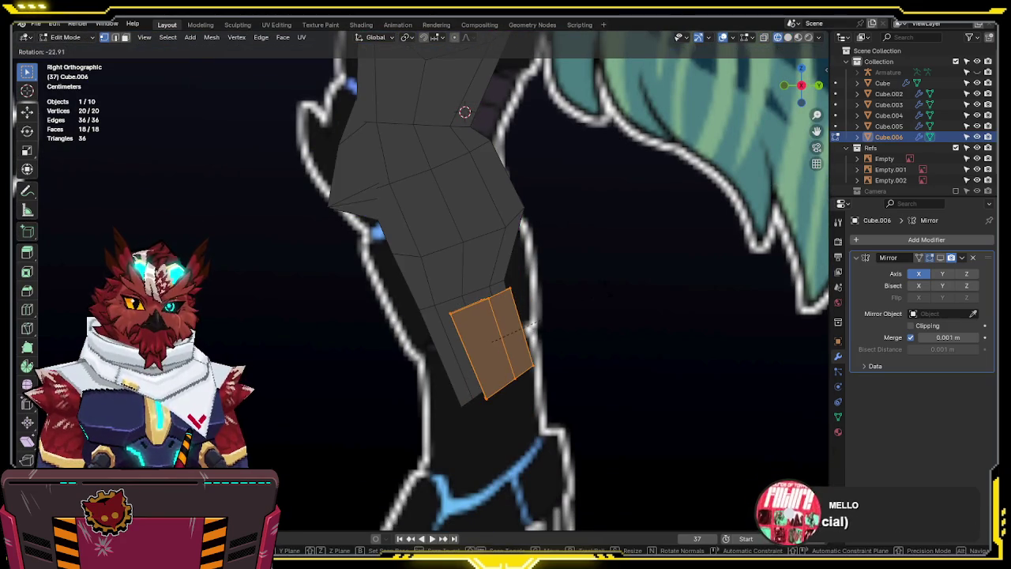
click(646, 308)
key(shift+z)
key(shift+z)
key(alt+z)
key(r)
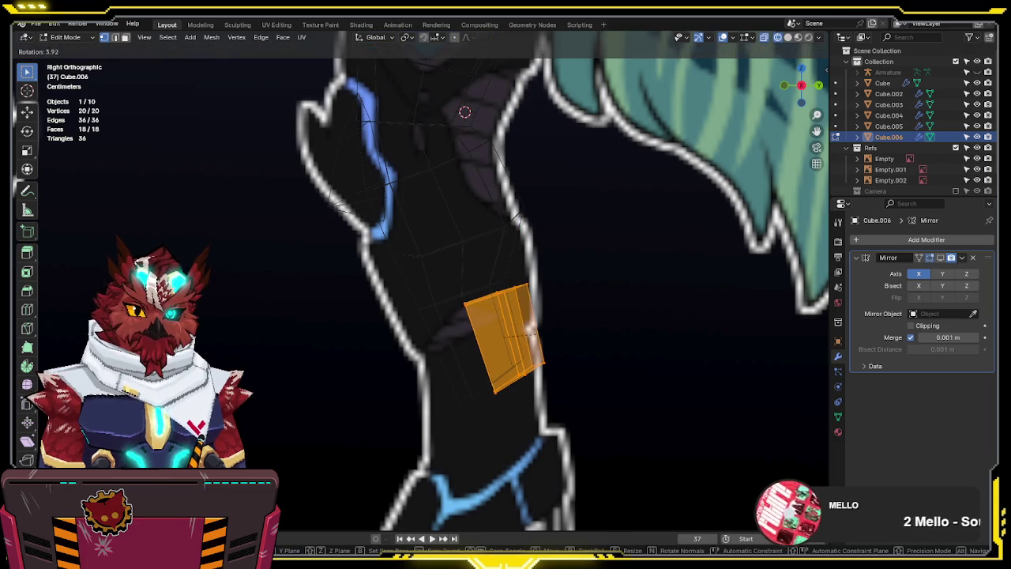
click(651, 321)
key(alt+z)
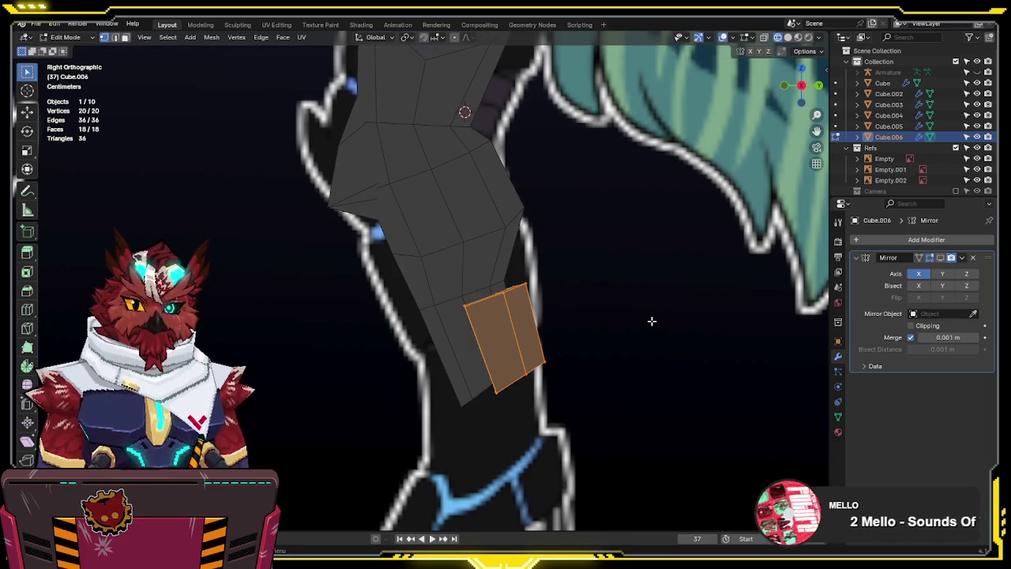
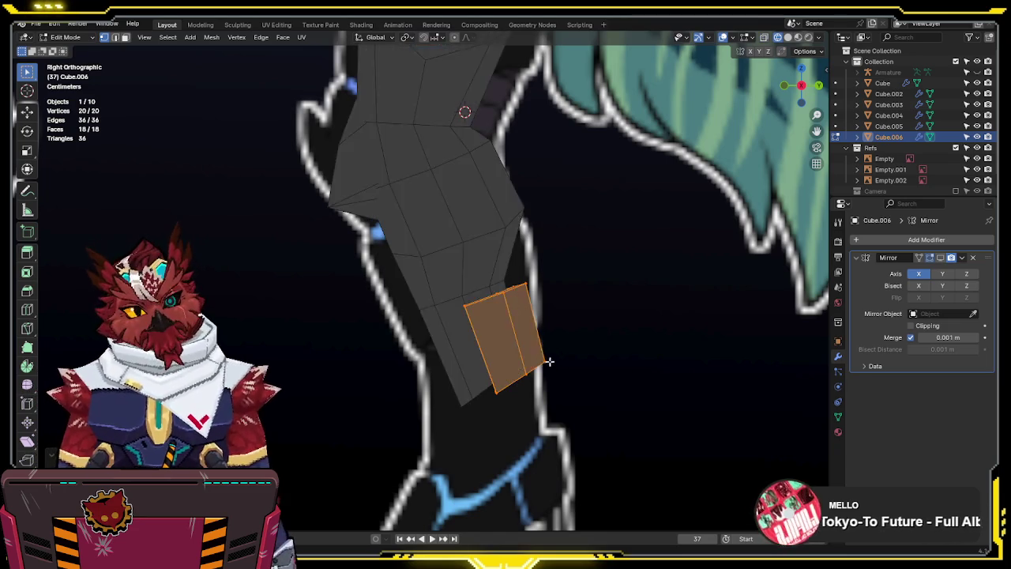
Inspect the ankle cuff Cube.006 in front and side views, editing it in X-ray face mode
middle_drag(549, 361, 638, 298)
key(KP_1)
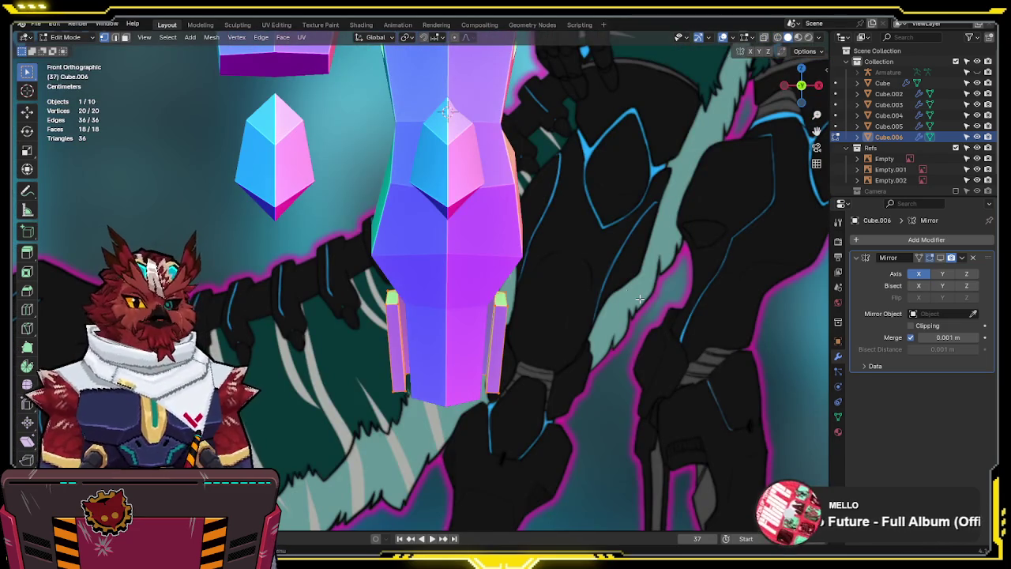
key(Tab)
click(889, 116)
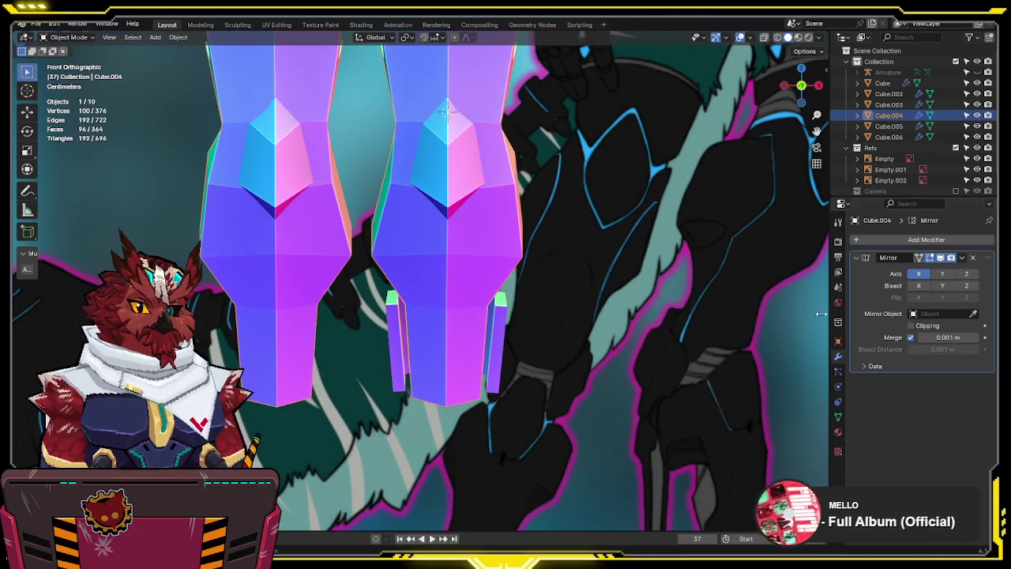
click(501, 362)
mouse_move(501, 362)
shift+middle_down()
mouse_move(522, 312)
mouse_move(512, 304)
shift+middle_up()
key(KP_3)
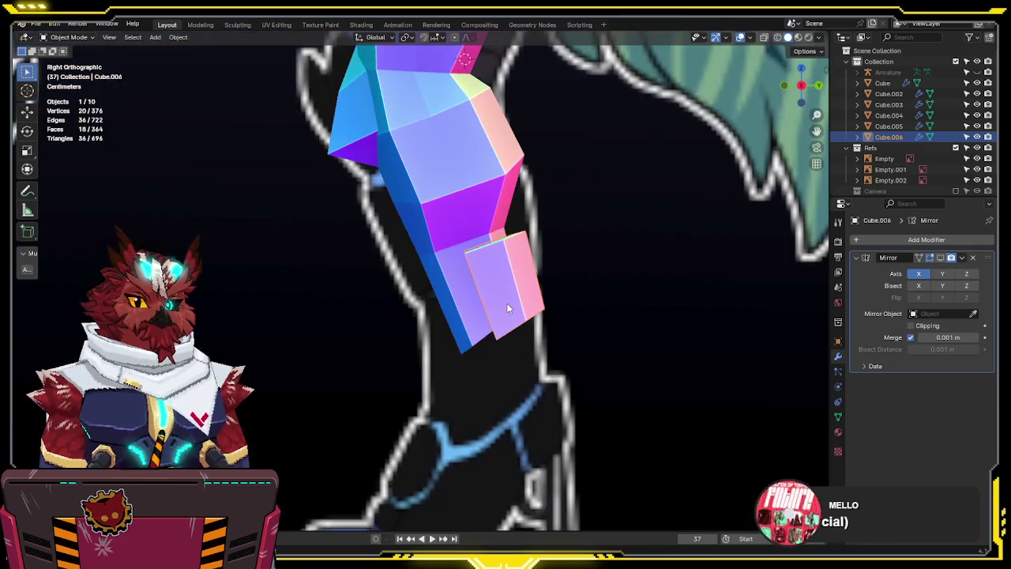
key(Tab)
key(alt+z)
key(3)
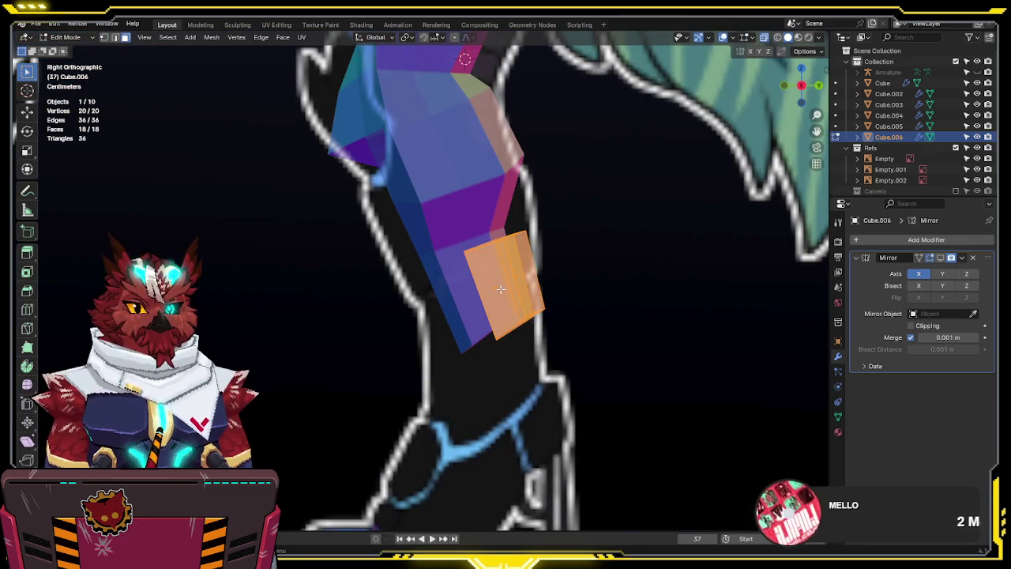
Orbit and zoom around the legs to check the cuff shape from the front and an angle
mouse_move(503, 293)
middle_down()
mouse_move(557, 343)
mouse_move(569, 336)
middle_up()
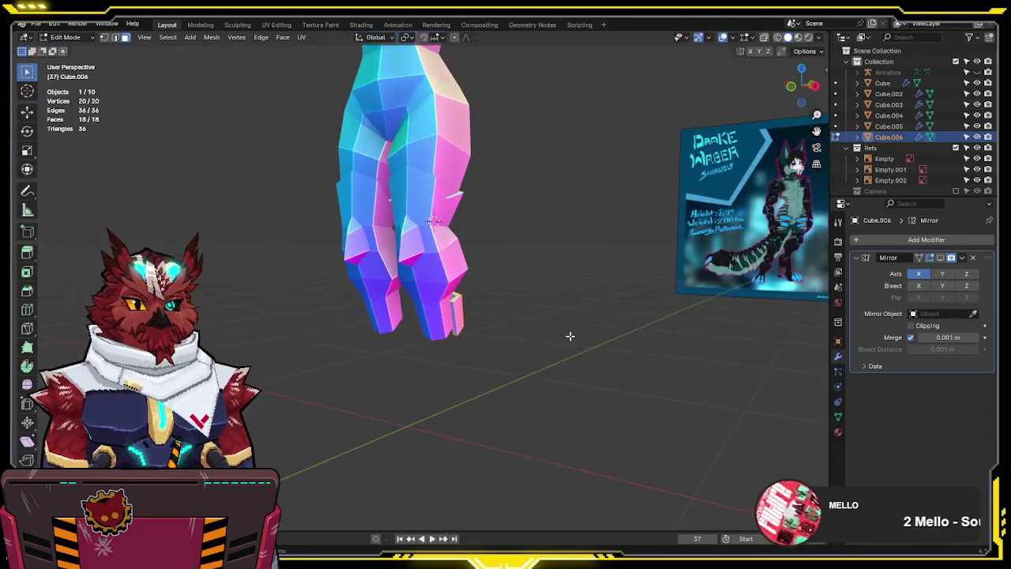
key(KP_1)
scroll(567, 333, up, 2)
scroll(569, 291, up, 1)
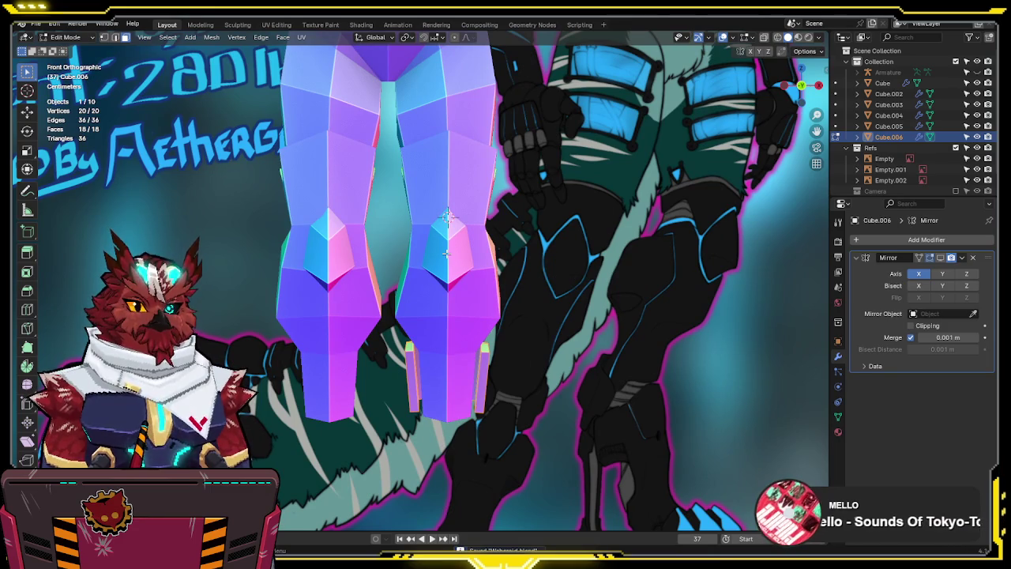
mouse_move(436, 250)
middle_down()
mouse_move(463, 273)
mouse_move(477, 252)
mouse_move(331, 268)
mouse_move(380, 253)
mouse_move(394, 346)
mouse_move(506, 332)
mouse_move(515, 343)
middle_up()
key(KP_1)
scroll(490, 308, up, 2)
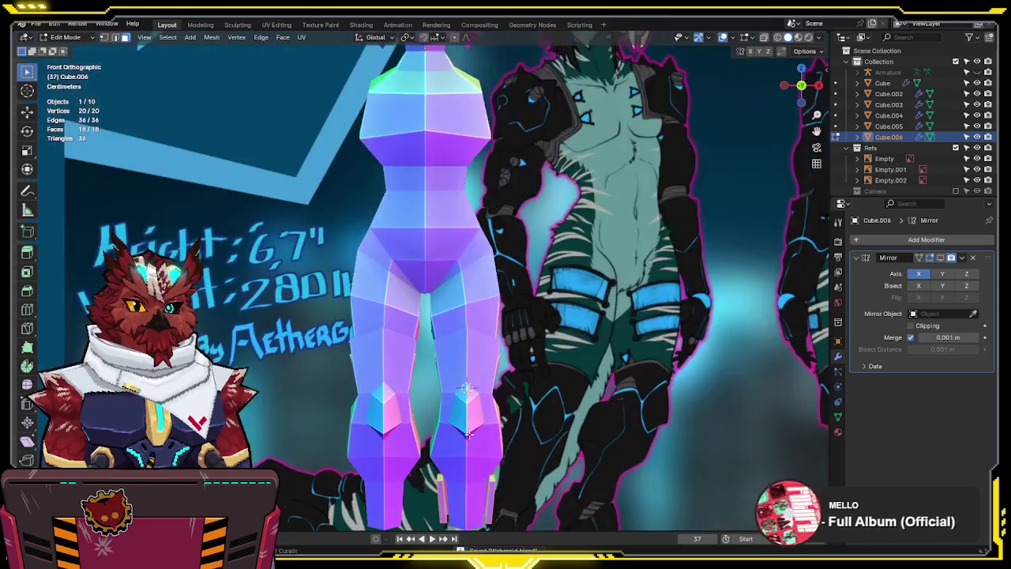
scroll(478, 289, up, 2)
scroll(468, 271, up, 2)
Select leg meshes Cube.004 and Cube.003 together and edit both in face mode
key(Tab)
click(439, 278)
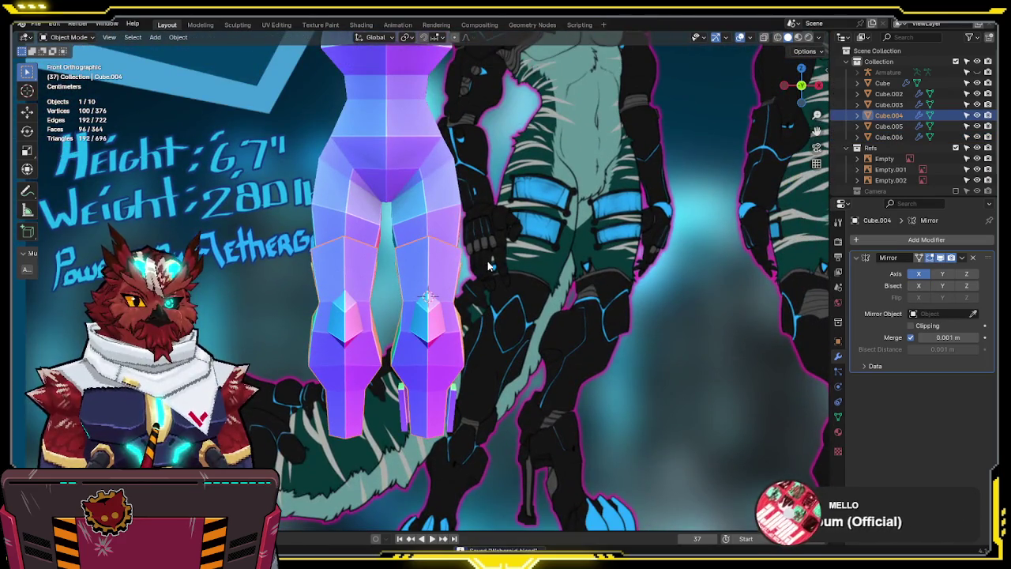
scroll(506, 265, up, 3)
mouse_move(549, 258)
middle_down()
mouse_move(459, 282)
mouse_move(421, 261)
mouse_move(533, 247)
mouse_move(524, 264)
mouse_move(352, 221)
mouse_move(460, 230)
mouse_move(409, 307)
middle_up()
shift+click(421, 261)
key(Tab)
shift+click(351, 221)
Isolate editing to Cube.004 in front view and select the vertices at the top of the lower leg
shift+click(417, 301)
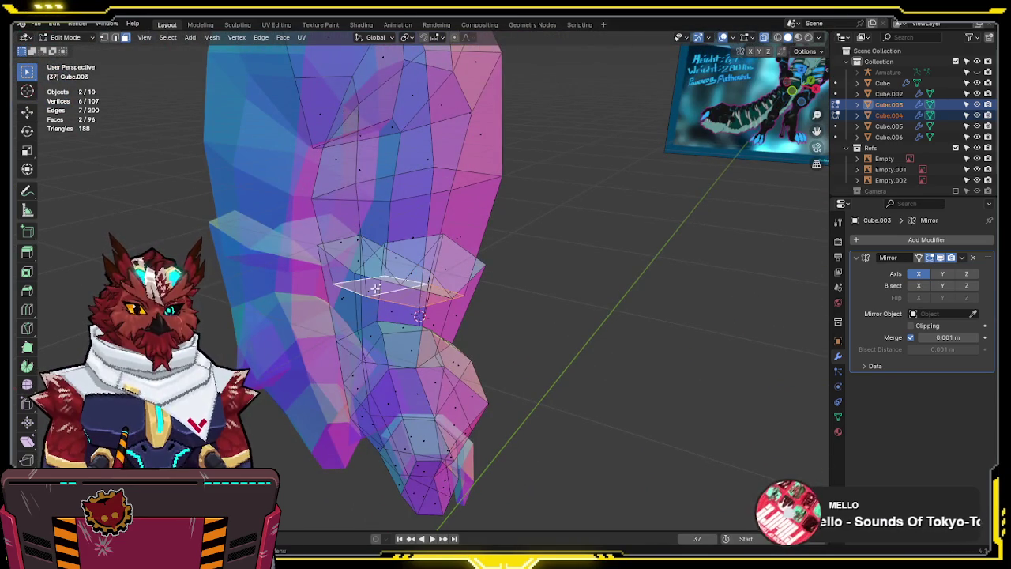
key(KP_1)
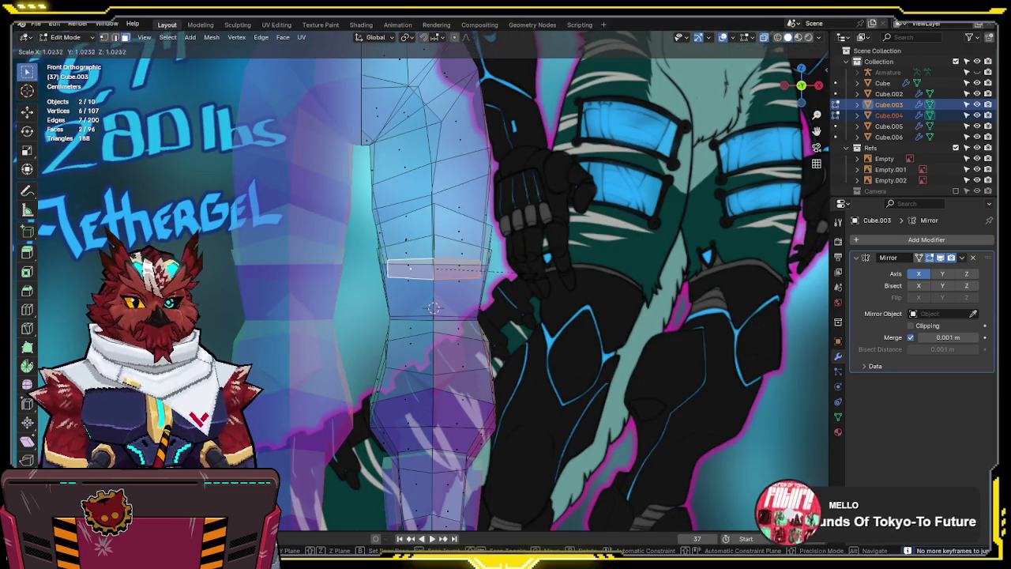
key(alt+z)
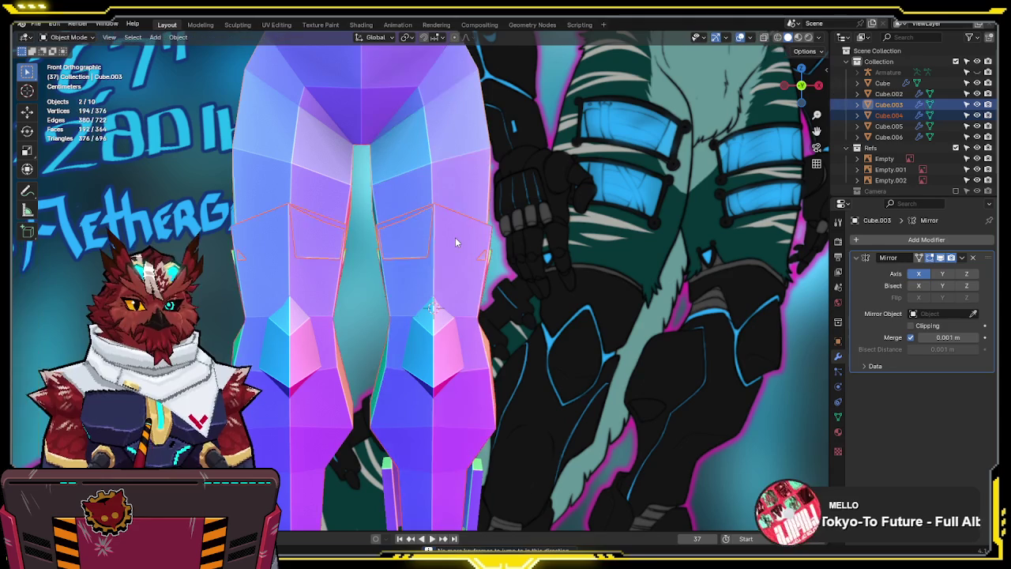
key(alt+q)
key(alt+z)
drag(521, 188, 372, 278)
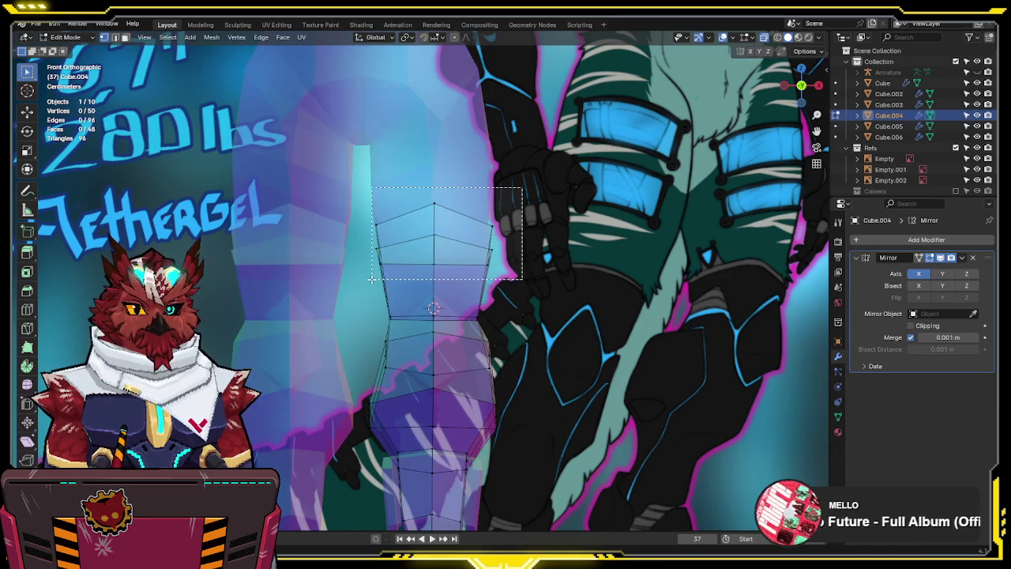
key(alt+z)
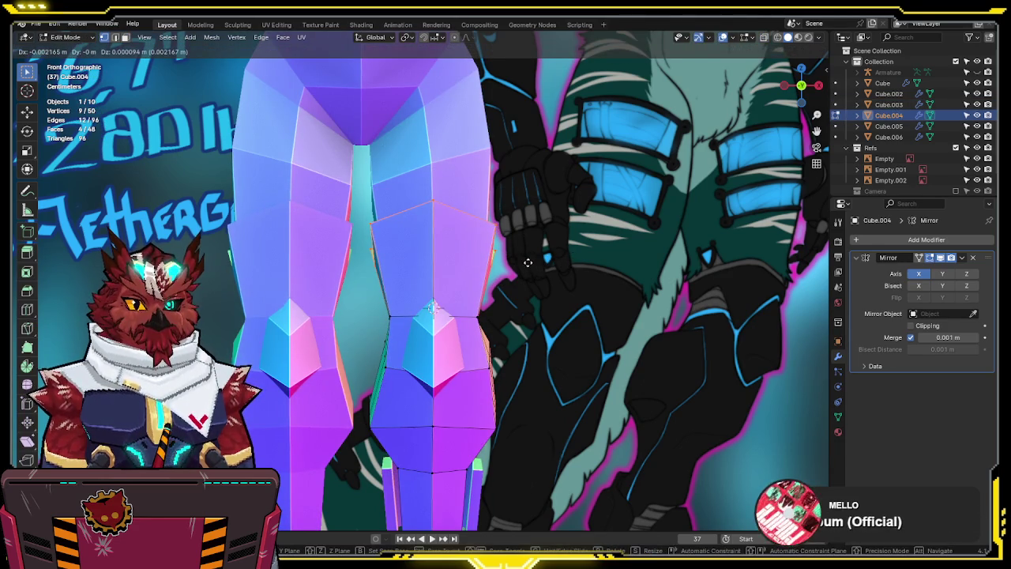
key(alt+z)
mouse_move(510, 264)
middle_down()
mouse_move(412, 283)
mouse_move(414, 296)
mouse_move(549, 261)
mouse_move(584, 271)
middle_up()
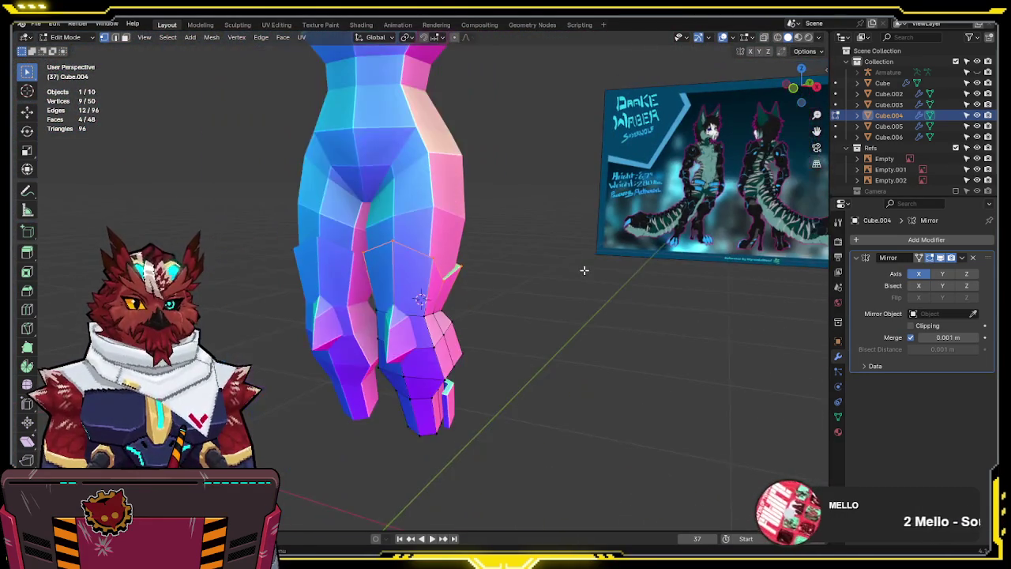
key(KP_1)
key(alt+z)
scroll(428, 237, up, 3)
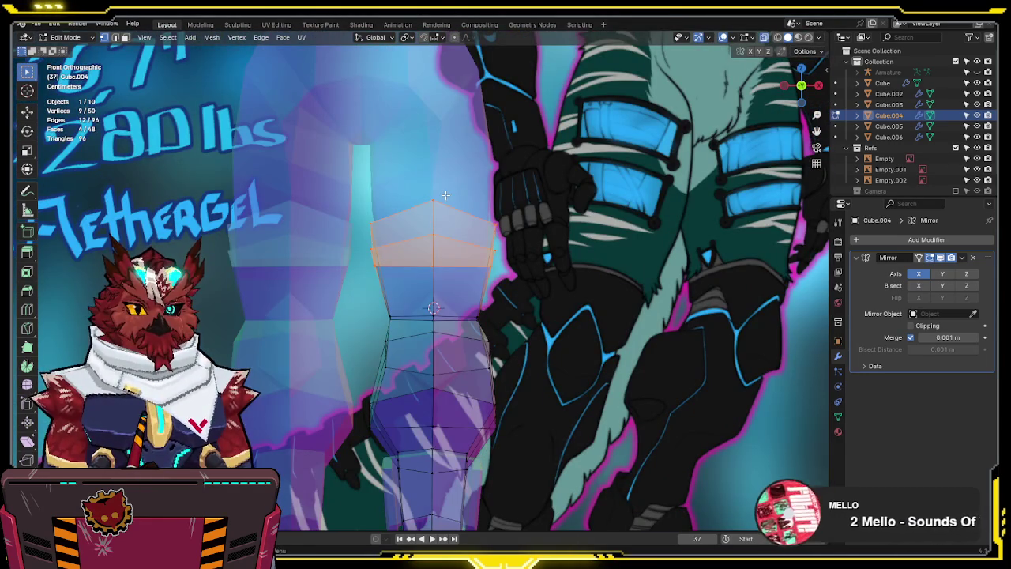
Slide the upper lower-leg vertices and edges to reshape the contour below the knee
drag(418, 252, 419, 253)
key(shift+v)
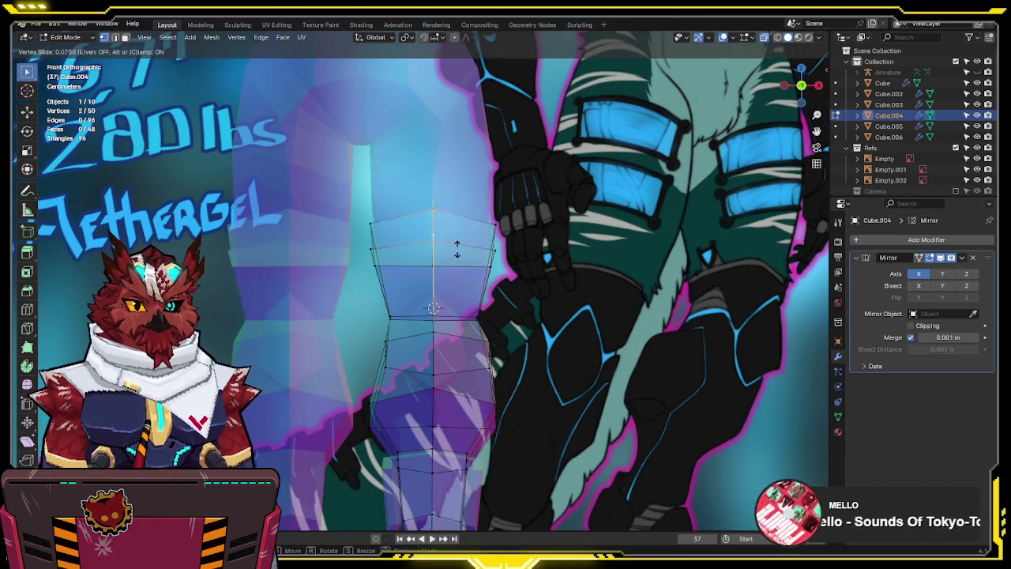
key(Escape)
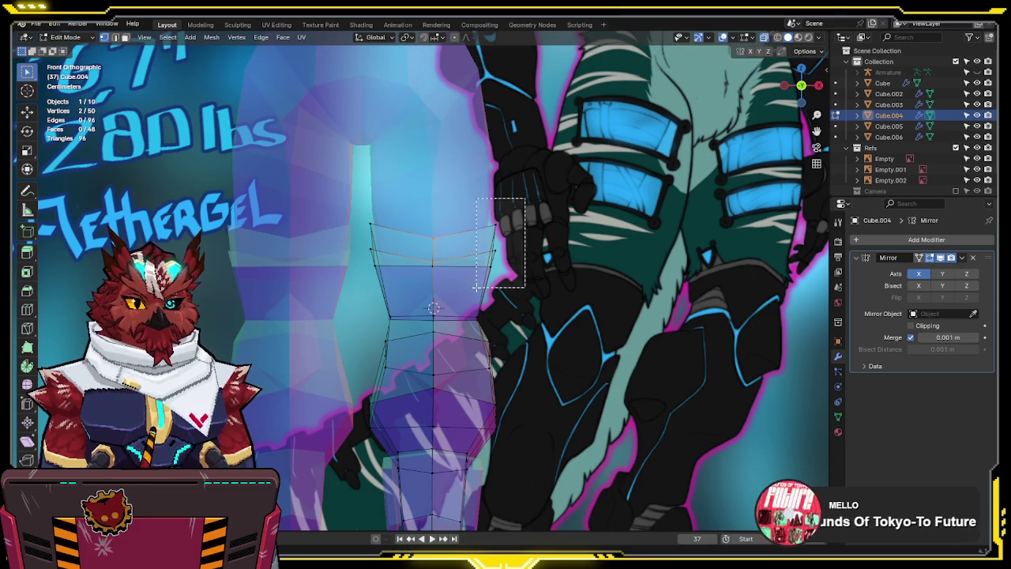
shift+click(478, 311)
key(g)
key(g)
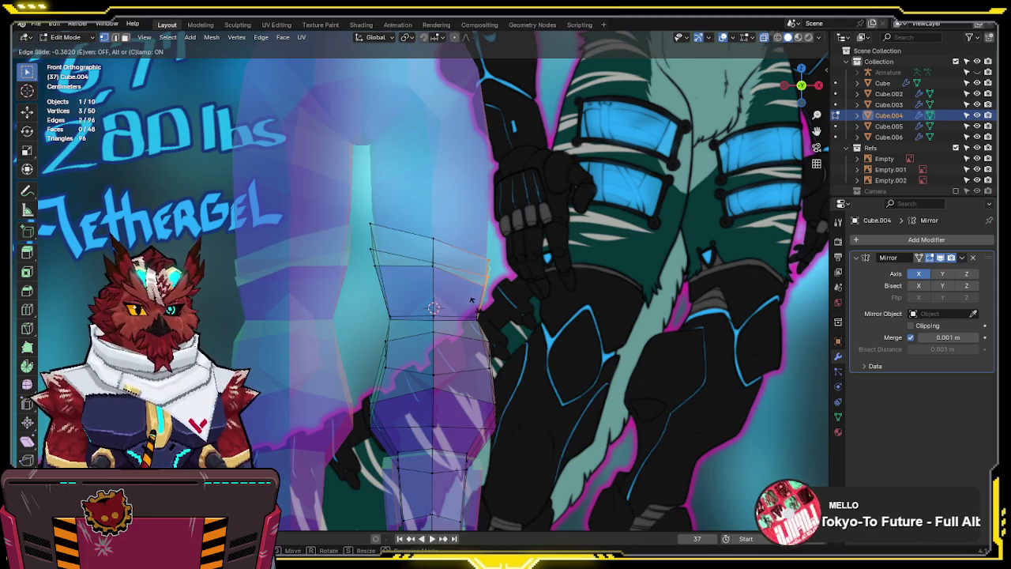
click(472, 299)
key(g)
key(g)
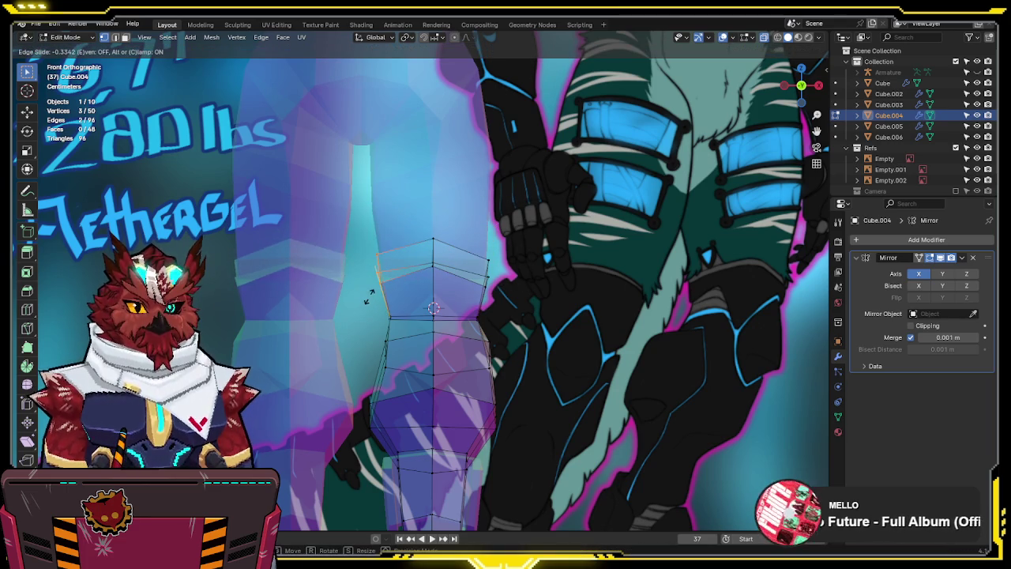
click(368, 296)
key(alt+z)
mouse_move(520, 257)
middle_down()
mouse_move(418, 252)
mouse_move(485, 253)
middle_up()
scroll(507, 253, down, 3)
key(KP_1)
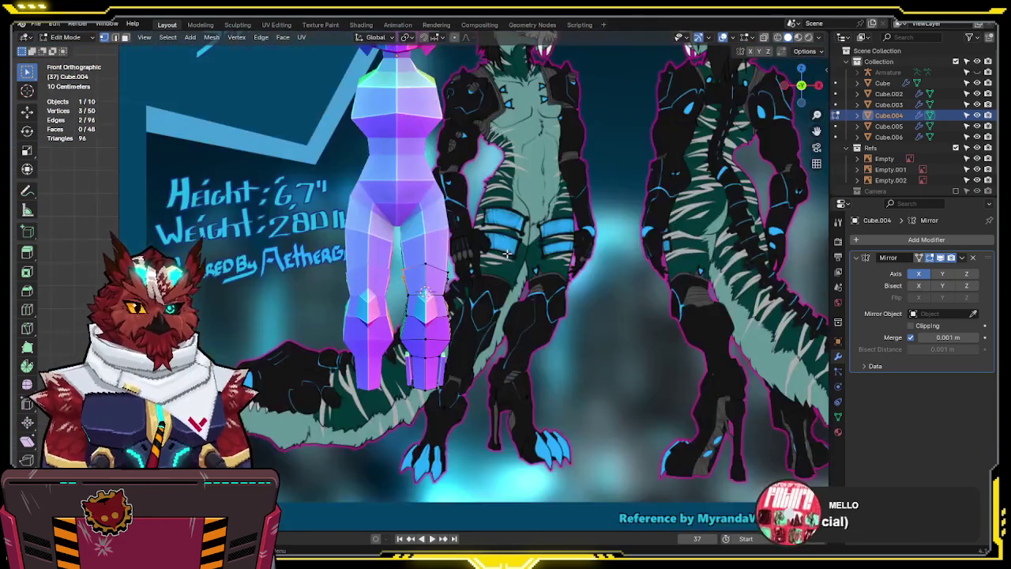
scroll(482, 254, up, 2)
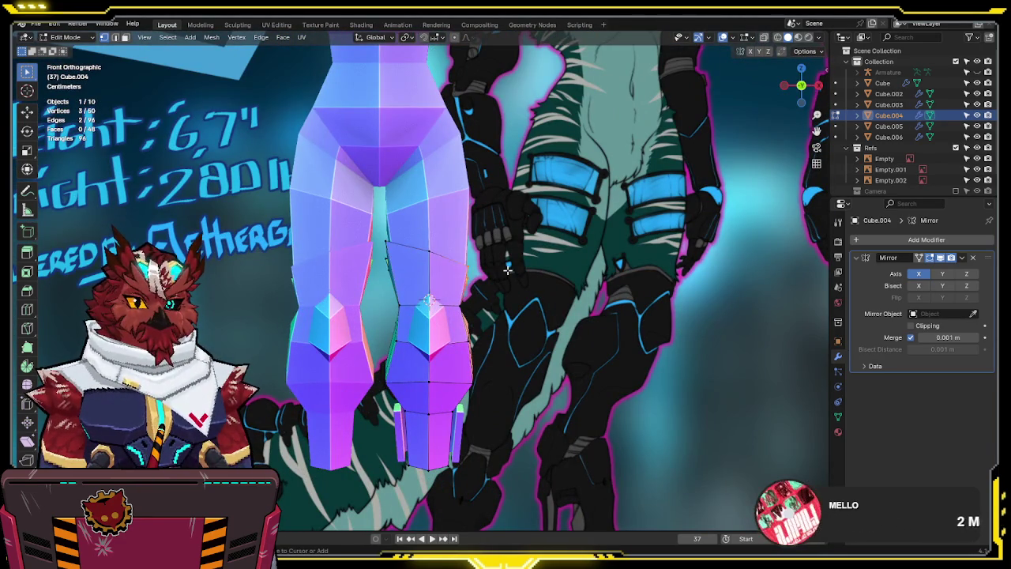
Slide the knee edge loop and its left-side edges toward the knee in the front reference
key(alt+z)
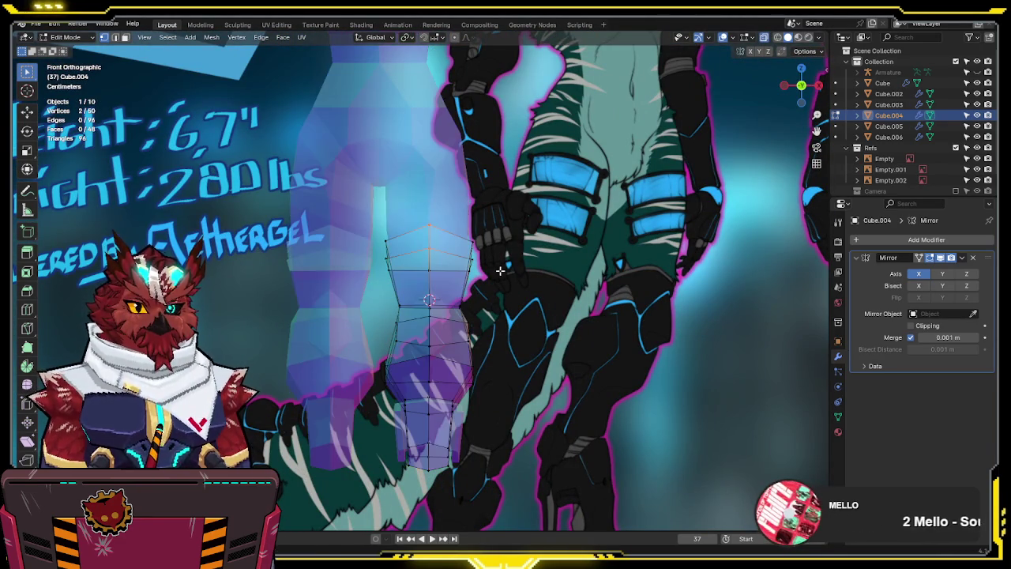
alt+click(465, 268)
key(shift+v)
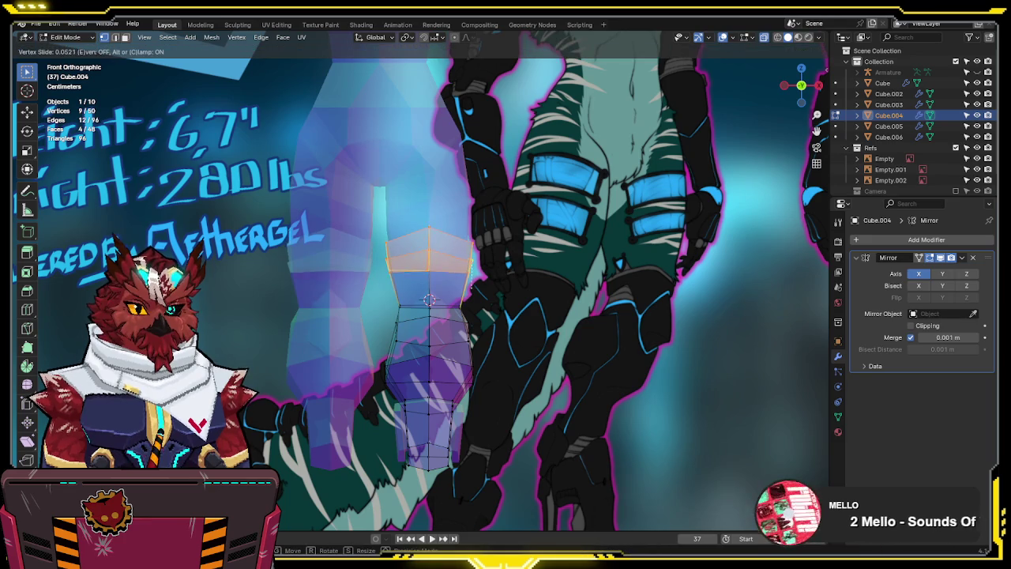
click(471, 326)
mouse_move(403, 220)
mouse_down()
mouse_move(376, 284)
mouse_move(426, 294)
mouse_up()
key(g)
key(g)
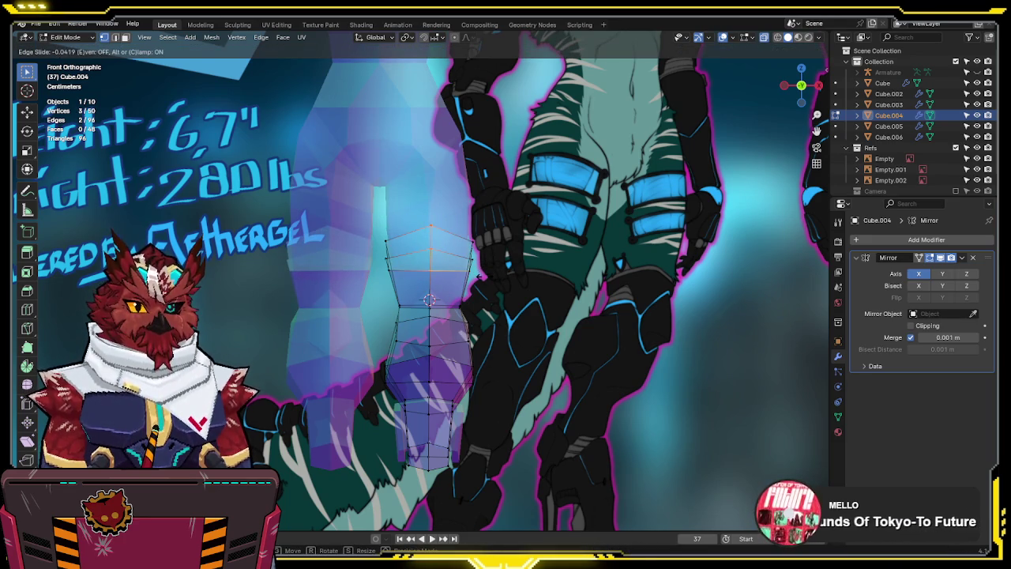
click(477, 256)
key(g)
key(g)
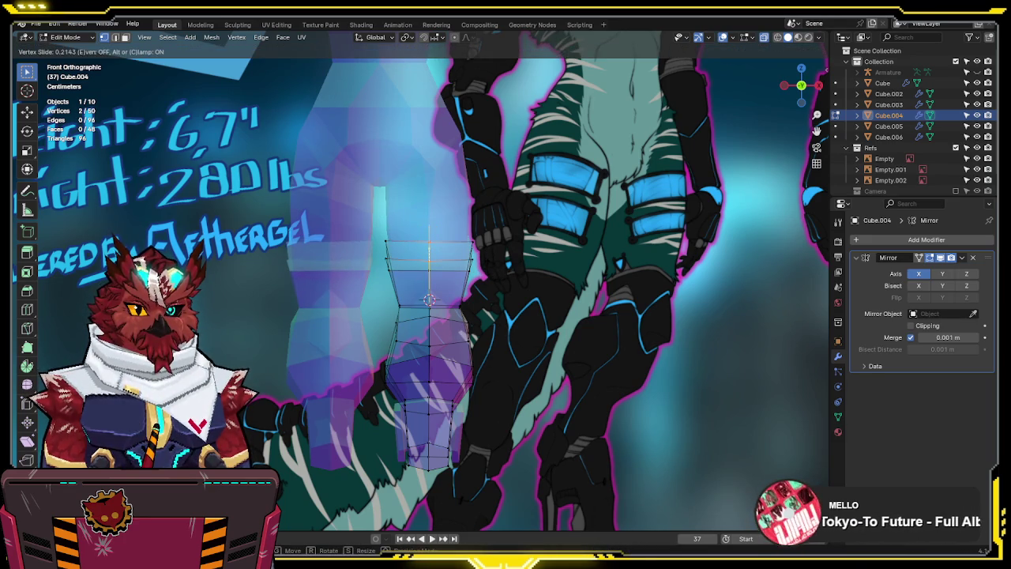
click(487, 271)
Slide the remaining knee edges into alignment and review the reshaped lower leg
shift+click(429, 278)
key(g)
key(g)
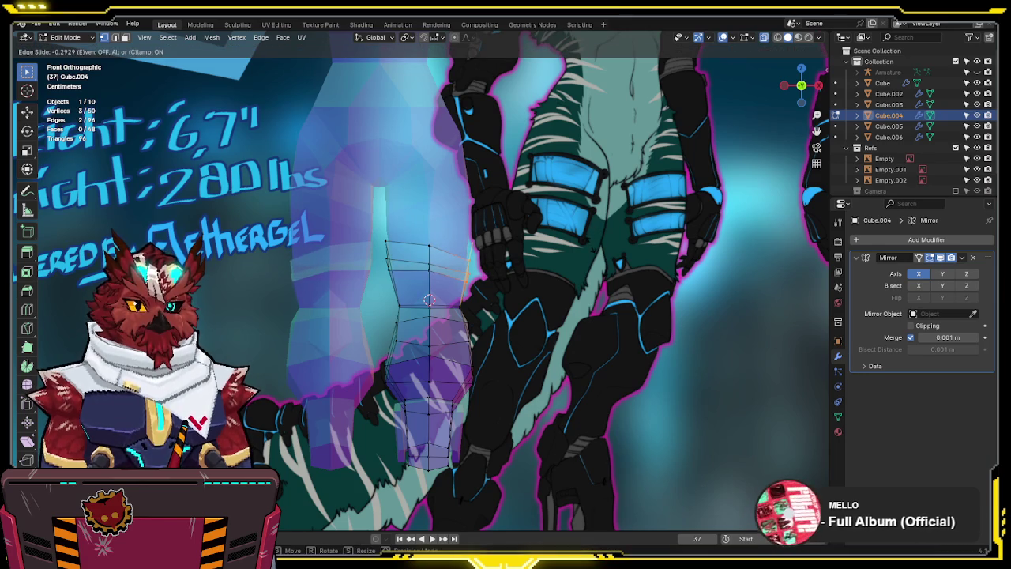
click(460, 251)
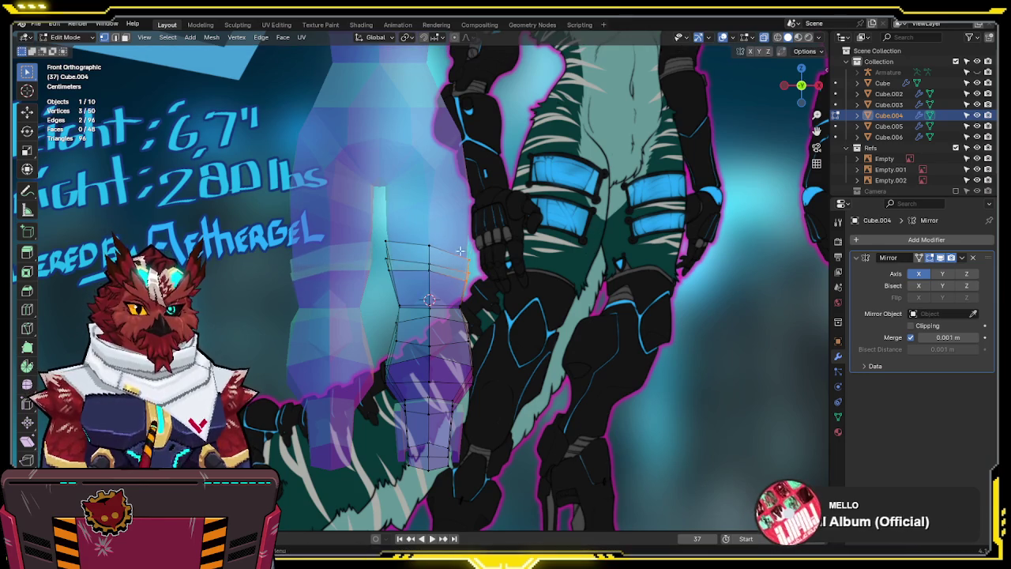
key(g)
key(g)
click(413, 283)
key(alt+z)
middle_drag(427, 284, 461, 286)
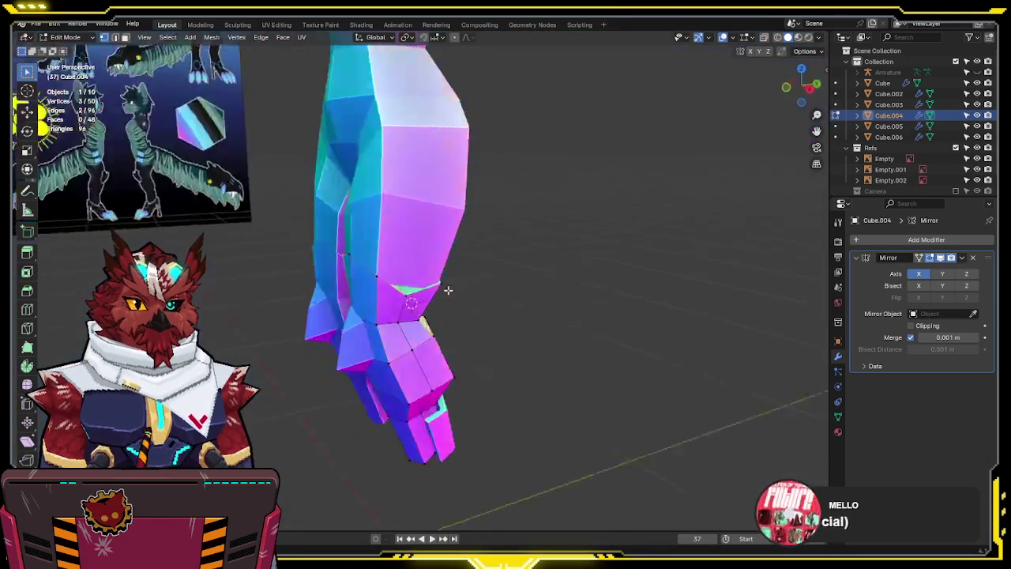
key(KP_1)
scroll(451, 277, up, 3)
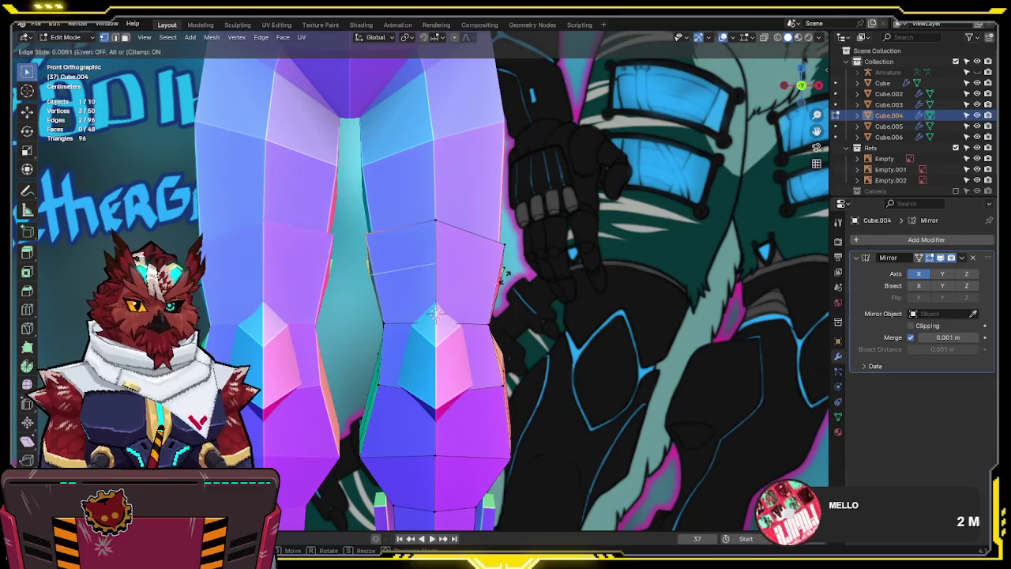
In the right side view, vertex-slide the thigh Cube.003's knee edge to match the side reference
key(Tab)
middle_drag(507, 331, 476, 293)
click(374, 271)
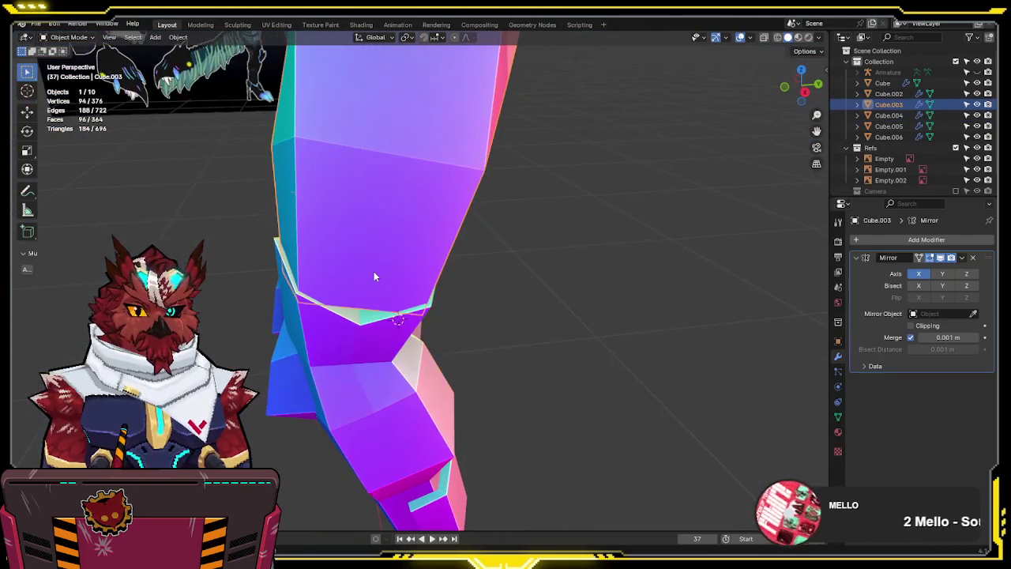
key(KP_3)
key(alt+z)
key(Tab)
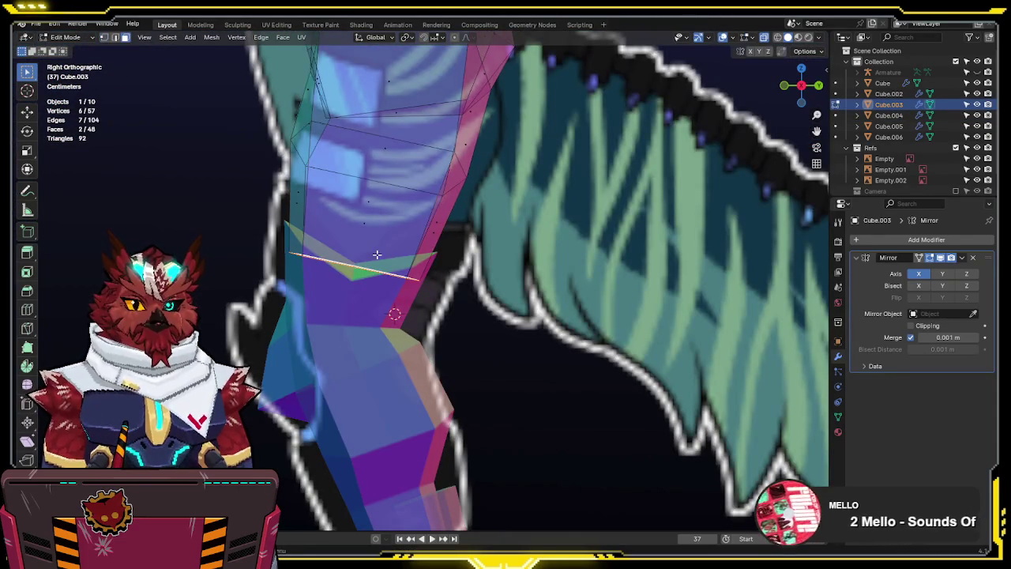
key(shift+v)
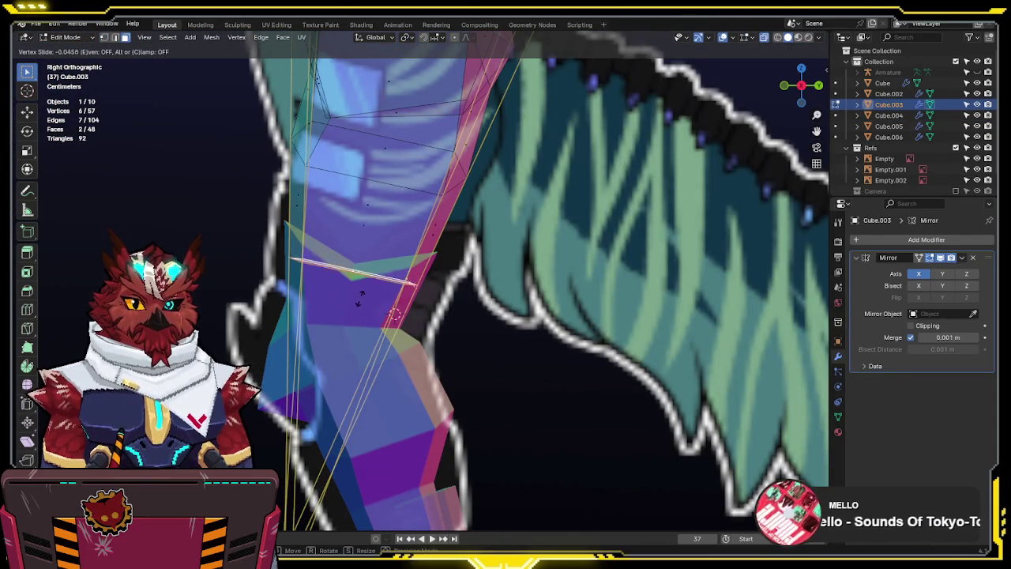
click(358, 309)
scroll(357, 308, down, 3)
key(alt+z)
middle_drag(358, 308, 561, 295)
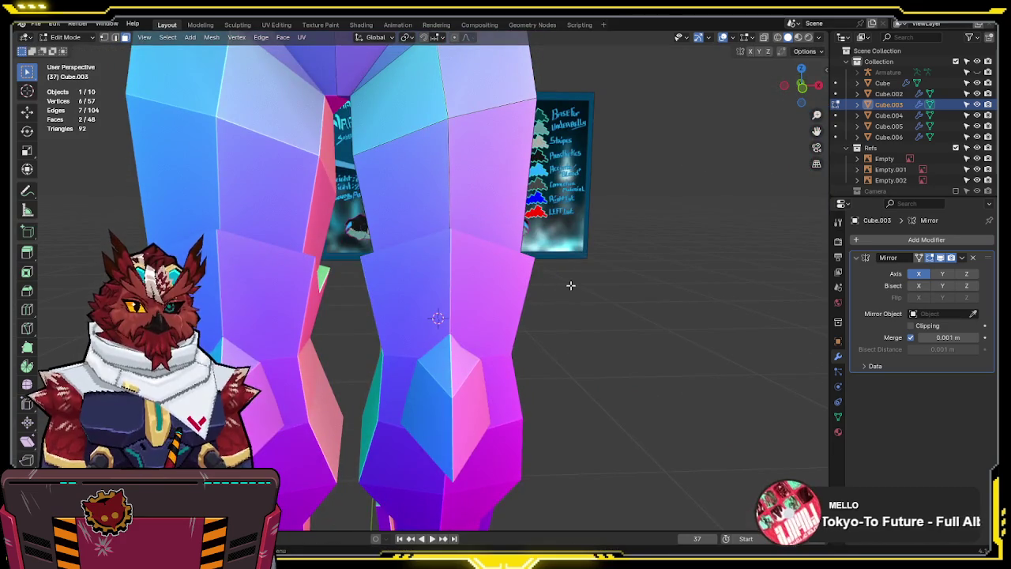
mouse_move(569, 287)
middle_down()
mouse_move(535, 308)
mouse_move(443, 300)
middle_up()
key(alt+z)
key(Tab)
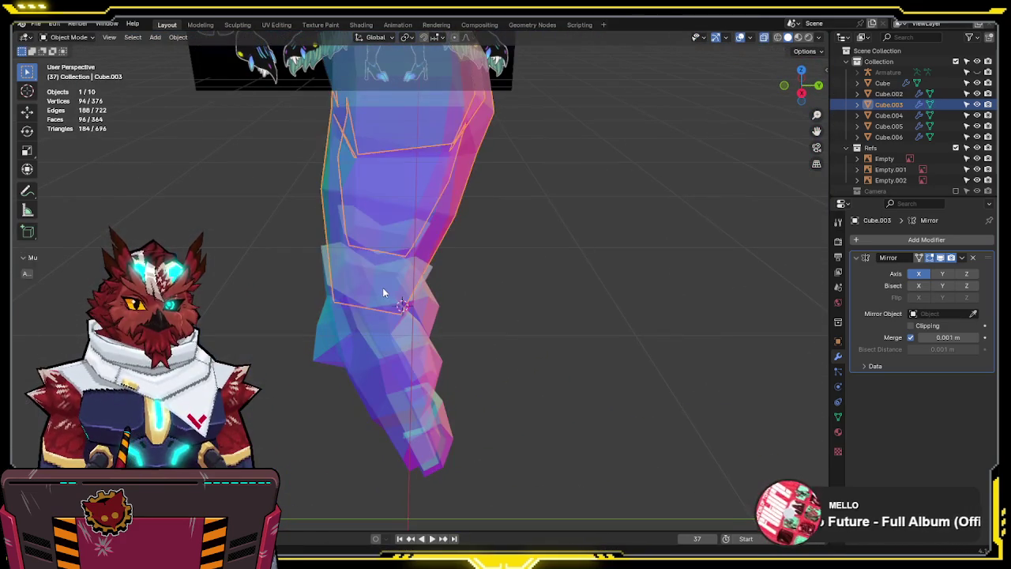
Move the lower-leg Cube.004 loop into place over the front reference
click(370, 296)
key(Tab)
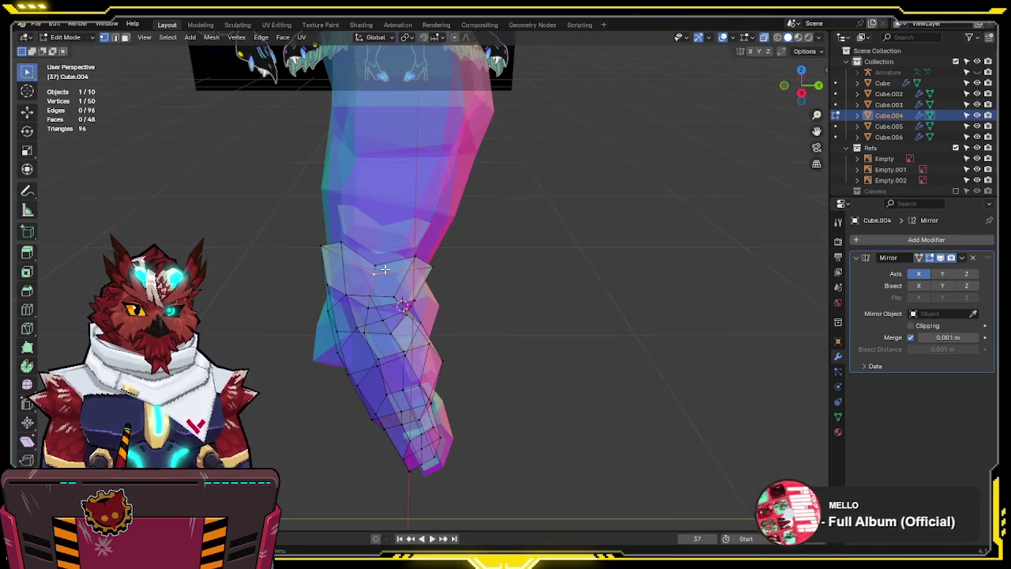
key(KP_1)
key(g)
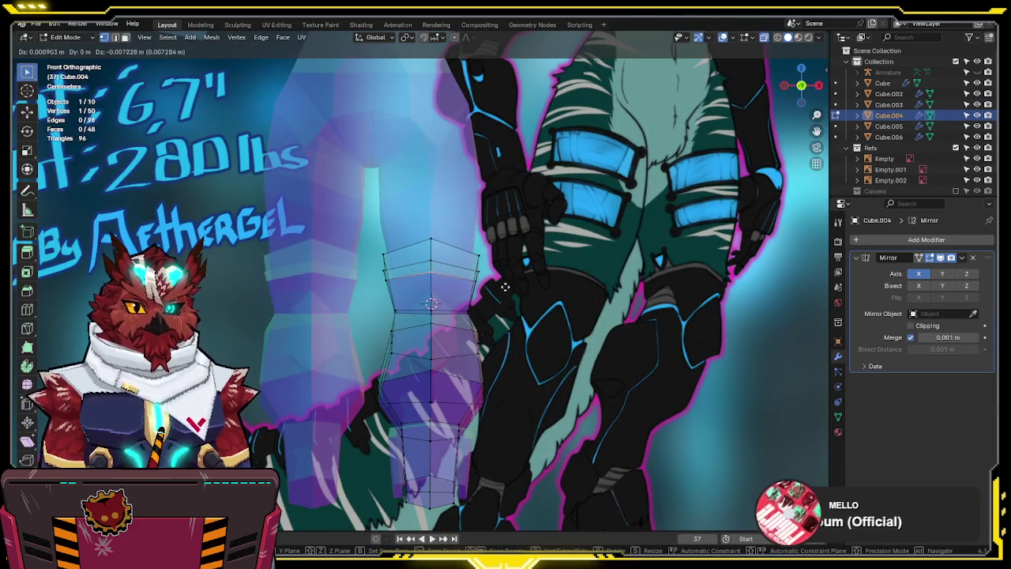
click(504, 284)
key(Tab)
key(alt+z)
mouse_move(504, 284)
middle_down()
mouse_move(396, 235)
mouse_move(443, 225)
mouse_move(468, 258)
middle_up()
Widen, lower and tilt the thigh's knee loop to follow the front reference
click(397, 235)
key(Tab)
key(KP_1)
scroll(455, 218, up, 1)
scroll(469, 258, up, 2)
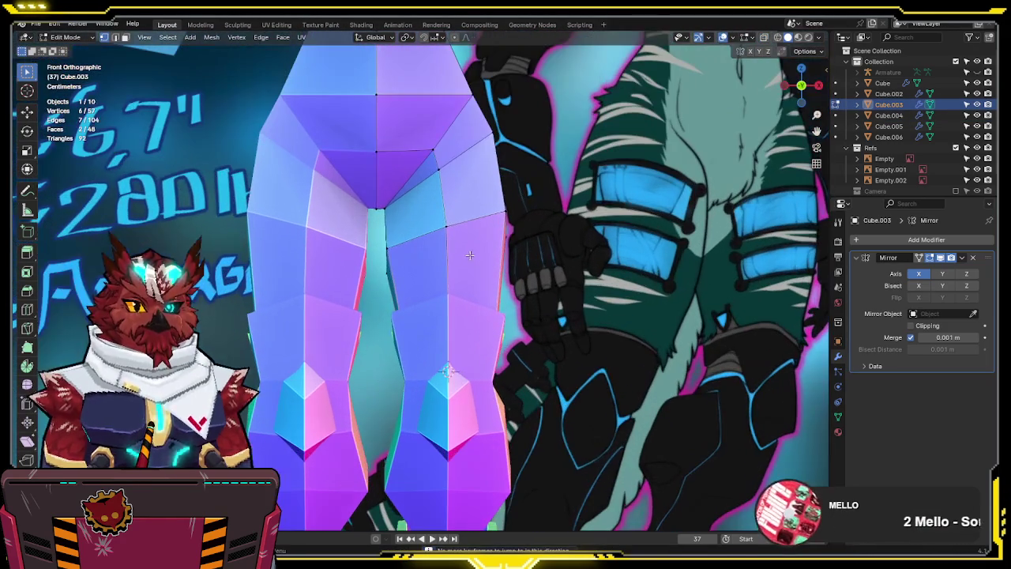
key(alt+z)
key(s)
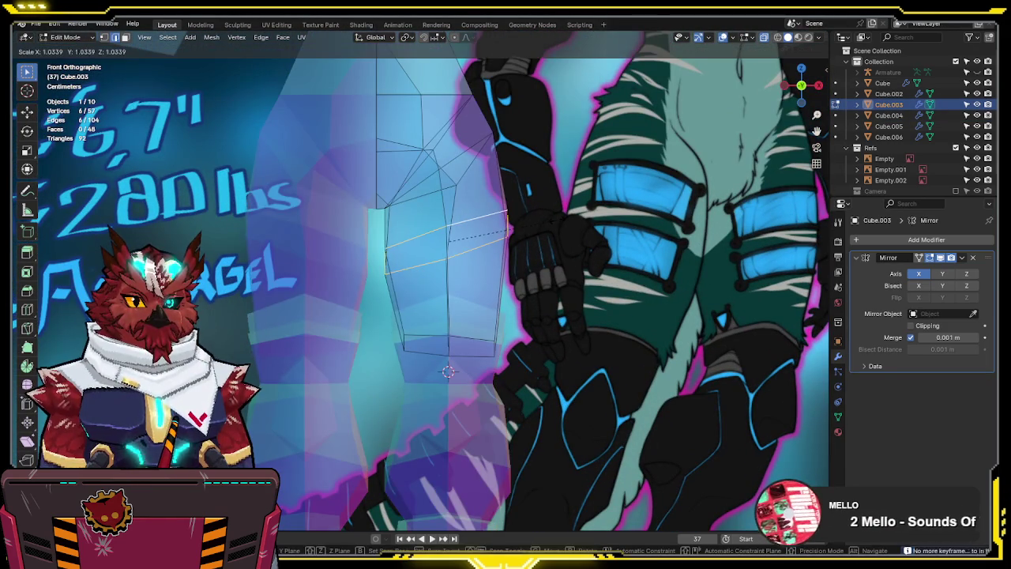
click(510, 229)
key(g)
click(598, 298)
key(r)
click(603, 280)
Review the reshaped legs in perspective and leave Edit Mode
scroll(585, 276, down, 2)
key(alt+z)
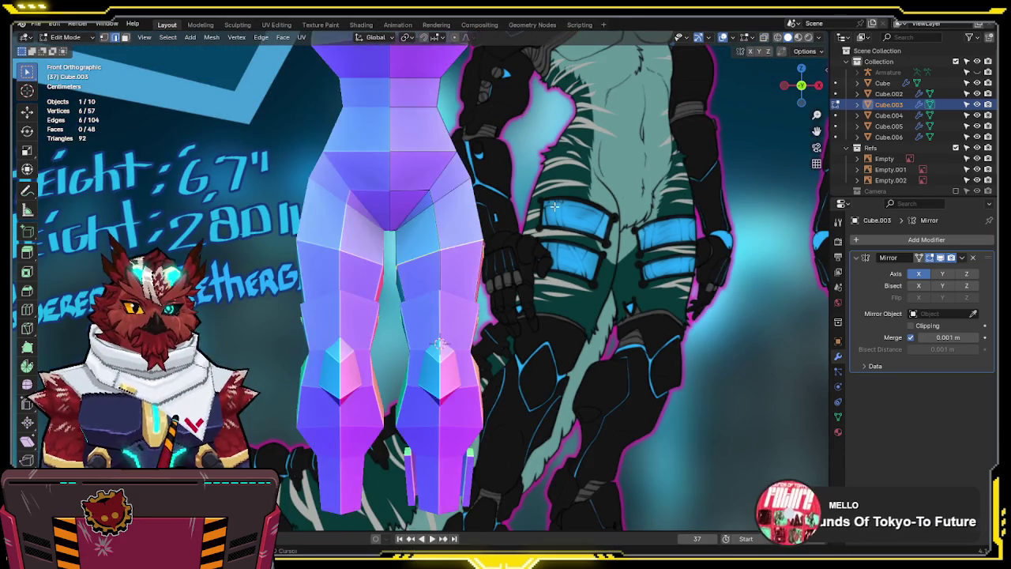
scroll(565, 268, down, 2)
mouse_move(556, 271)
middle_down()
mouse_move(525, 255)
mouse_move(695, 241)
mouse_move(399, 256)
mouse_move(483, 286)
mouse_move(374, 275)
mouse_move(376, 315)
mouse_move(423, 320)
mouse_move(472, 260)
middle_up()
key(Tab)
Select the ankle cuff mesh Cube.006 and switch to the front reference view
key(KP_3)
scroll(376, 315, down, 2)
click(423, 334)
click(423, 334)
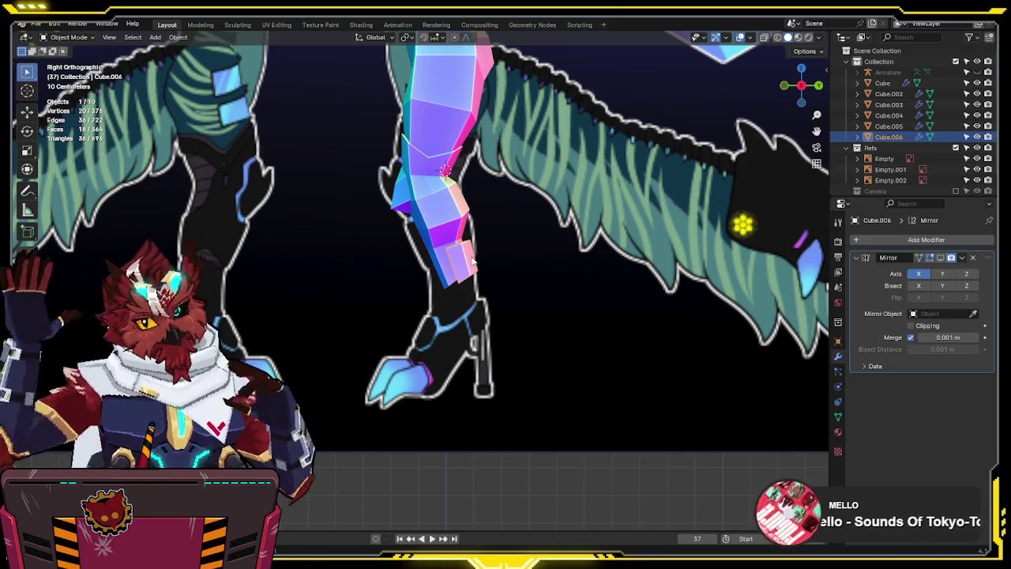
key(KP_1)
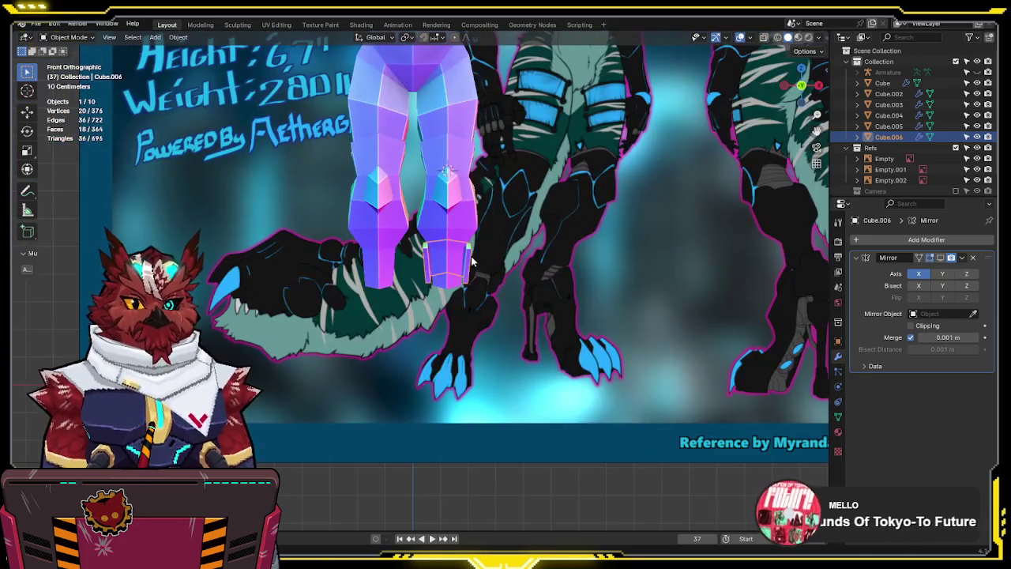
scroll(472, 261, up, 1)
scroll(527, 307, up, 1)
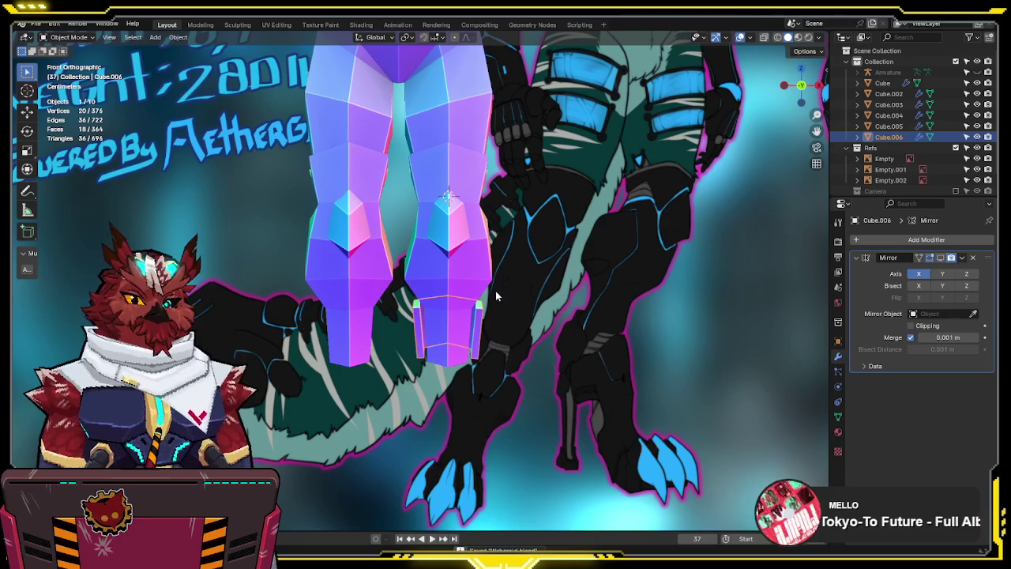
Frame the legs and reference feet, then select the cuff's front faces in Edit Mode
shift+middle_drag(495, 290, 536, 216)
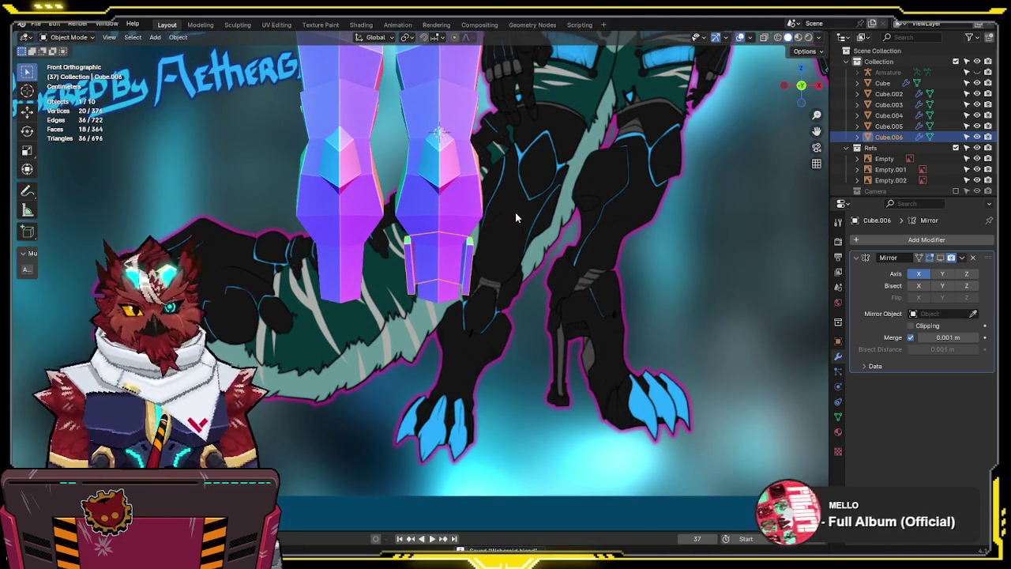
scroll(515, 218, up, 1)
scroll(516, 212, down, 3)
scroll(516, 208, down, 1)
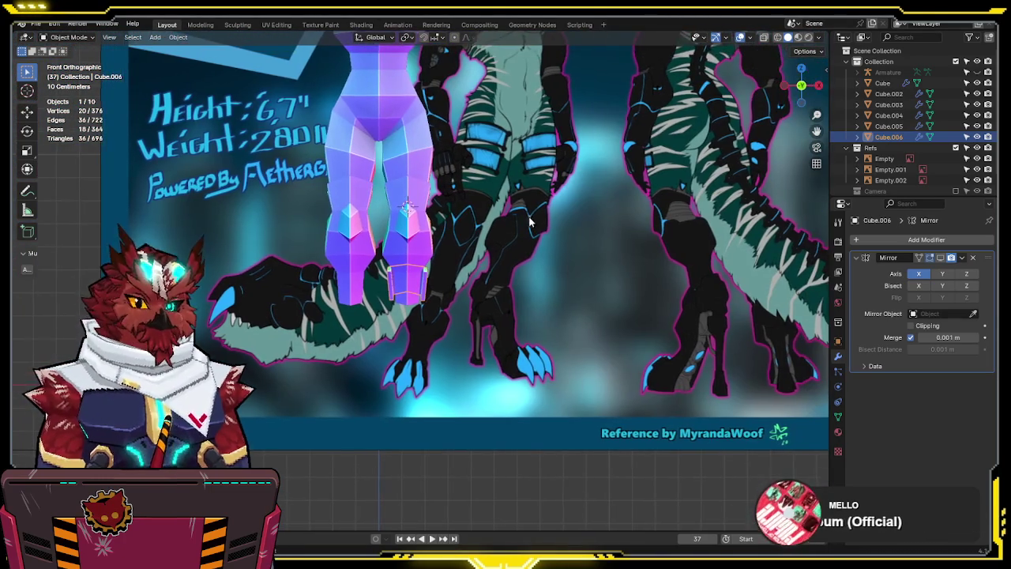
scroll(526, 218, up, 3)
middle_drag(525, 216, 512, 273)
key(Tab)
click(512, 273)
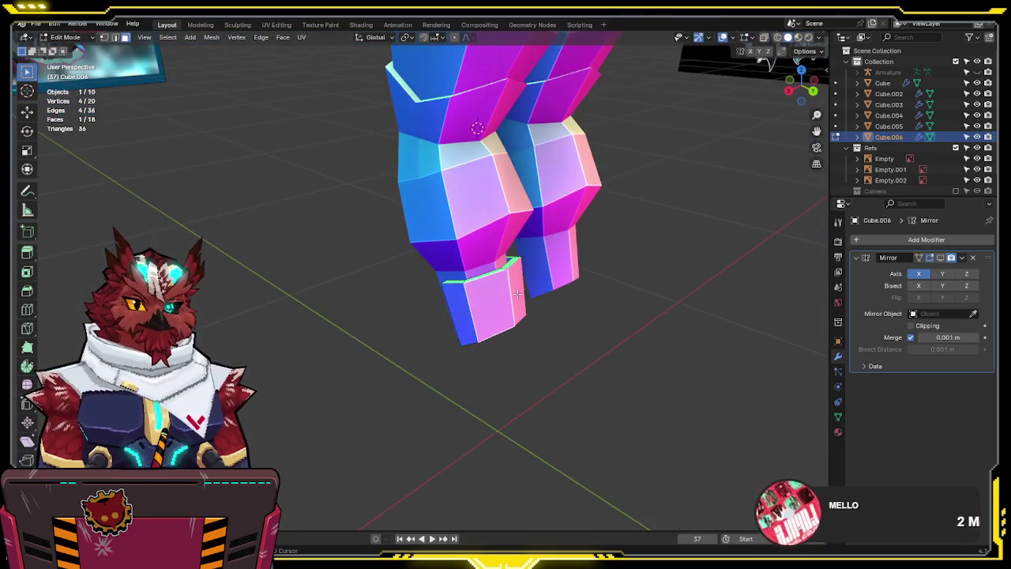
Extrude the front faces into a tapered foot and align them with the side reference
key(e)
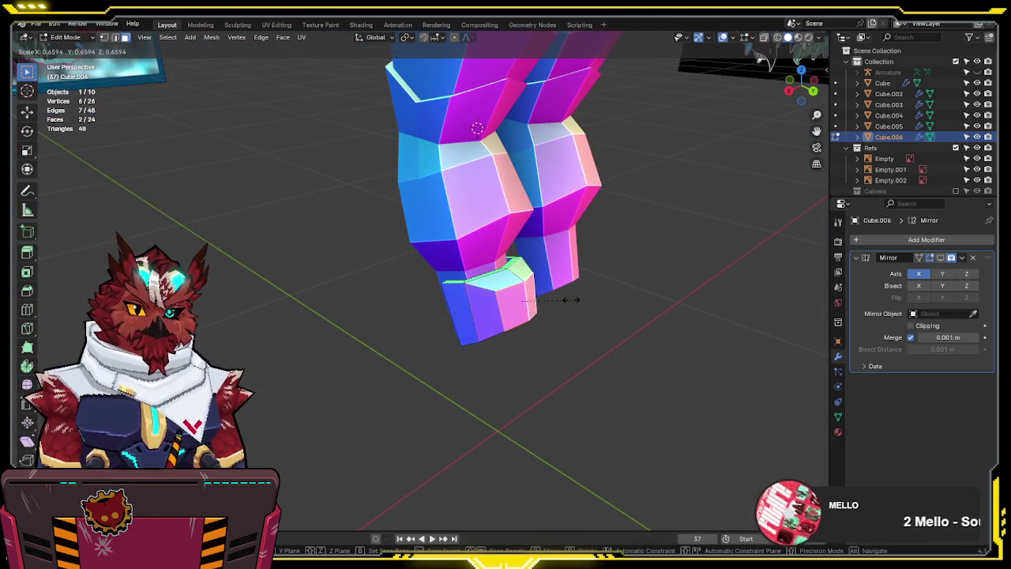
click(567, 299)
key(KP_3)
scroll(589, 277, up, 2)
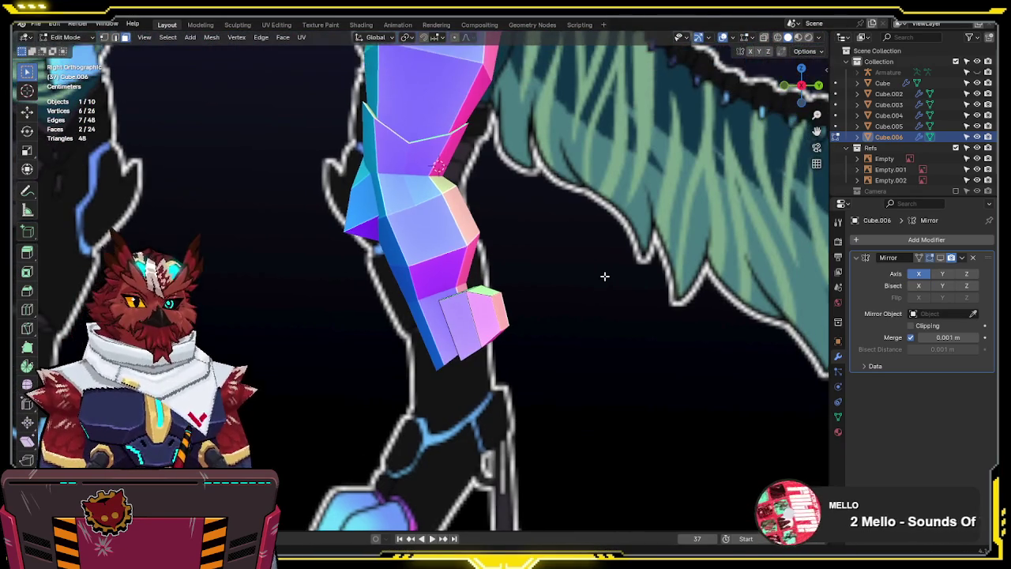
key(g)
click(652, 317)
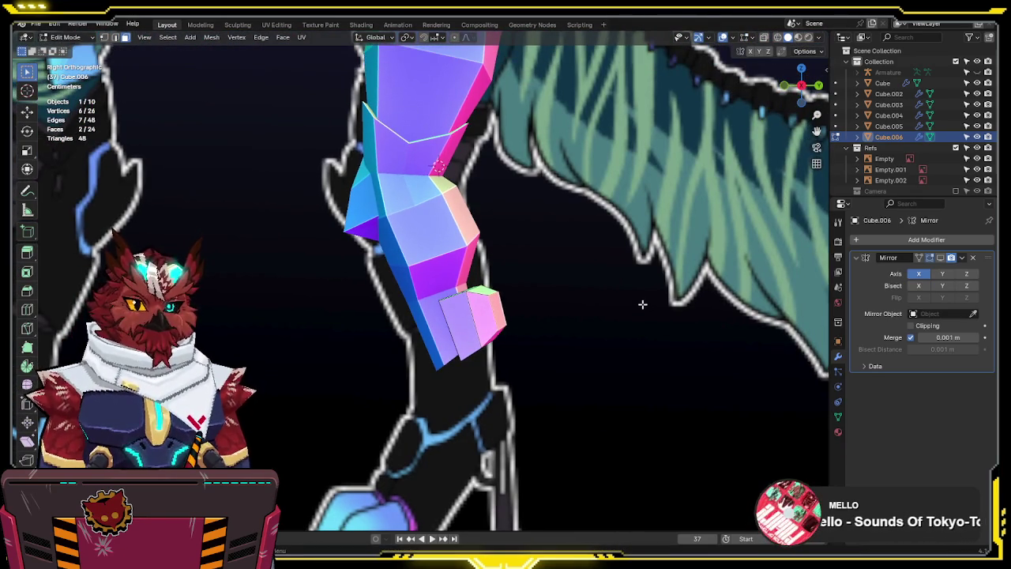
scroll(642, 304, down, 4)
key(KP_1)
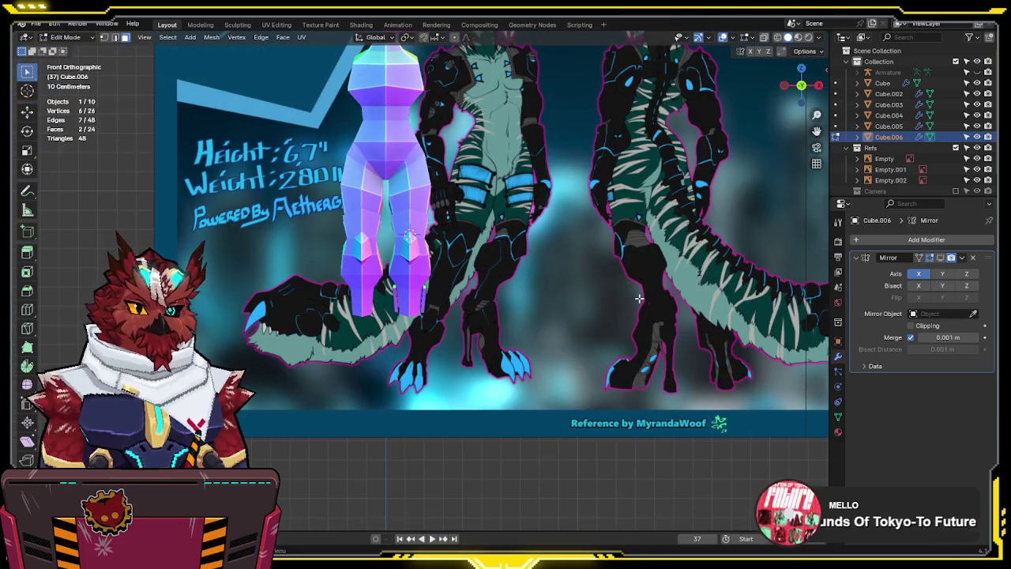
key(KP_3)
scroll(445, 280, up, 3)
middle_drag(445, 279, 463, 316)
scroll(426, 313, down, 2)
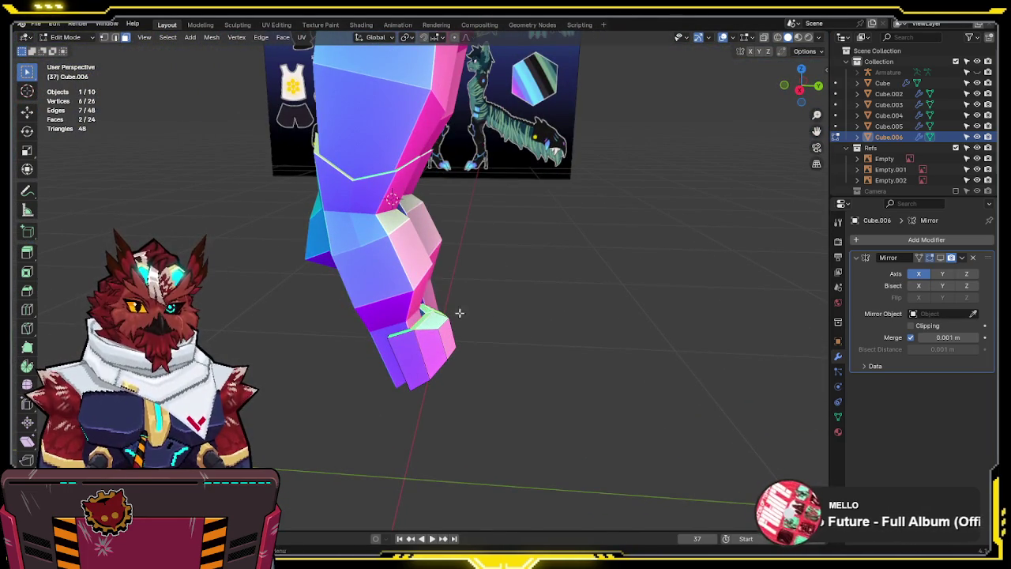
Extrude the foot faces a second time further forward
key(e)
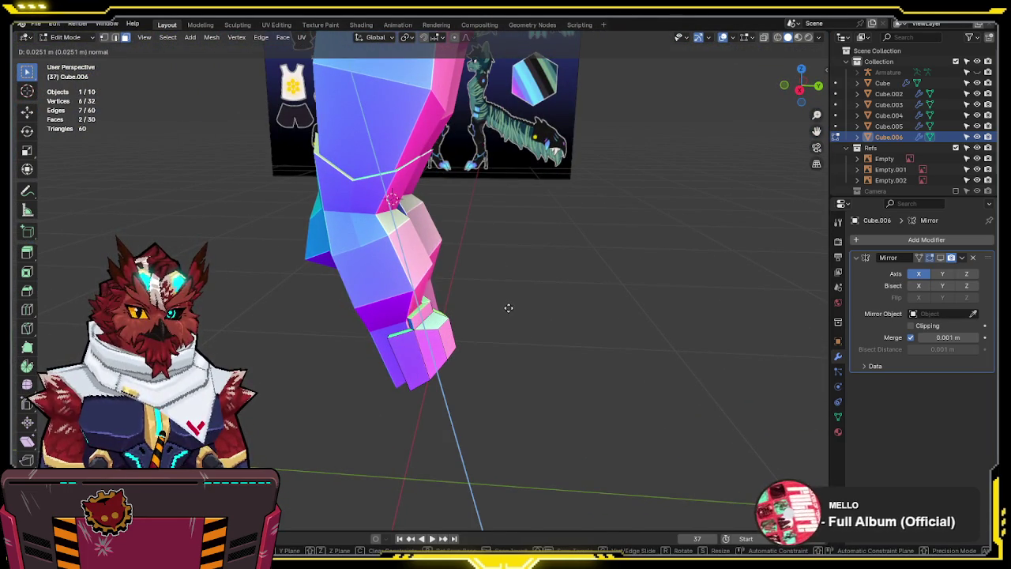
click(508, 307)
scroll(474, 312, up, 1)
scroll(441, 323, up, 2)
middle_drag(440, 323, 393, 356)
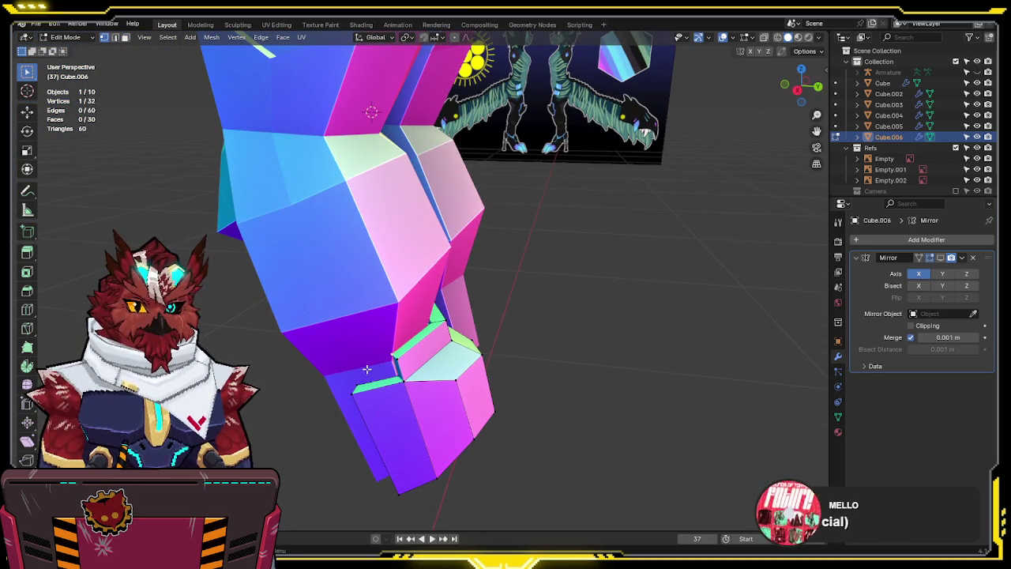
Merge two vertex pairs with Merge at Last from Quick Favorites, then undo both merges
key(q)
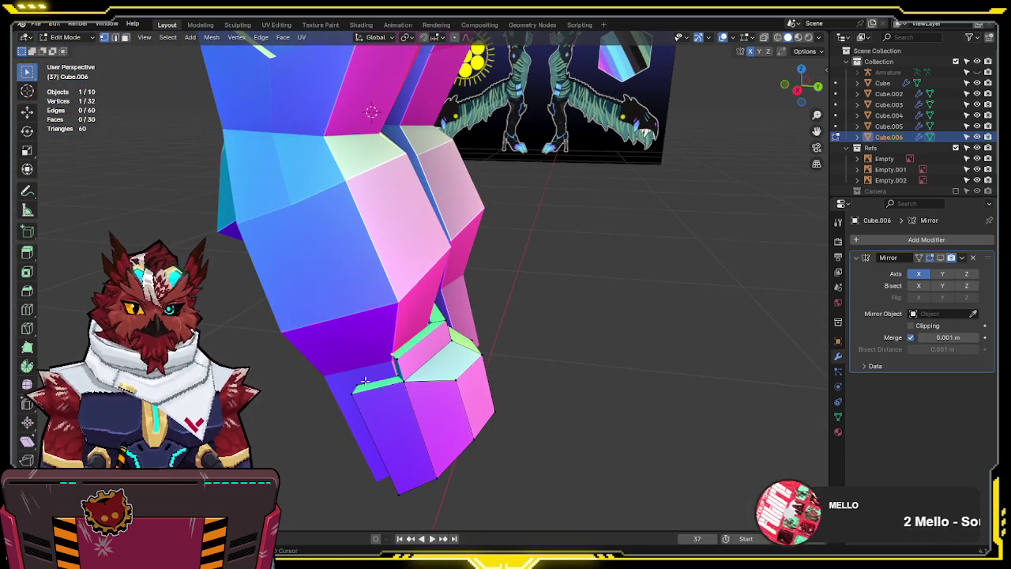
shift+click(366, 381)
key(q)
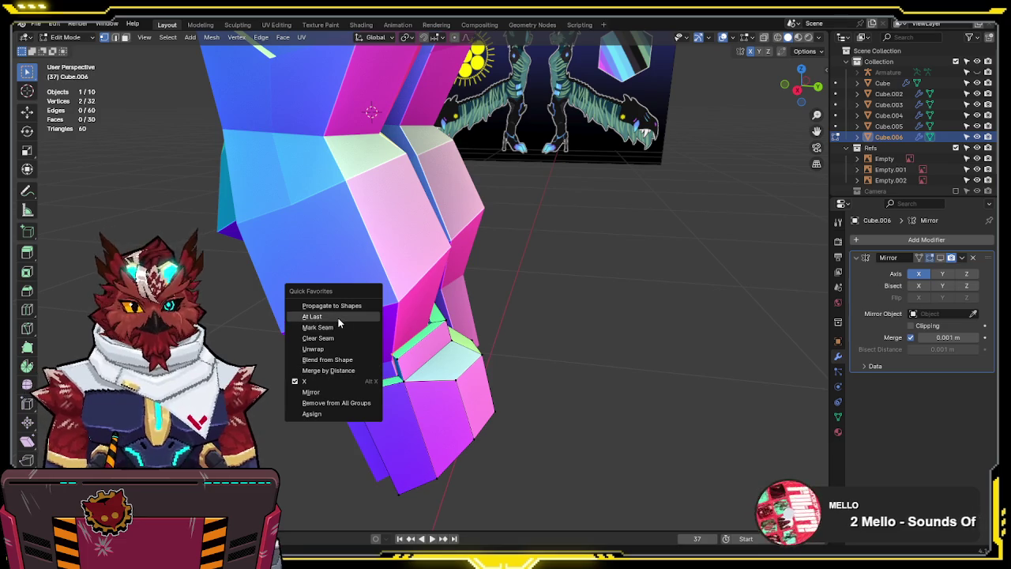
click(338, 317)
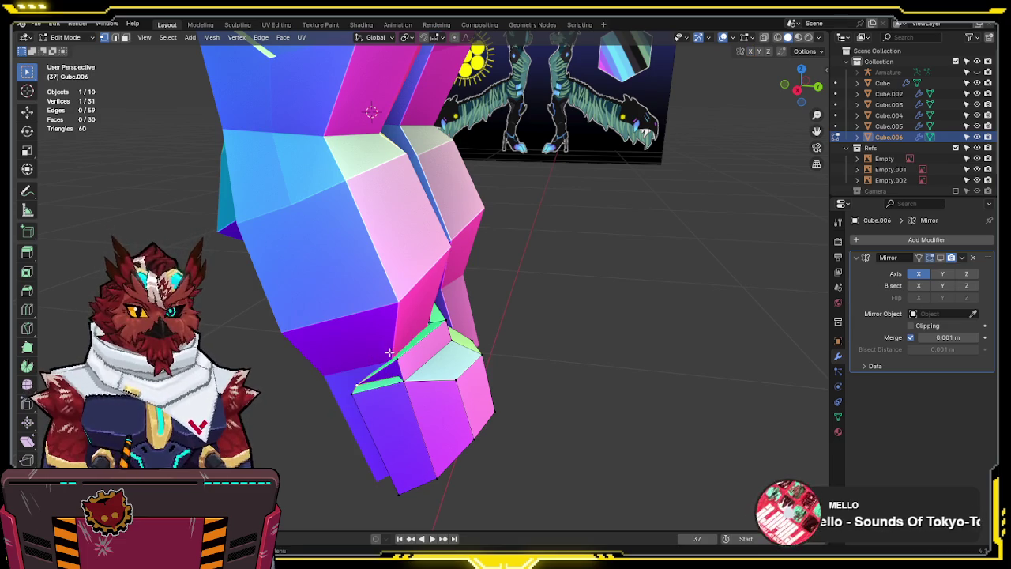
shift+click(344, 400)
key(q)
click(347, 397)
mouse_move(348, 396)
middle_down()
mouse_move(335, 387)
mouse_move(478, 367)
middle_up()
key(ctrl+z)
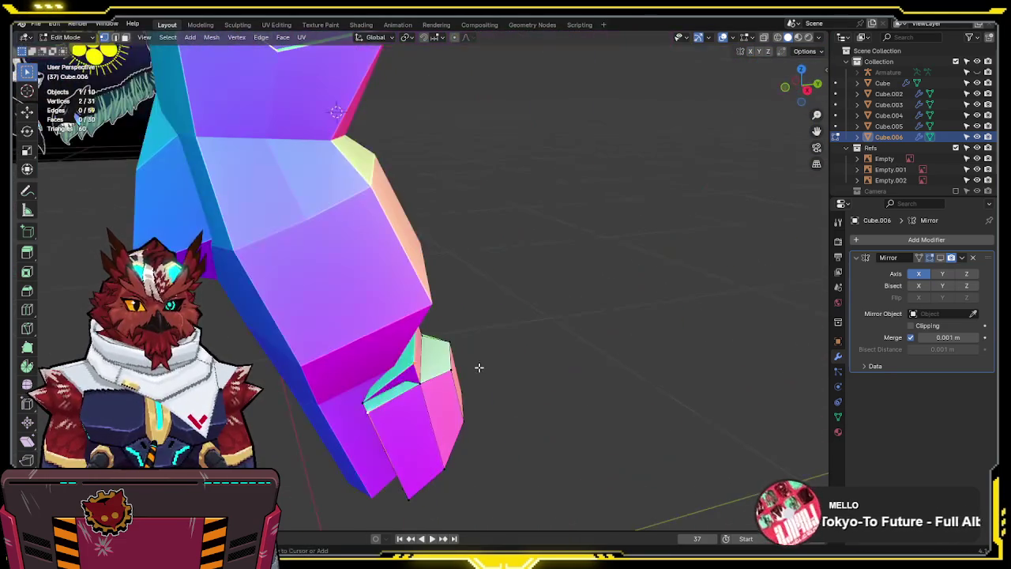
key(ctrl+z)
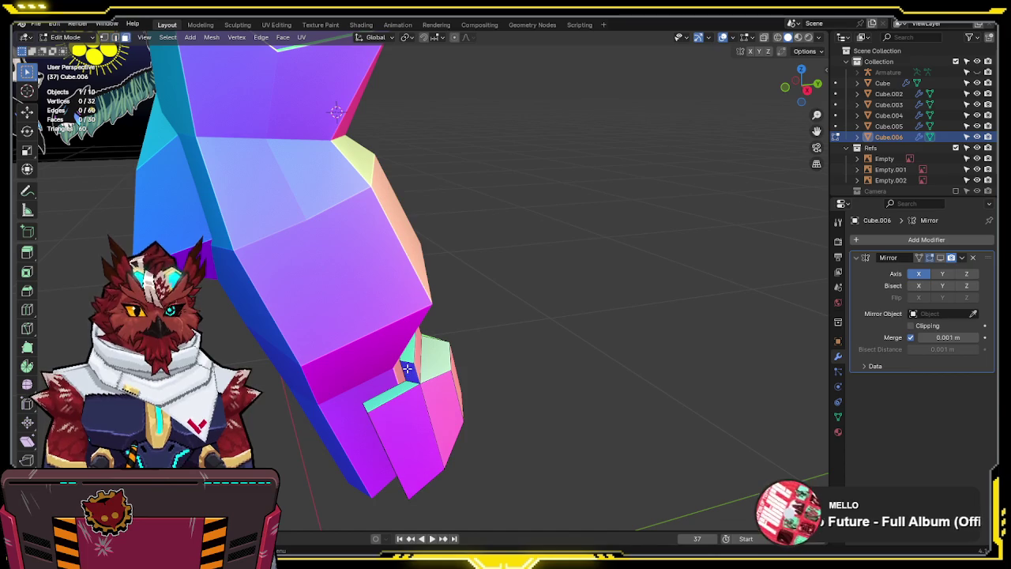
Isolate the ankle-and-foot mesh in Local view and fill a face between selected vertices
mouse_move(403, 372)
middle_down()
mouse_move(389, 376)
mouse_move(413, 369)
middle_up()
middle_drag(464, 348, 388, 384)
mouse_move(426, 350)
middle_down()
mouse_move(501, 316)
mouse_move(553, 315)
mouse_move(475, 379)
mouse_move(519, 384)
mouse_move(339, 392)
middle_up()
key(slash)
shift+click(456, 385)
key(f)
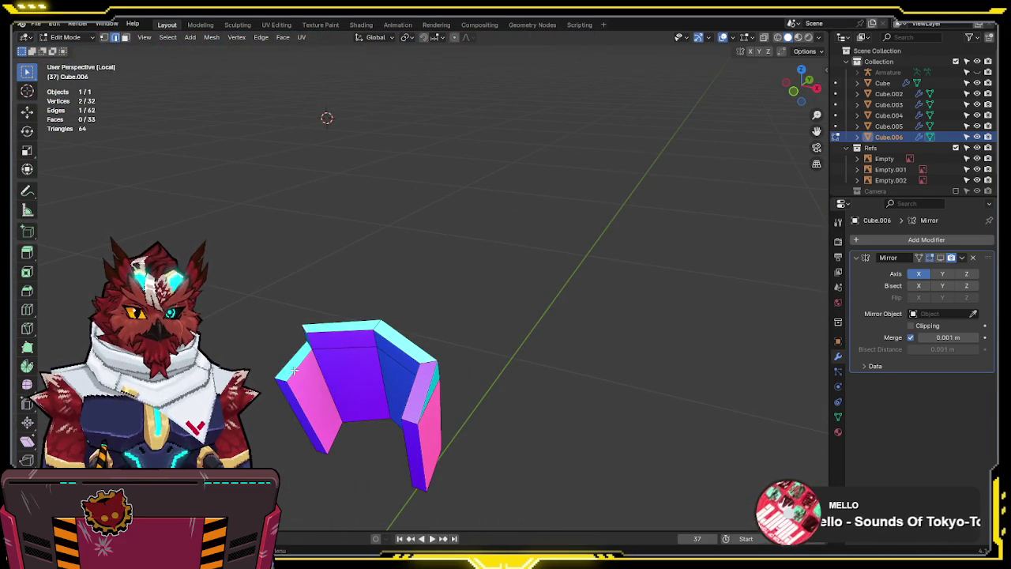
Fill two new faces across the open gaps of the ankle piece and enable X-ray
shift+click(307, 346)
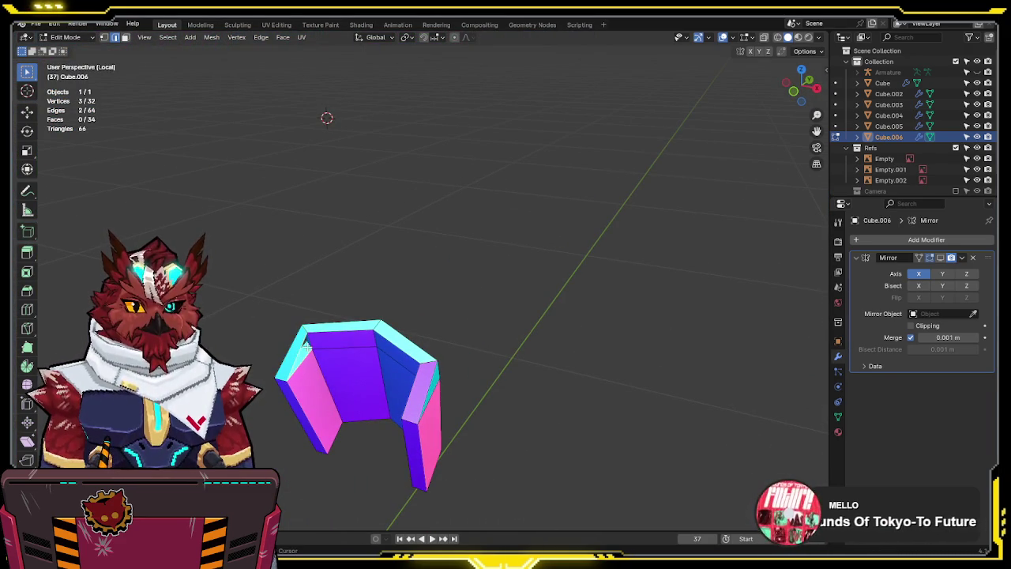
shift+click(308, 341)
mouse_move(308, 342)
middle_down()
mouse_move(319, 349)
mouse_move(403, 323)
mouse_move(388, 409)
middle_up()
key(f)
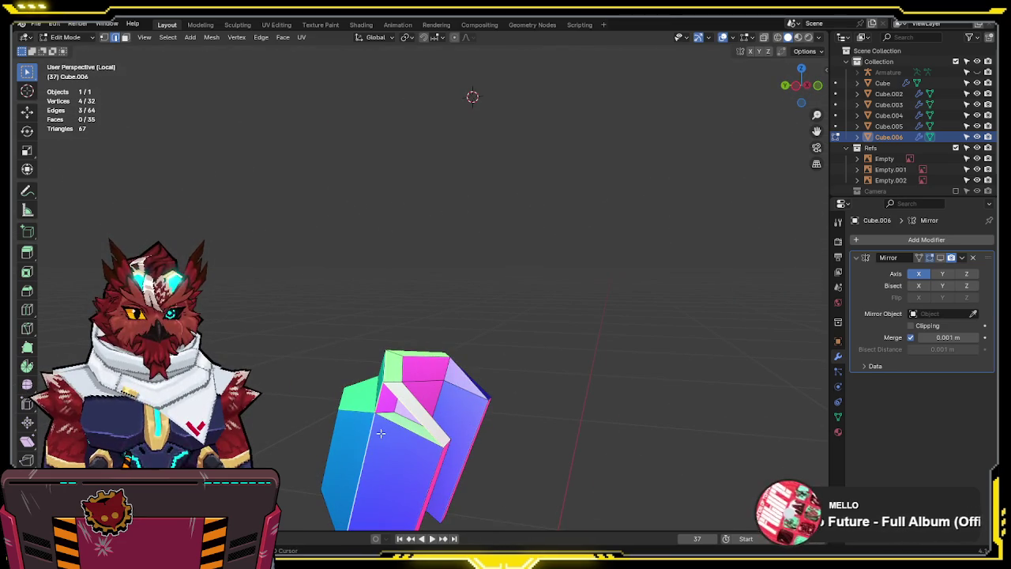
shift+click(392, 419)
key(f)
key(alt+z)
mouse_move(393, 419)
middle_down()
mouse_move(458, 389)
mouse_move(441, 437)
mouse_move(454, 351)
middle_up()
Delete the two unwanted faces from the ankle piece
shift+click(440, 437)
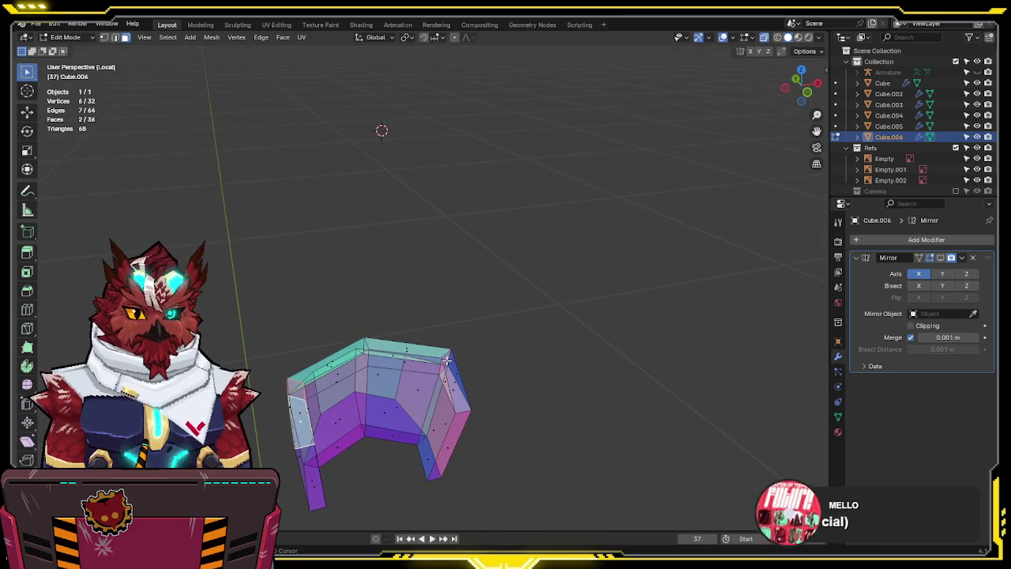
shift+click(454, 390)
key(x)
click(453, 391)
mouse_move(454, 391)
middle_down()
mouse_move(472, 370)
mouse_move(309, 382)
mouse_move(308, 413)
mouse_move(380, 333)
mouse_move(501, 316)
middle_up()
Select all of the piece's geometry and switch back to Object Mode
key(a)
key(F3)
click(593, 346)
mouse_move(593, 348)
middle_down()
mouse_move(474, 368)
mouse_move(467, 361)
mouse_move(508, 320)
mouse_move(497, 321)
mouse_move(532, 359)
mouse_move(429, 422)
mouse_move(607, 331)
mouse_move(704, 309)
mouse_move(469, 326)
middle_up()
key(Tab)
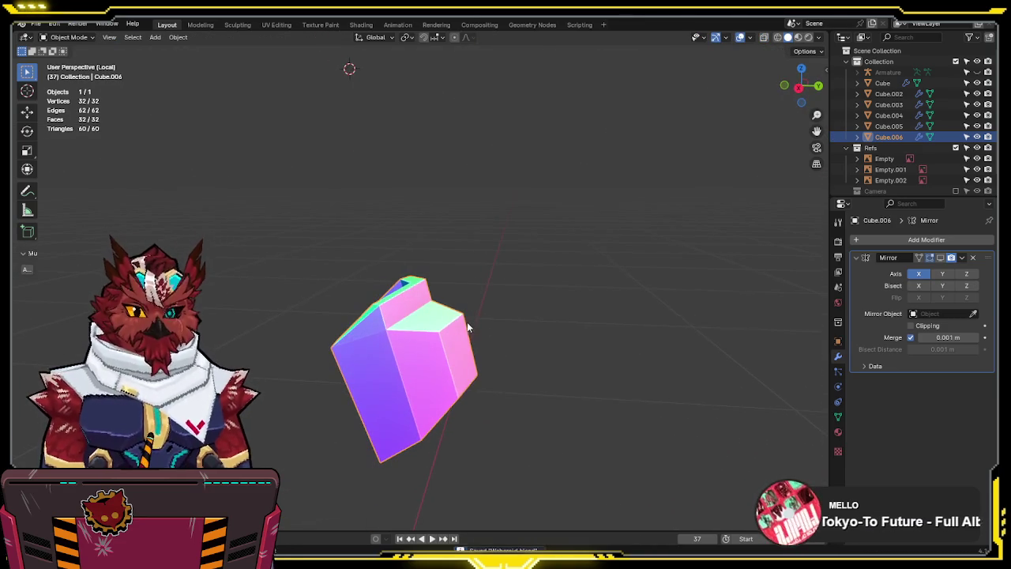
Exit Local view and frame both legs in front orthographic view
key(KP_Divide)
key(KP_1)
scroll(501, 311, down, 2)
scroll(511, 299, down, 1)
mouse_move(516, 298)
shift+middle_down()
mouse_move(575, 237)
mouse_move(423, 210)
mouse_move(511, 217)
mouse_move(264, 233)
shift+middle_up()
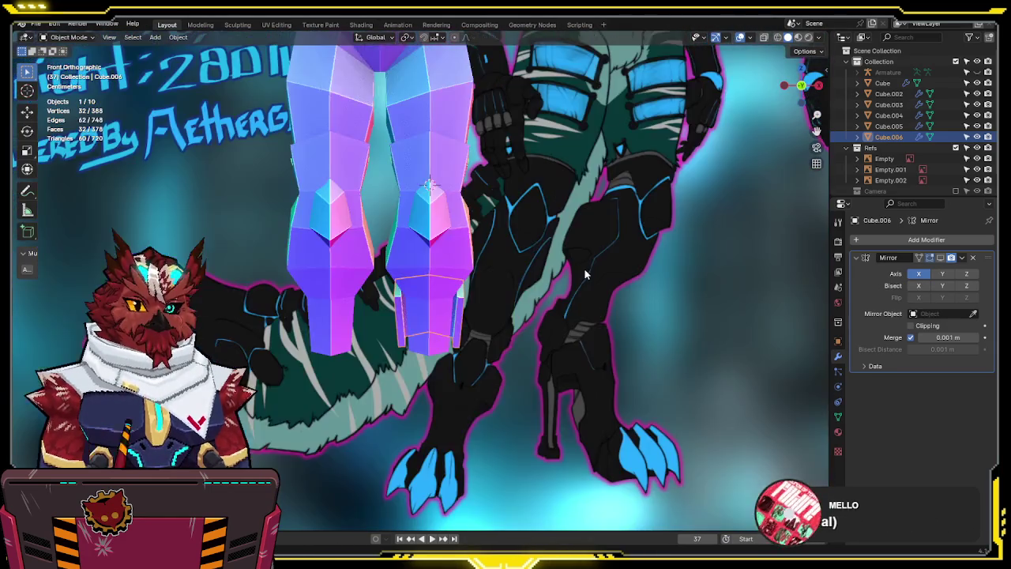
mouse_move(264, 233)
middle_down()
mouse_move(462, 274)
mouse_move(405, 323)
mouse_move(360, 259)
mouse_move(374, 200)
mouse_move(375, 284)
mouse_move(321, 312)
mouse_move(804, 293)
mouse_move(604, 279)
middle_up()
scroll(390, 320, up, 2)
Reselect the ankle piece Cube.006, dismissing the Apply transforms menu without applying
key(ctrl+a)
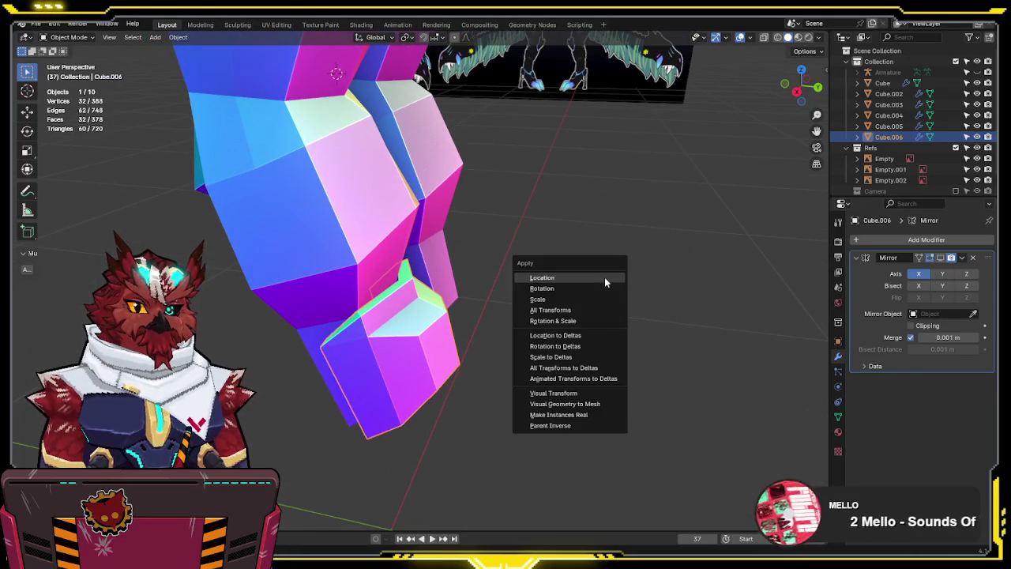
click(566, 308)
click(566, 308)
middle_drag(566, 308, 474, 313)
scroll(446, 312, down, 2)
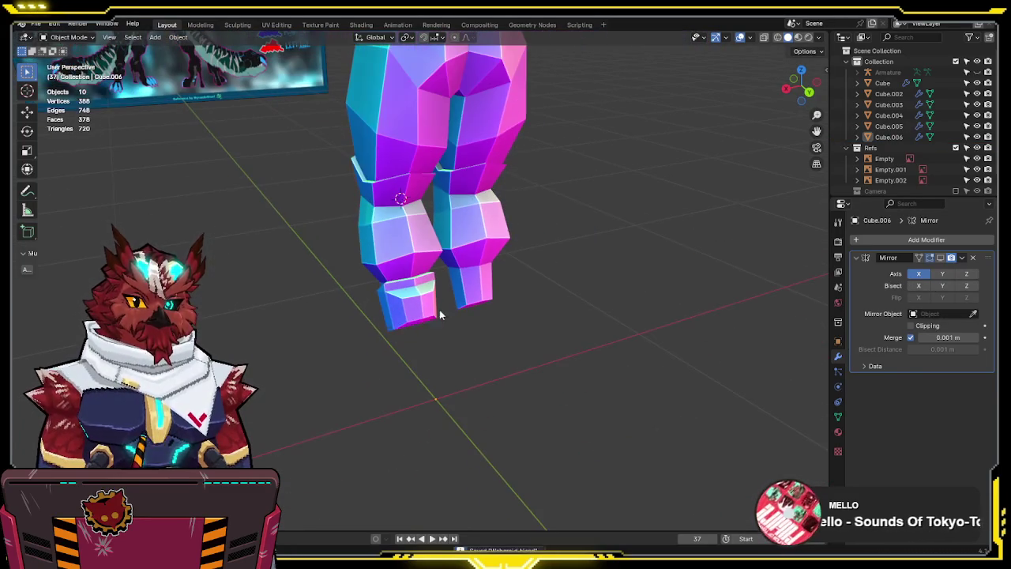
click(441, 312)
key(ctrl+a)
click(553, 302)
click(552, 301)
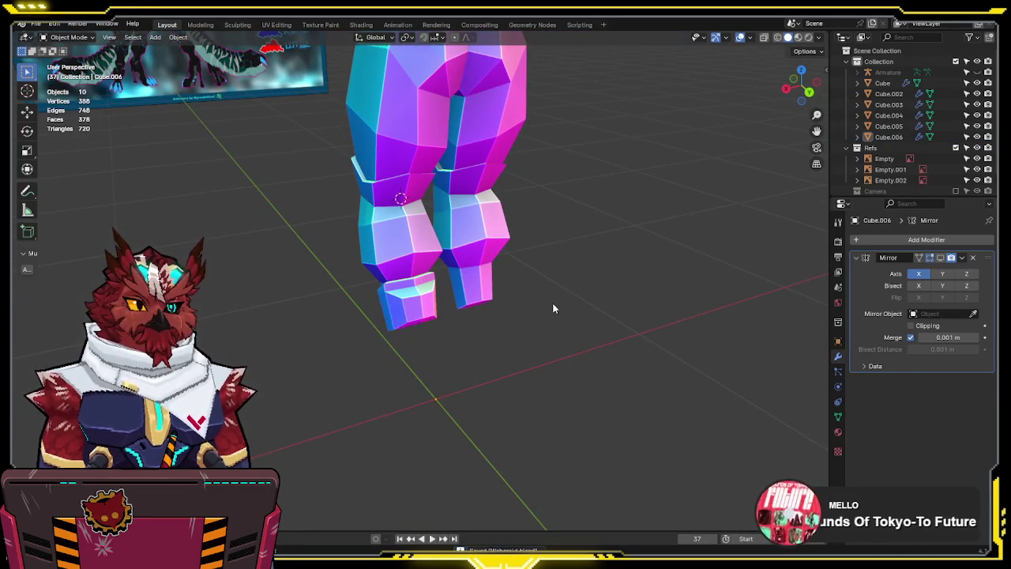
scroll(553, 308, up, 3)
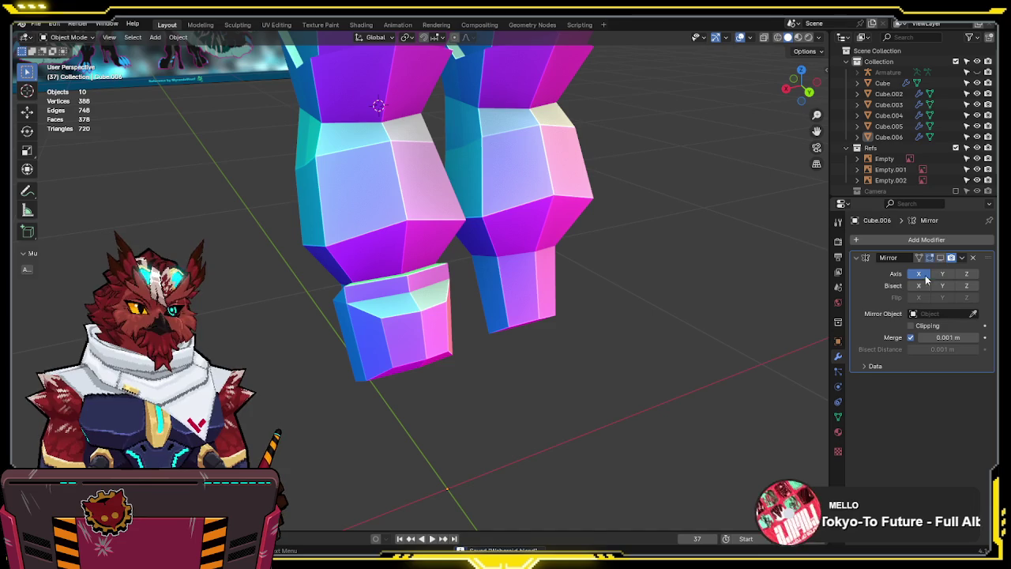
click(331, 308)
mouse_move(331, 308)
middle_down()
mouse_move(460, 287)
mouse_move(565, 322)
mouse_move(573, 276)
mouse_move(580, 281)
middle_up()
Enter Edit Mode and remove Cube.006's existing Mirror modifier
key(Tab)
key(Tab)
scroll(569, 284, down, 5)
scroll(554, 298, up, 5)
mouse_move(554, 298)
middle_down()
mouse_move(790, 277)
mouse_move(542, 303)
middle_up()
click(973, 258)
Add a new Mirror modifier to Cube.006 from Quick Favorites
key(q)
click(483, 322)
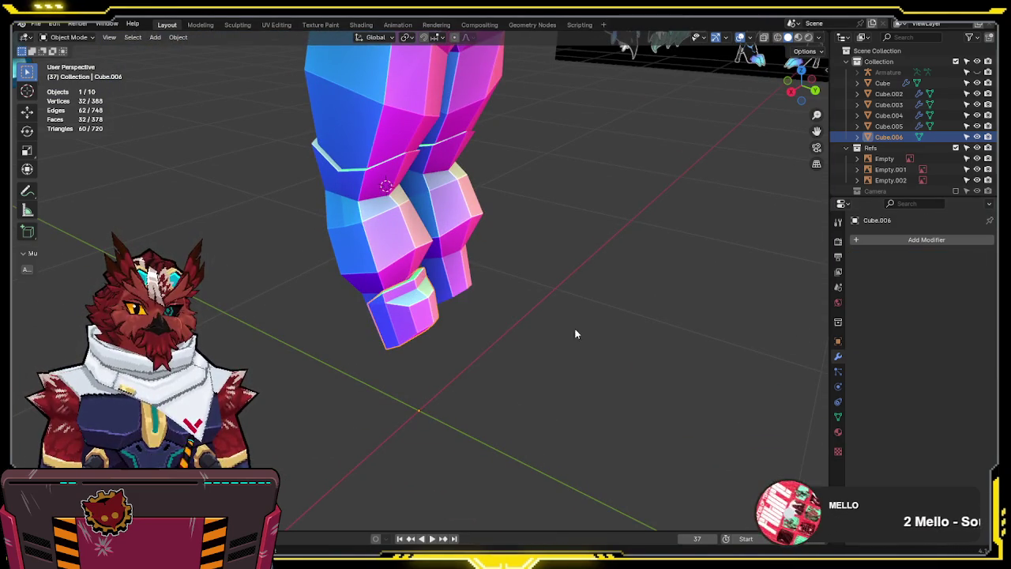
key(q)
key(Escape)
key(q)
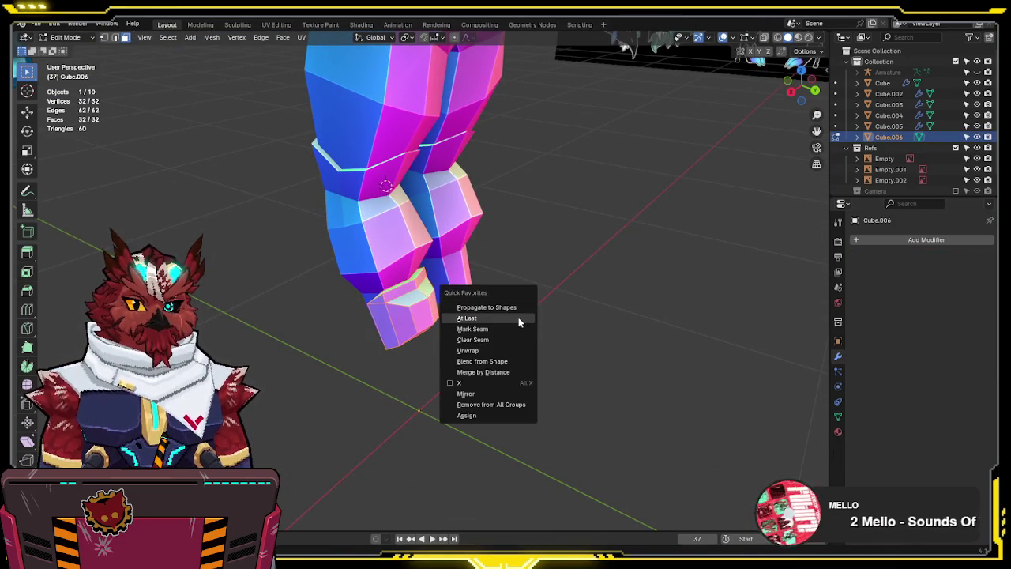
click(479, 399)
middle_drag(545, 313, 600, 293)
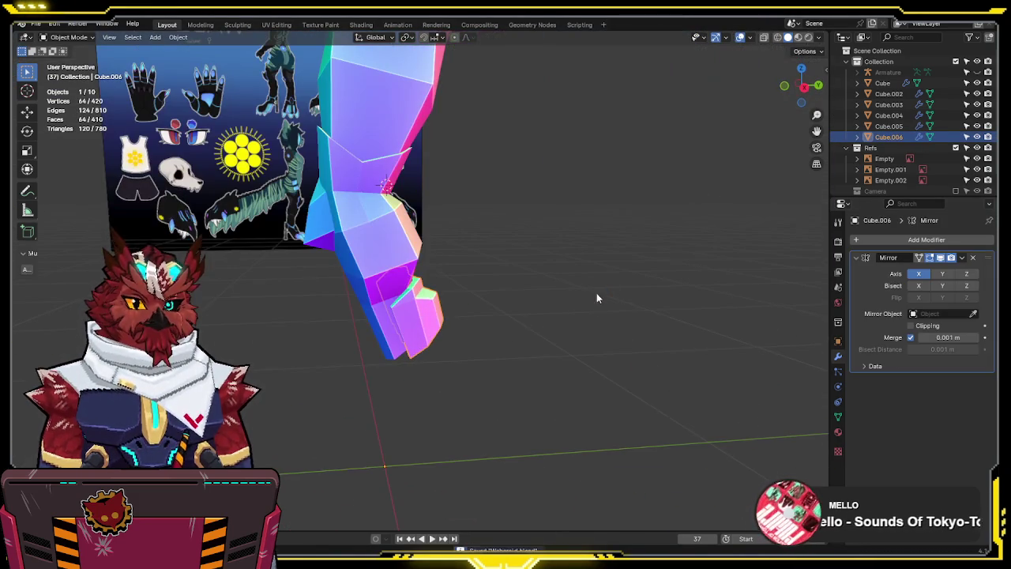
click(529, 365)
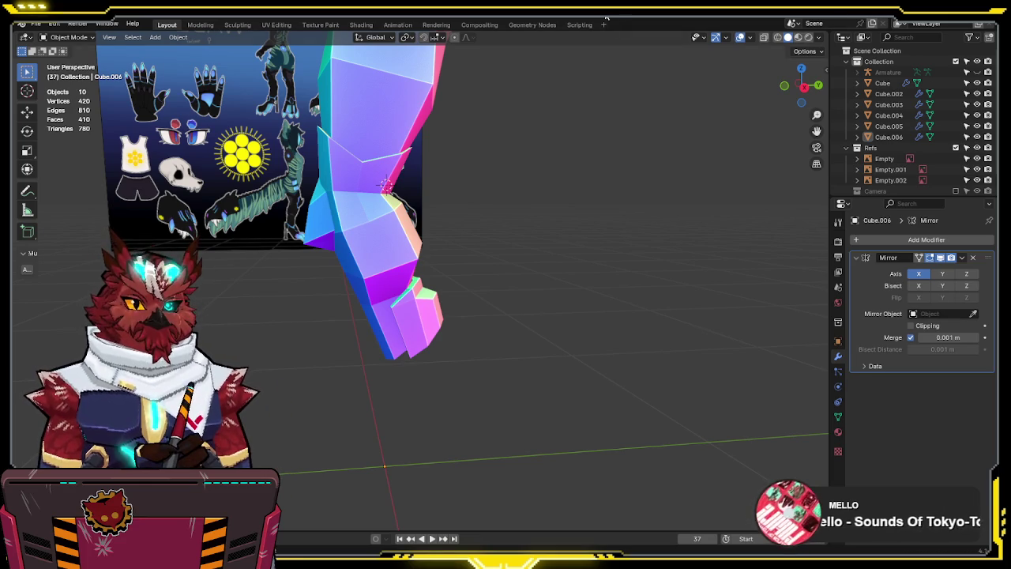
middle_drag(481, 237, 609, 313)
key(KP_1)
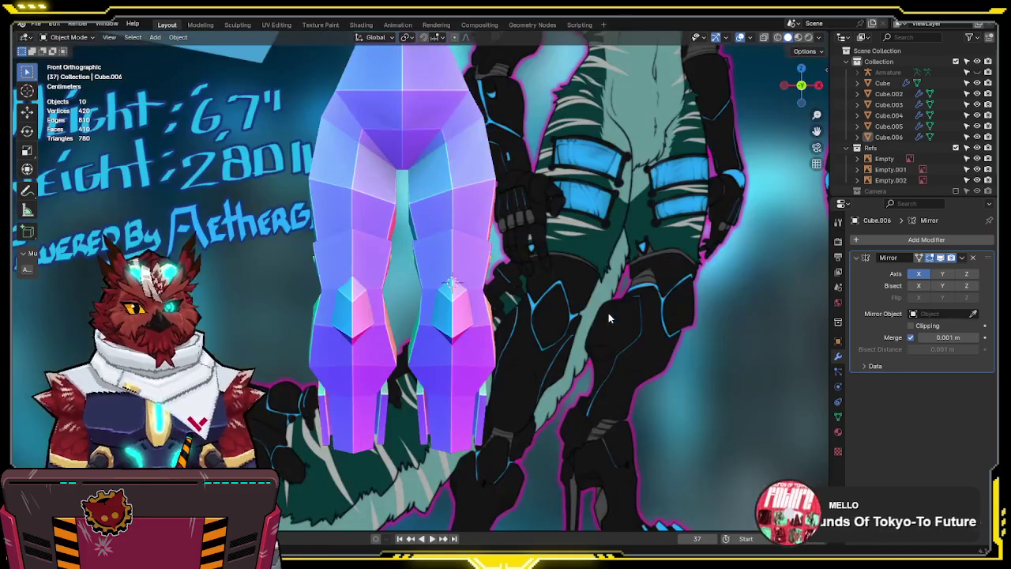
scroll(607, 306, down, 5)
scroll(409, 271, up, 2)
scroll(409, 271, up, 1)
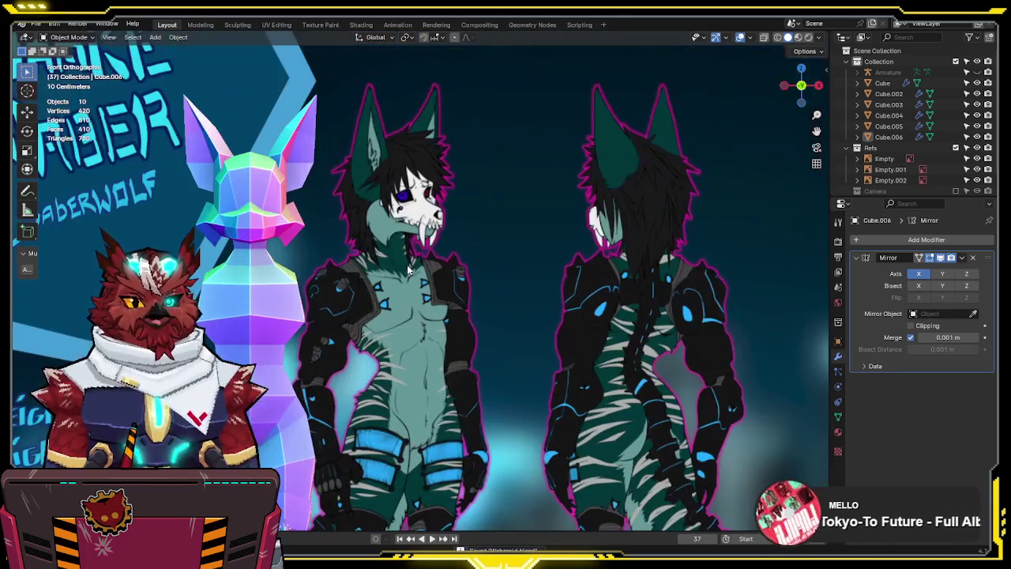
mouse_move(510, 248)
shift+middle_down()
mouse_move(605, 238)
mouse_move(539, 293)
mouse_move(489, 223)
shift+middle_up()
scroll(491, 219, up, 1)
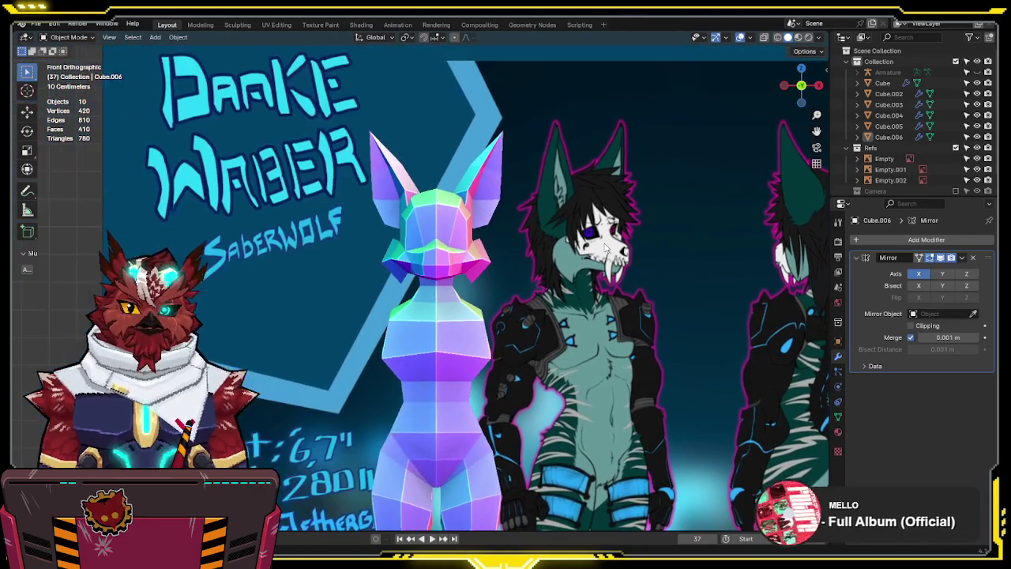
scroll(552, 251, down, 1)
mouse_move(552, 251)
shift+middle_down()
mouse_move(536, 277)
mouse_move(464, 125)
shift+middle_up()
scroll(464, 125, up, 1)
shift+scroll(443, 224, down, 2)
shift+scroll(448, 235, down, 3)
shift+middle_drag(444, 225, 374, 350)
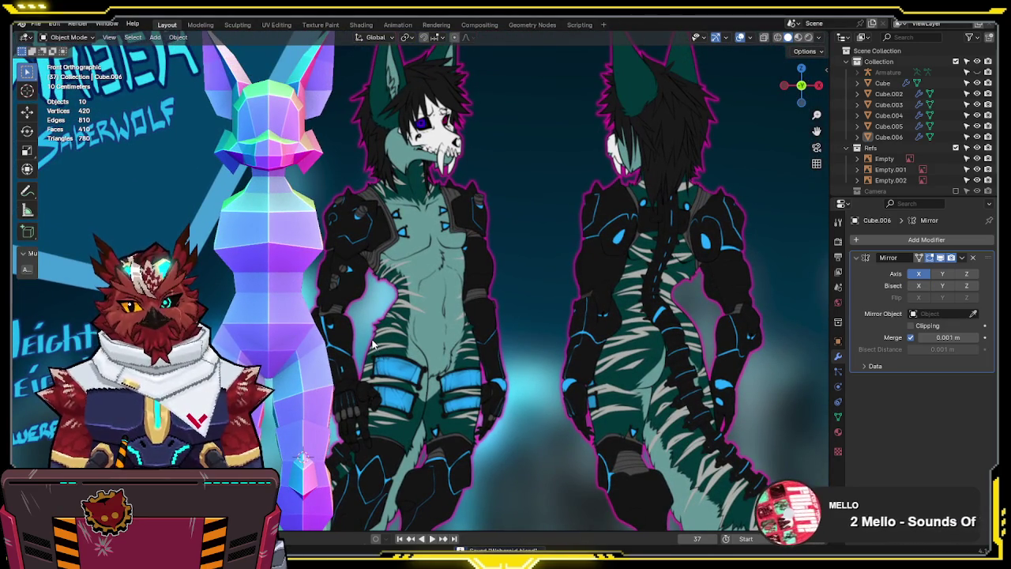
scroll(532, 322, up, 2)
scroll(502, 326, up, 2)
shift+middle_drag(503, 327, 573, 170)
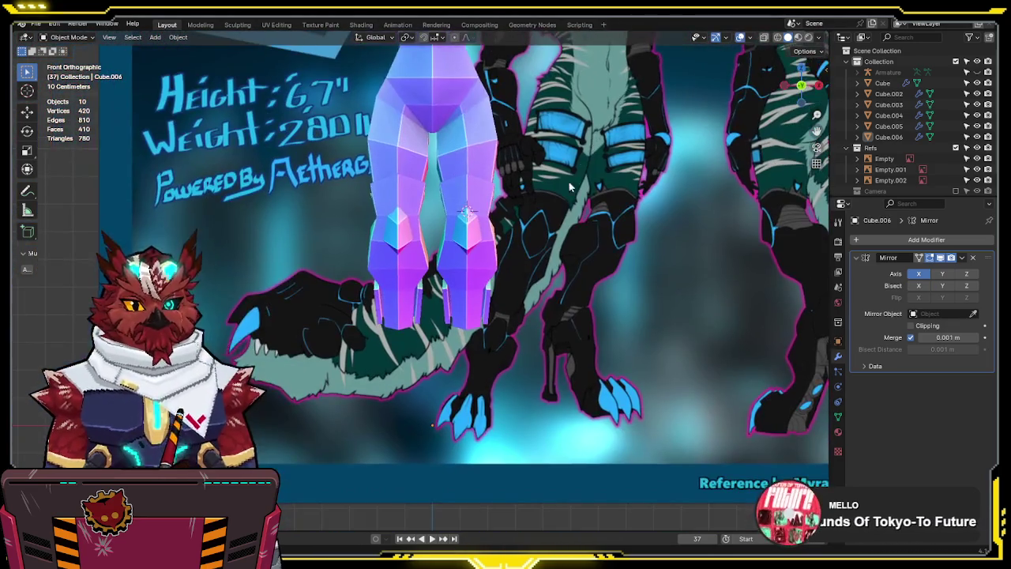
scroll(549, 223, up, 2)
mouse_move(582, 251)
shift+middle_down()
mouse_move(557, 231)
mouse_move(501, 287)
mouse_move(423, 322)
mouse_move(336, 320)
mouse_move(557, 240)
mouse_move(473, 184)
shift+middle_up()
scroll(557, 231, up, 2)
key(KP_1)
scroll(473, 183, up, 3)
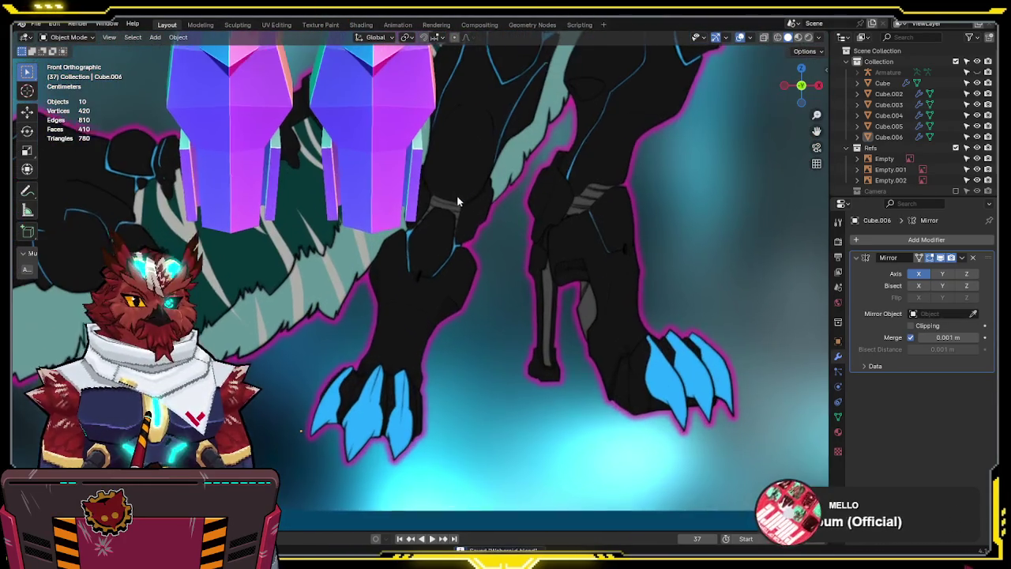
scroll(418, 221, down, 2)
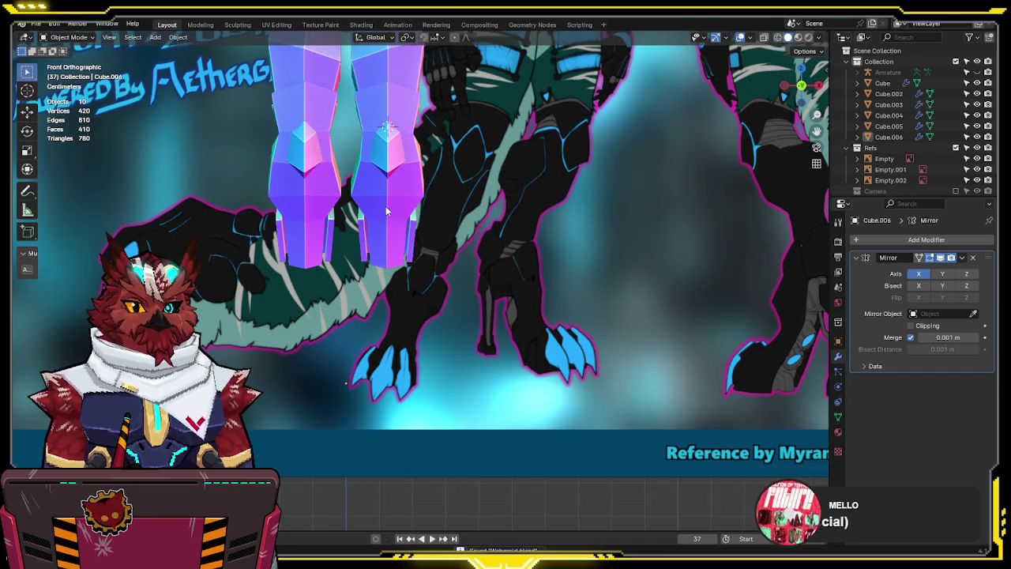
key(shift+s)
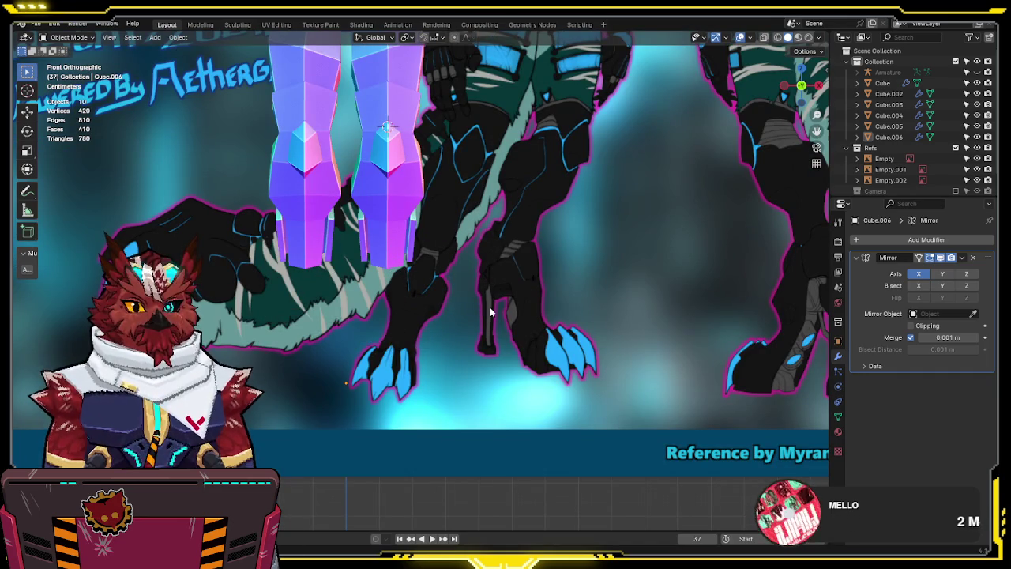
Snap the 3D cursor to the selected Cube.004 leg piece
click(377, 195)
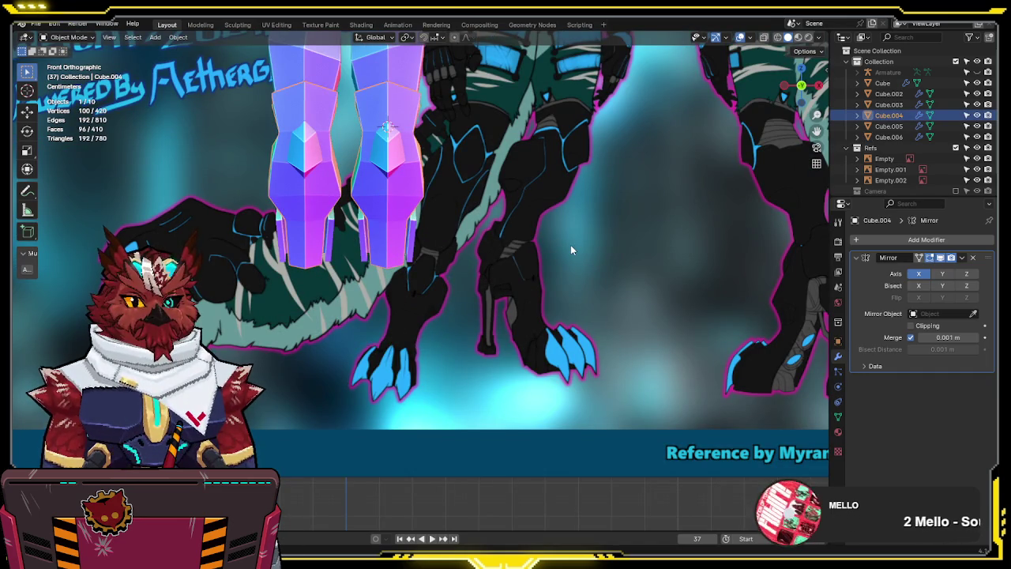
key(shift+s)
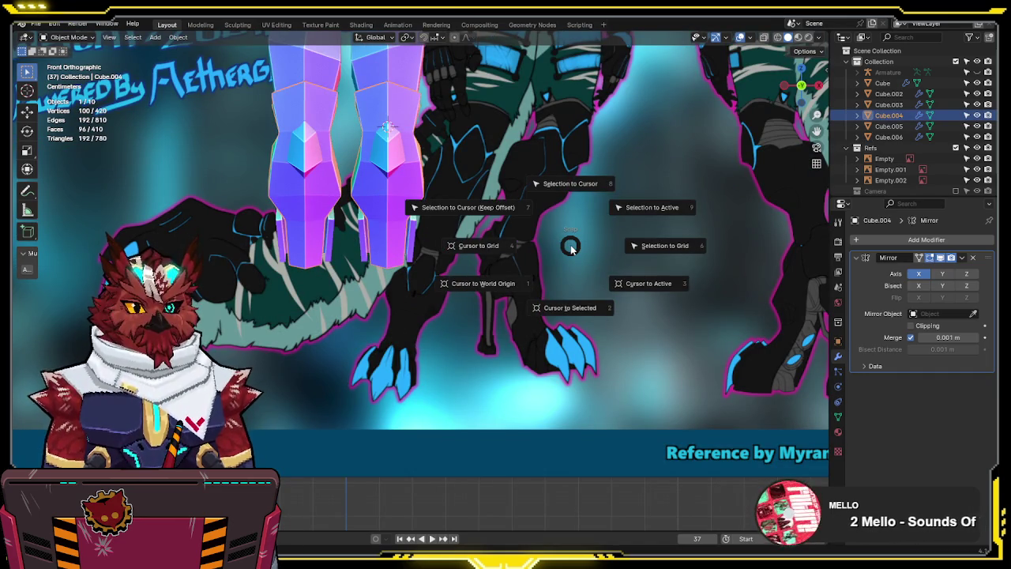
click(570, 246)
right_click(571, 244)
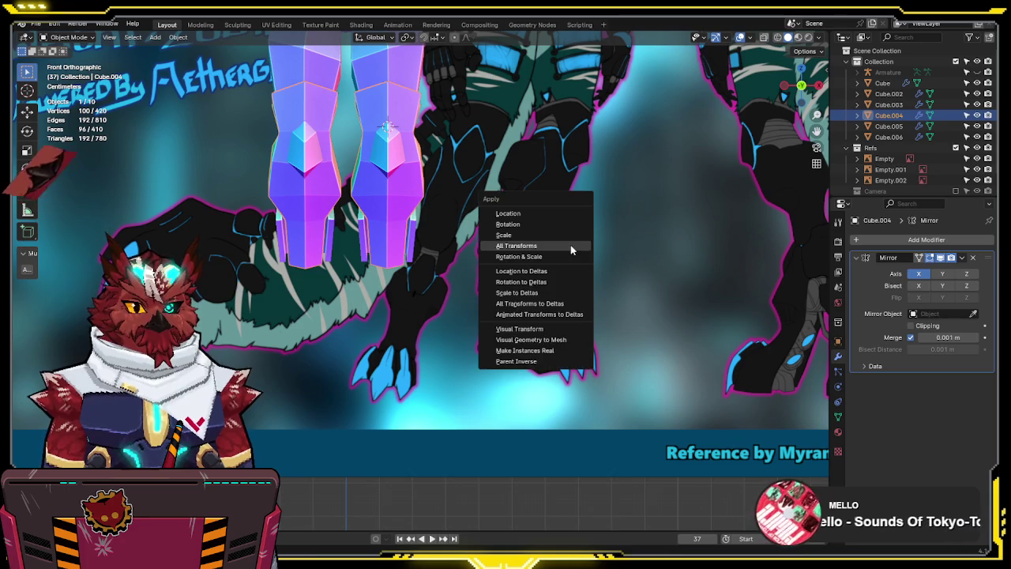
key(Escape)
key(shift+s)
click(527, 269)
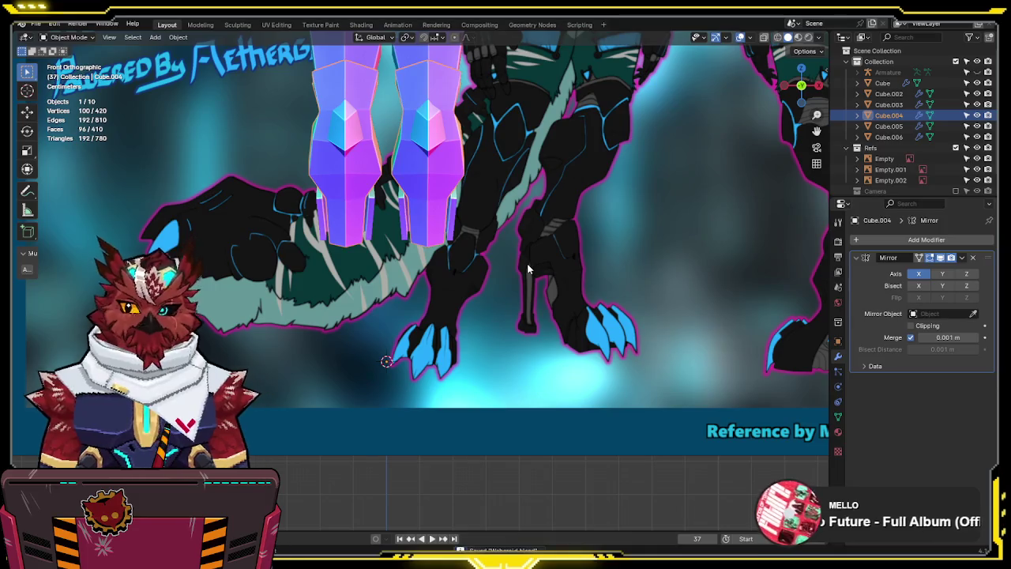
Add a new cube at the 3D cursor and scale it down
shift+scroll(530, 276, up, 3)
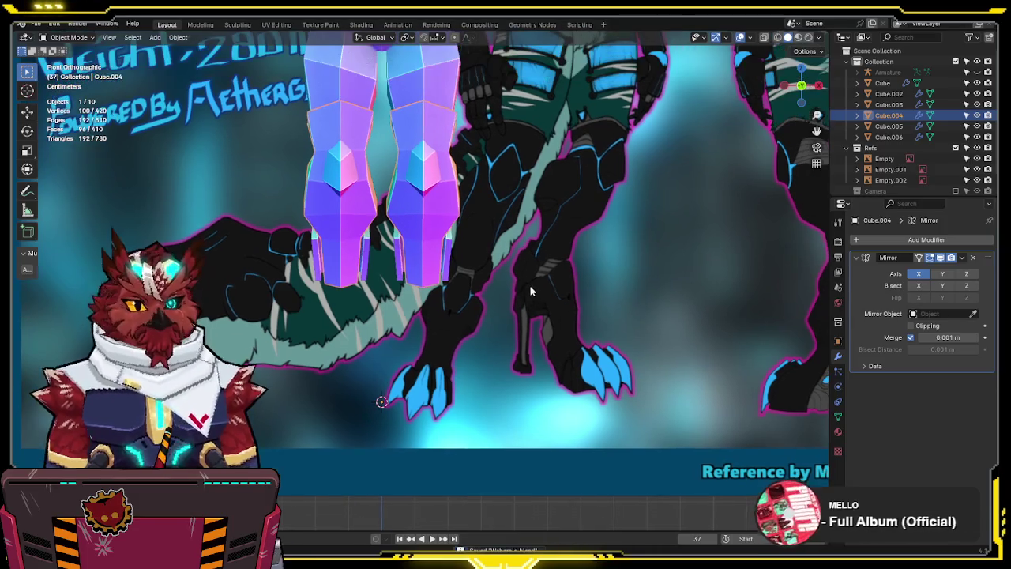
key(q)
click(492, 295)
key(s)
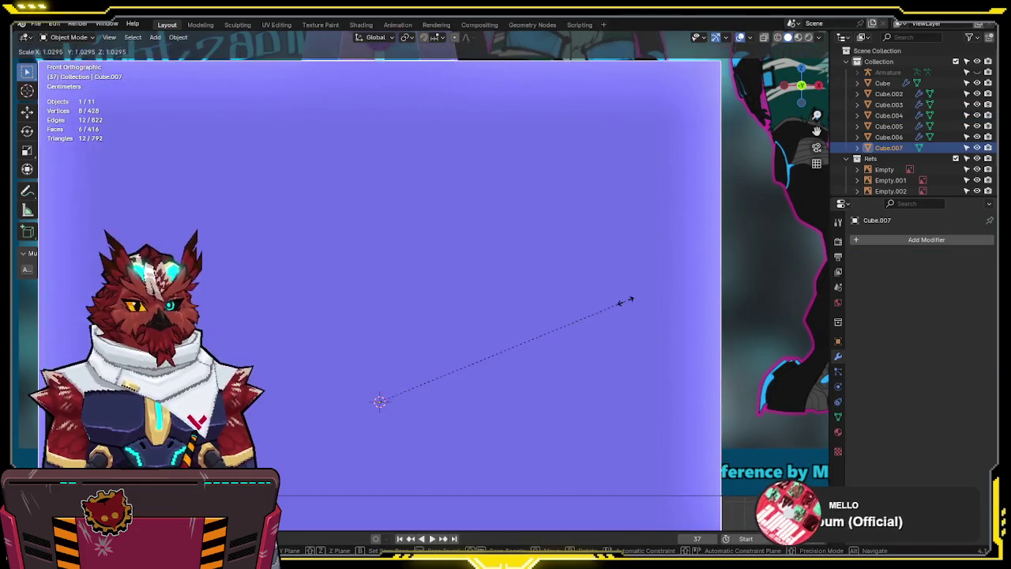
click(399, 387)
Give the new cube a Mirror modifier and move the mirrored blocks down to the feet
key(Tab)
key(alt+z)
key(g)
click(455, 387)
key(q)
click(455, 404)
key(g)
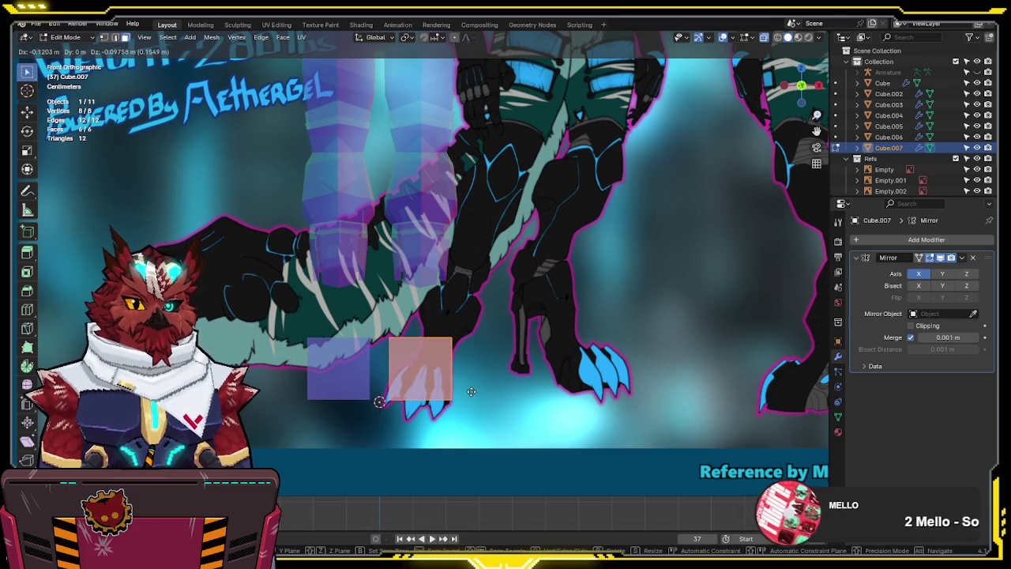
click(472, 391)
scroll(472, 391, down, 3)
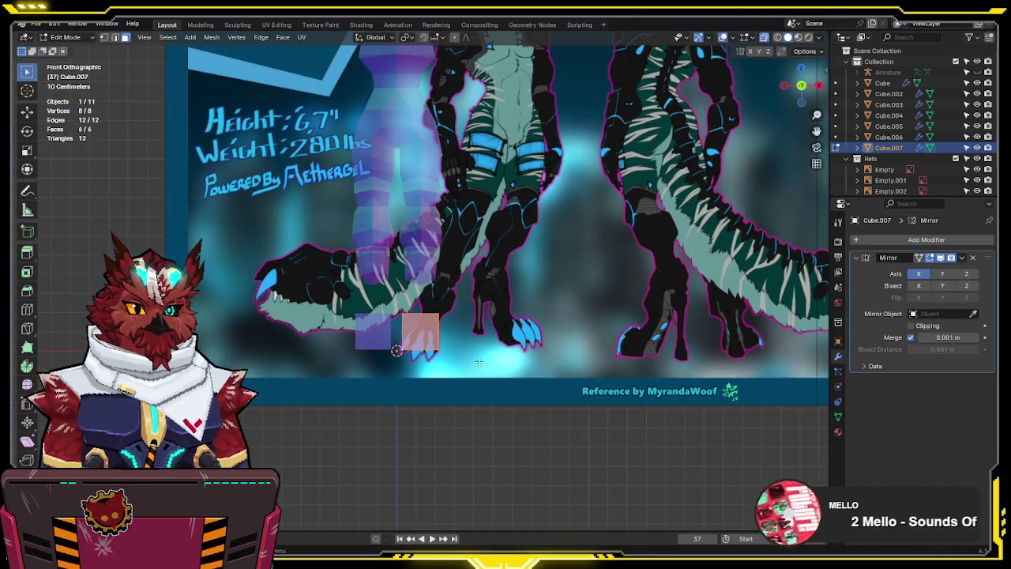
scroll(478, 362, up, 2)
In the side view, slide the foot block along Y over the reference foot
key(KP_3)
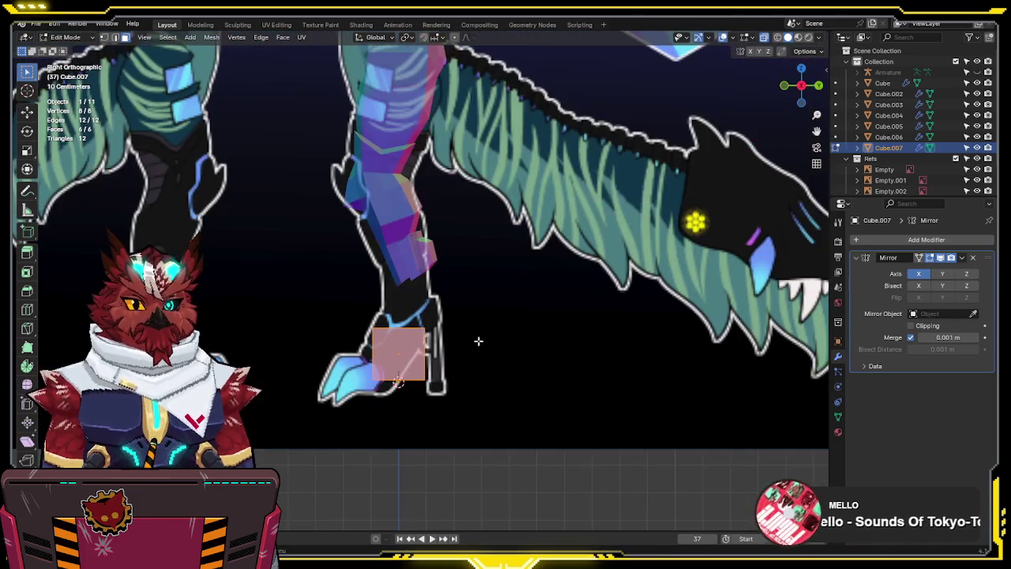
key(g)
key(y)
click(431, 341)
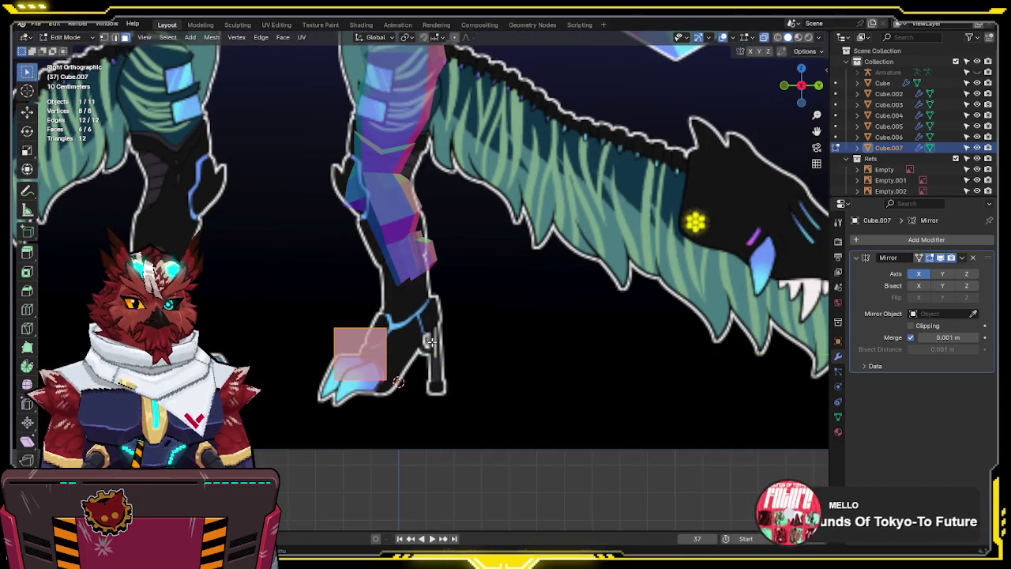
key(Tab)
key(Tab)
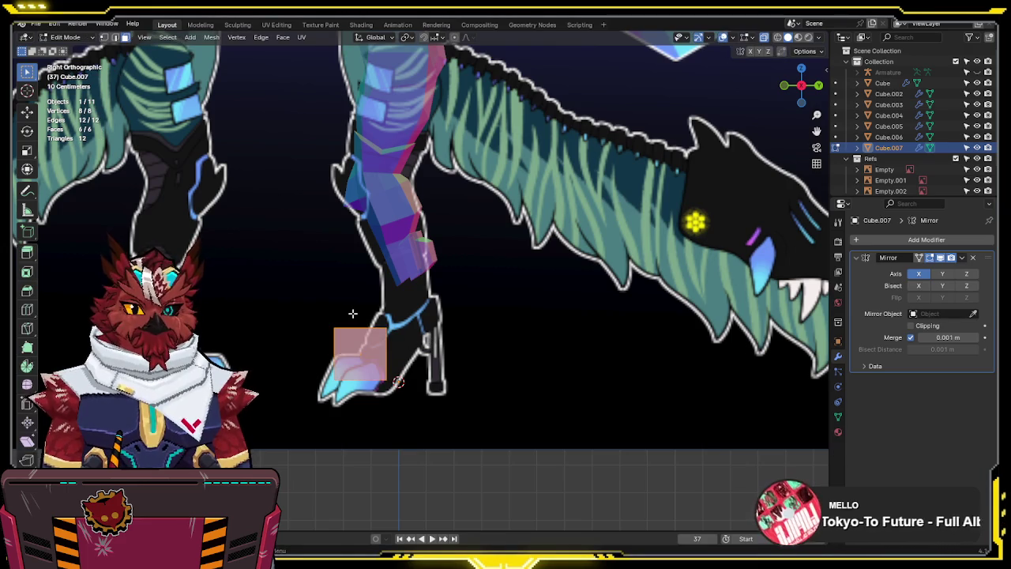
Reshape the foot block's corners and back side to match the reference foot's slant
drag(357, 302, 294, 350)
key(g)
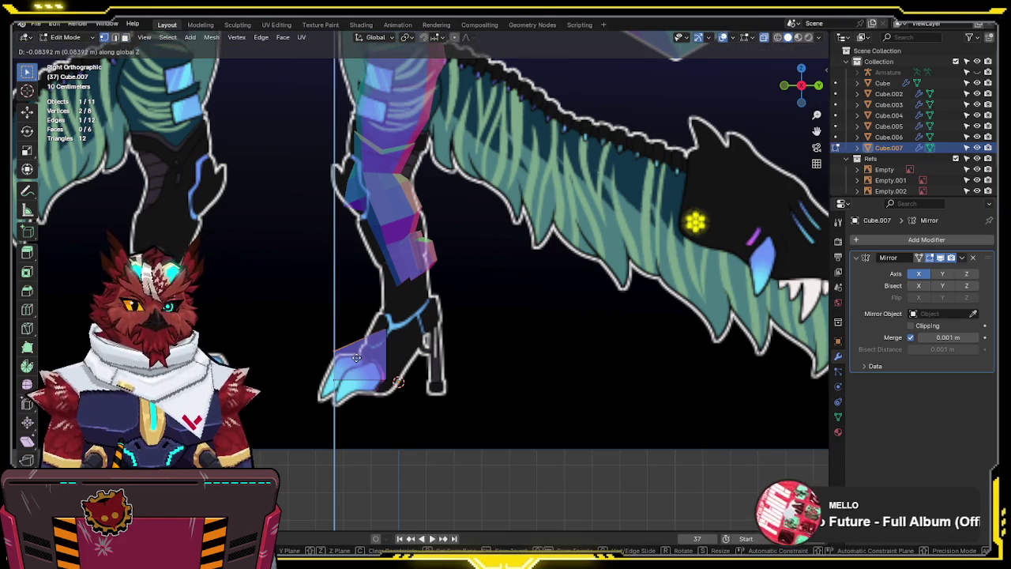
click(362, 351)
drag(365, 331, 320, 395)
key(g)
key(y)
click(390, 306)
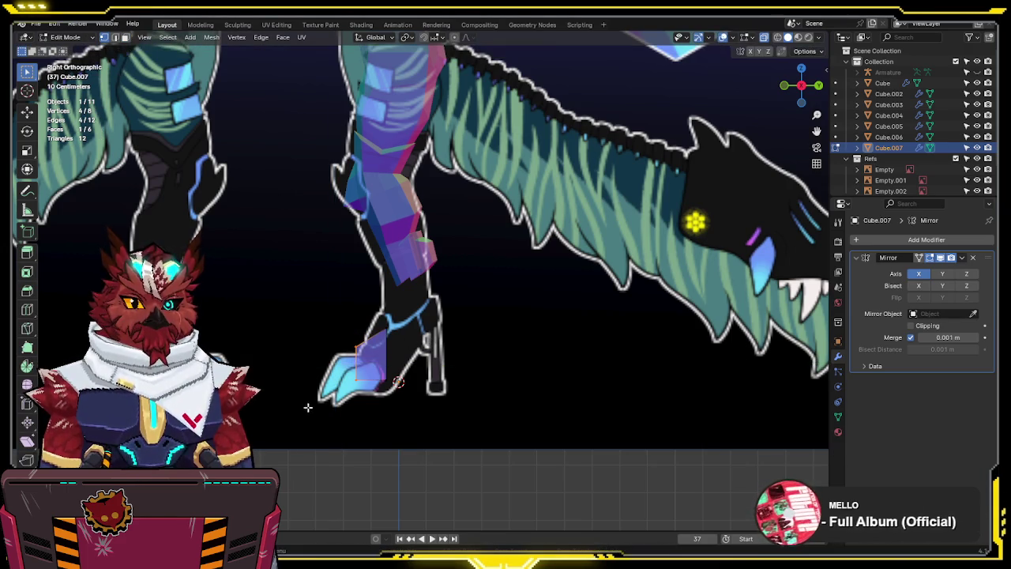
drag(401, 368, 374, 403)
key(g)
click(384, 401)
key(g)
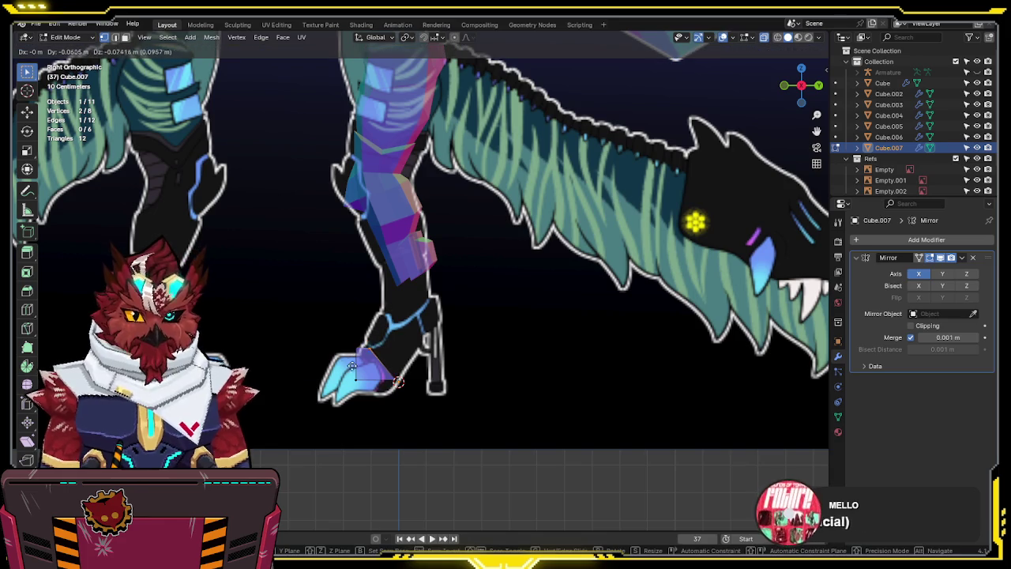
key(g)
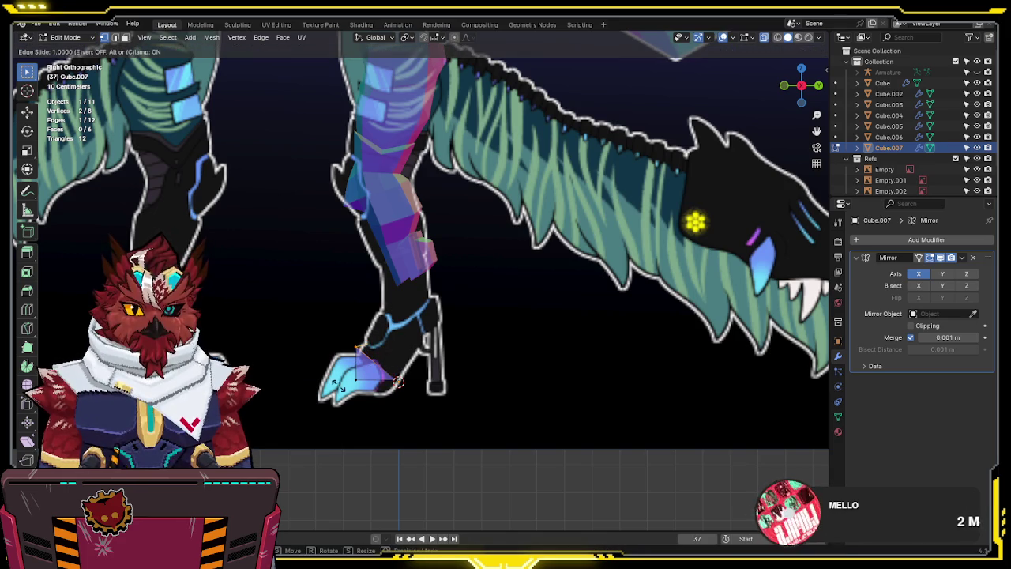
key(Escape)
Extrude the top face upward twice into a slanted section reaching the lower leg
drag(389, 349, 370, 362)
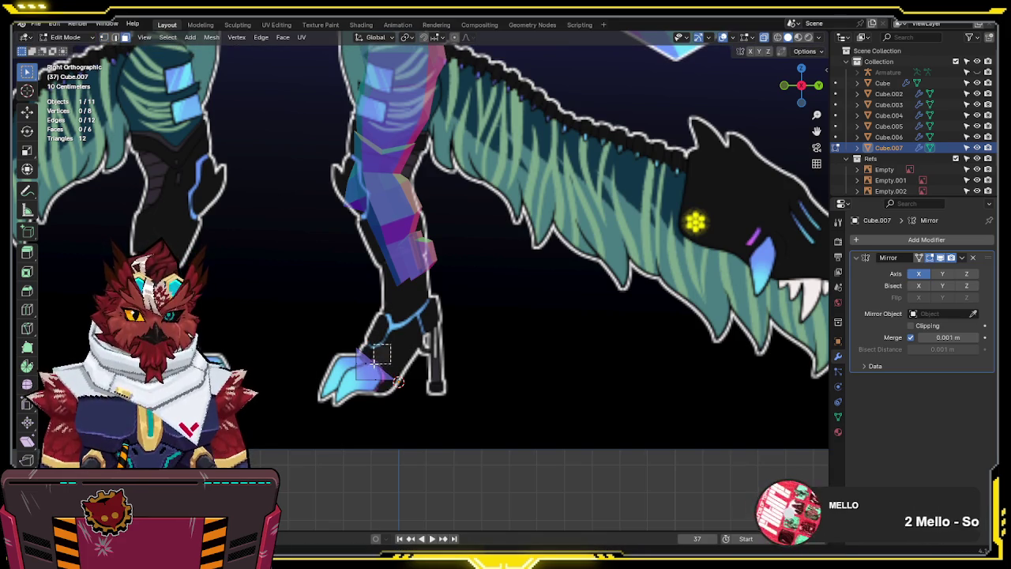
key(e)
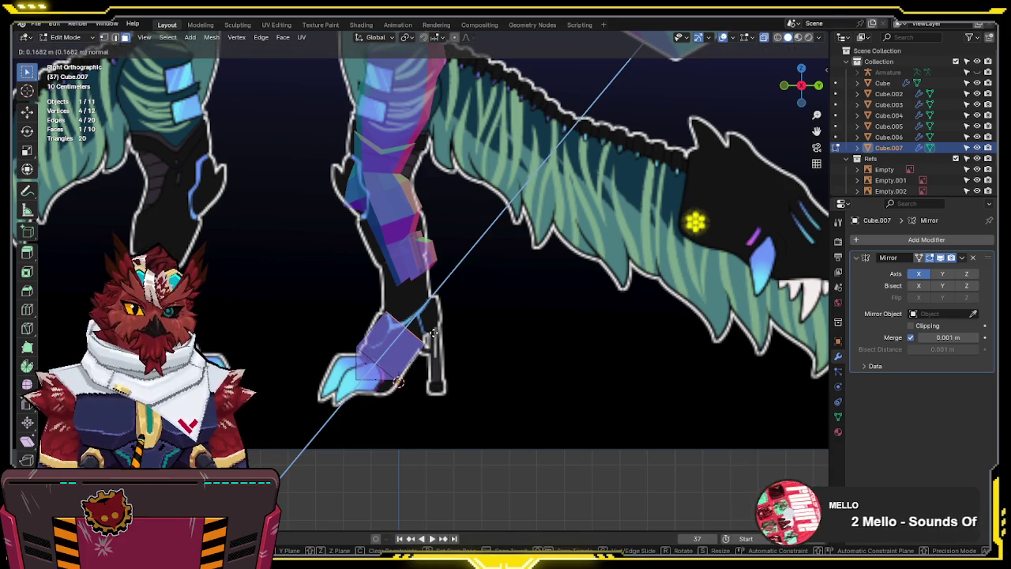
click(433, 334)
key(KP_1)
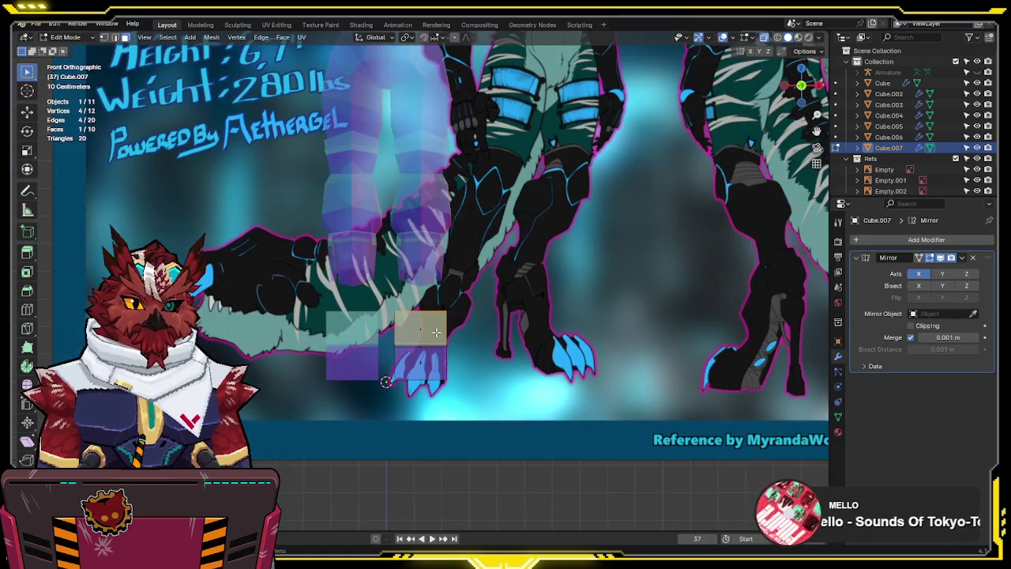
scroll(447, 306, up, 3)
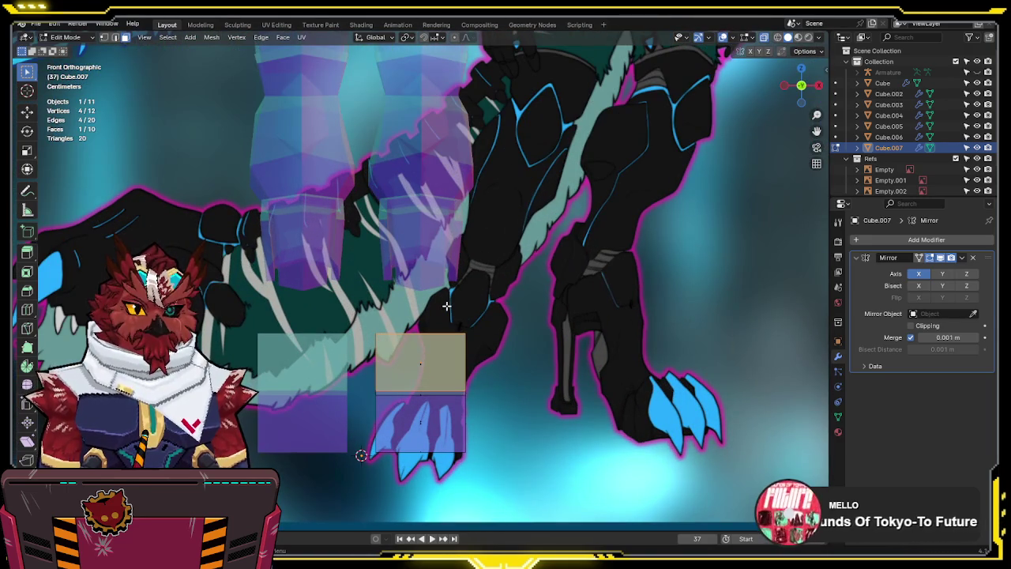
key(KP_3)
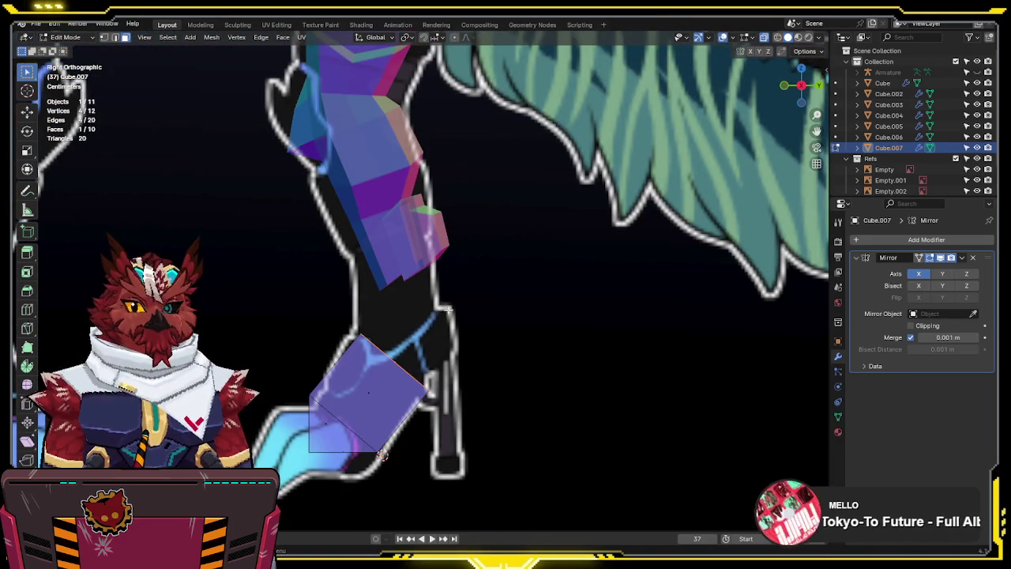
key(e)
key(z)
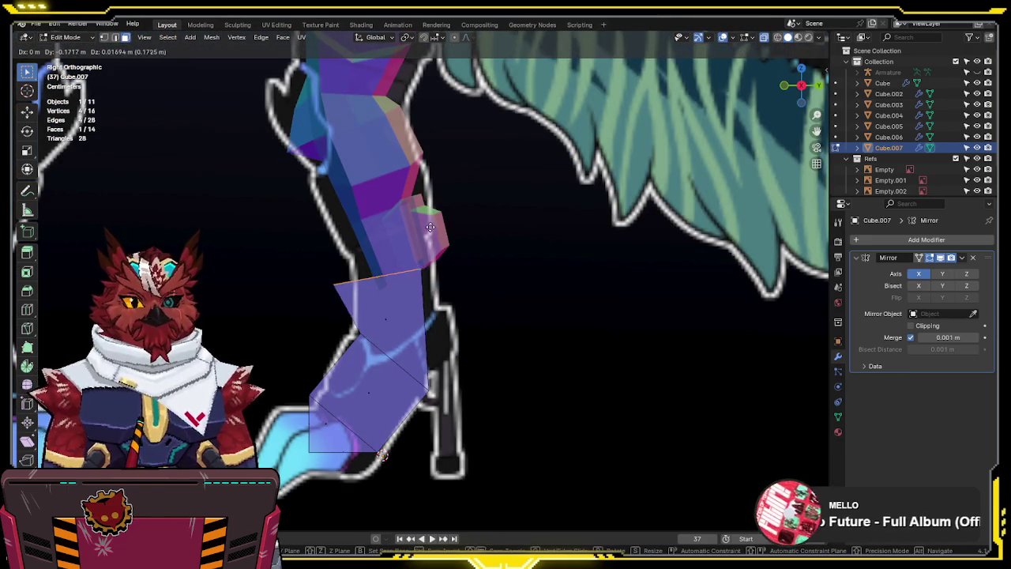
click(448, 216)
key(KP_1)
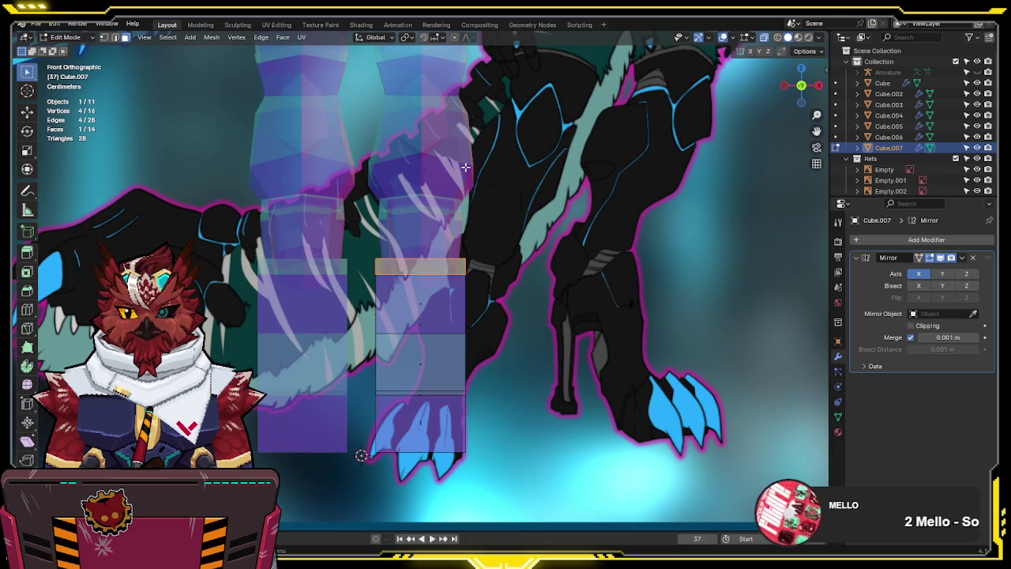
Narrow the ankle edge and face of the foot block along X
mouse_move(488, 211)
shift+middle_down()
mouse_move(555, 213)
mouse_move(484, 213)
shift+middle_up()
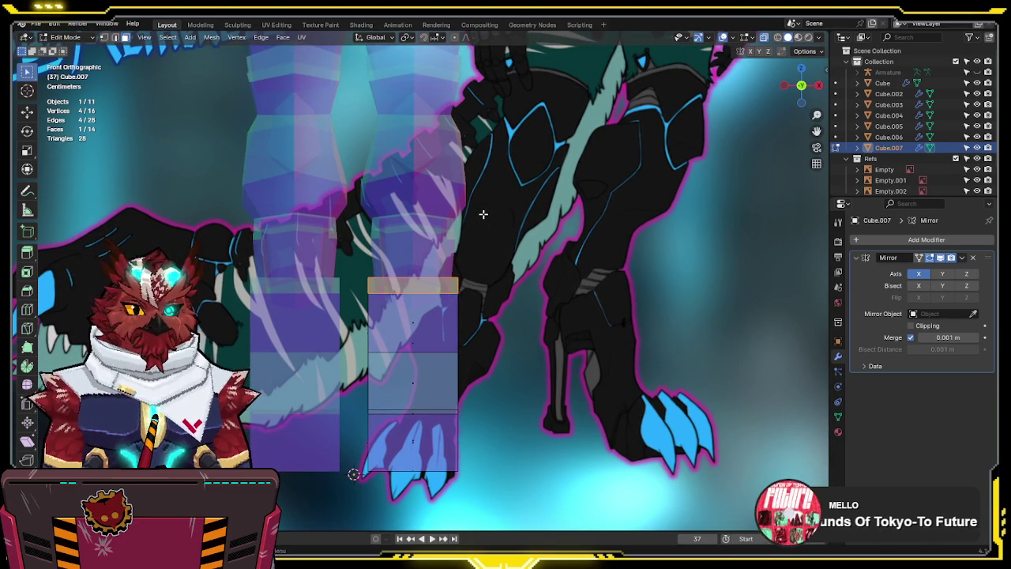
scroll(486, 244, down, 3)
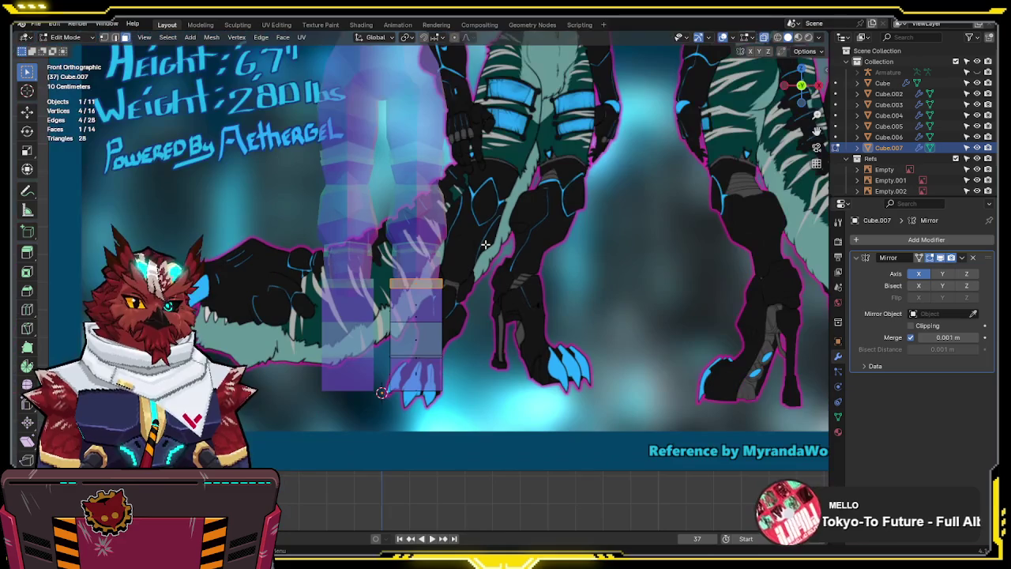
scroll(486, 245, up, 2)
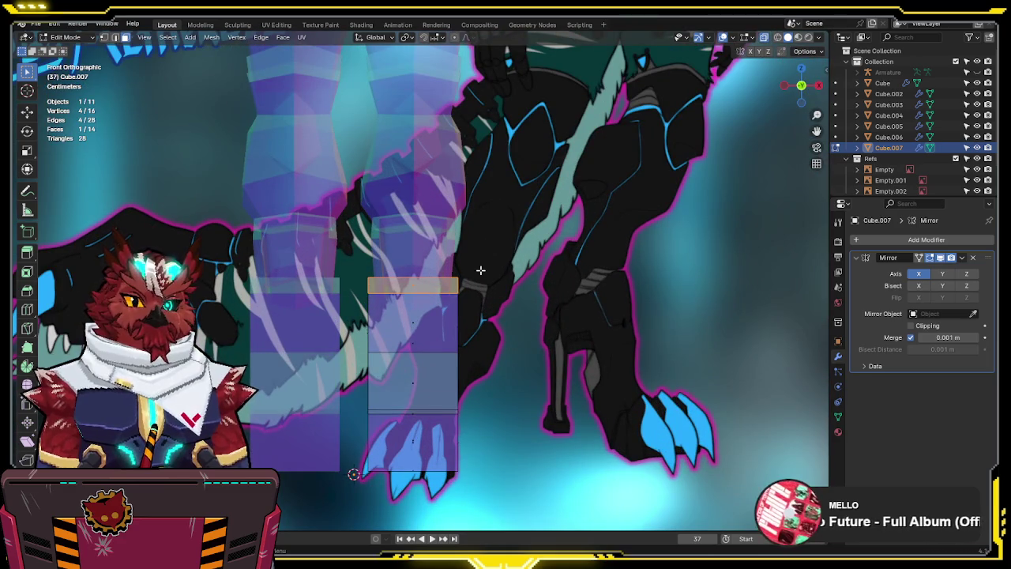
key(2)
click(452, 352)
key(s)
key(x)
click(510, 339)
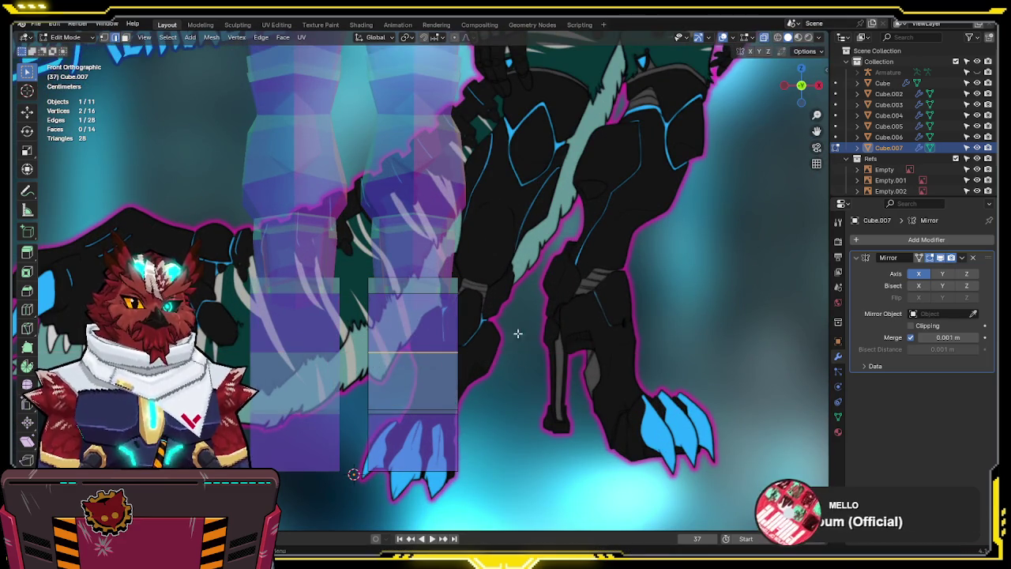
middle_drag(510, 340, 385, 359)
key(KP_1)
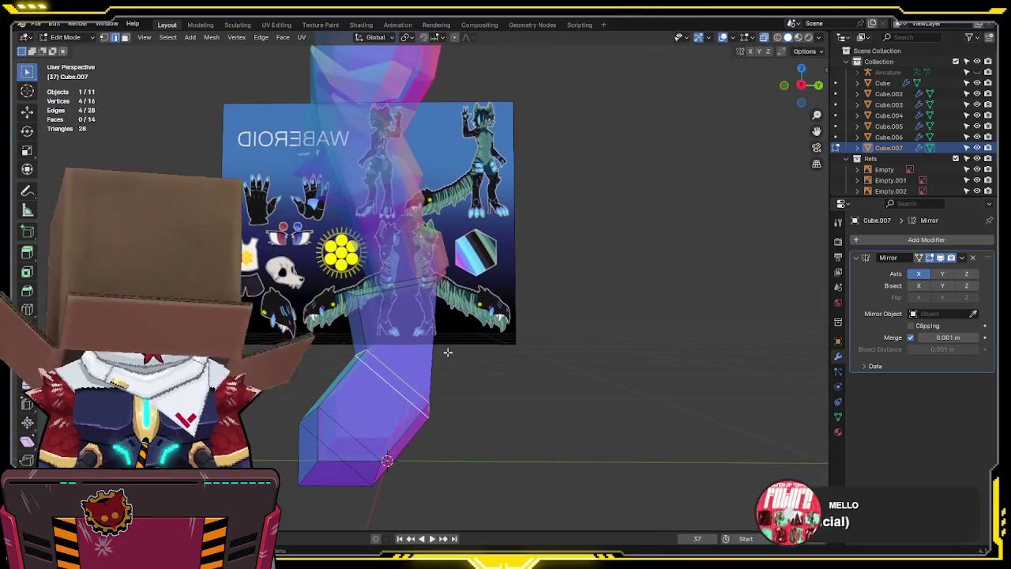
scroll(445, 350, up, 4)
key(s)
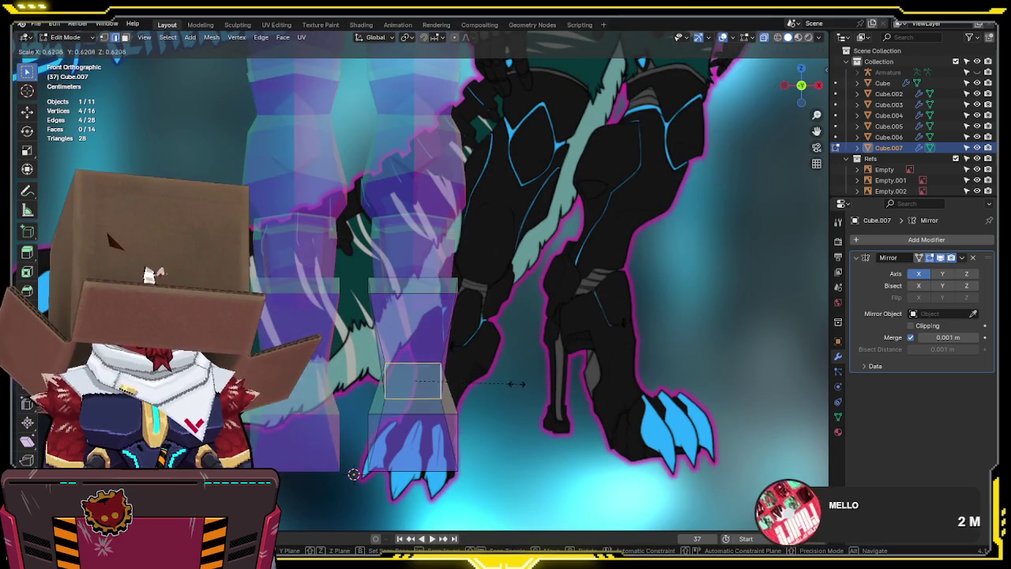
click(512, 362)
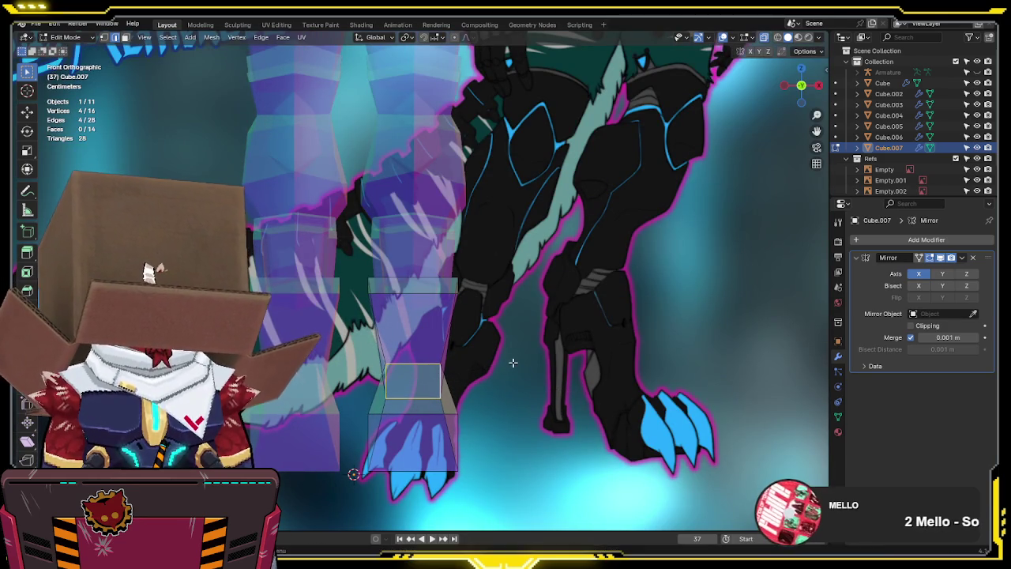
Extrude a new ring from the ankle face and lower it along Z
key(e)
click(488, 337)
key(g)
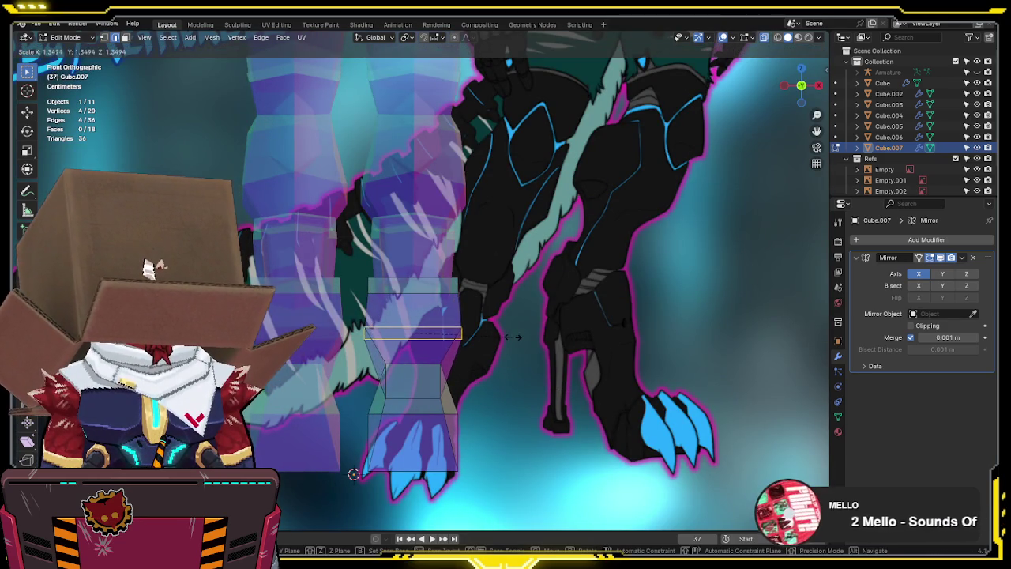
key(z)
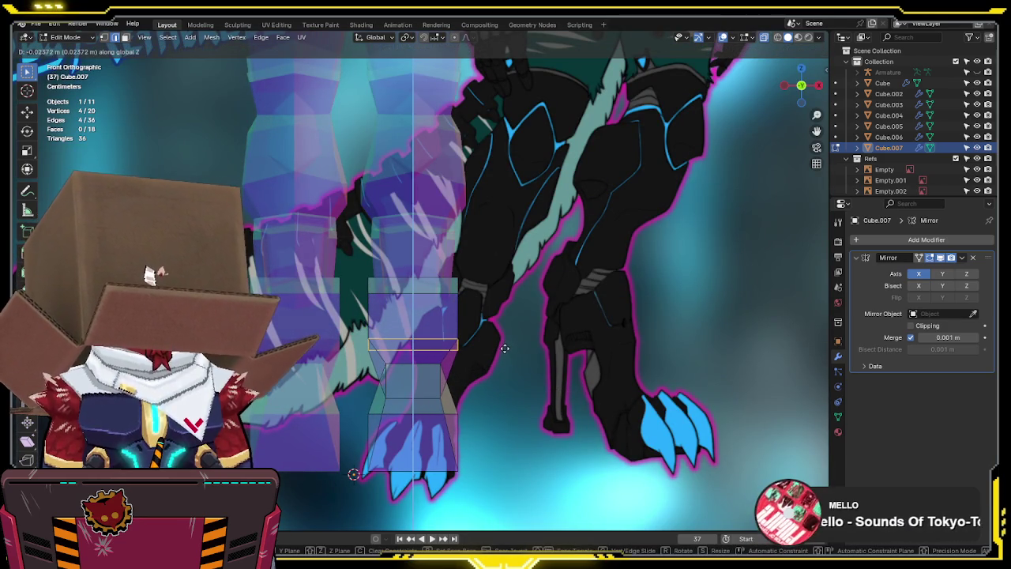
click(505, 348)
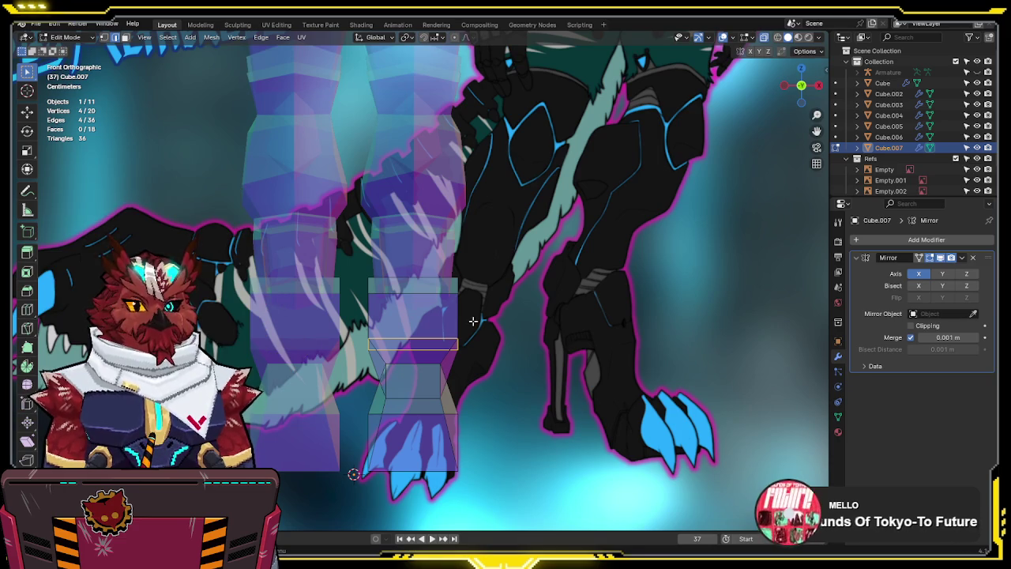
key(KP_3)
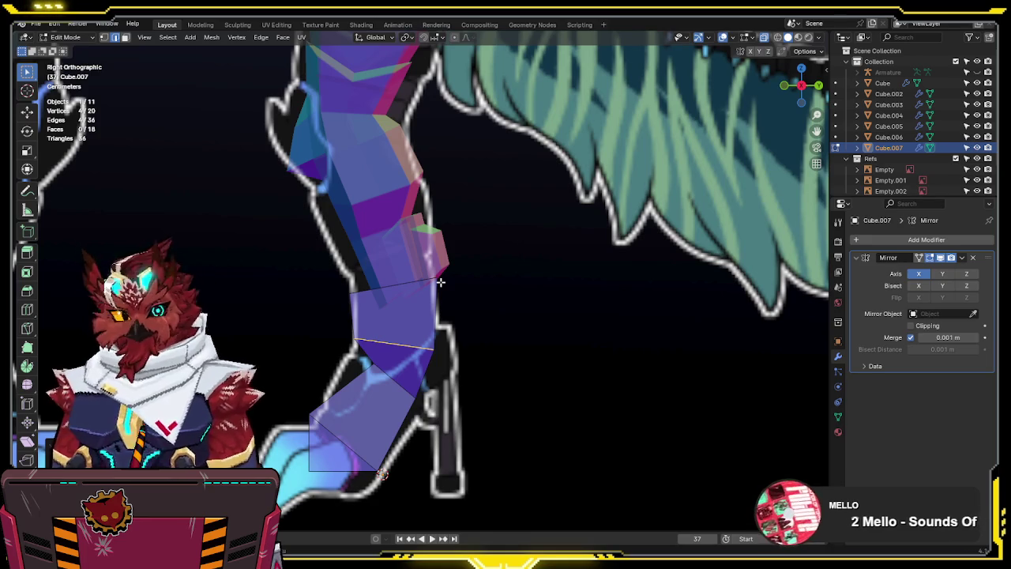
In Object Mode, shift the front reference image sideways along X
scroll(399, 292, down, 4)
scroll(411, 284, up, 4)
scroll(414, 282, down, 5)
middle_drag(413, 282, 486, 389)
key(KP_1)
scroll(478, 194, up, 3)
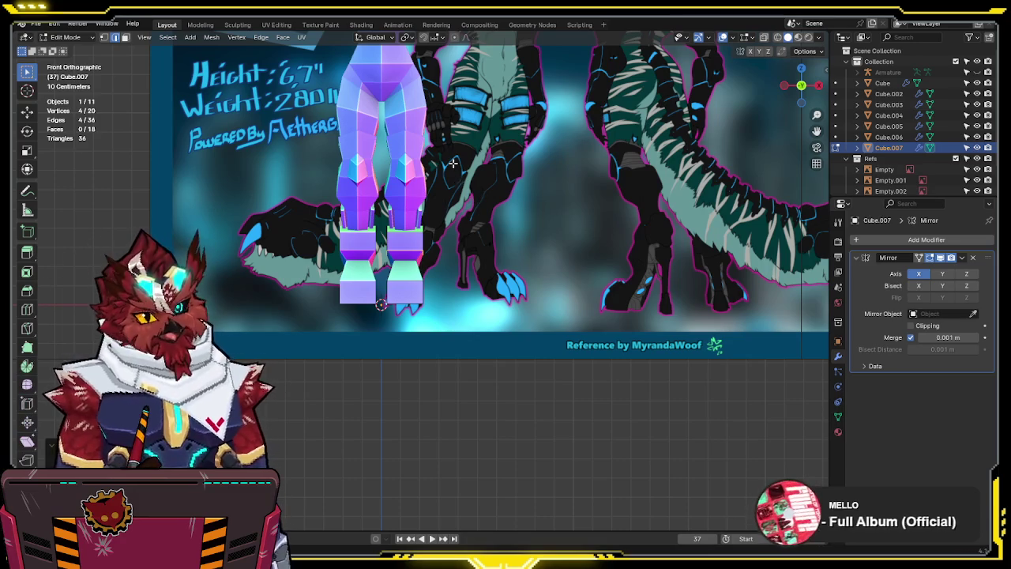
scroll(457, 222, up, 1)
scroll(434, 233, up, 1)
scroll(411, 245, up, 1)
scroll(389, 262, up, 1)
scroll(389, 262, down, 3)
key(ctrl+Tab)
click(388, 271)
click(332, 264)
key(g)
key(x)
click(317, 266)
Reselect Cube.007 in Edit Mode and view it X-ray from the right side
scroll(321, 268, up, 3)
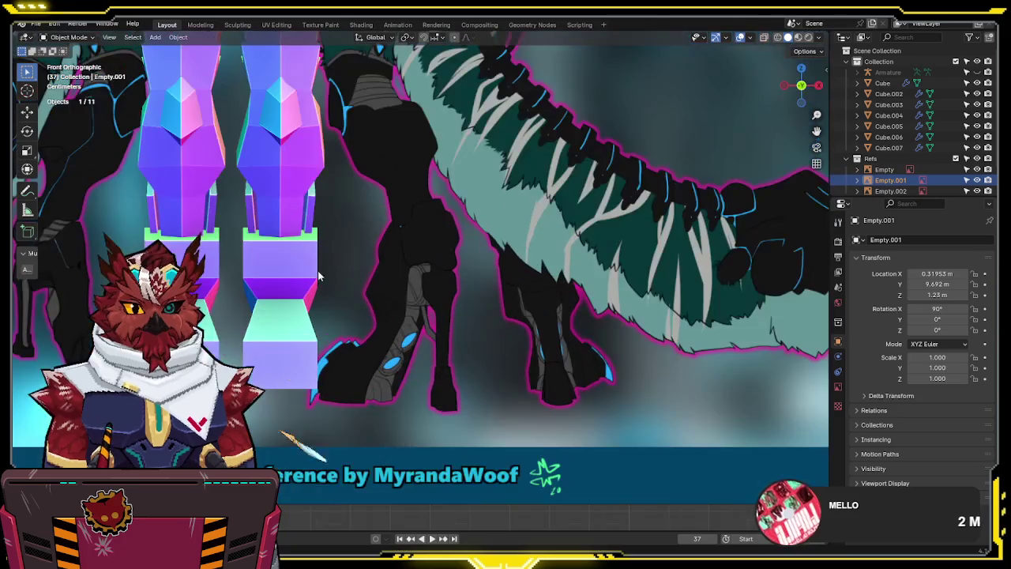
click(275, 339)
shift+middle_drag(275, 338, 445, 312)
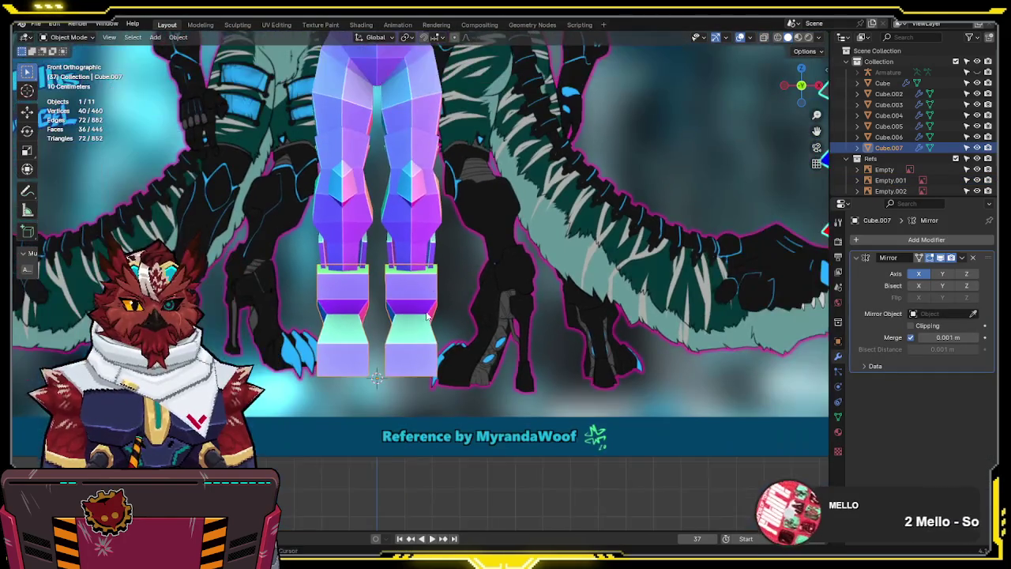
scroll(445, 312, down, 2)
scroll(444, 312, up, 1)
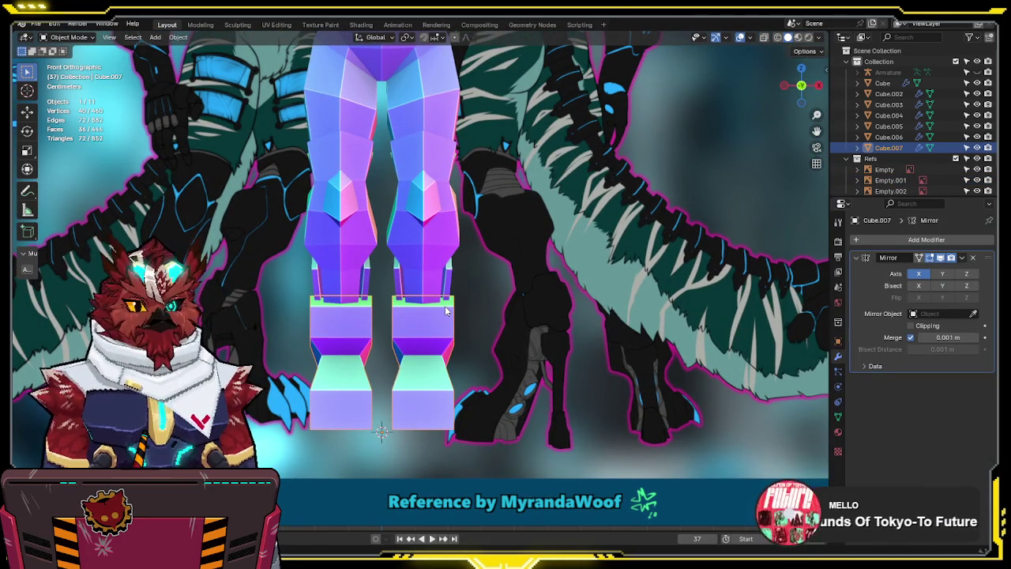
key(Tab)
key(KP_3)
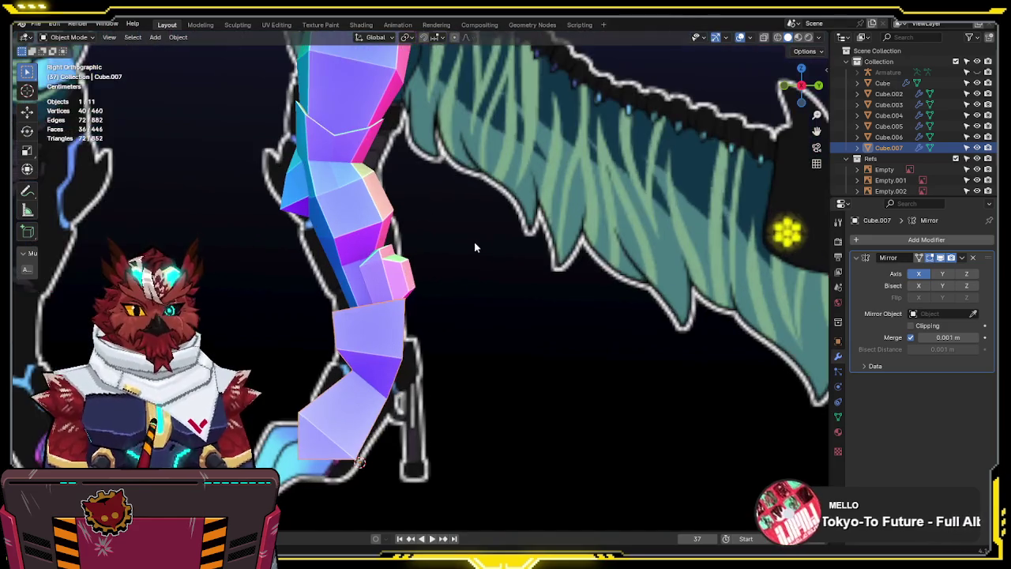
scroll(429, 307, up, 2)
key(alt+z)
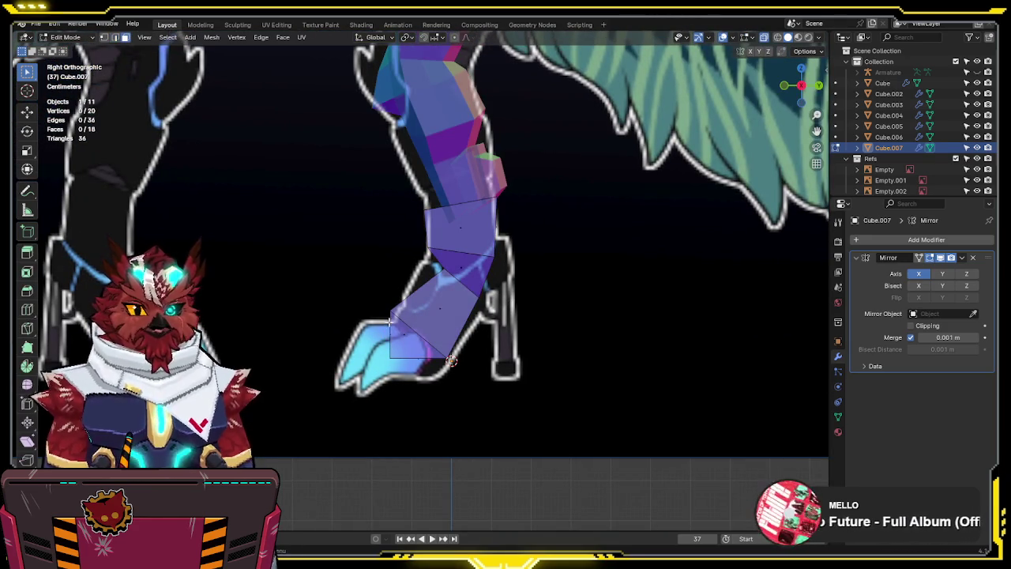
In front view, widen the foot block slightly along X
key(KP_1)
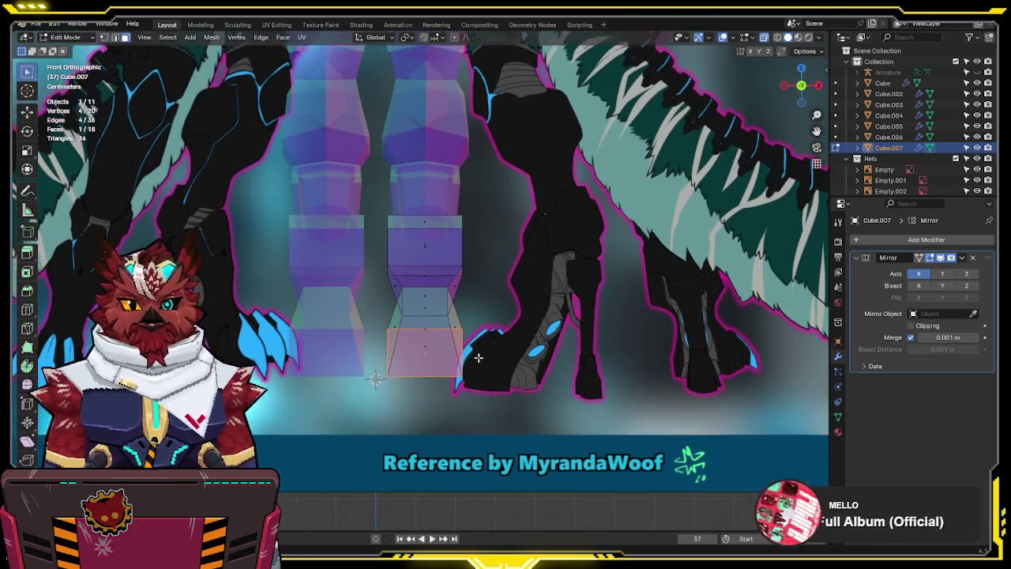
shift+middle_drag(469, 337, 468, 368)
key(alt+z)
key(2)
key(3)
key(alt+z)
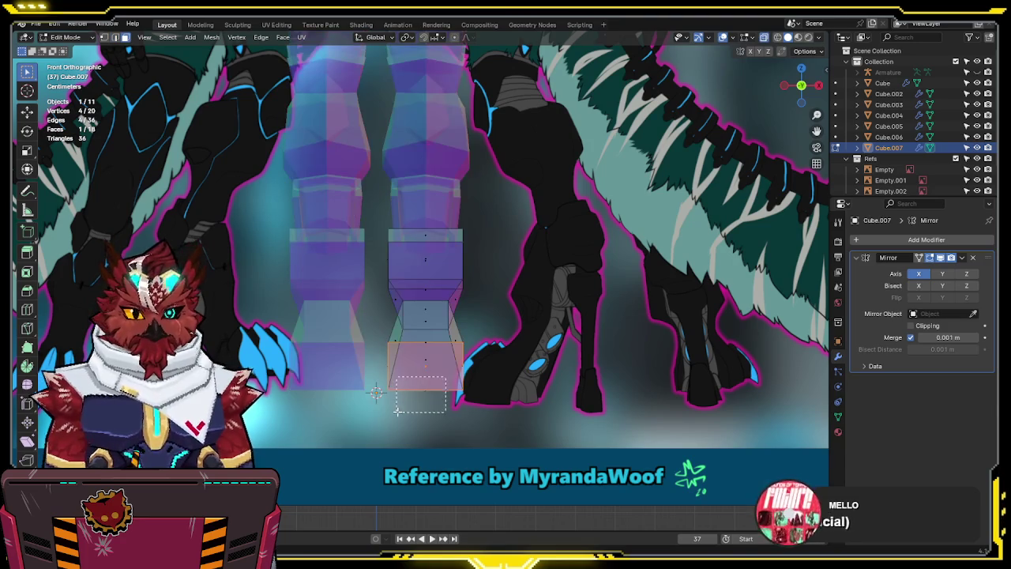
key(z)
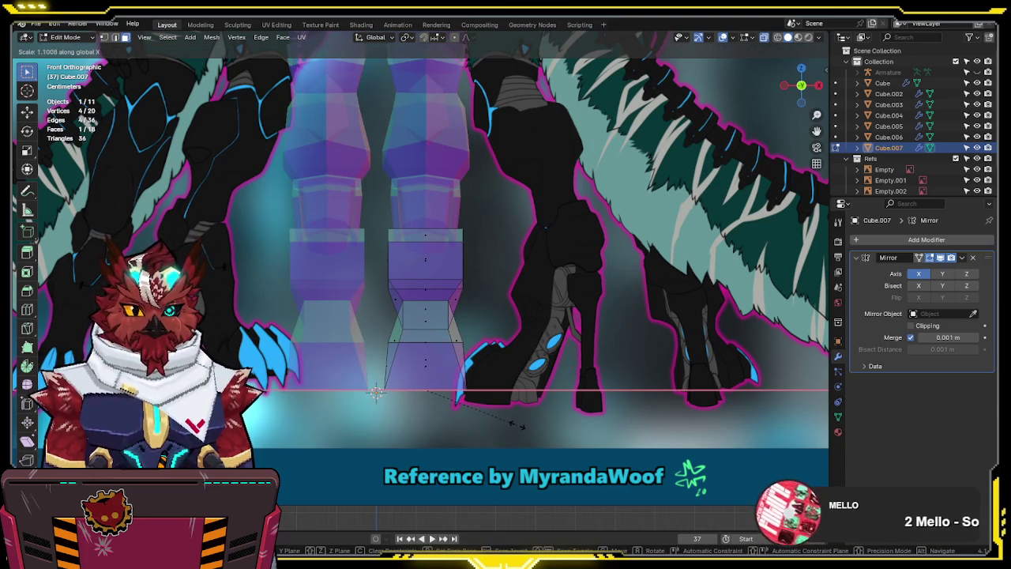
click(515, 426)
Lower the foot block's middle edge along Z
key(alt+z)
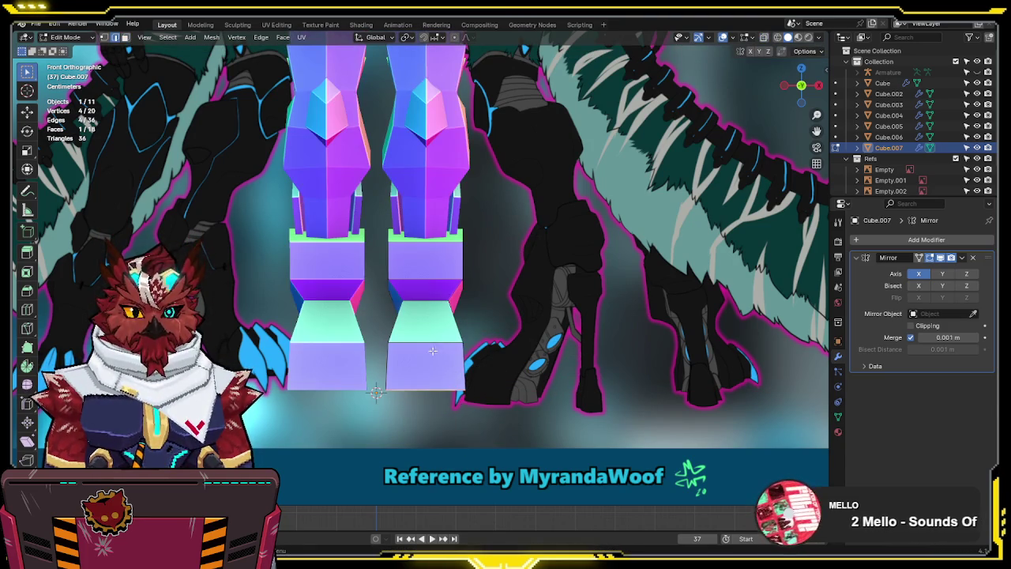
key(alt+z)
drag(489, 334, 360, 354)
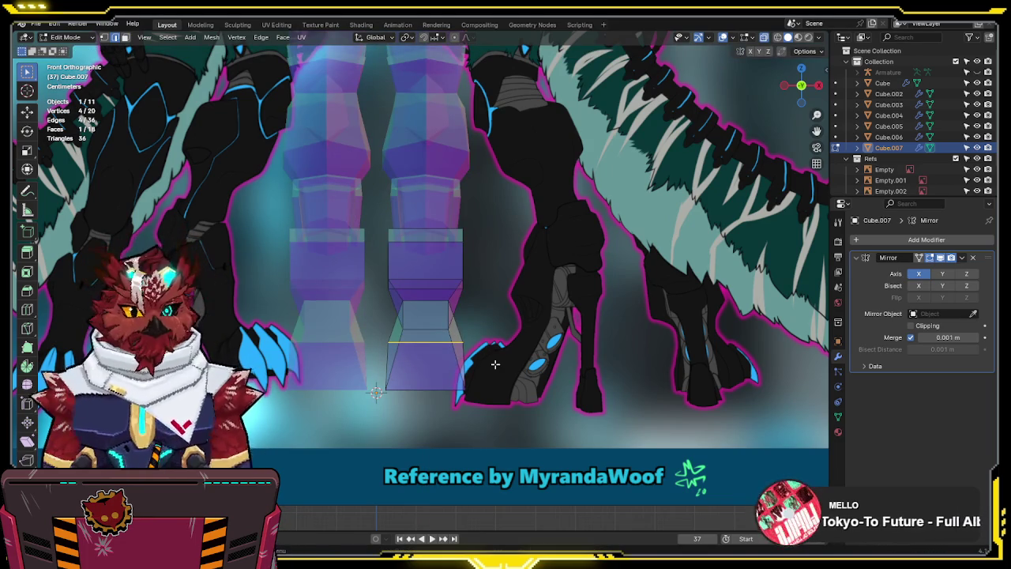
key(g)
key(z)
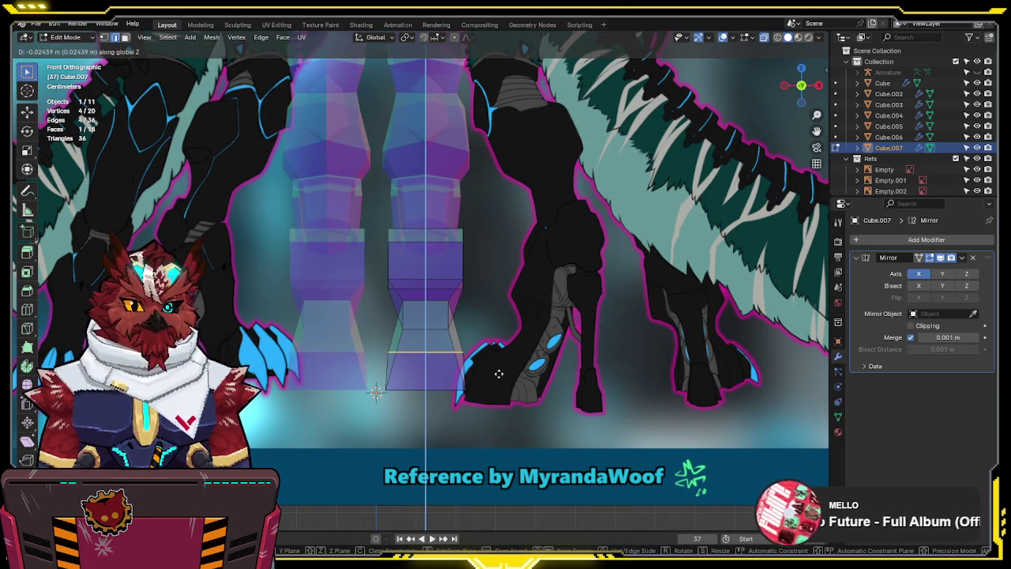
click(496, 370)
middle_drag(496, 369, 441, 385)
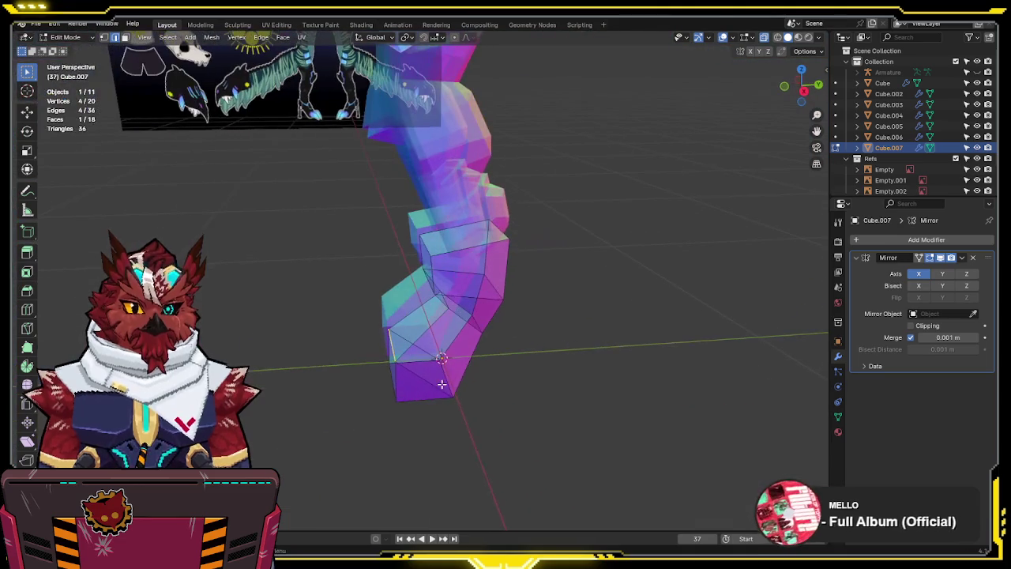
Select the whole leg mesh and run Merge by Distance to remove duplicate vertices
key(F3)
click(517, 418)
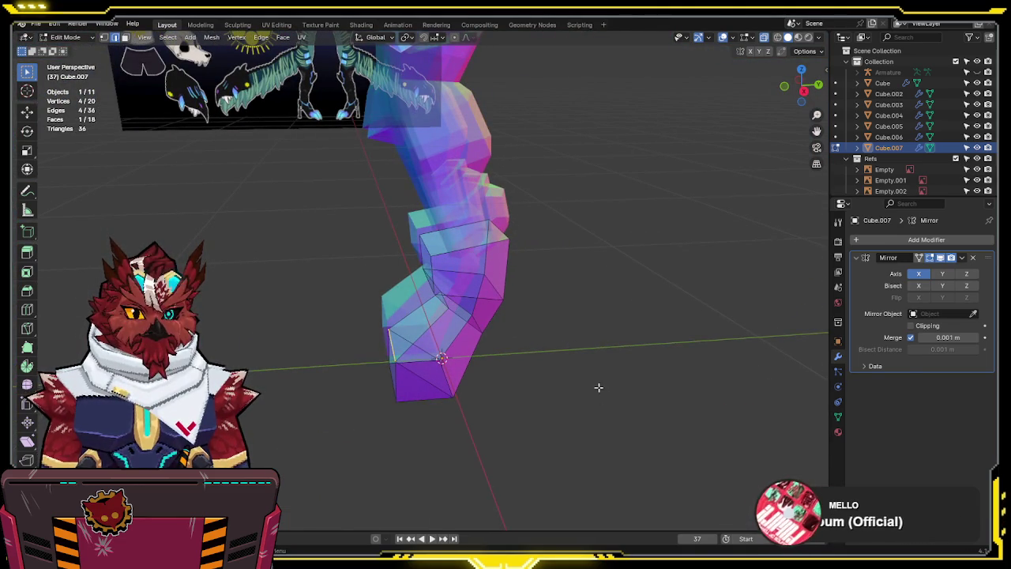
key(a)
key(F3)
click(595, 415)
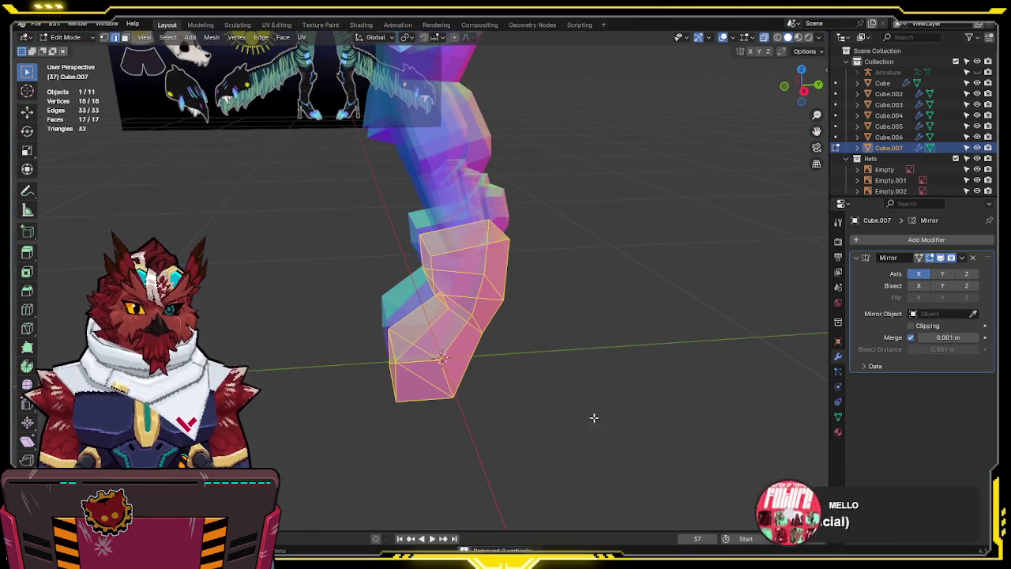
middle_drag(596, 417, 519, 384)
key(KP_1)
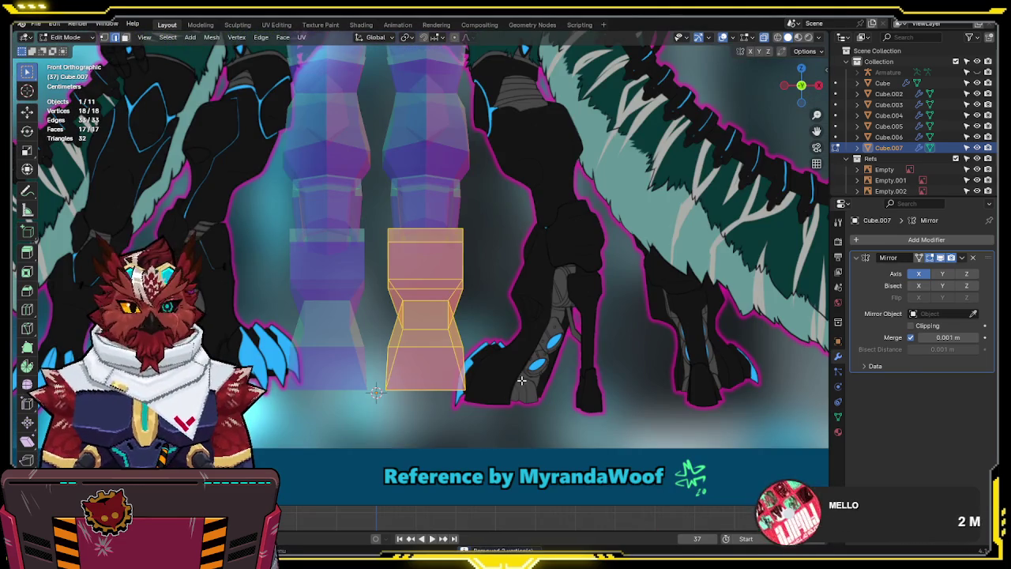
key(alt+z)
click(420, 352)
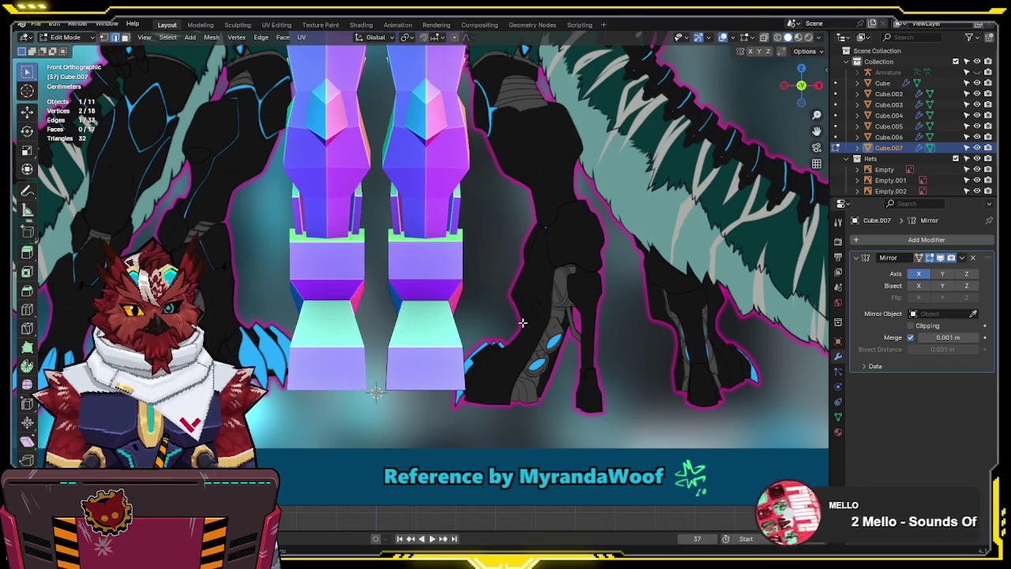
middle_drag(522, 322, 406, 324)
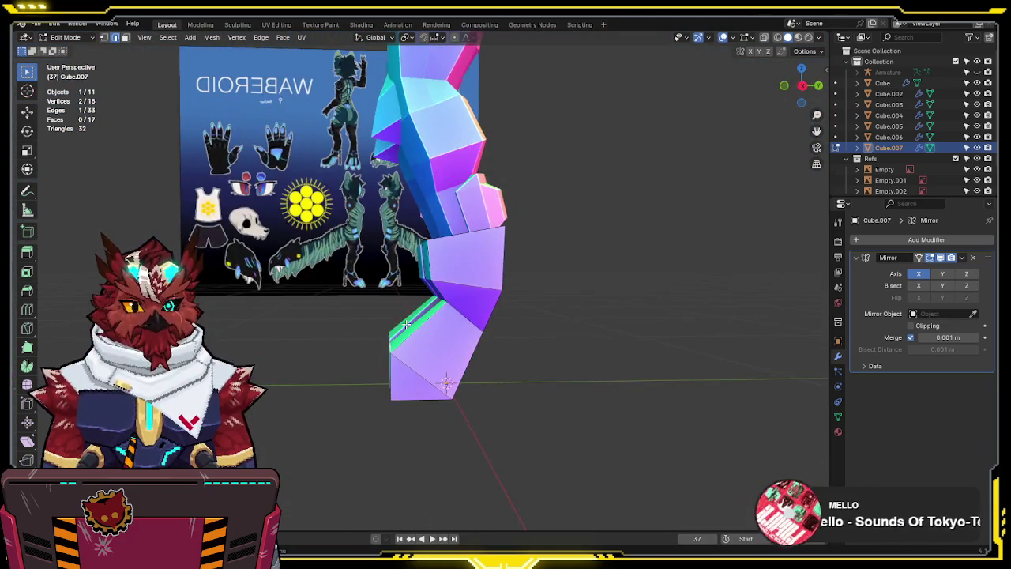
Compare the leg in side and front views, then select the front reference sheet in Object Mode
key(KP_3)
key(KP_1)
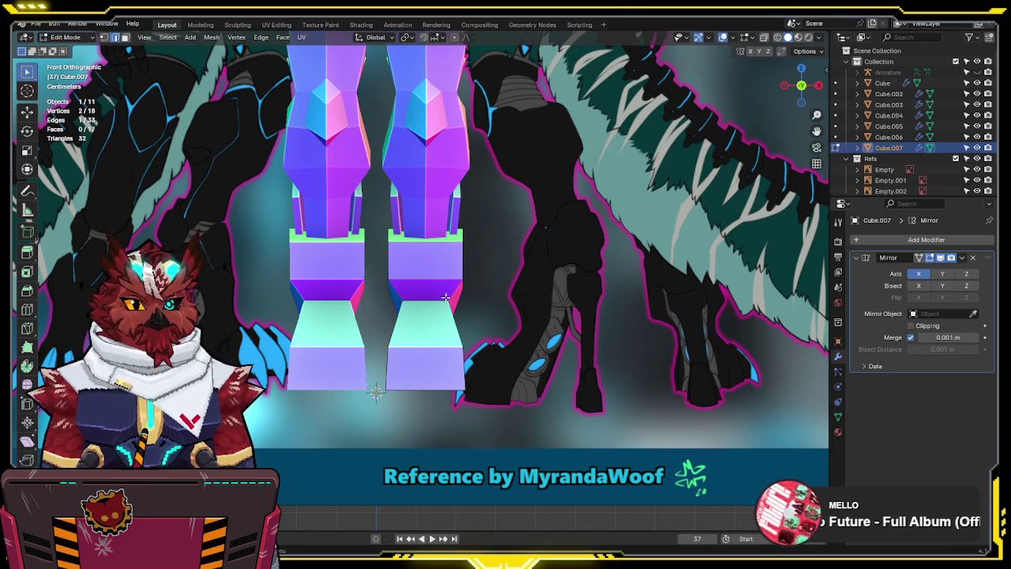
scroll(446, 297, up, 1)
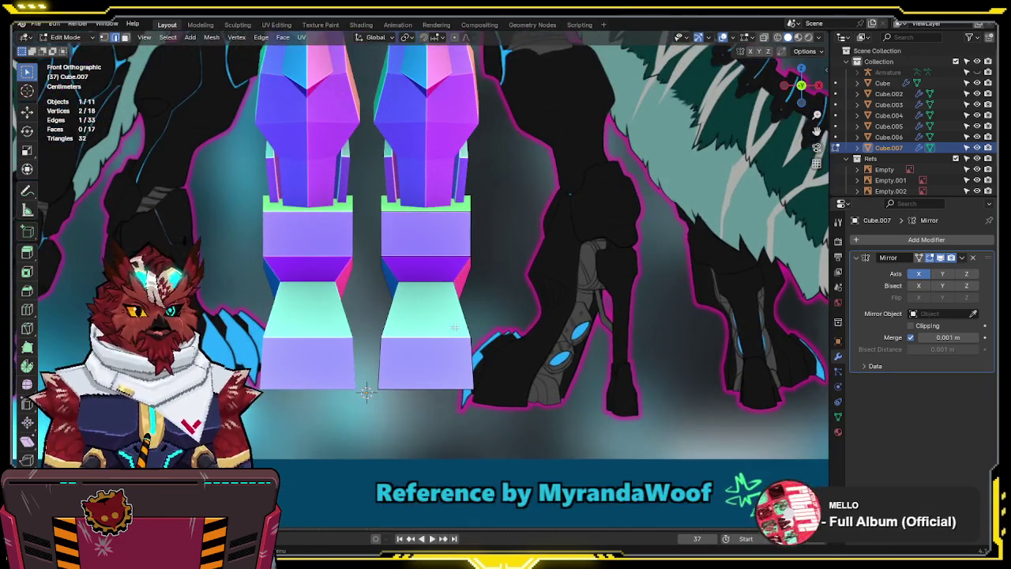
scroll(455, 327, down, 2)
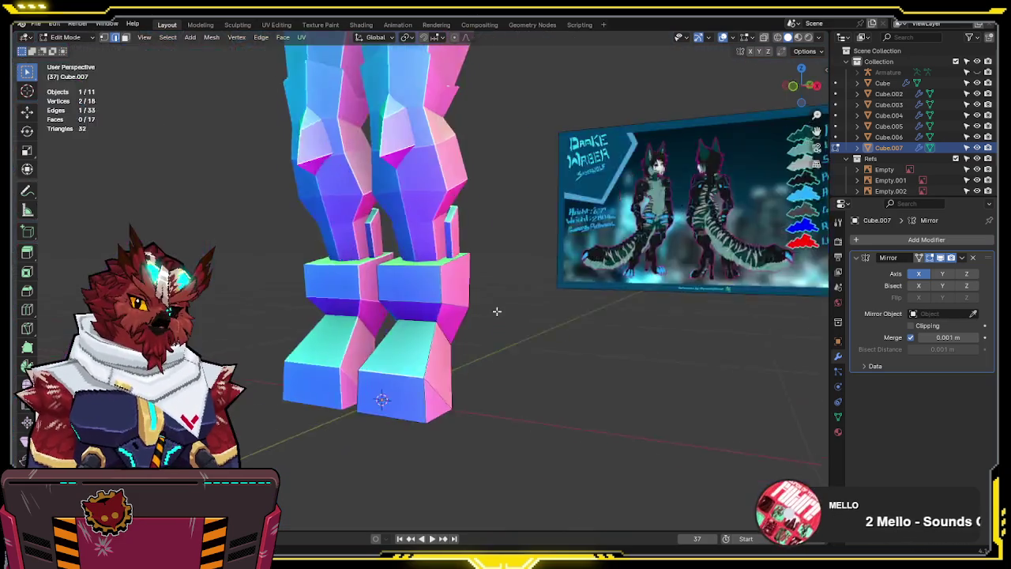
middle_drag(540, 304, 420, 318)
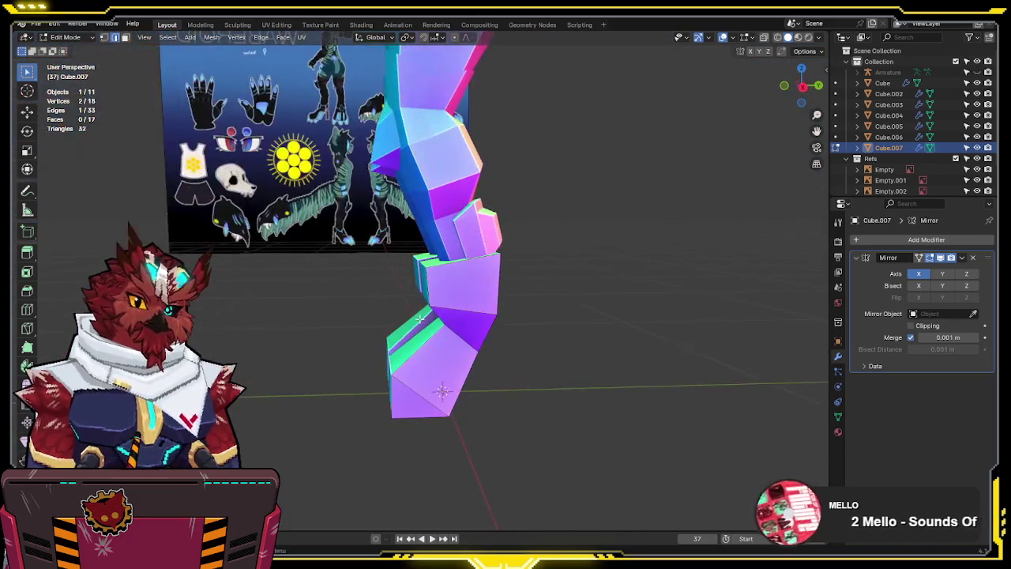
key(KP_3)
scroll(488, 288, down, 3)
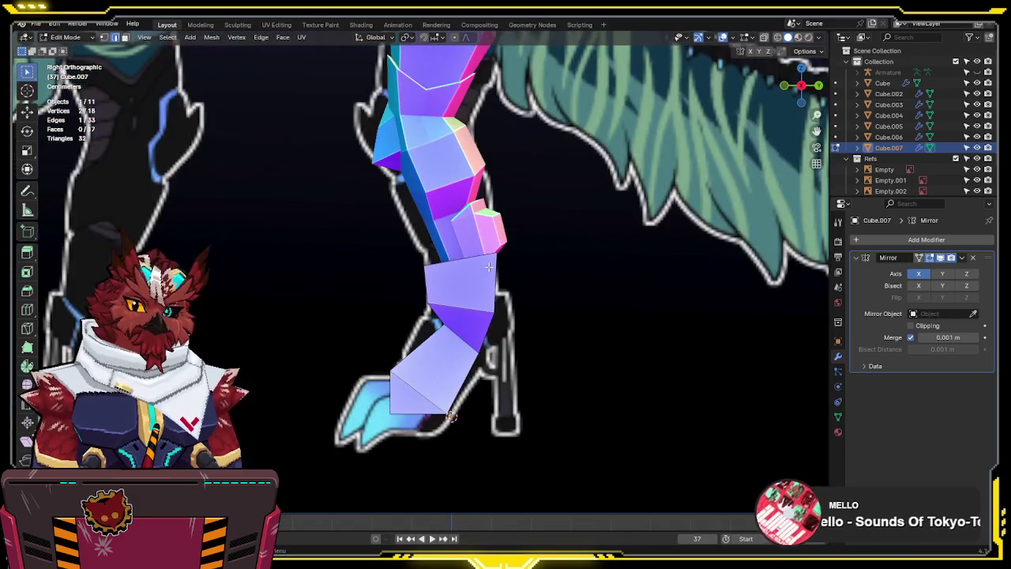
scroll(632, 286, up, 3)
key(KP_1)
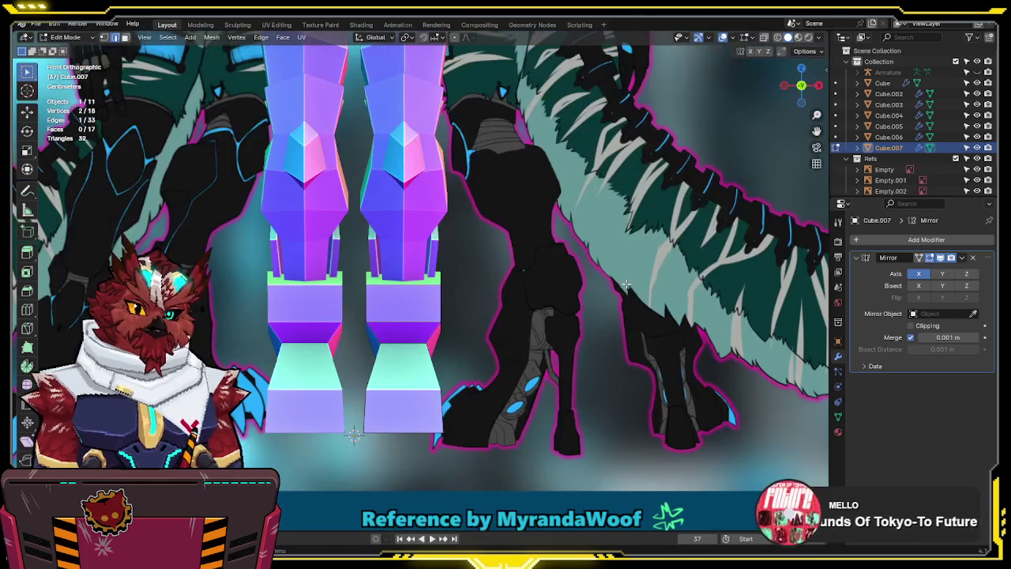
key(Tab)
scroll(542, 280, down, 4)
click(541, 280)
mouse_move(543, 282)
middle_down()
mouse_move(541, 303)
mouse_move(515, 322)
middle_up()
shift+middle_drag(525, 188, 503, 267)
Duplicate the front reference sheet, rotate the copy 90° on Z, and reselect Cube.007
key(shift+a)
click(605, 266)
text(rz)
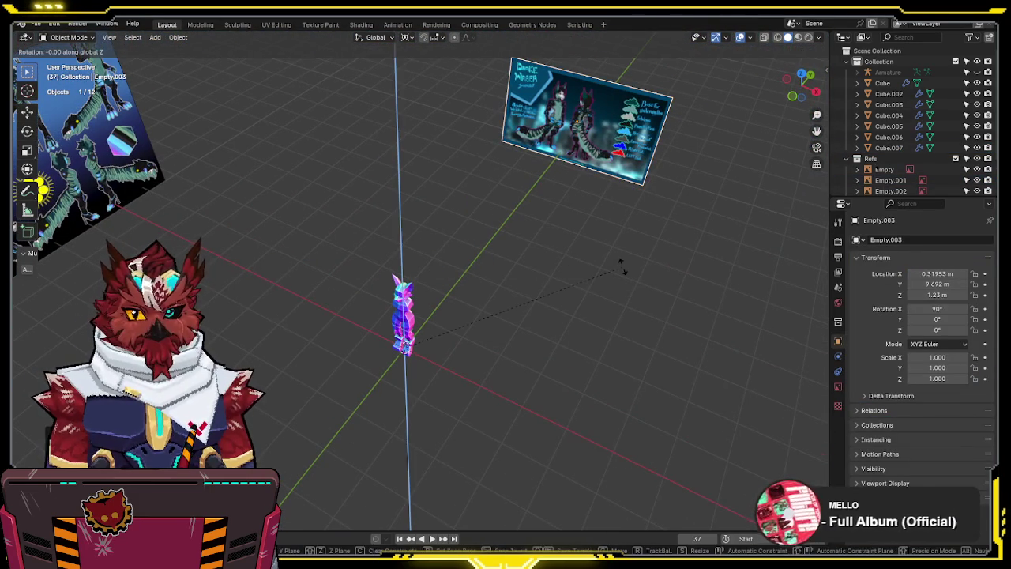
text(90)
key(Return)
key(KP_3)
scroll(441, 287, up, 3)
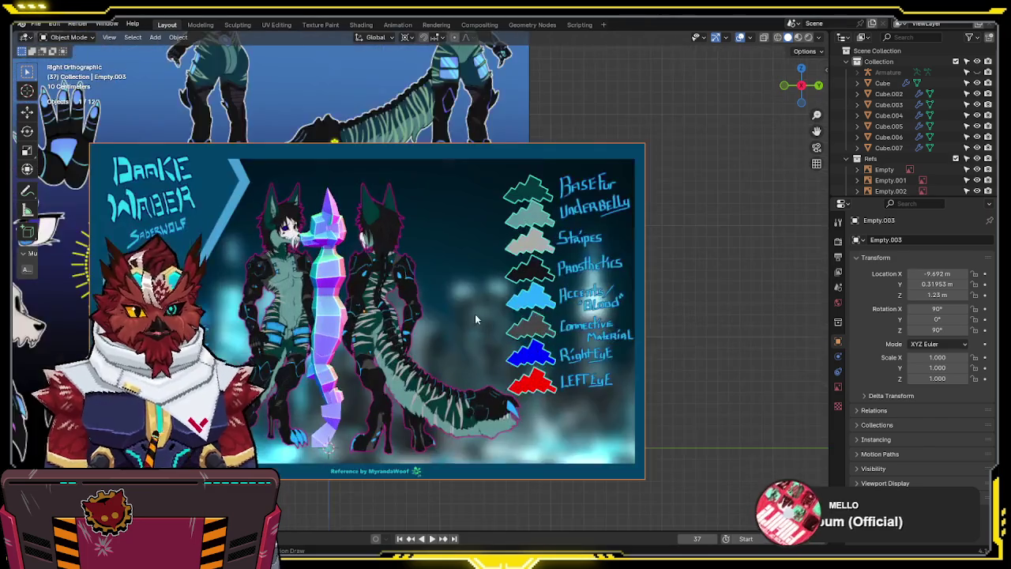
scroll(440, 286, up, 3)
scroll(440, 286, up, 3)
scroll(441, 286, up, 2)
click(440, 286)
scroll(440, 286, up, 2)
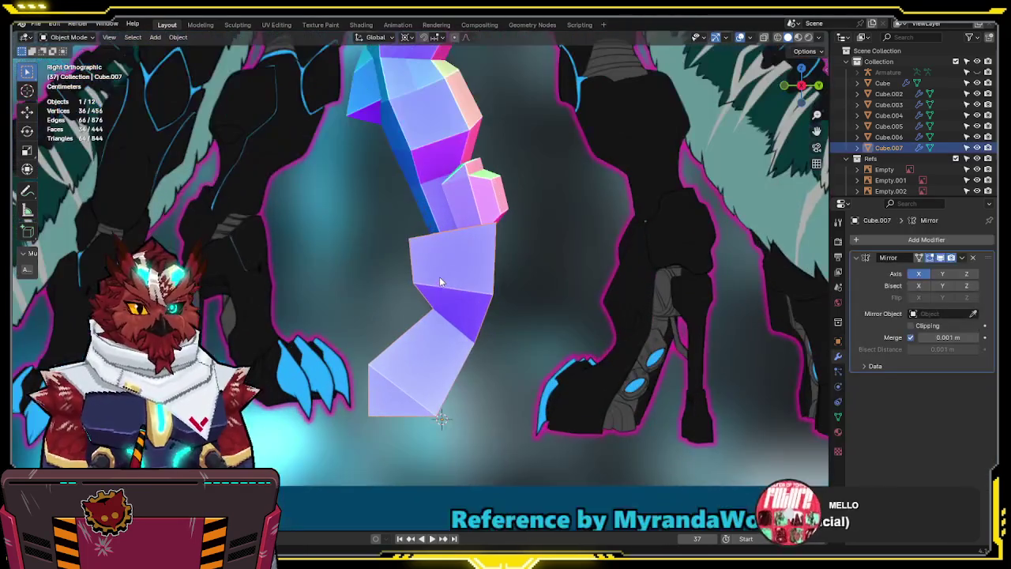
scroll(519, 271, up, 2)
In X-ray Edit Mode, move the foot's upper front vertices to match the side reference
key(Tab)
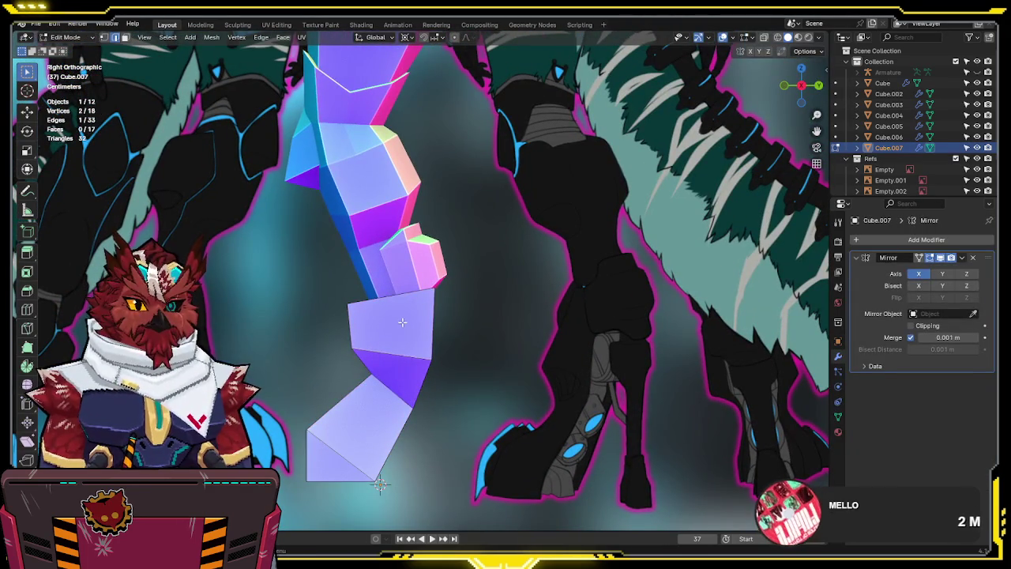
key(alt+z)
drag(450, 273, 398, 350)
key(g)
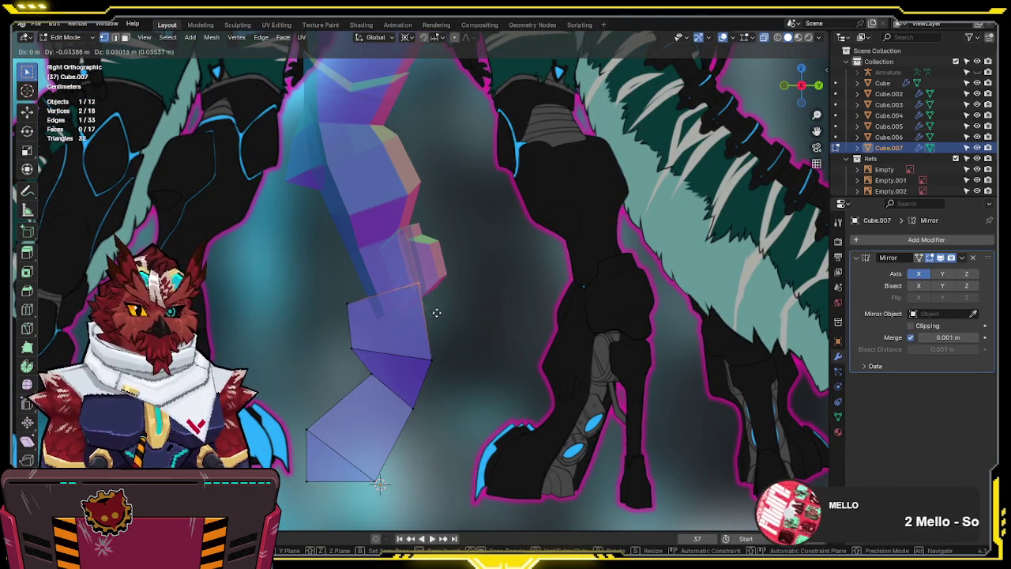
click(417, 299)
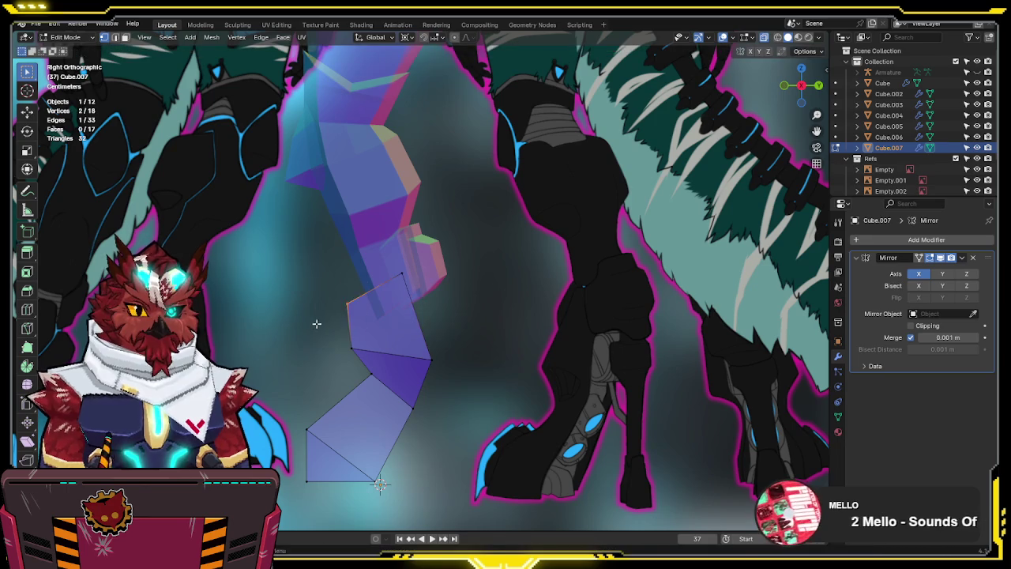
key(g)
click(354, 308)
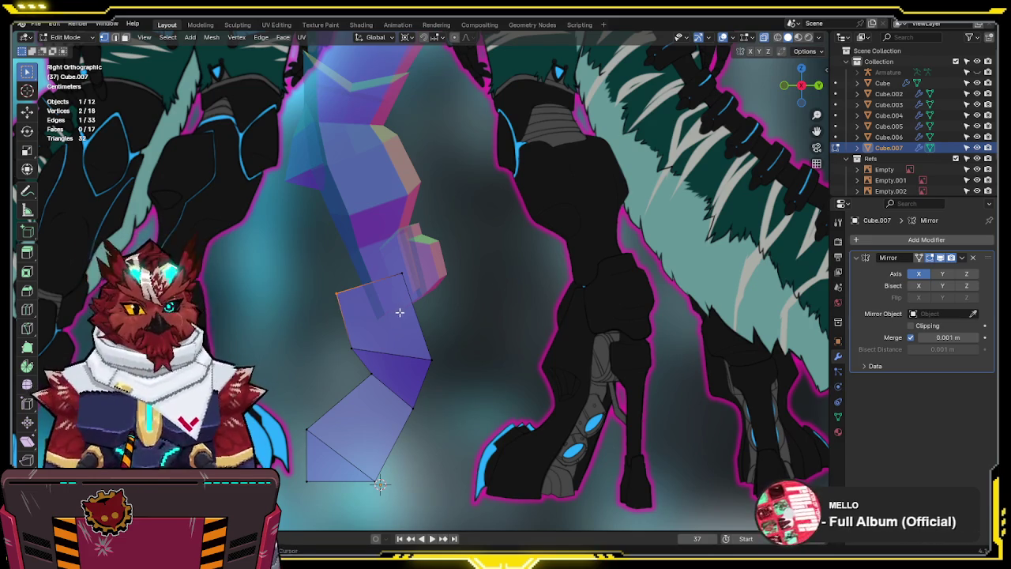
Nudge the lower foot edge vertices into place along the side profile
shift+middle_drag(335, 304, 466, 306)
key(g)
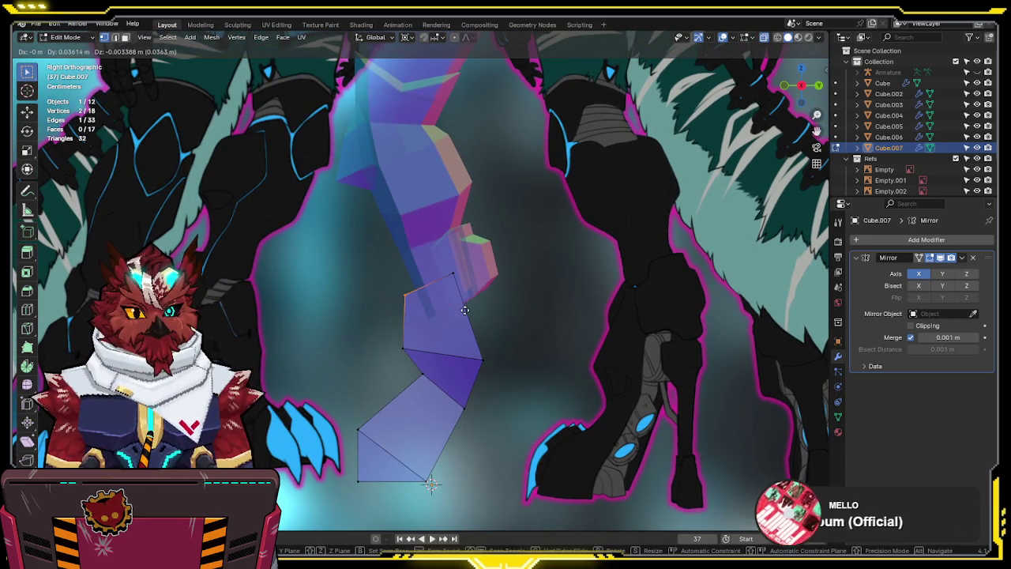
click(431, 328)
click(431, 353)
key(g)
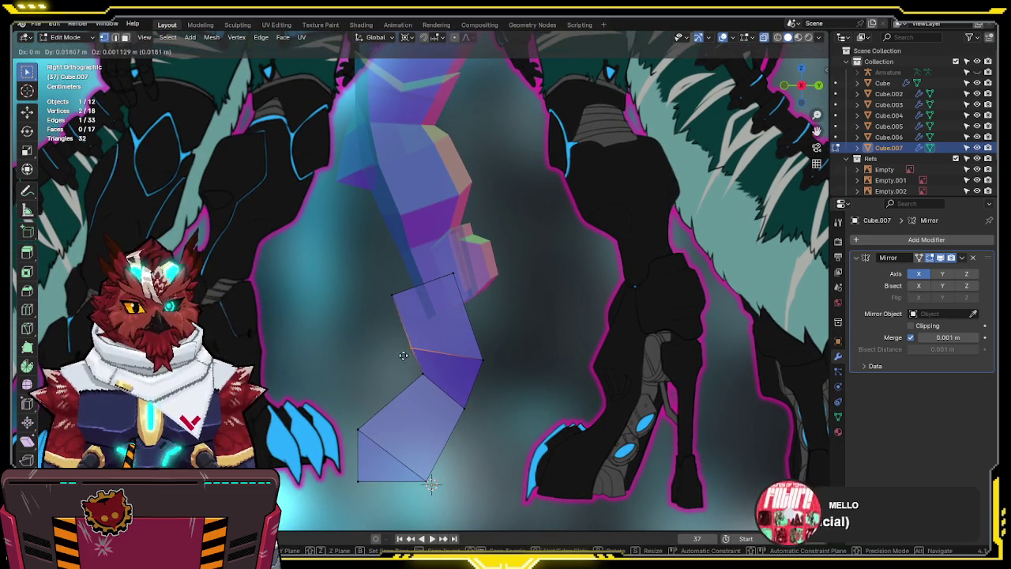
click(412, 357)
click(425, 374)
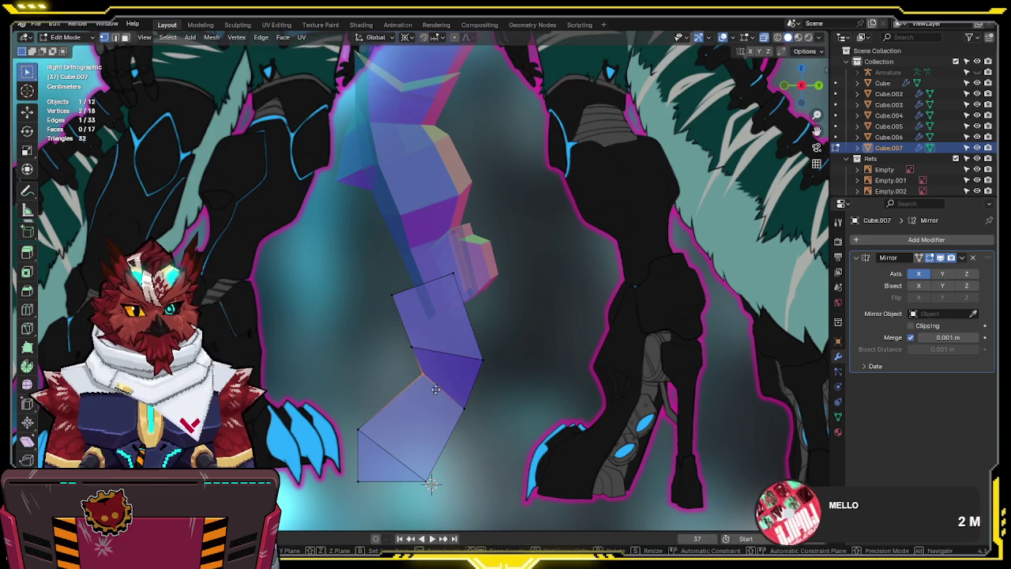
key(g)
click(434, 415)
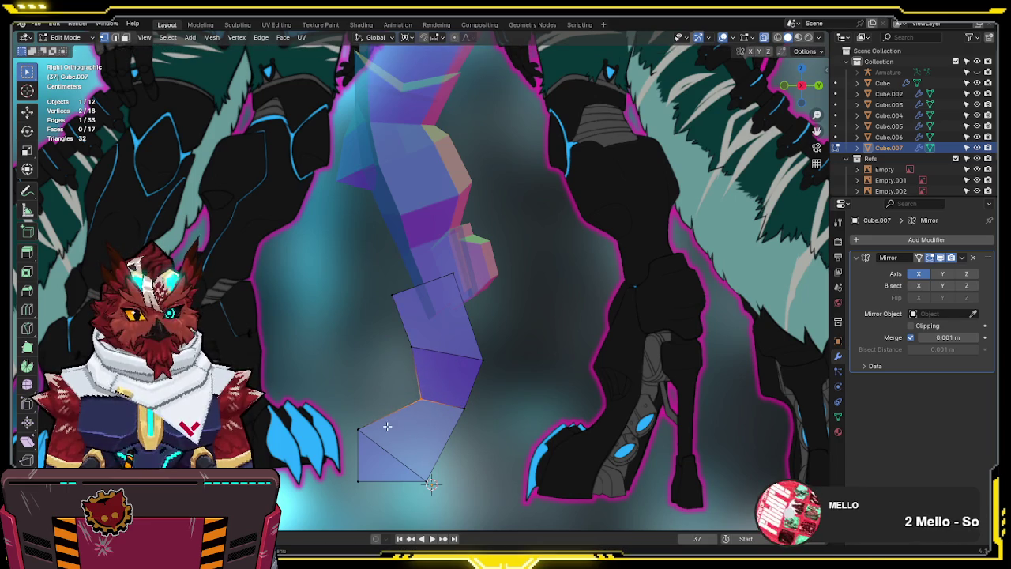
Loop cut the lower leg and drop the new edge loop slightly lower
key(ctrl+r)
click(402, 401)
key(g)
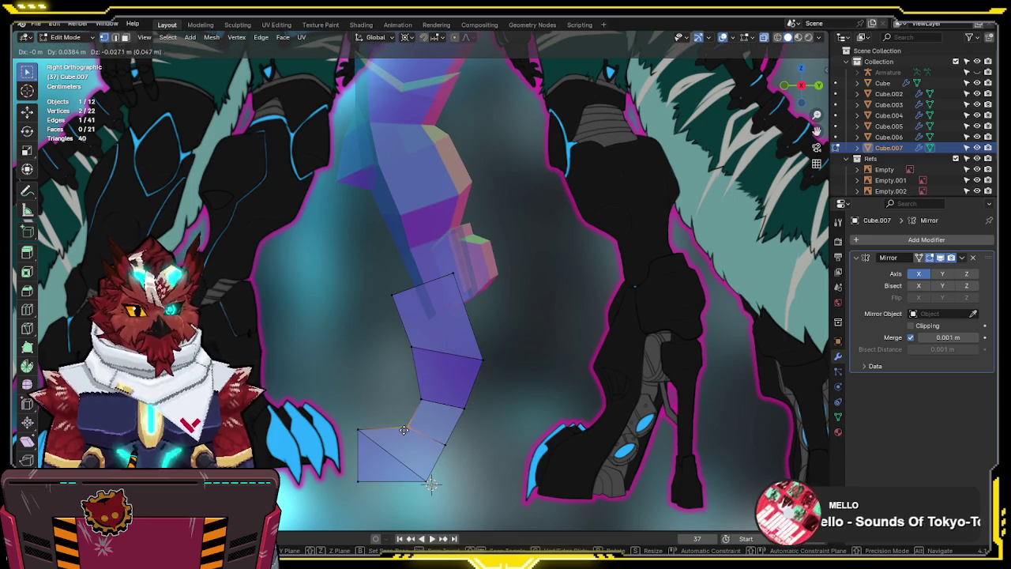
click(398, 430)
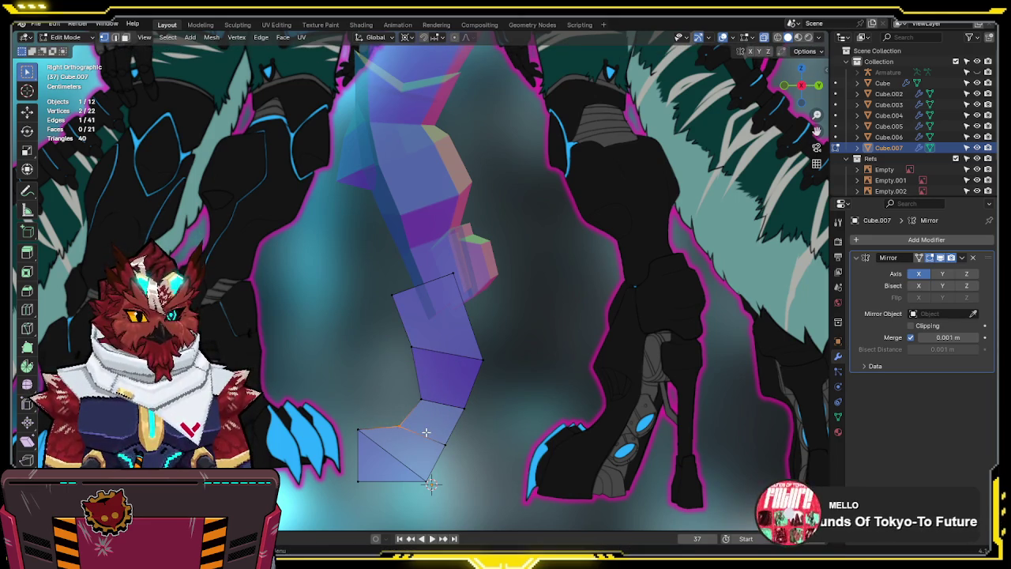
Reposition the foot's lower diagonal edge to follow the side reference
drag(433, 491, 434, 493)
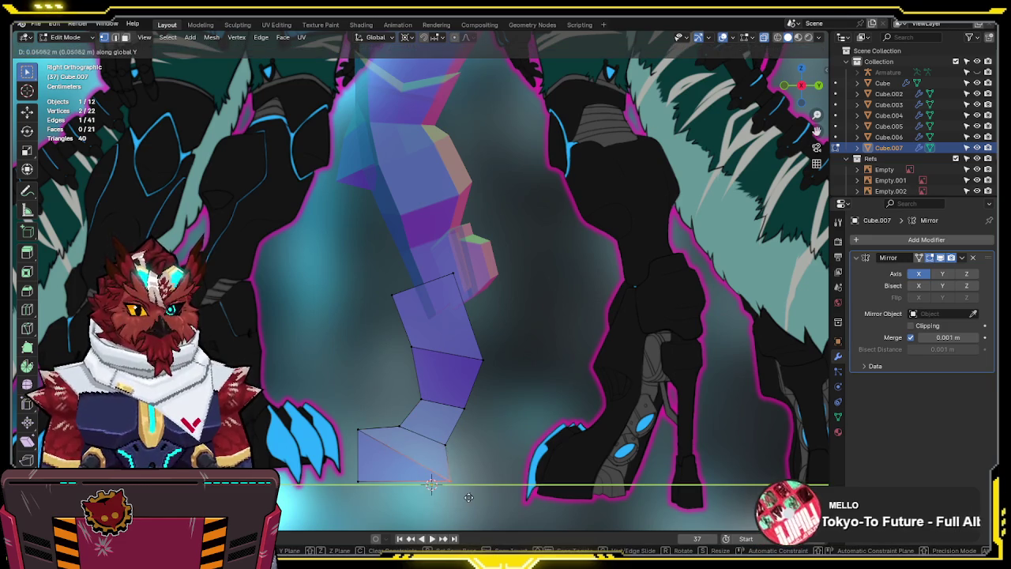
key(g)
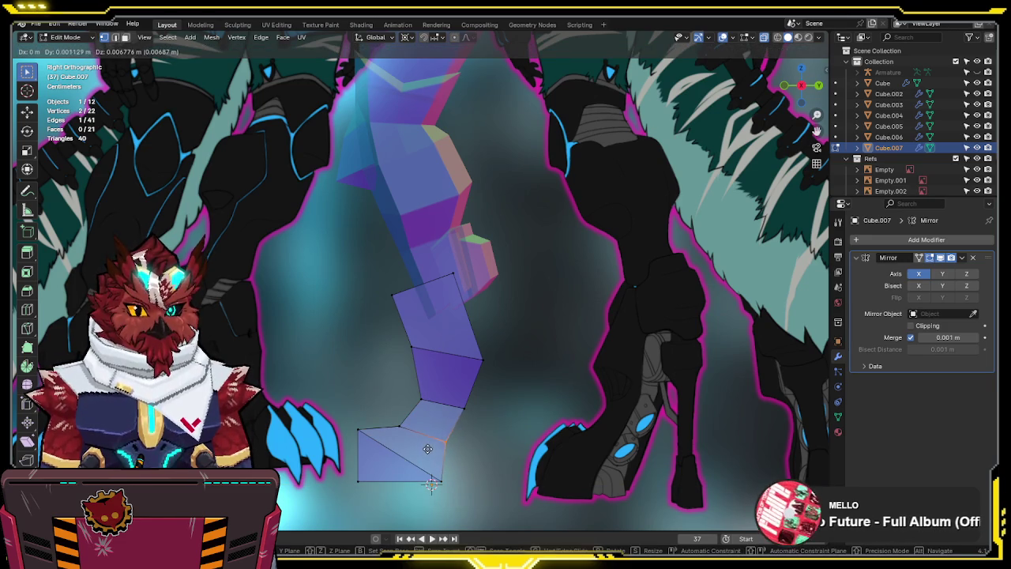
click(484, 412)
drag(493, 400, 446, 425)
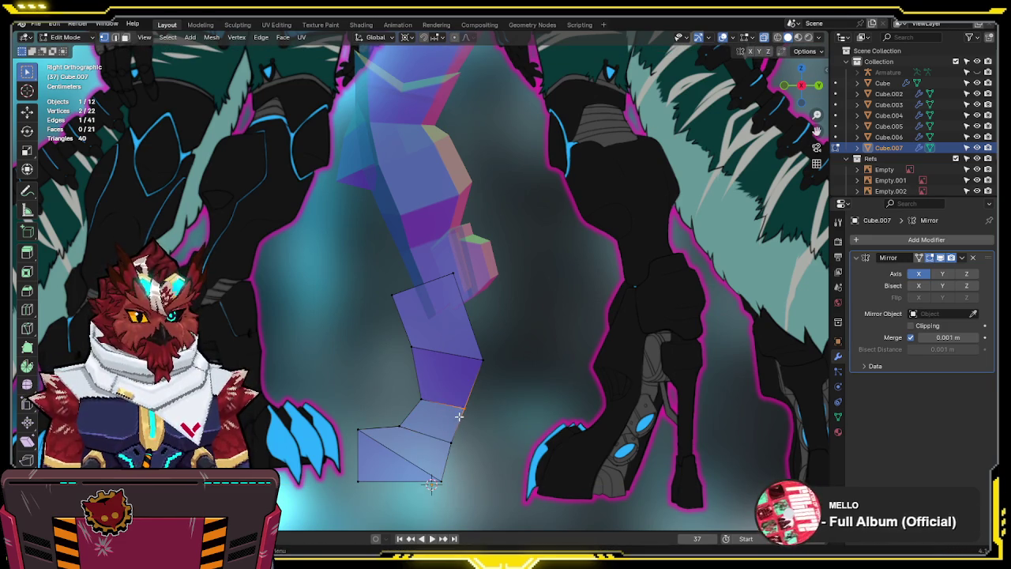
drag(502, 337, 449, 374)
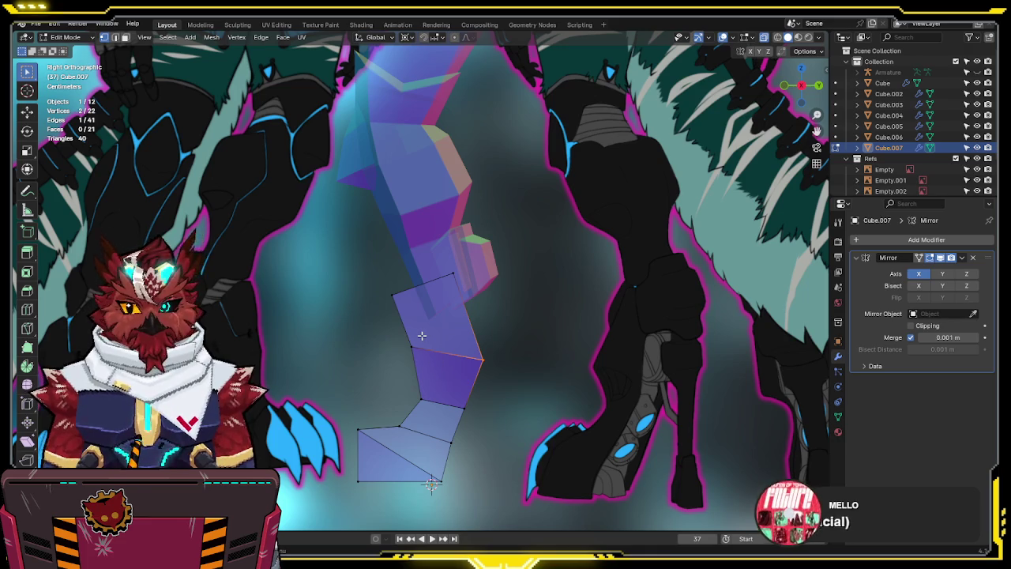
middle_drag(422, 336, 504, 338)
key(KP_1)
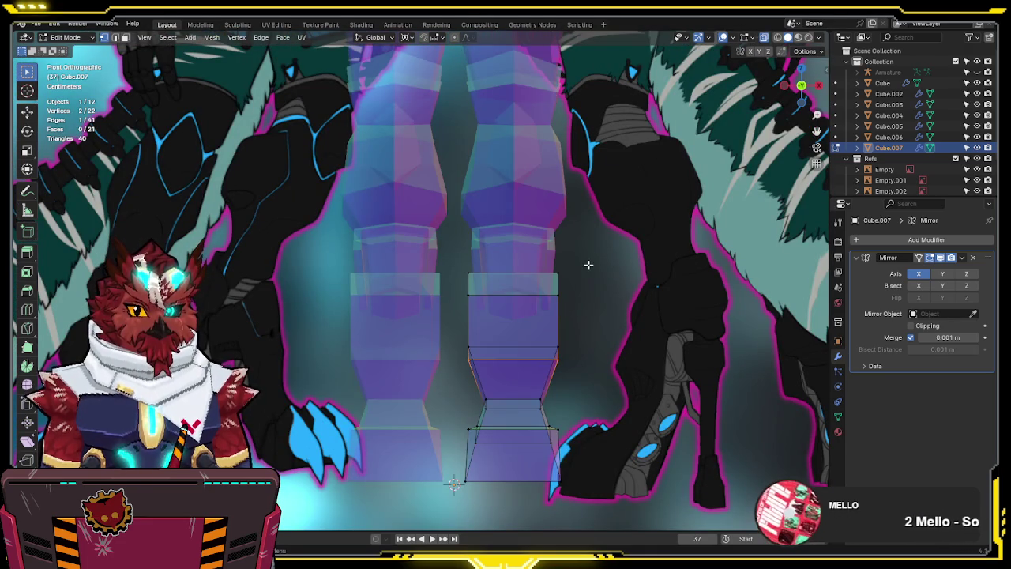
Select the upper band of the lower leg and scale it along X
key(a)
key(alt+z)
key(alt+z)
drag(625, 239, 405, 386)
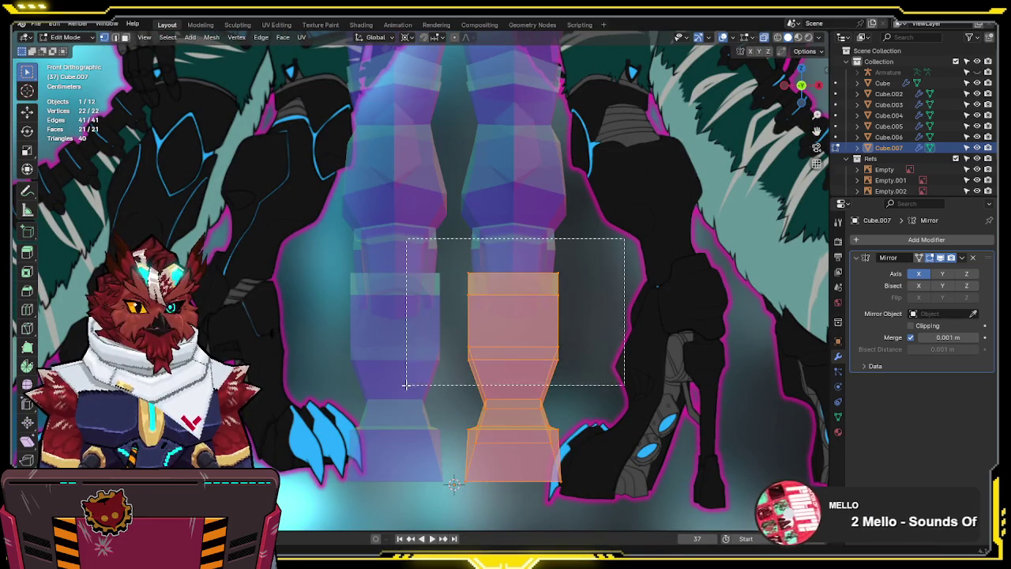
key(alt+z)
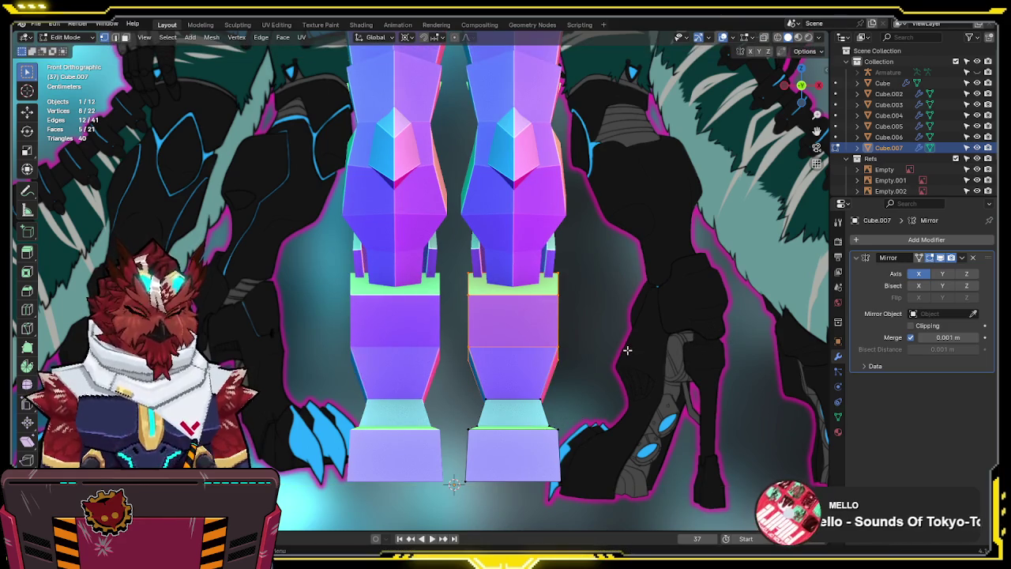
key(alt+z)
key(shift+s)
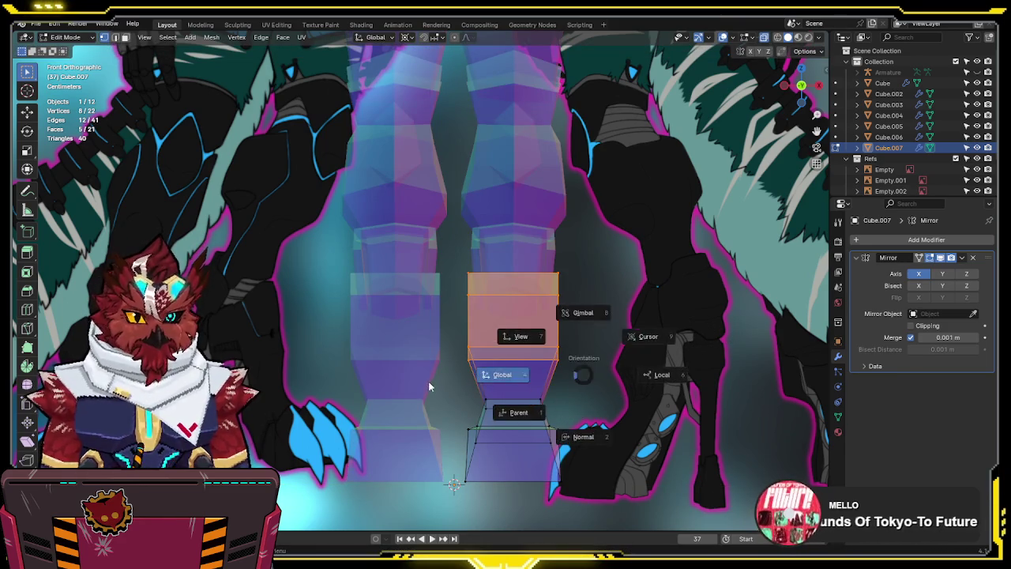
key(alt+z)
key(s)
key(x)
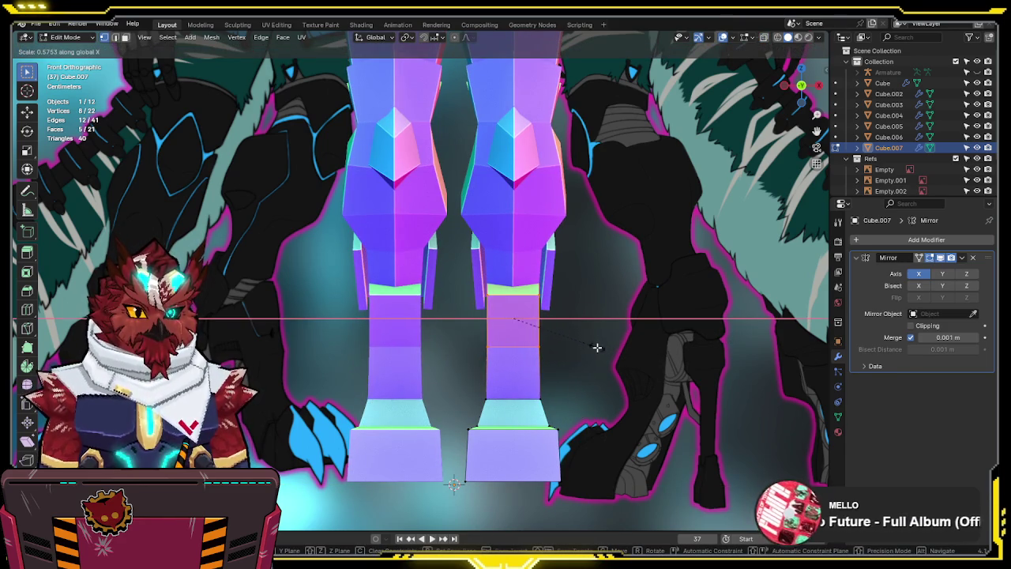
click(597, 348)
Rescale the band outward along X so it sticks out sideways as a cuff
middle_drag(595, 345, 626, 337)
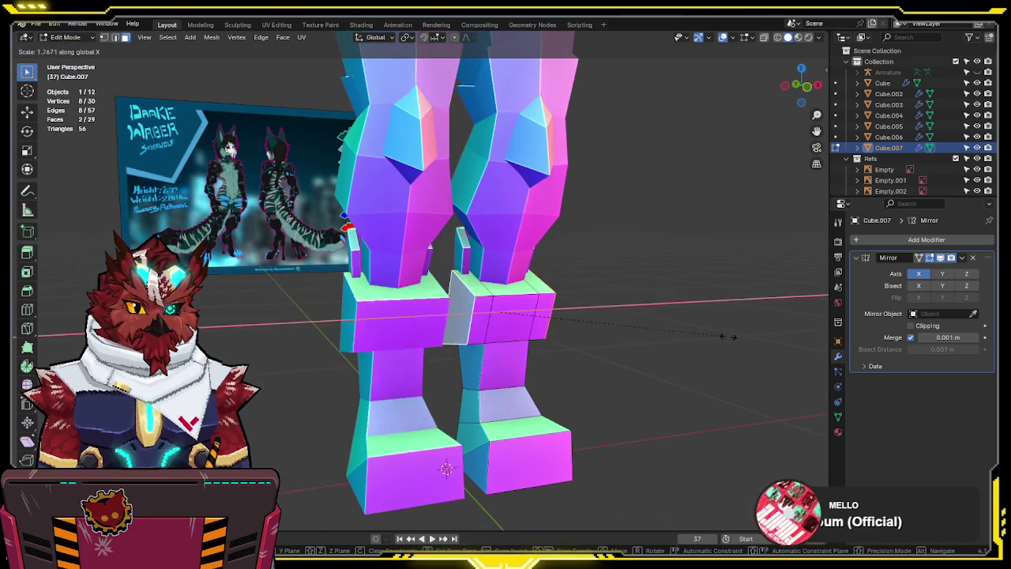
key(KP_1)
key(s)
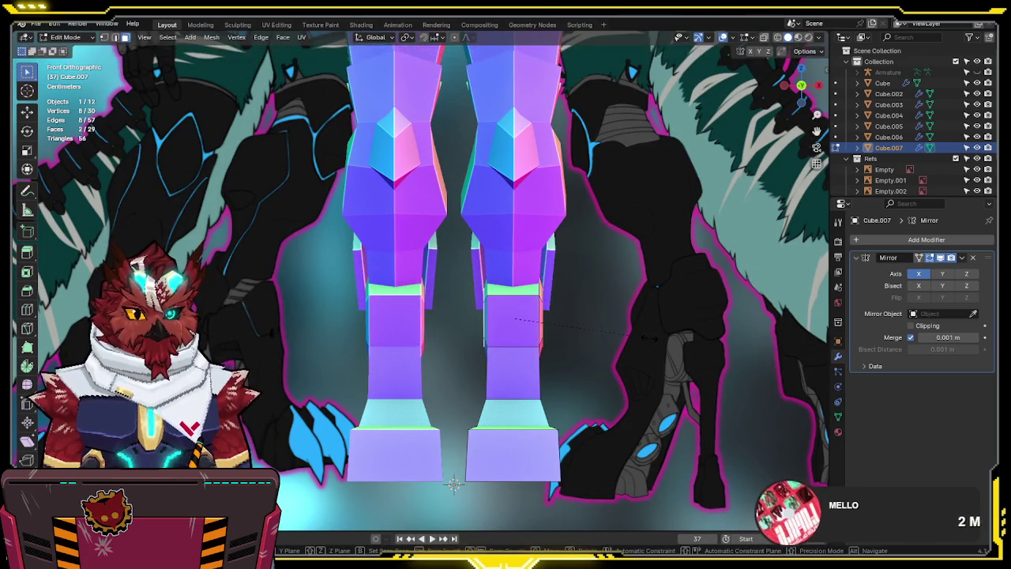
key(x)
click(743, 333)
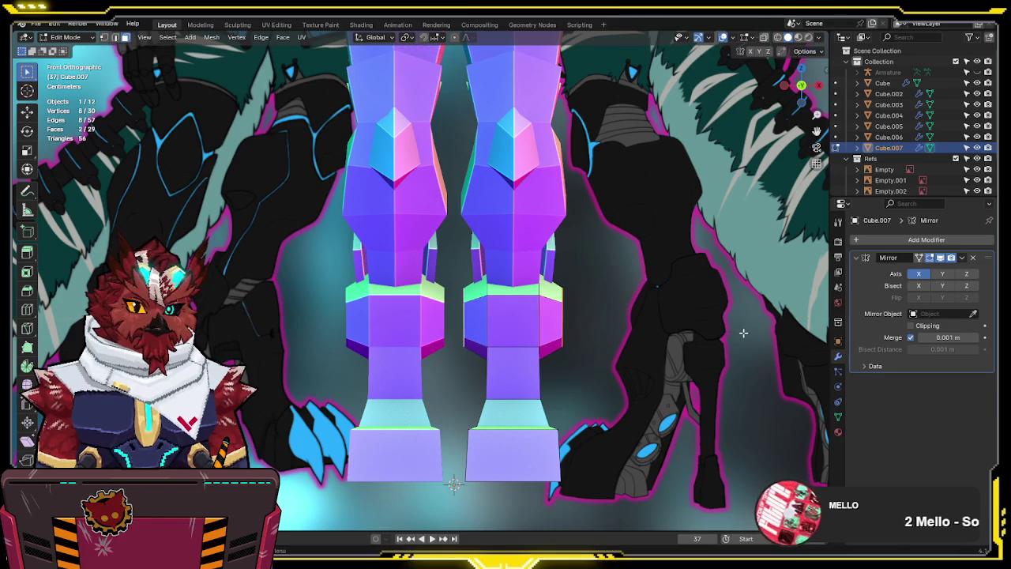
Lower the cuff's bottom edge vertices slightly along Z
key(alt+z)
drag(586, 313, 547, 370)
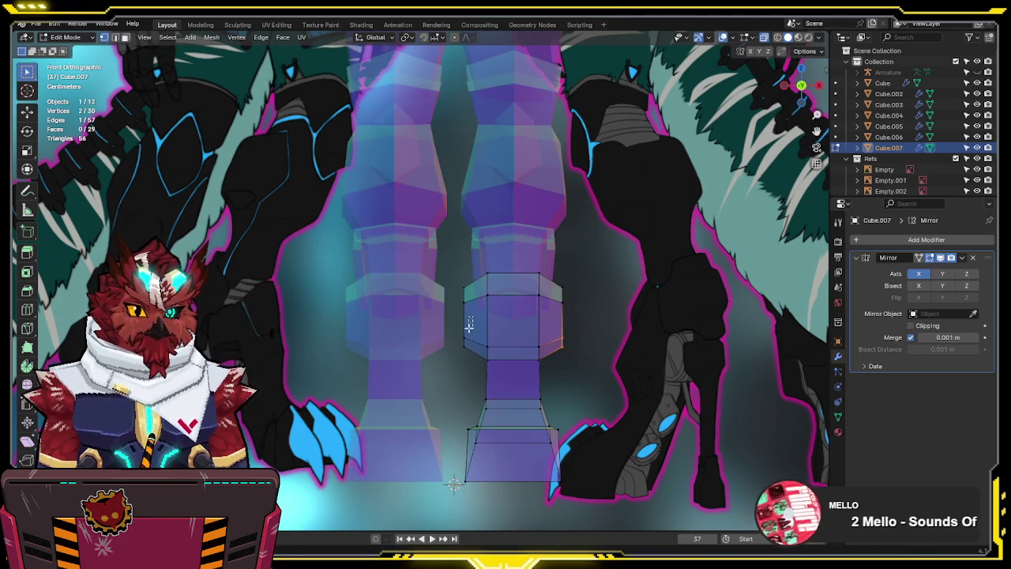
key(g)
key(z)
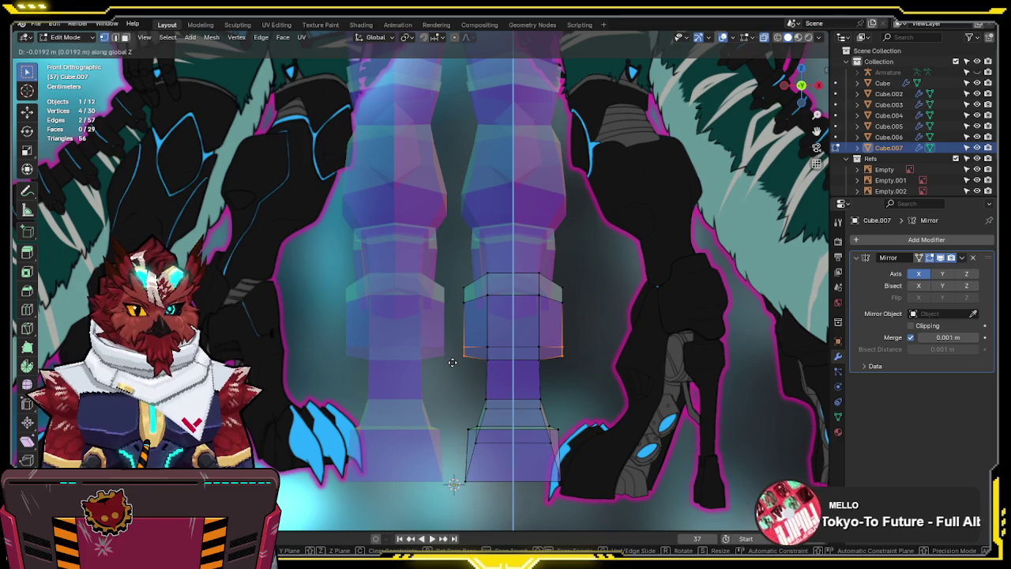
click(453, 363)
mouse_move(550, 303)
middle_down()
mouse_move(471, 370)
mouse_move(526, 292)
mouse_move(431, 485)
middle_up()
key(3)
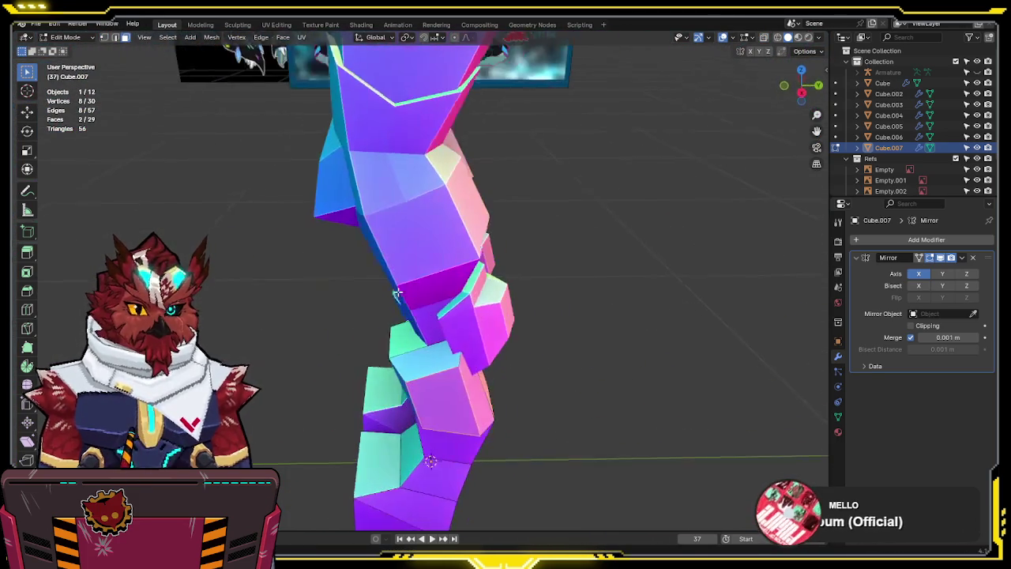
Reposition the selected cuff faces in the right side view
key(KP_3)
key(g)
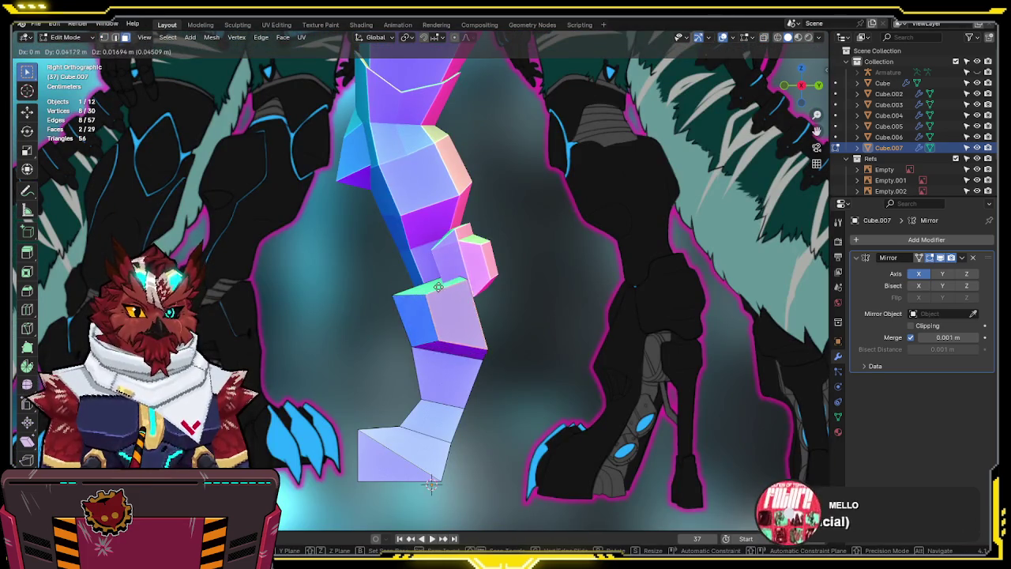
key(alt+z)
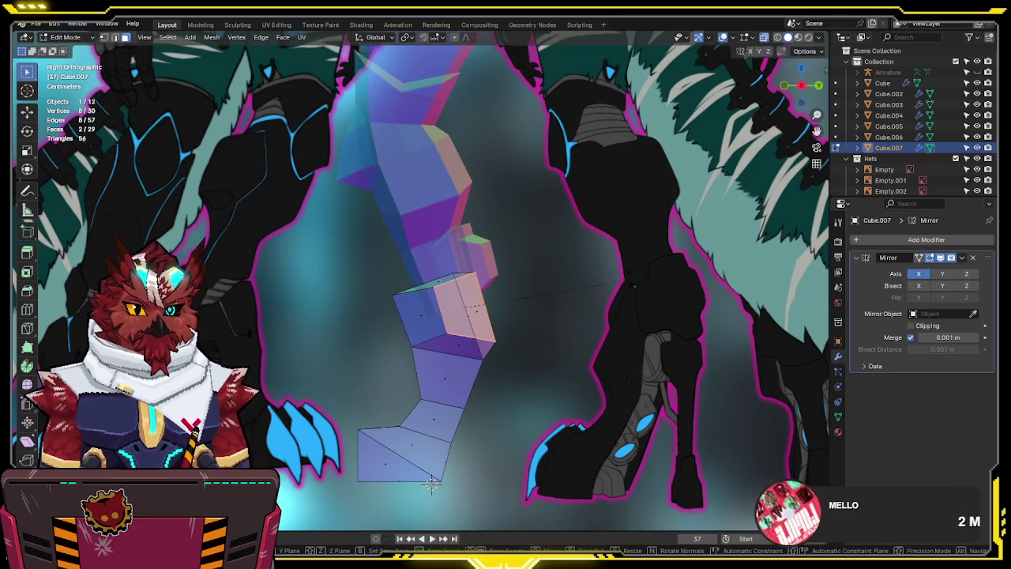
click(547, 311)
key(alt+z)
middle_drag(547, 311, 527, 319)
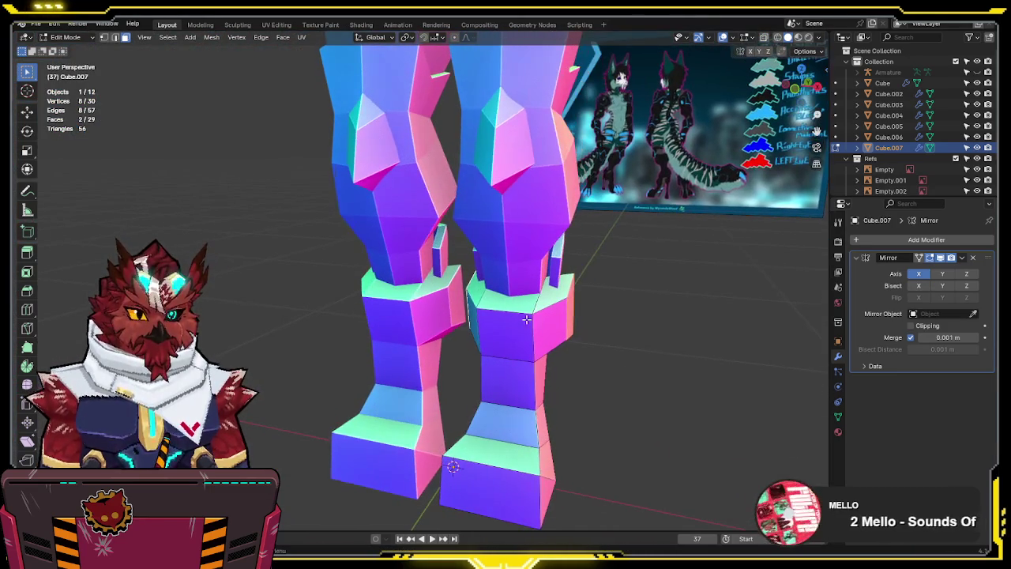
key(KP_1)
key(alt+z)
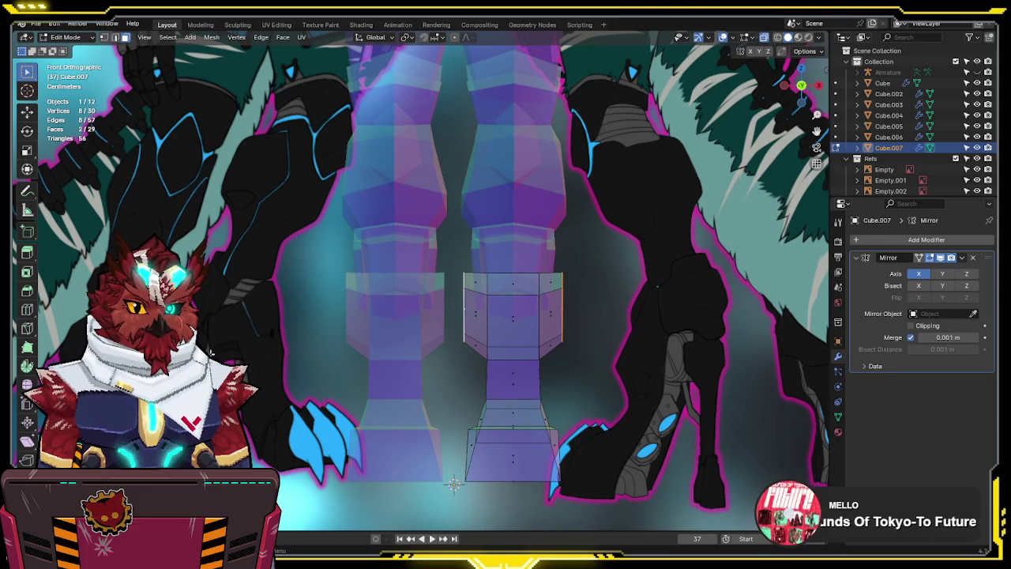
key(alt+z)
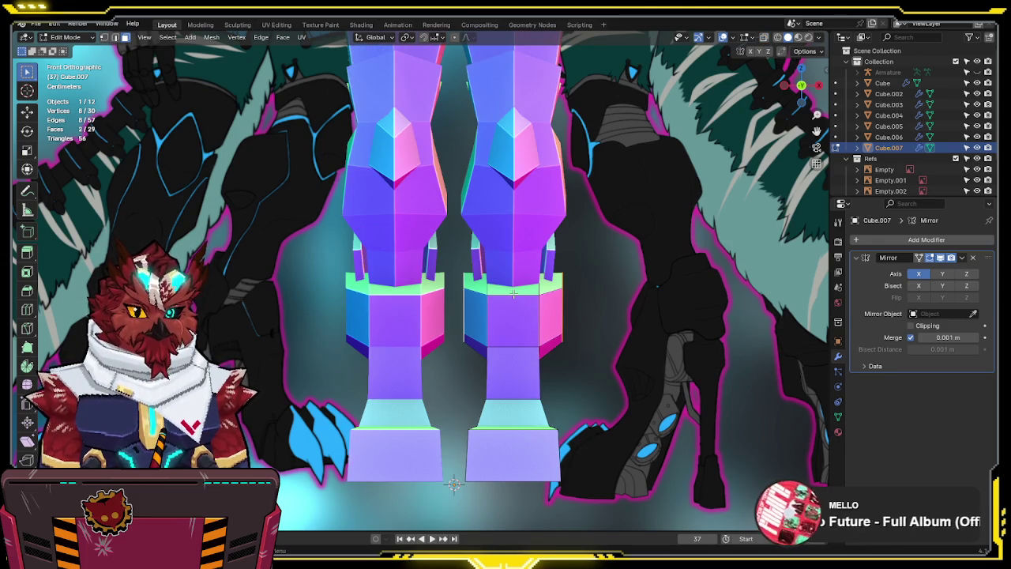
key(KP_3)
key(alt+z)
Move the cuff's top front edge to a new position in side view
click(399, 294)
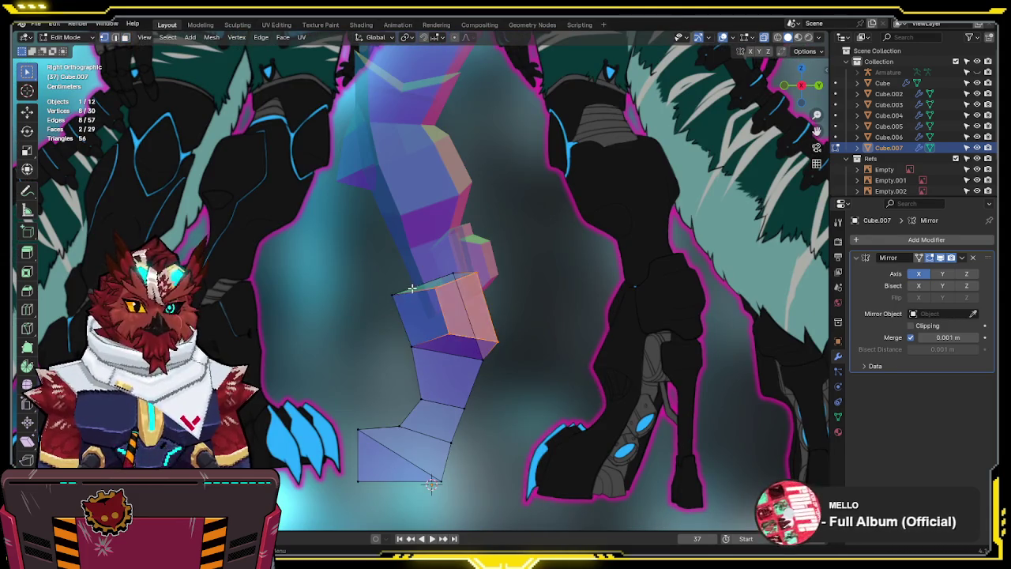
key(g)
key(g)
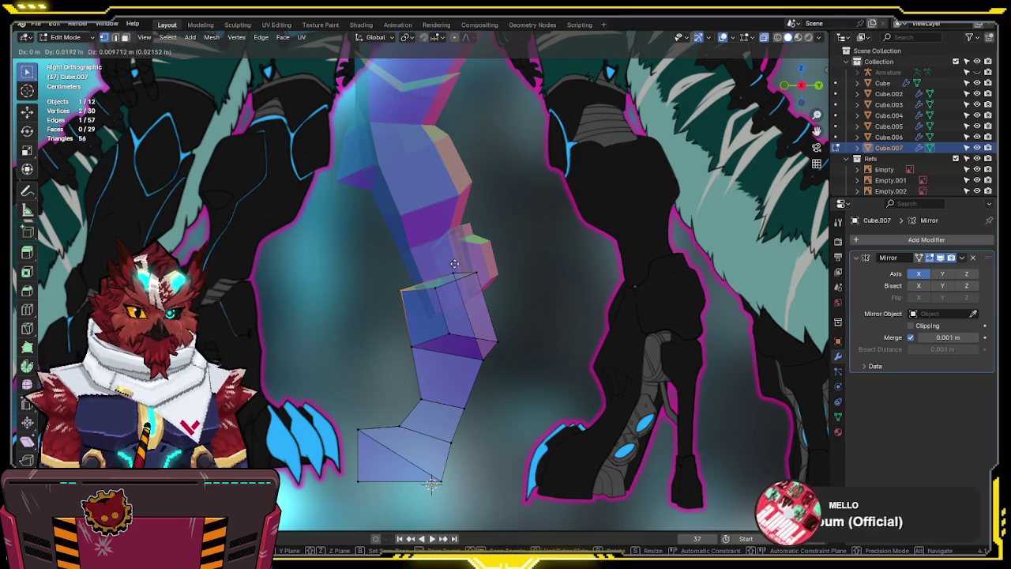
click(461, 261)
key(alt+z)
middle_drag(393, 333, 465, 325)
key(3)
Extrude the cuff's front face forward and lower it slightly
click(466, 325)
key(KP_3)
key(e)
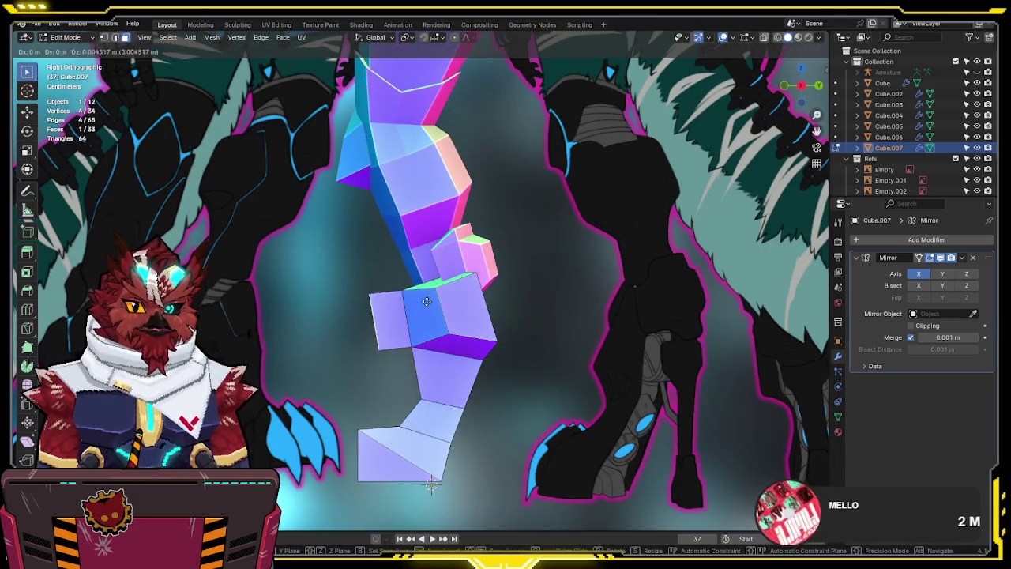
click(437, 288)
key(g)
click(442, 317)
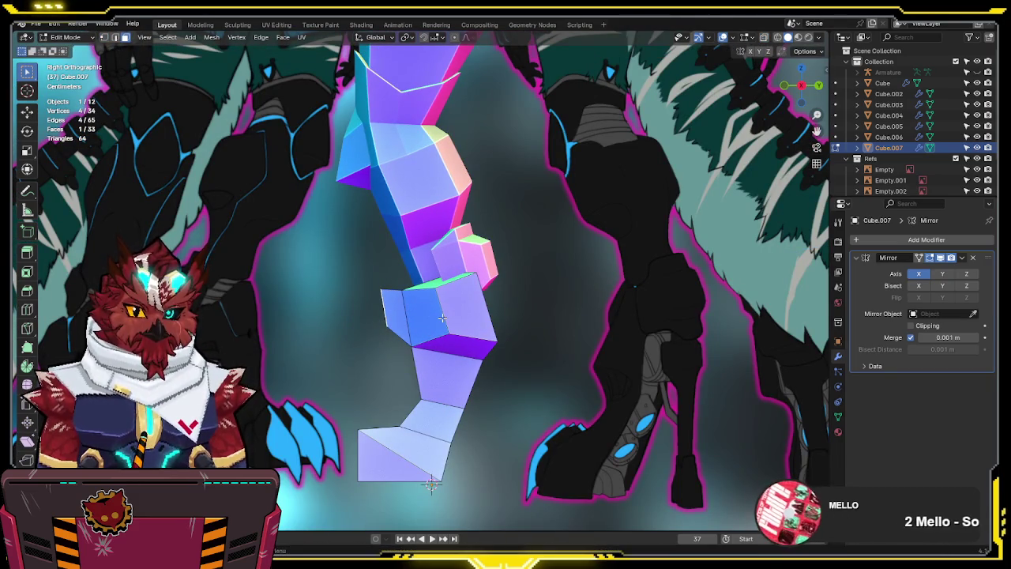
Reposition the top edge of the extruded face
key(2)
key(alt+z)
click(399, 287)
key(g)
click(352, 312)
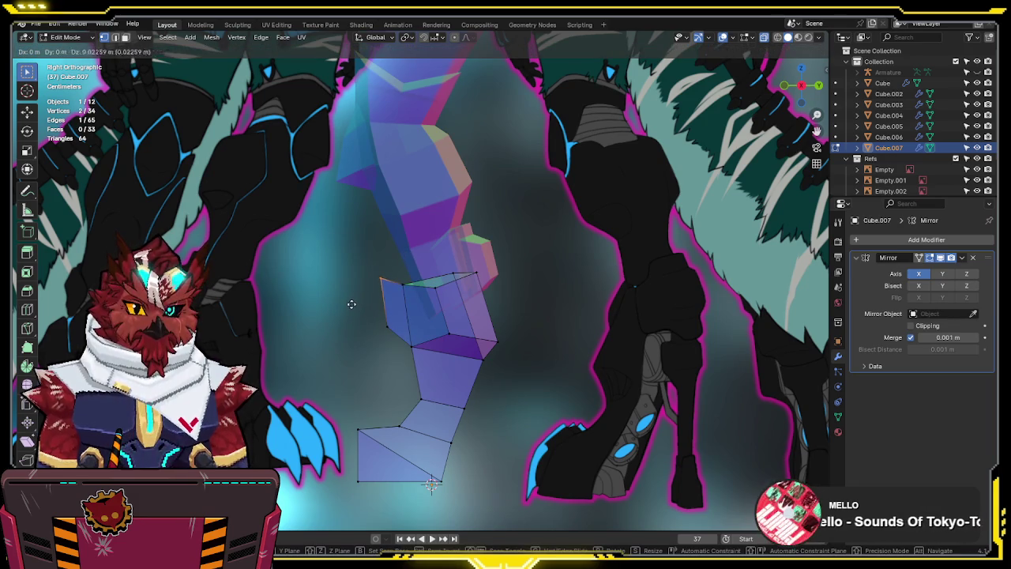
key(alt+z)
Add a vertical edge loop with Ctrl+R running down both lower legs
middle_drag(374, 309, 522, 308)
click(521, 309)
scroll(521, 308, up, 3)
key(ctrl+r)
click(608, 307)
click(588, 305)
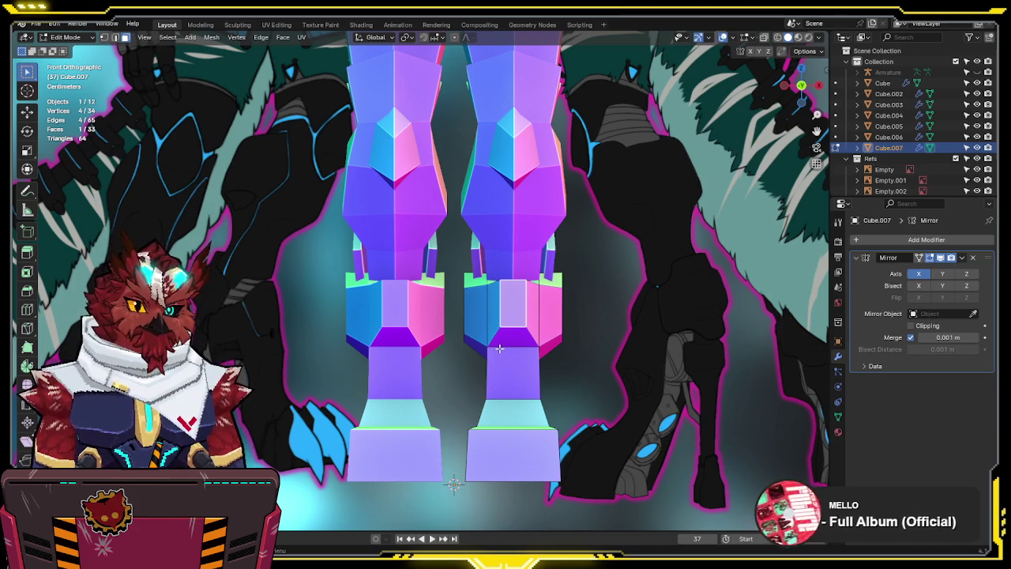
Select the ankle edges and scale them narrower along X
key(alt+z)
key(alt+z)
click(534, 351)
key(2)
click(515, 349)
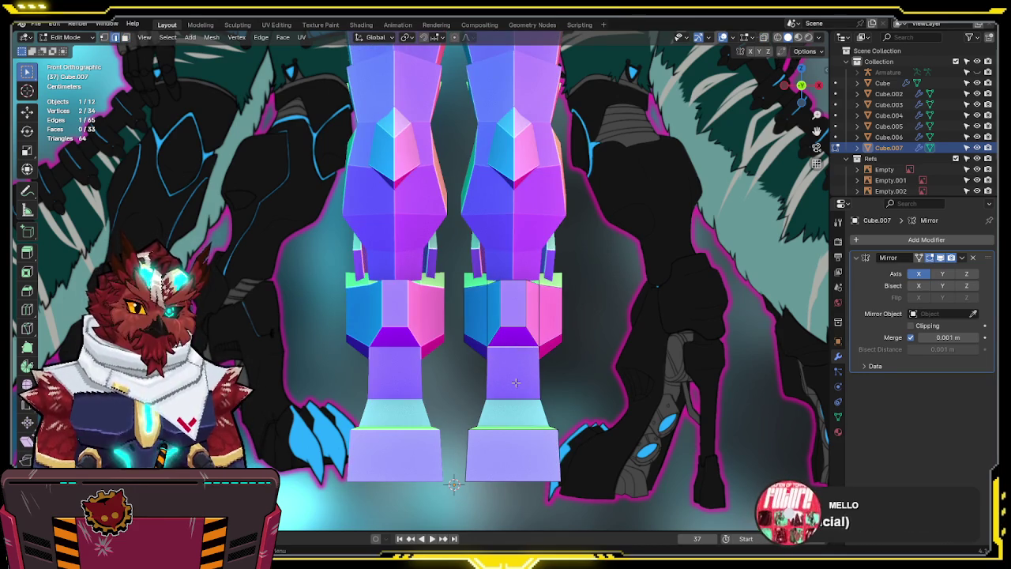
mouse_move(508, 402)
middle_down()
mouse_move(574, 418)
mouse_move(508, 399)
middle_up()
alt+click(506, 403)
key(s)
key(x)
click(601, 395)
mouse_move(600, 395)
middle_down()
mouse_move(628, 368)
mouse_move(620, 343)
middle_up()
Narrow the edge just above the foot to about 0.78 along X and lower it slightly
key(KP_1)
scroll(624, 347, up, 3)
click(521, 352)
key(s)
key(s)
key(x)
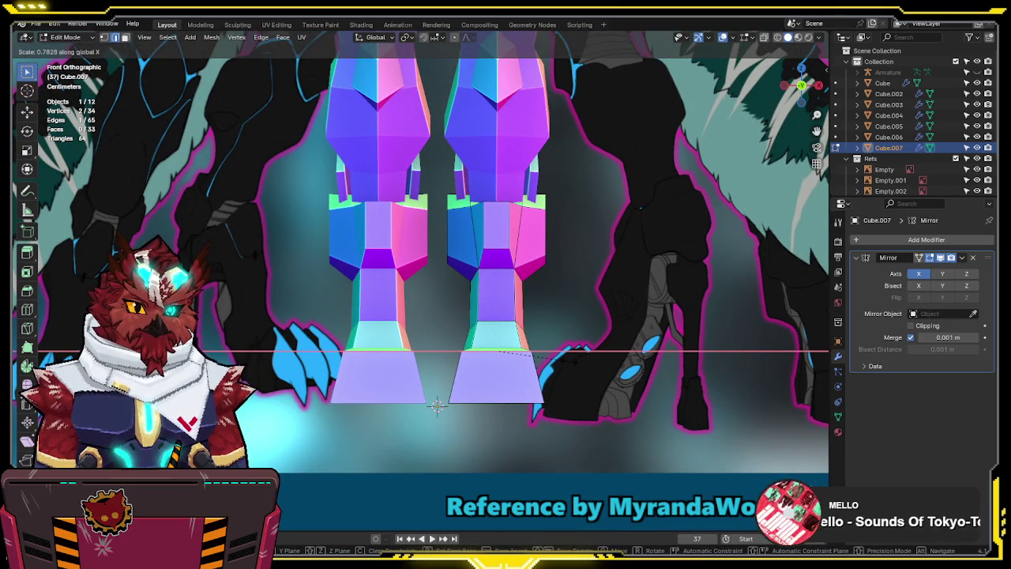
click(573, 361)
key(g)
key(z)
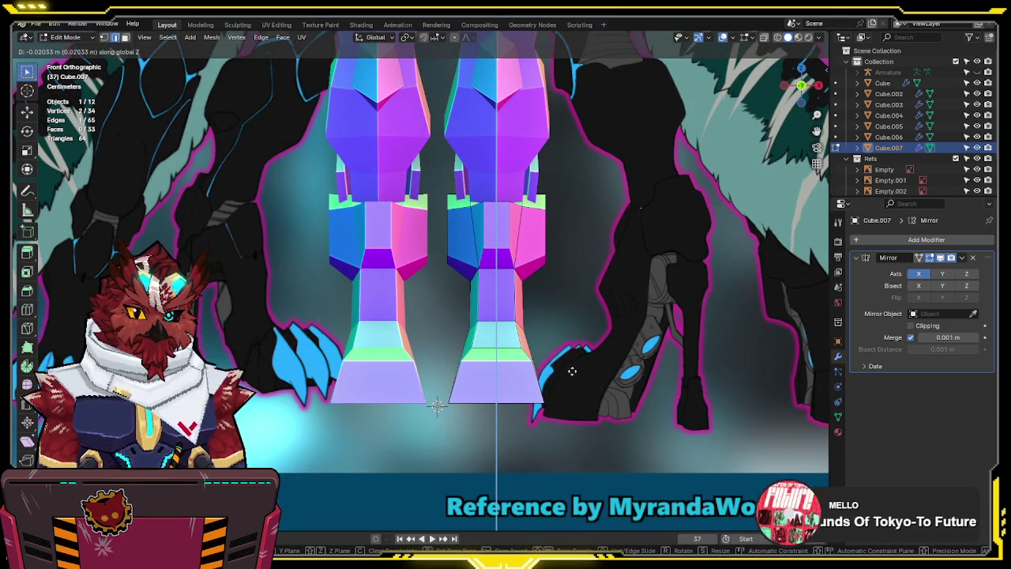
click(573, 371)
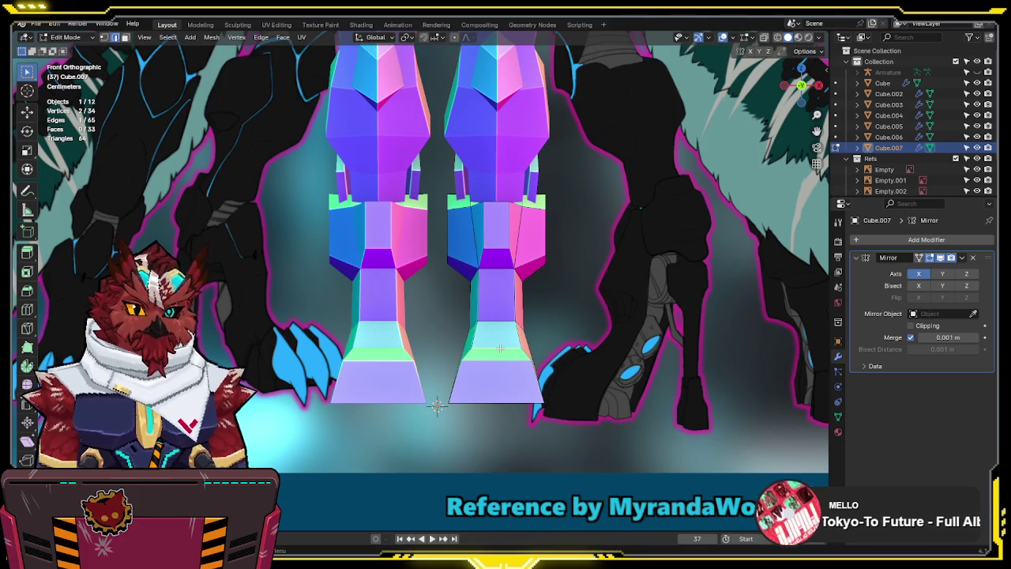
key(KP_3)
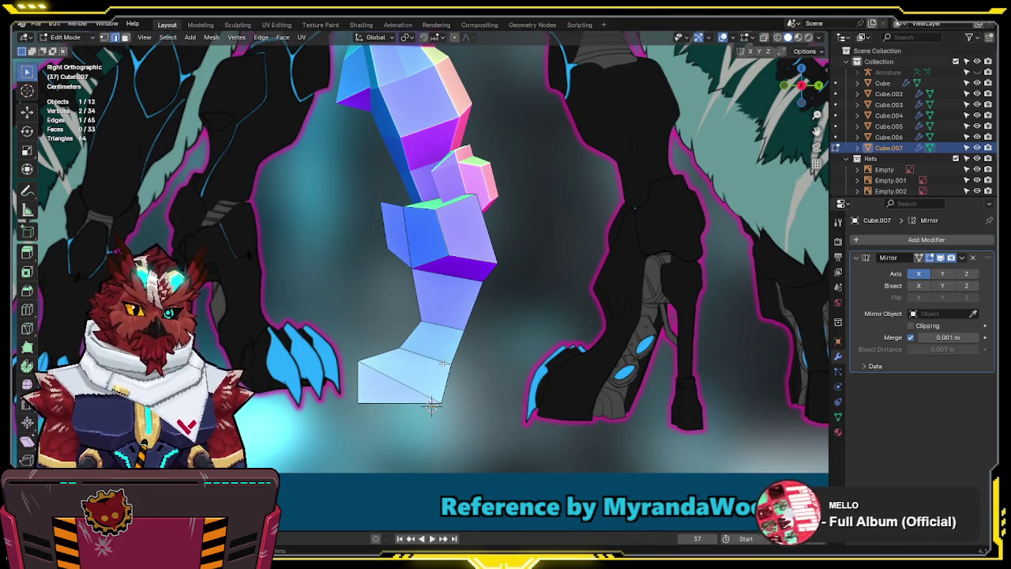
mouse_move(465, 278)
shift+middle_down()
mouse_move(483, 335)
mouse_move(426, 348)
shift+middle_up()
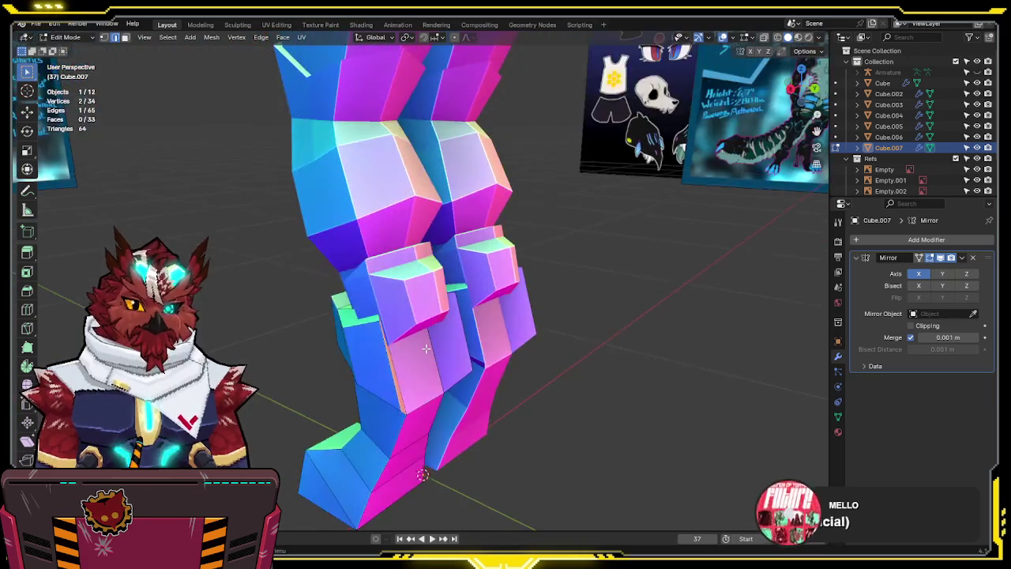
key(KP_3)
middle_drag(426, 349, 456, 377)
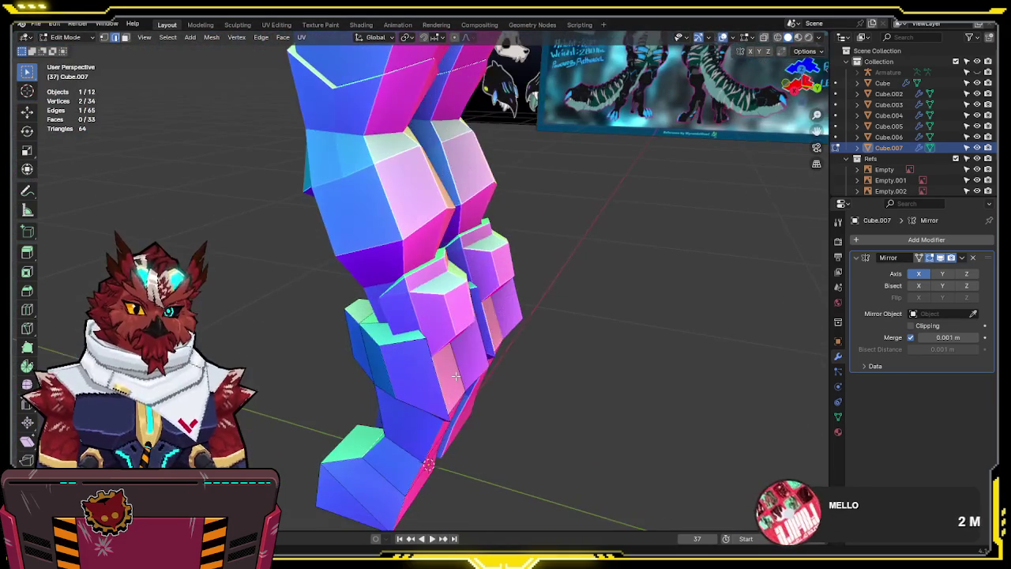
key(KP_3)
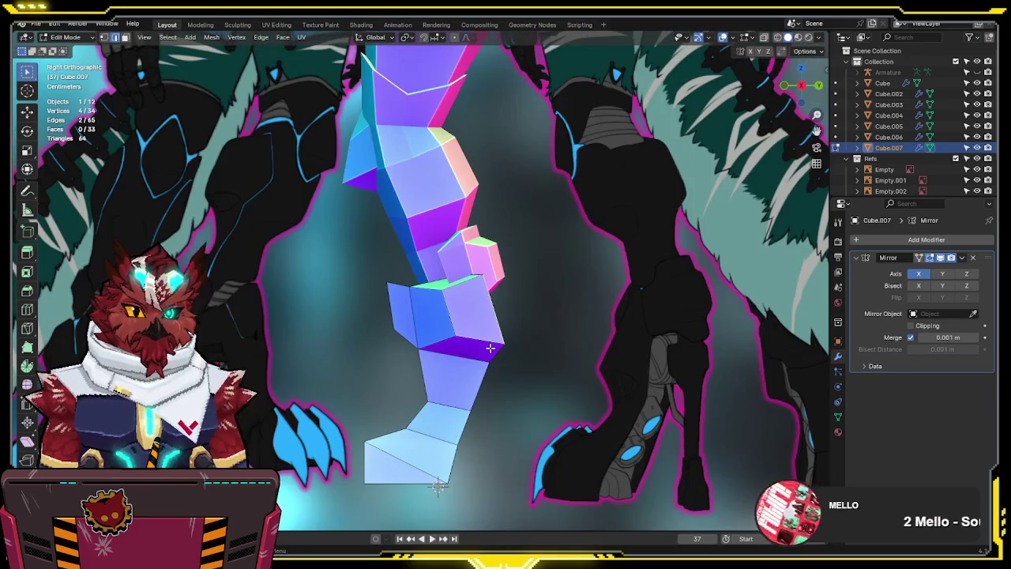
Undo the last vertex move and merge the whole mesh's duplicate vertices by distance
key(ctrl+z)
key(a)
key(F3)
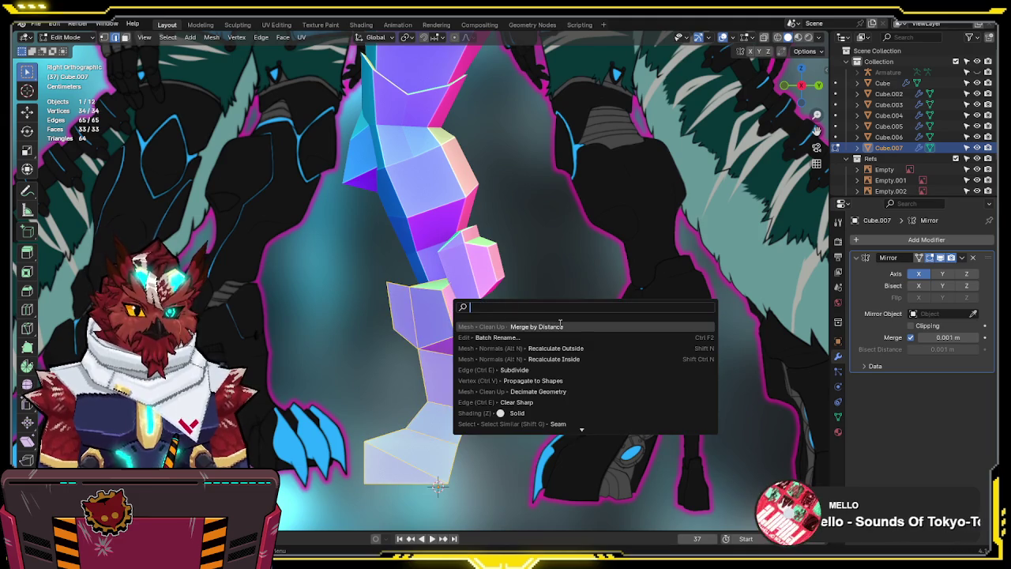
click(561, 326)
Move three lower-leg vertices to match the side reference
key(alt+z)
click(459, 328)
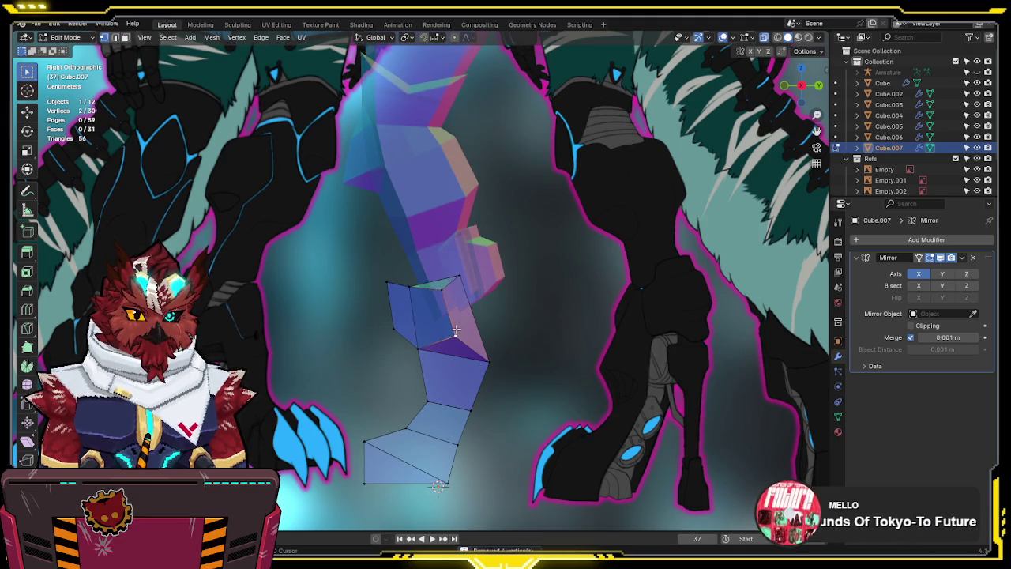
shift+click(473, 299)
middle_drag(473, 299, 524, 320)
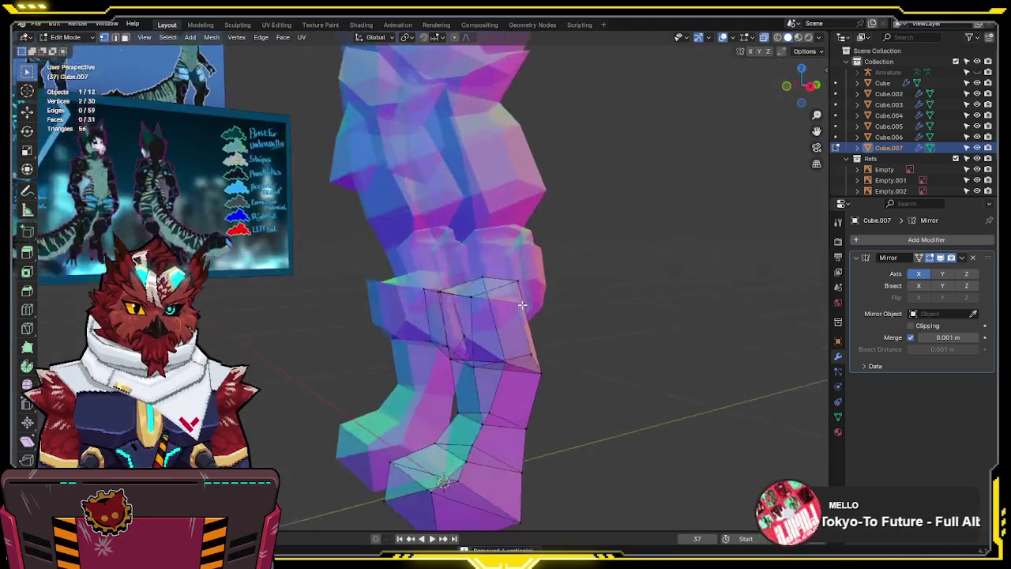
shift+click(539, 367)
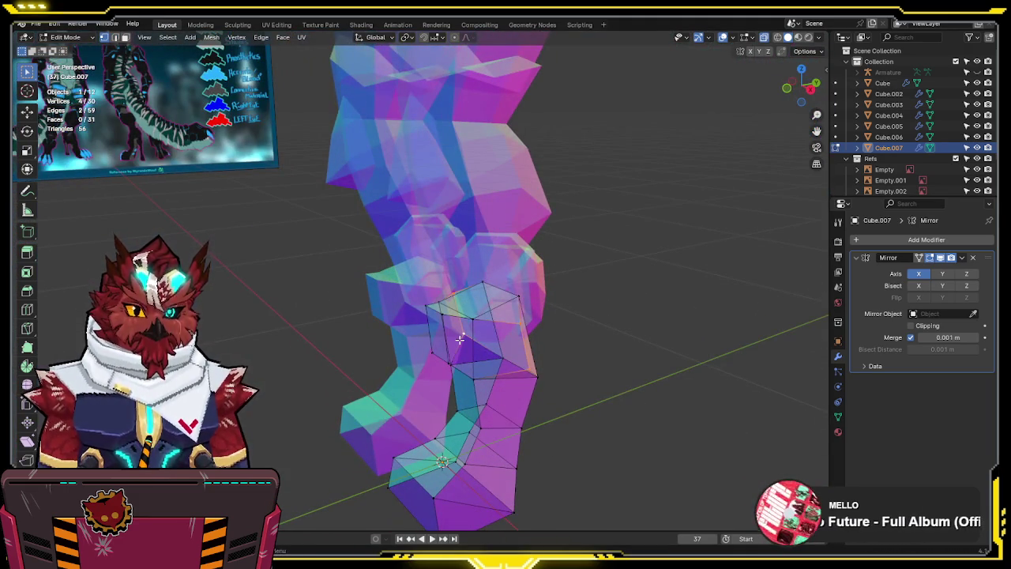
key(KP_3)
key(g)
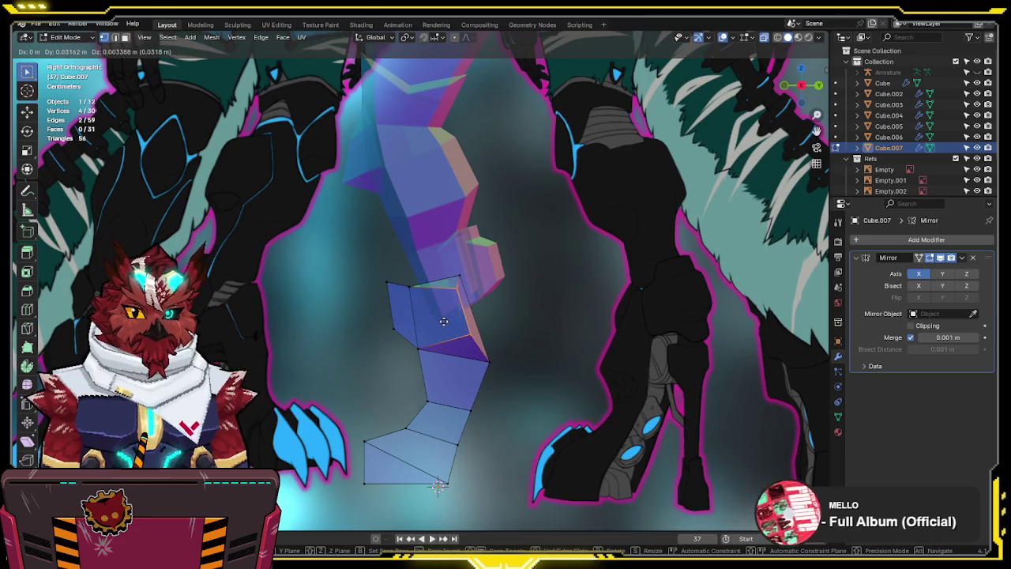
click(444, 321)
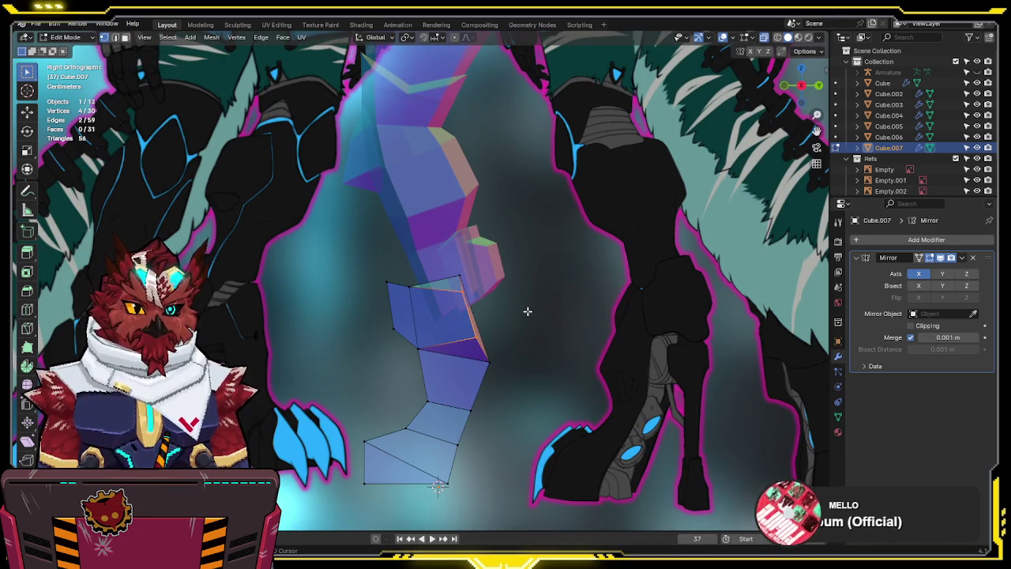
Reposition a lower-leg face in the right side view
mouse_move(497, 333)
middle_down()
mouse_move(475, 314)
mouse_move(454, 366)
middle_up()
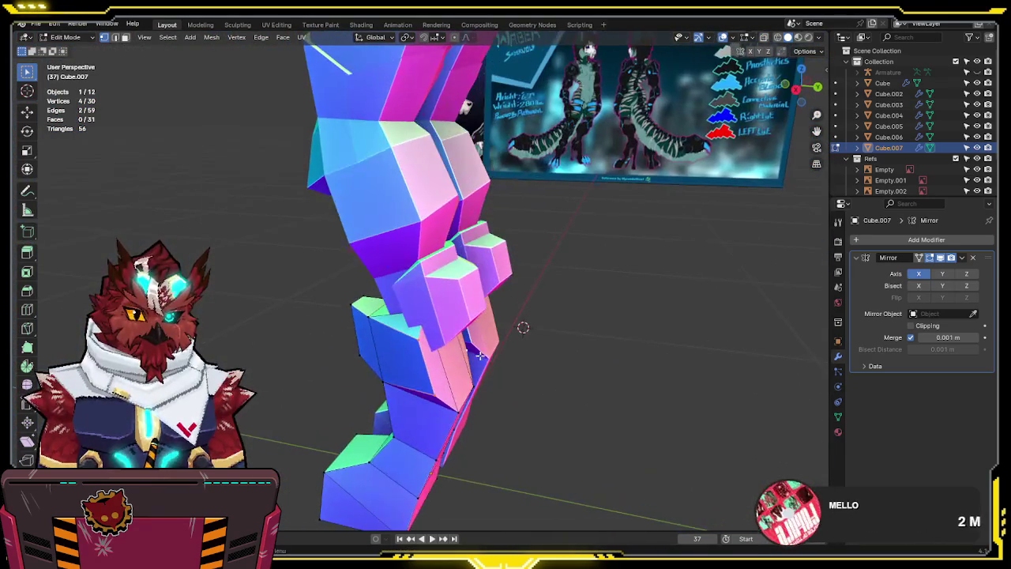
click(454, 365)
key(KP_3)
key(alt+z)
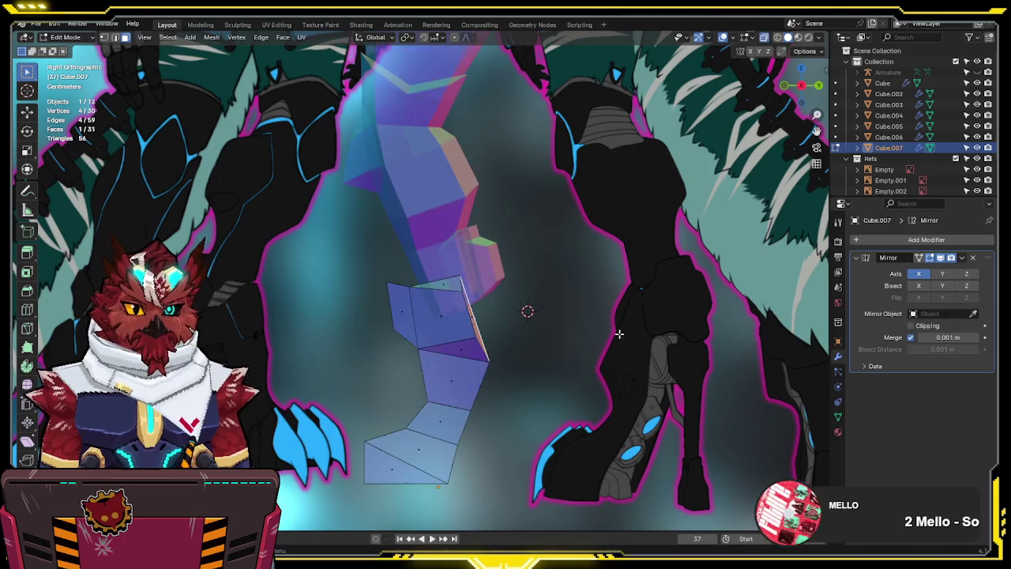
key(g)
click(530, 359)
key(alt+z)
mouse_move(530, 359)
middle_down()
mouse_move(603, 368)
mouse_move(630, 350)
middle_up()
key(KP_3)
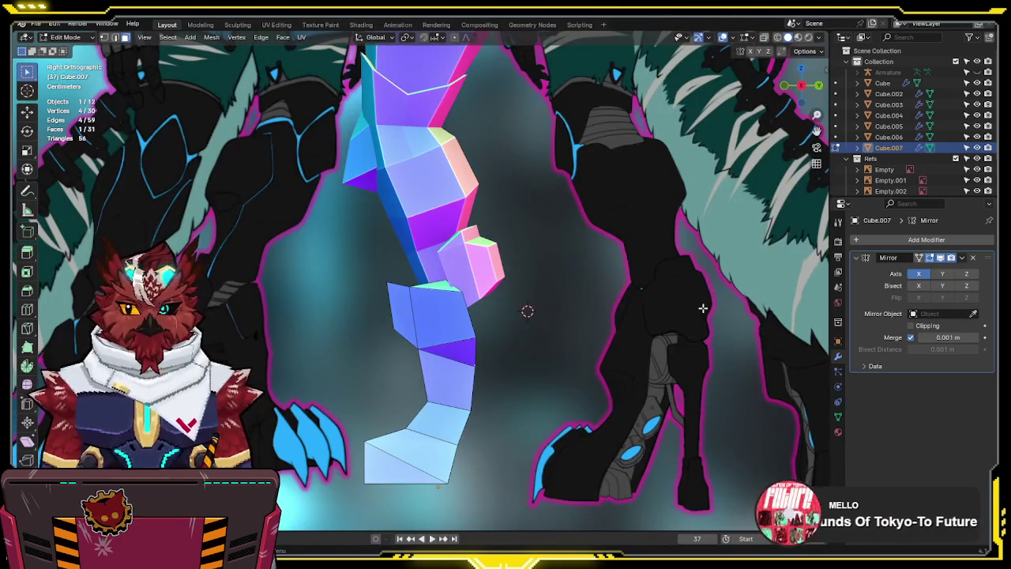
shift+middle_drag(558, 314, 549, 293)
Lower the leg's right-side edge and nudge it slightly right
key(alt+z)
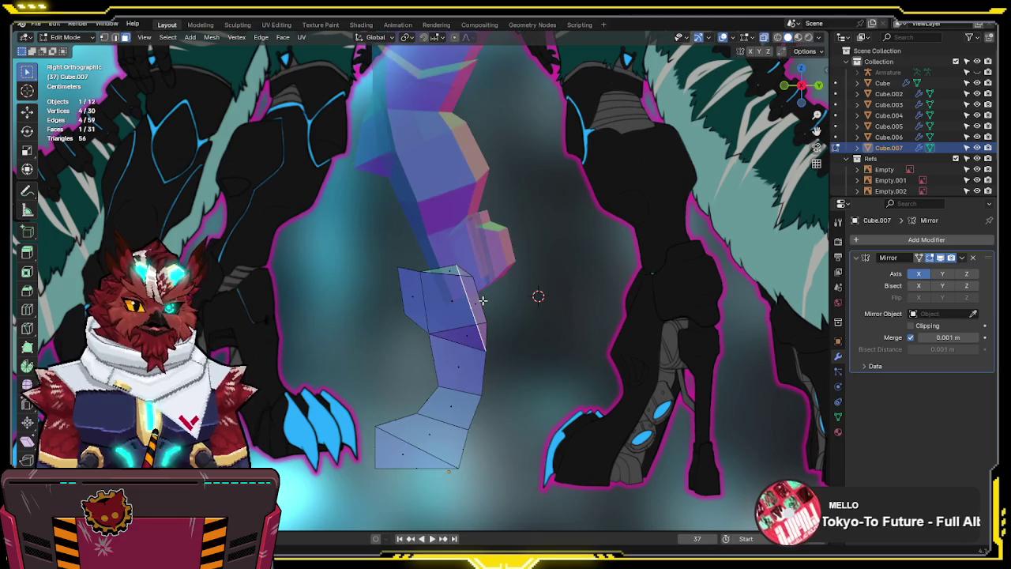
shift+click(481, 290)
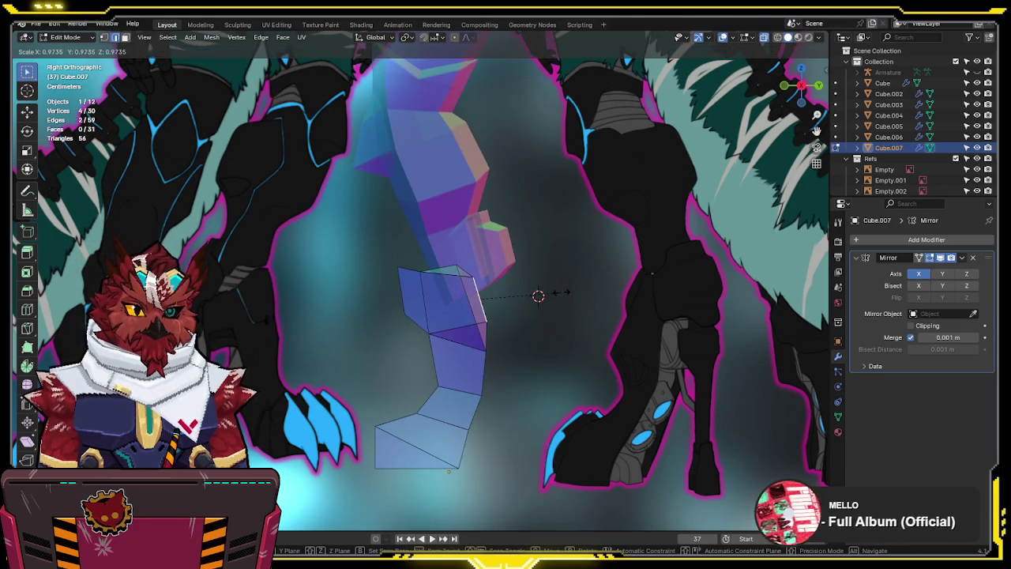
key(g)
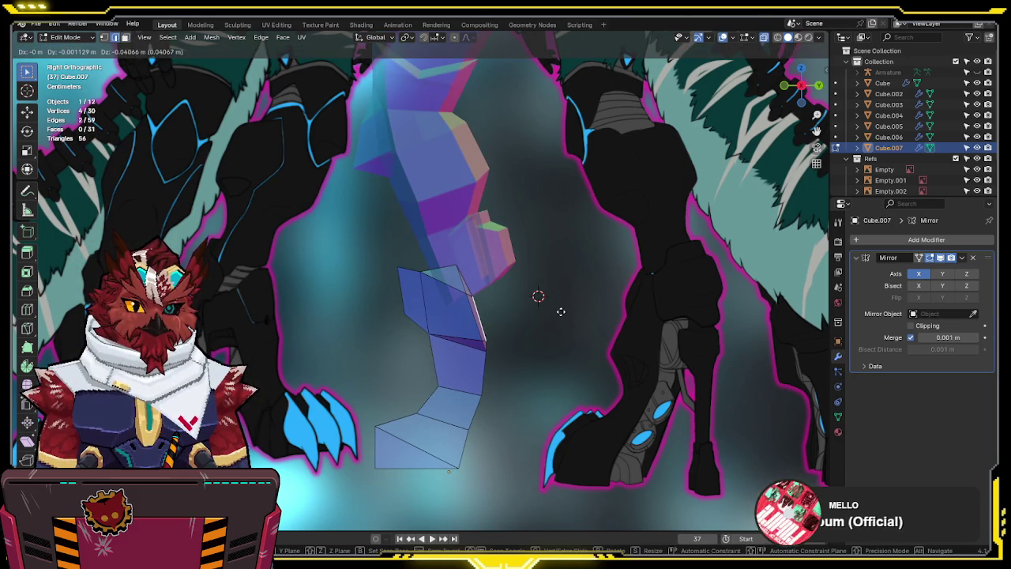
click(564, 313)
key(g)
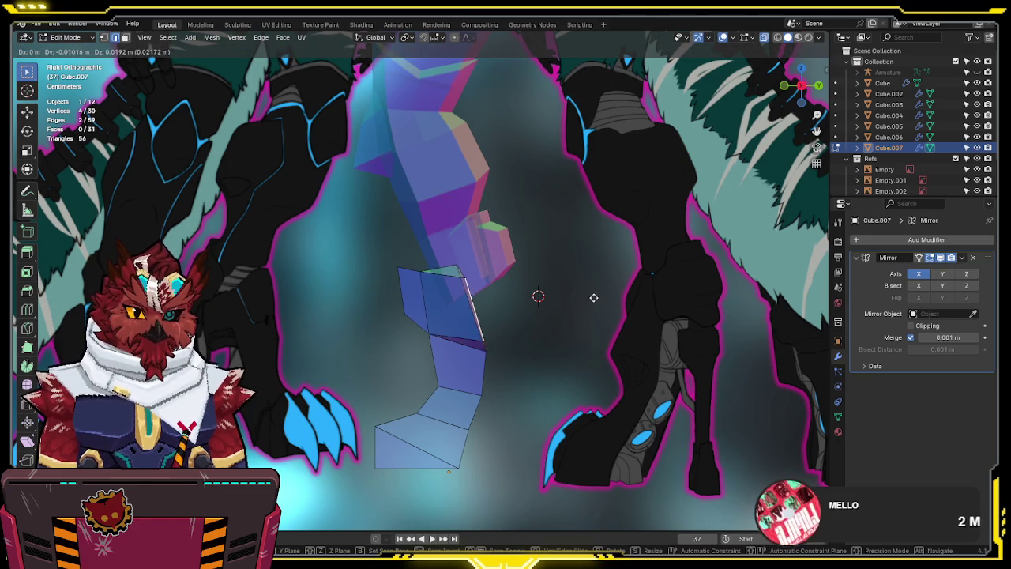
click(599, 301)
Reposition the two top vertices of the lower leg against the reference
key(1)
click(457, 263)
shift+click(474, 265)
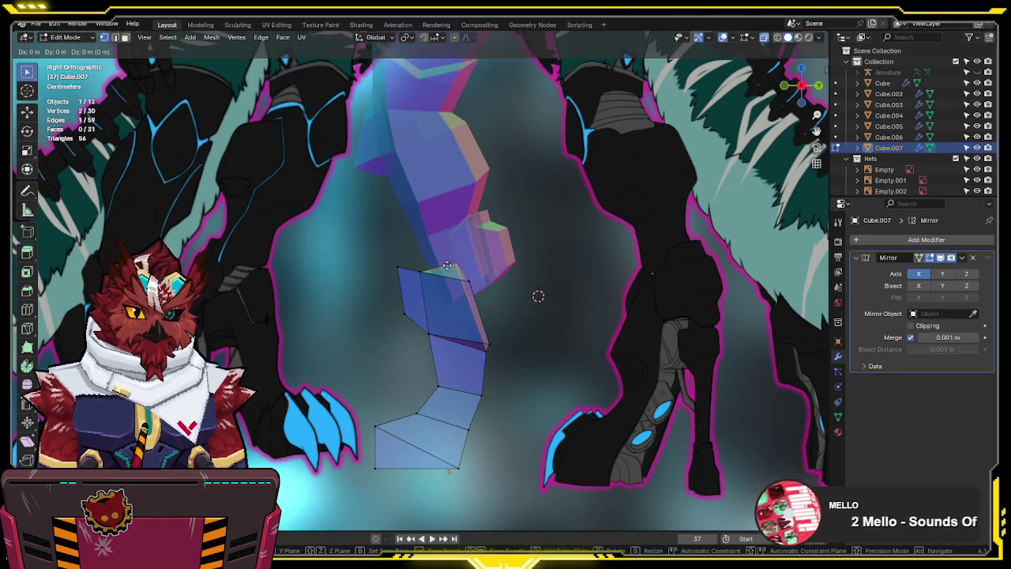
key(g)
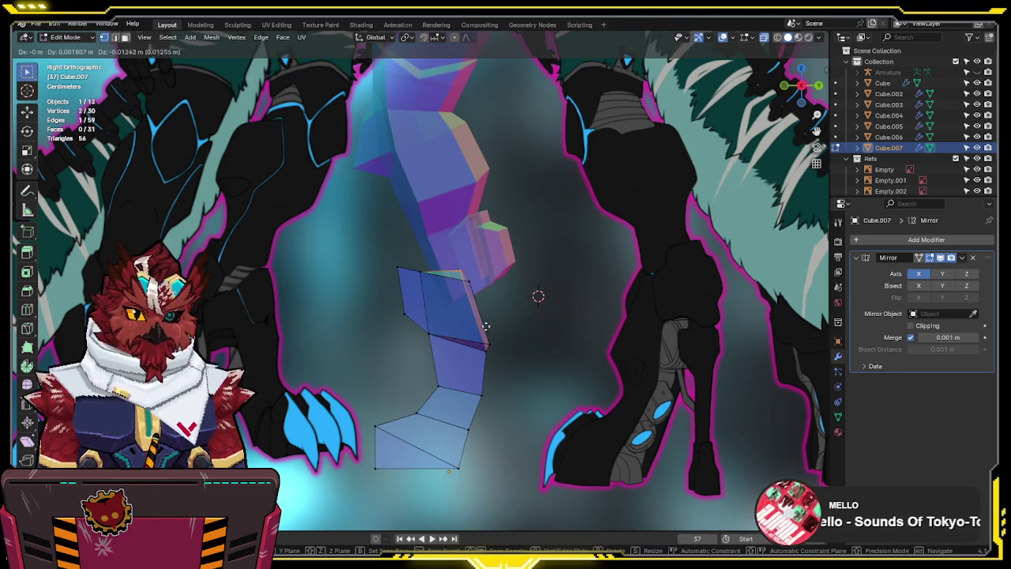
click(440, 278)
key(g)
click(406, 266)
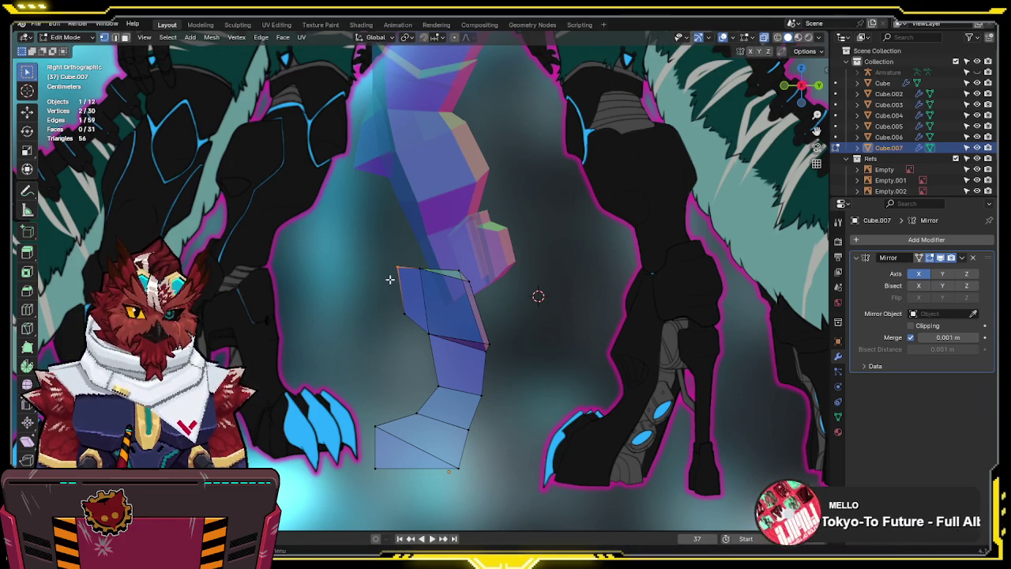
middle_drag(425, 262, 579, 300)
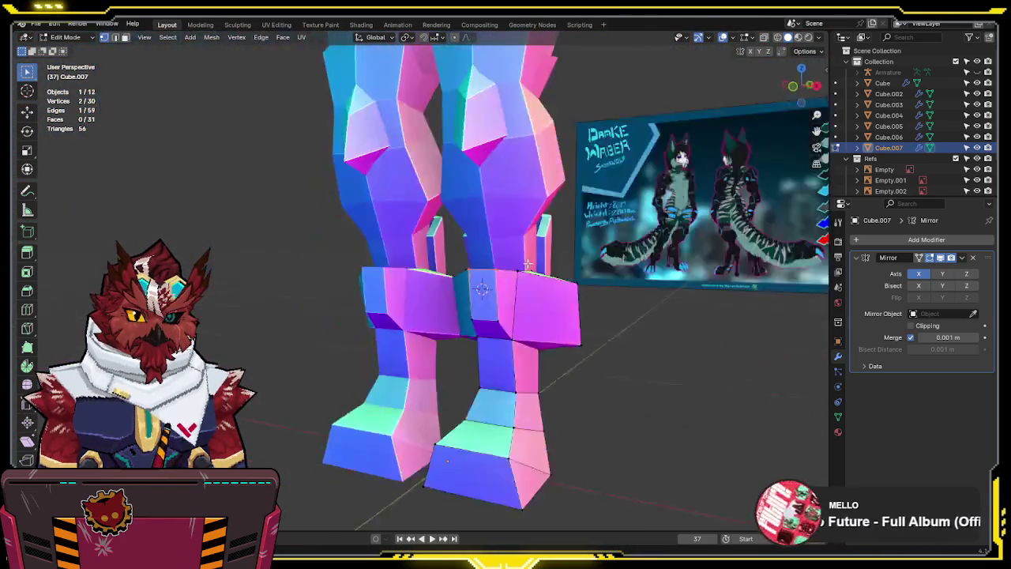
Narrow the top of the lower-leg block along X to about 0.86 in front view
key(alt+z)
shift+click(435, 308)
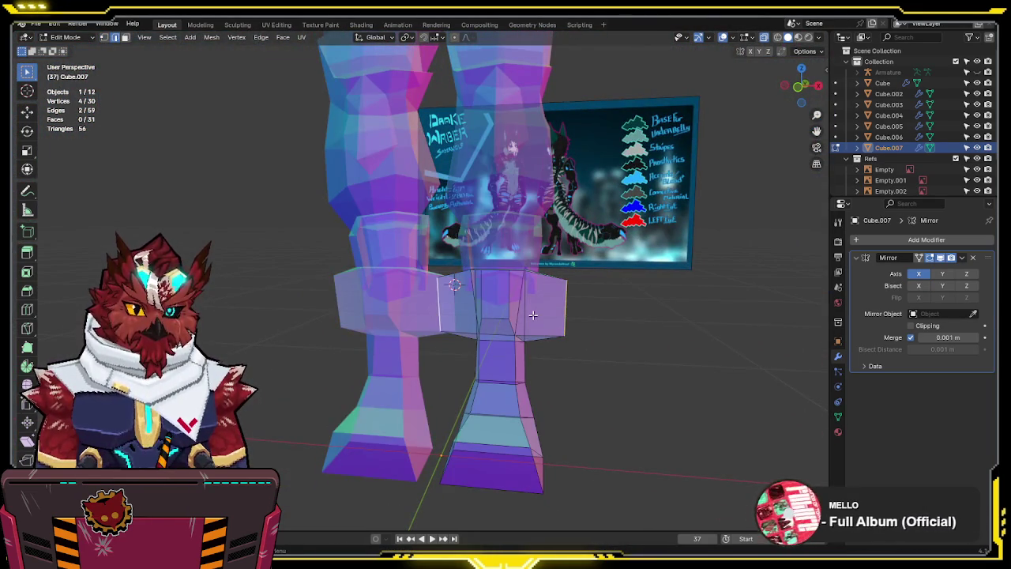
key(KP_1)
key(s)
key(x)
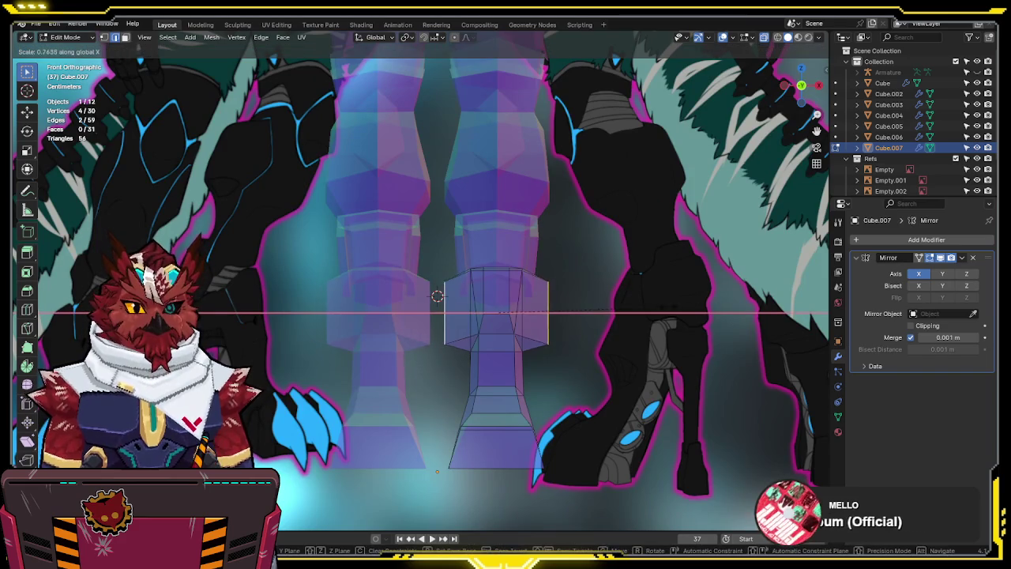
click(643, 307)
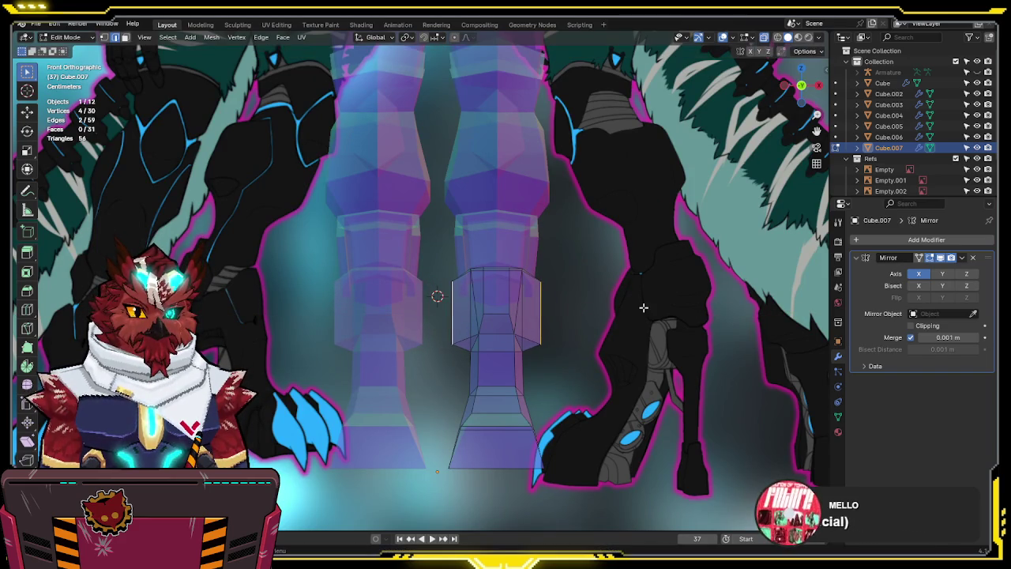
Scale the block's bottom corner vertices inward along X
click(542, 345)
shift+click(452, 345)
key(s)
key(x)
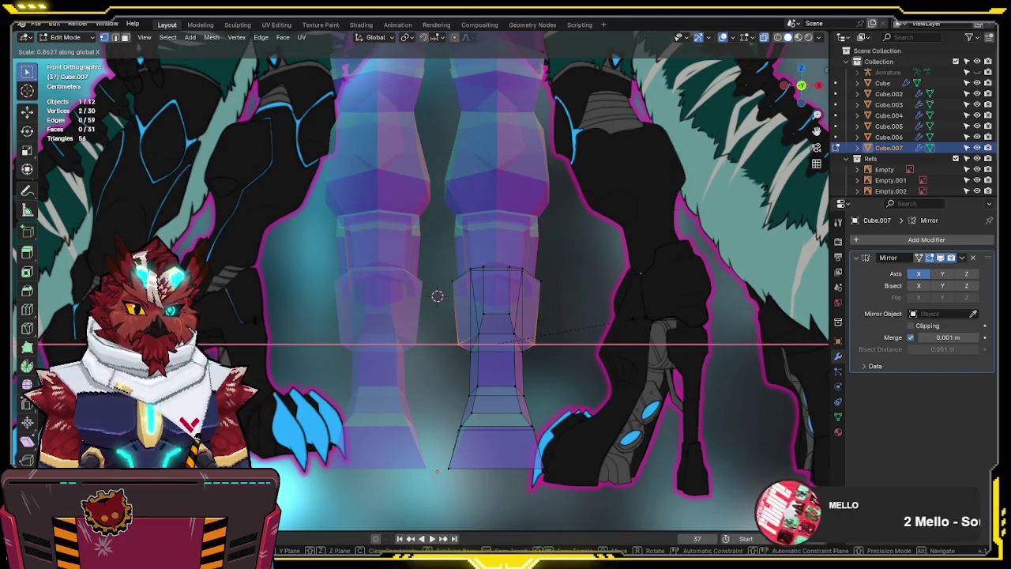
click(642, 318)
mouse_move(642, 317)
middle_down()
mouse_move(605, 346)
mouse_move(350, 282)
mouse_move(412, 339)
mouse_move(553, 342)
middle_up()
key(KP_3)
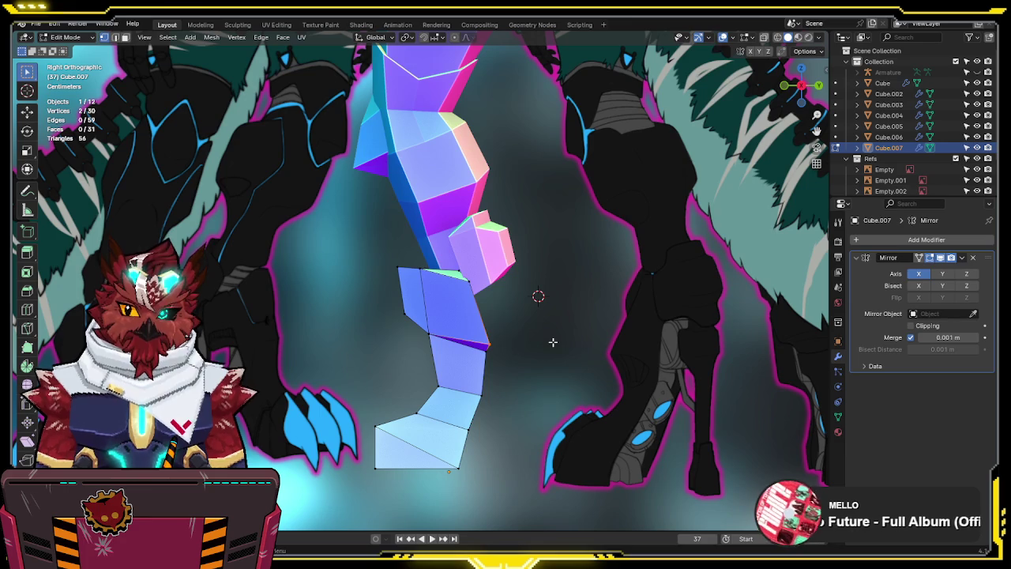
scroll(553, 342, down, 5)
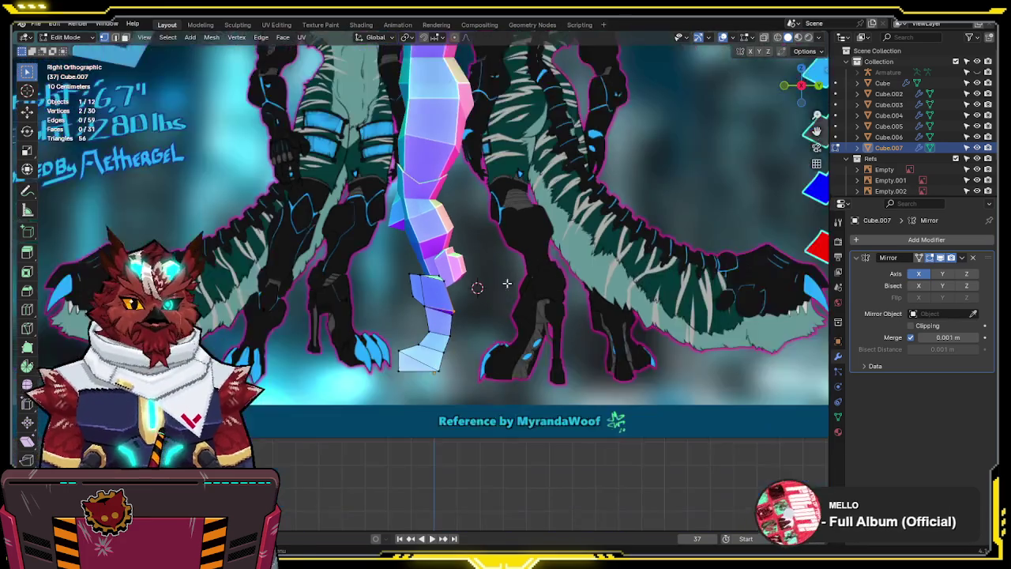
scroll(474, 449, up, 3)
scroll(473, 449, up, 1)
scroll(488, 385, up, 1)
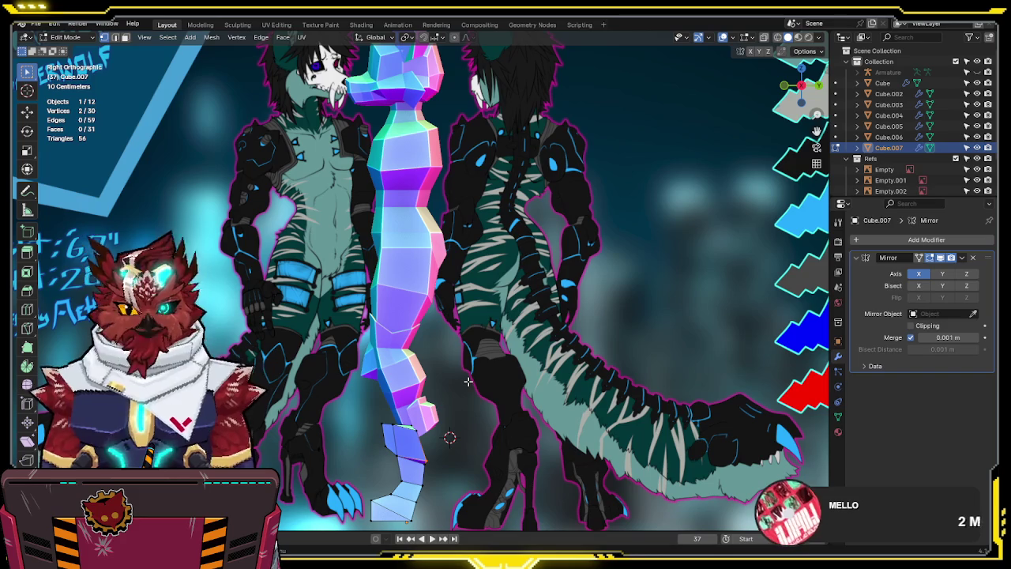
scroll(468, 382, up, 1)
scroll(456, 231, up, 2)
shift+middle_drag(447, 316, 480, 337)
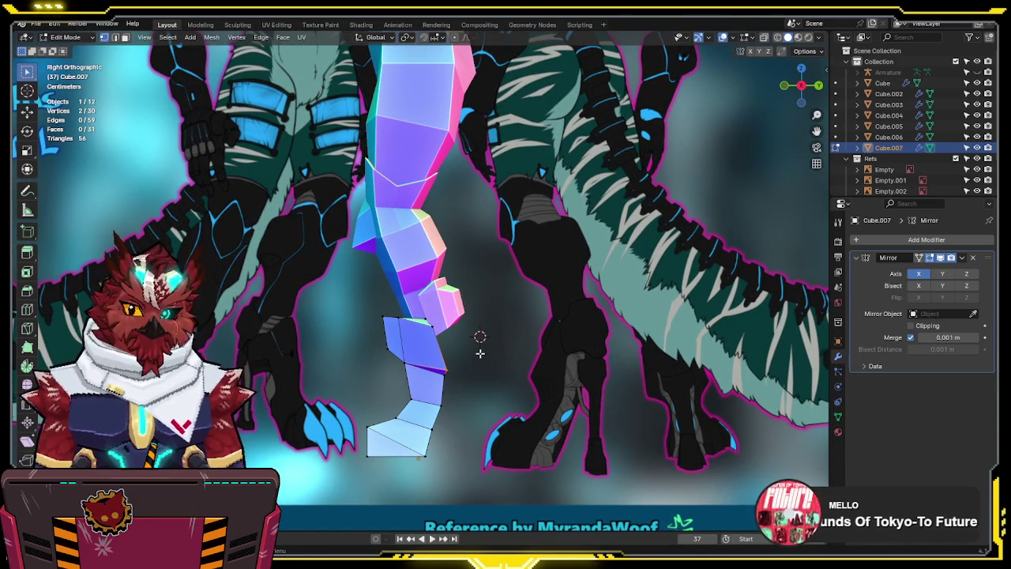
shift+middle_drag(480, 353, 473, 284)
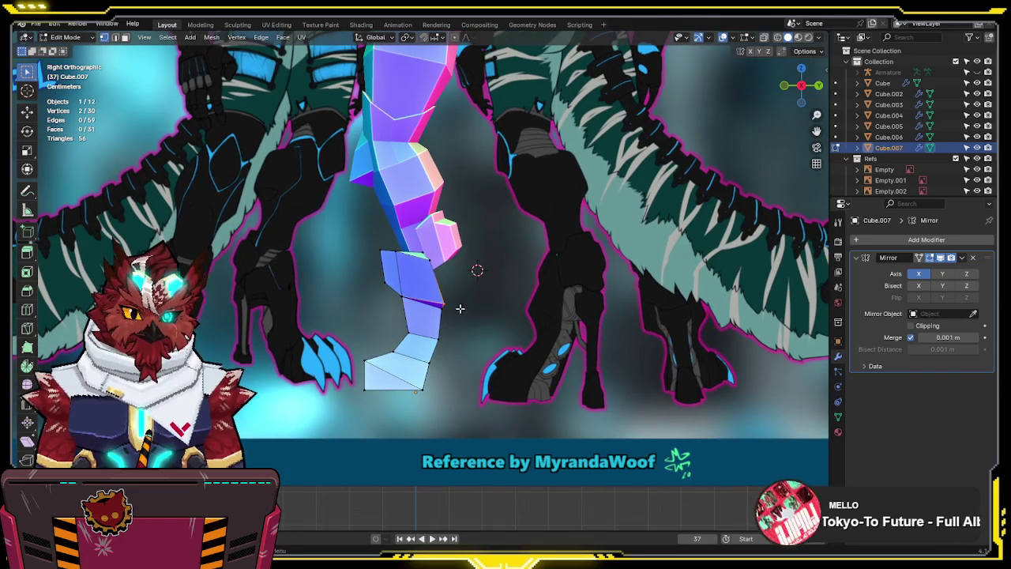
scroll(451, 323, up, 1)
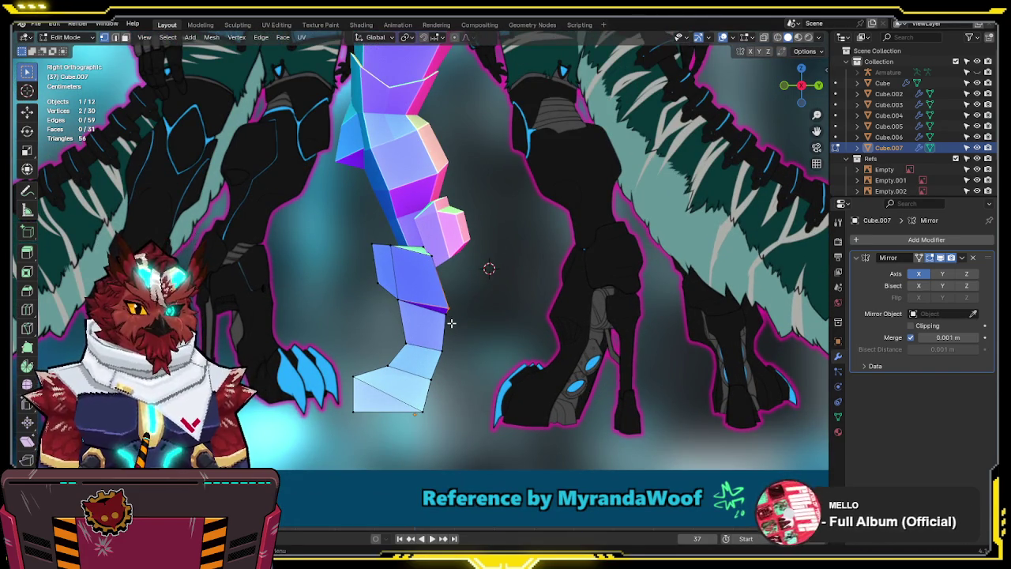
scroll(451, 322, up, 1)
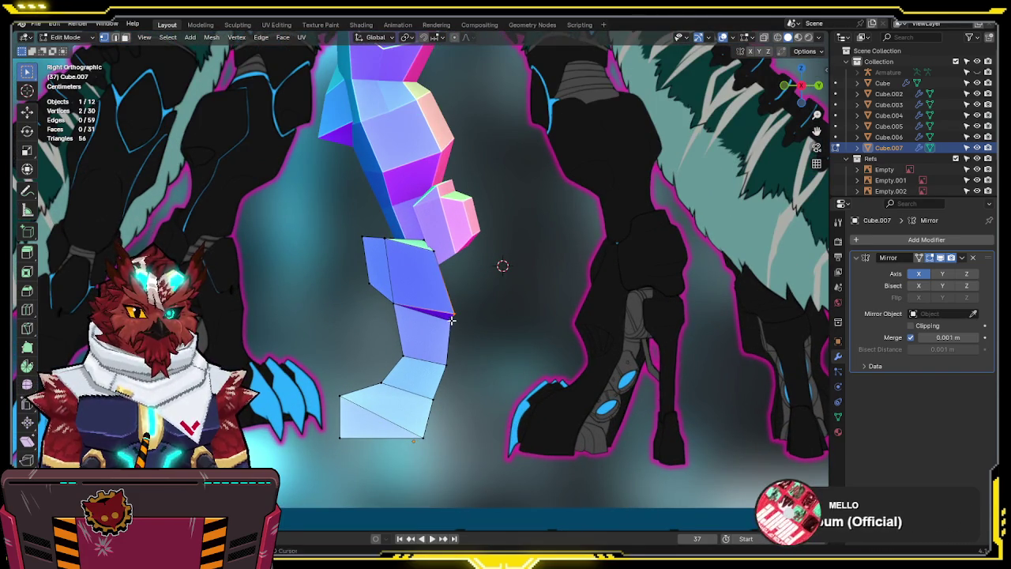
shift+middle_drag(451, 322, 456, 340)
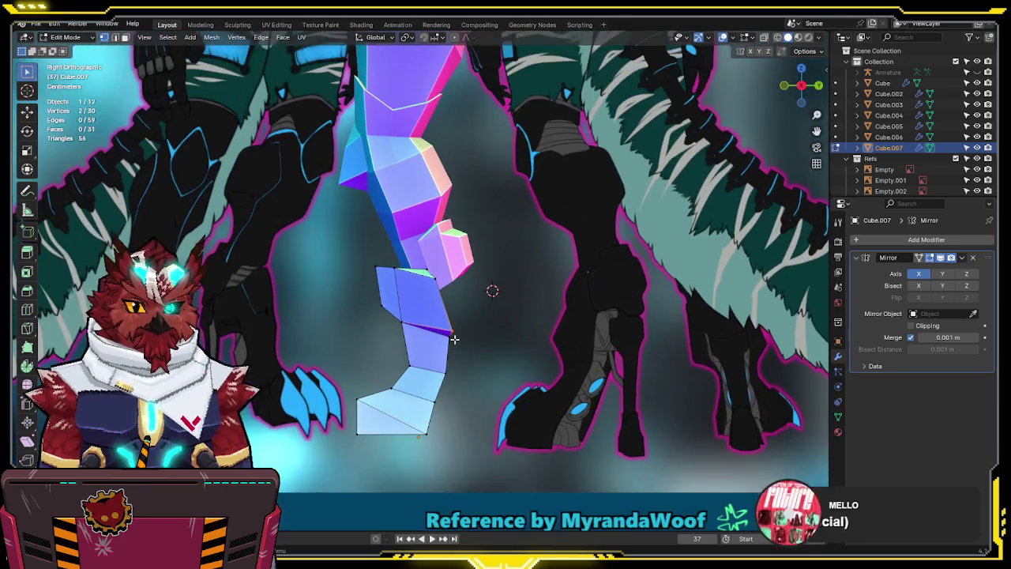
key(alt+z)
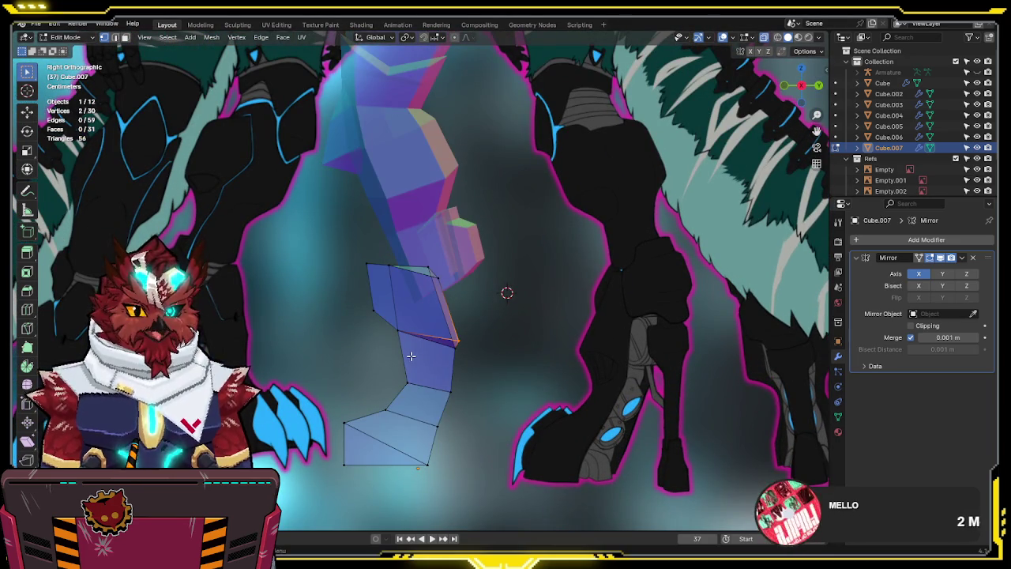
Insert a new edge loop across the lower leg and move it to follow the shin curve
key(ctrl+r)
click(408, 356)
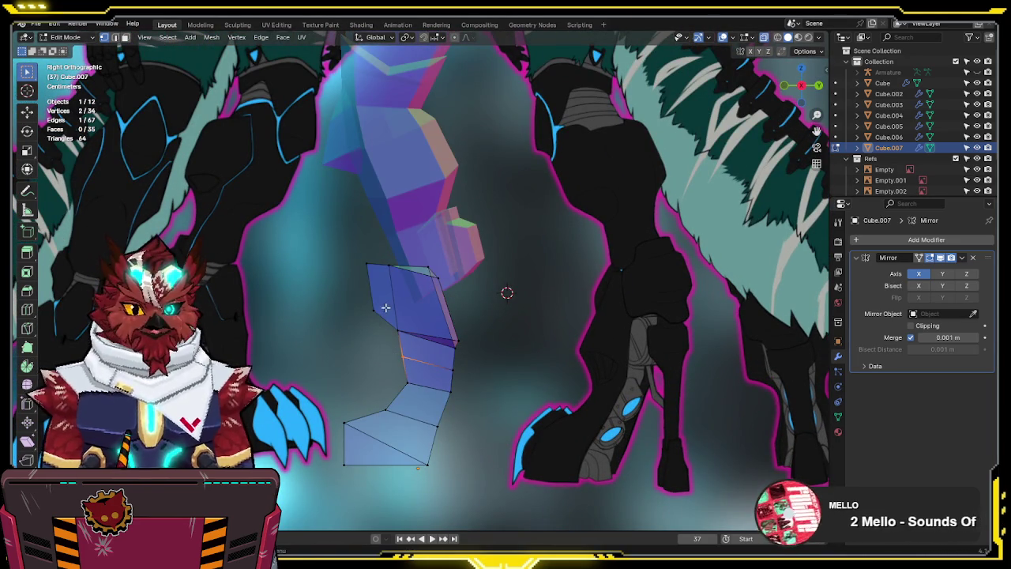
key(g)
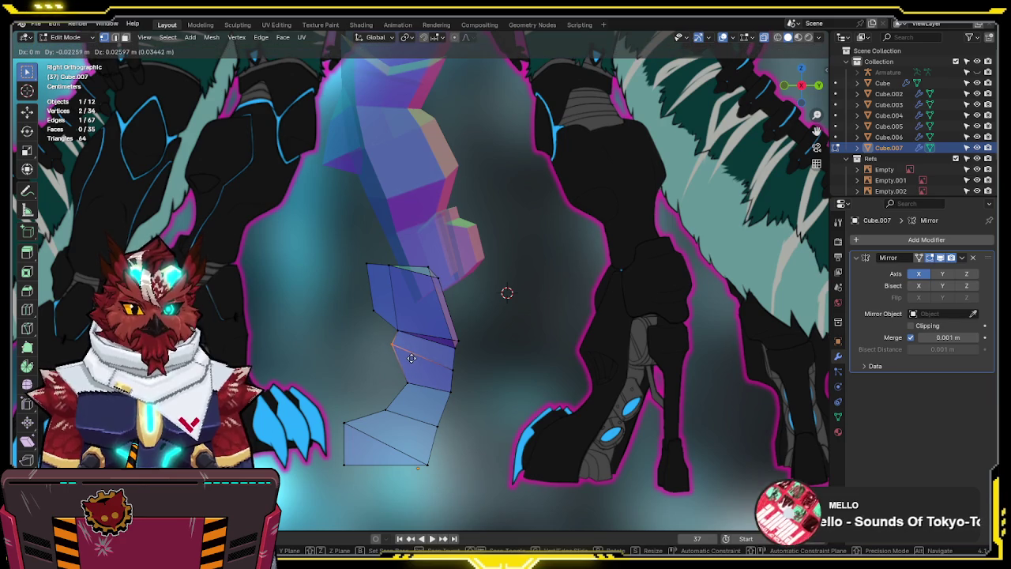
click(409, 357)
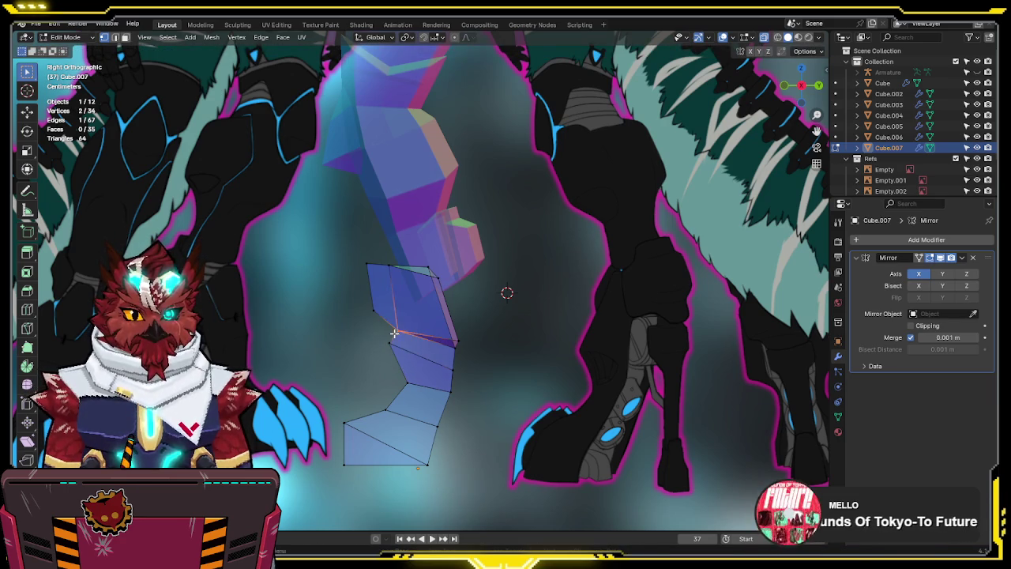
key(g)
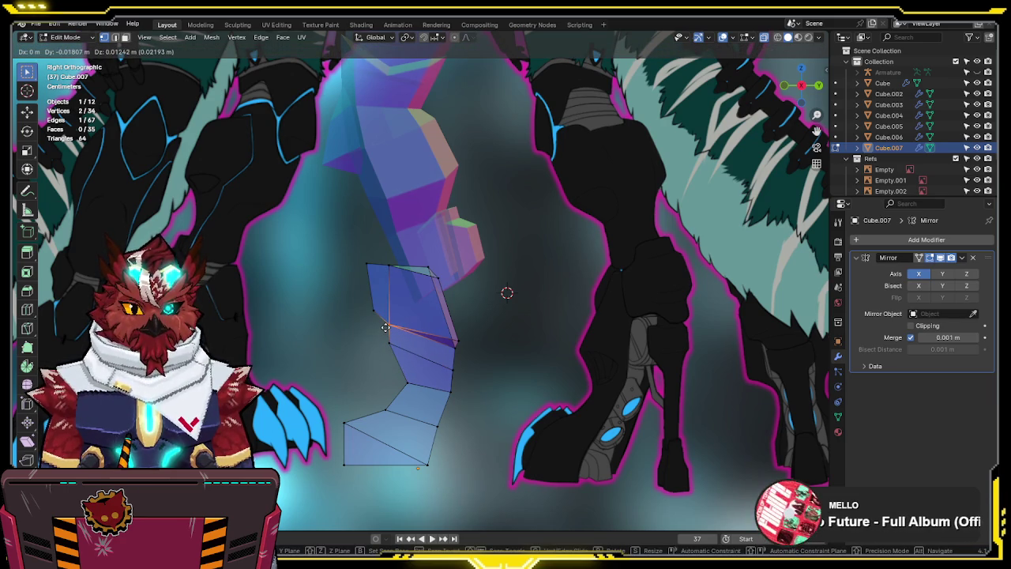
click(385, 327)
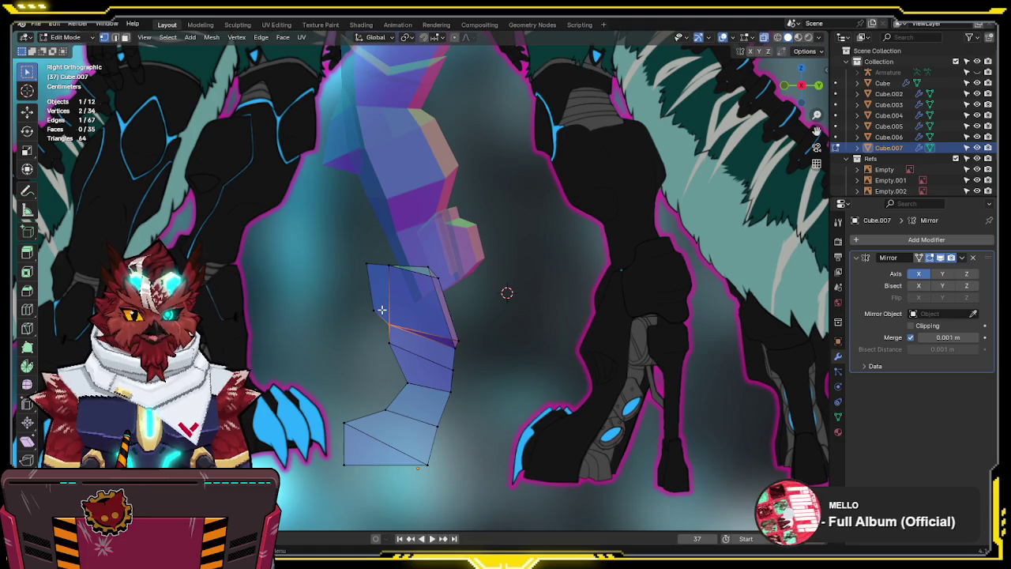
Select a front face, then a front edge of the lower leg, trying moves and cancelling them
key(3)
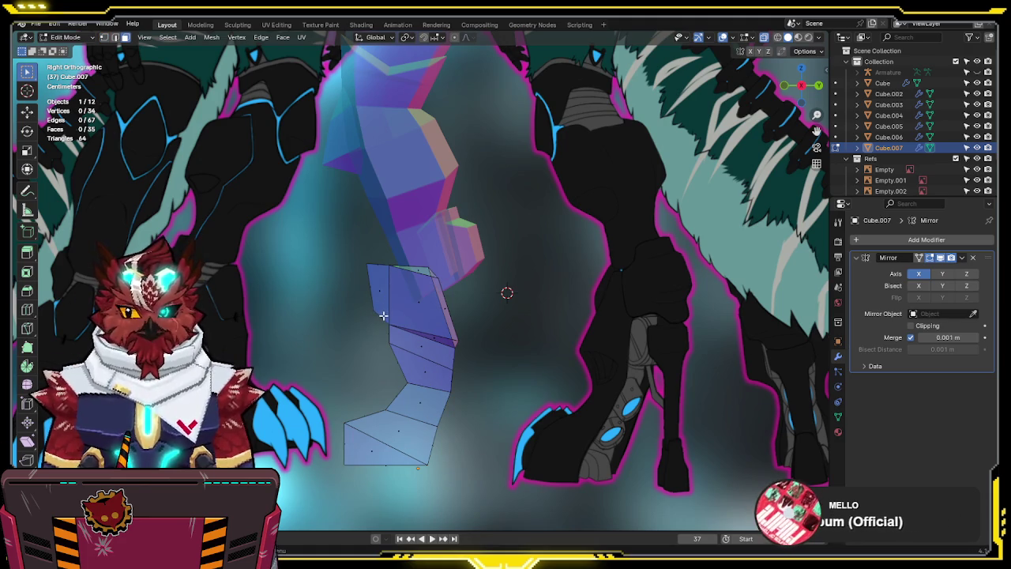
click(374, 319)
key(g)
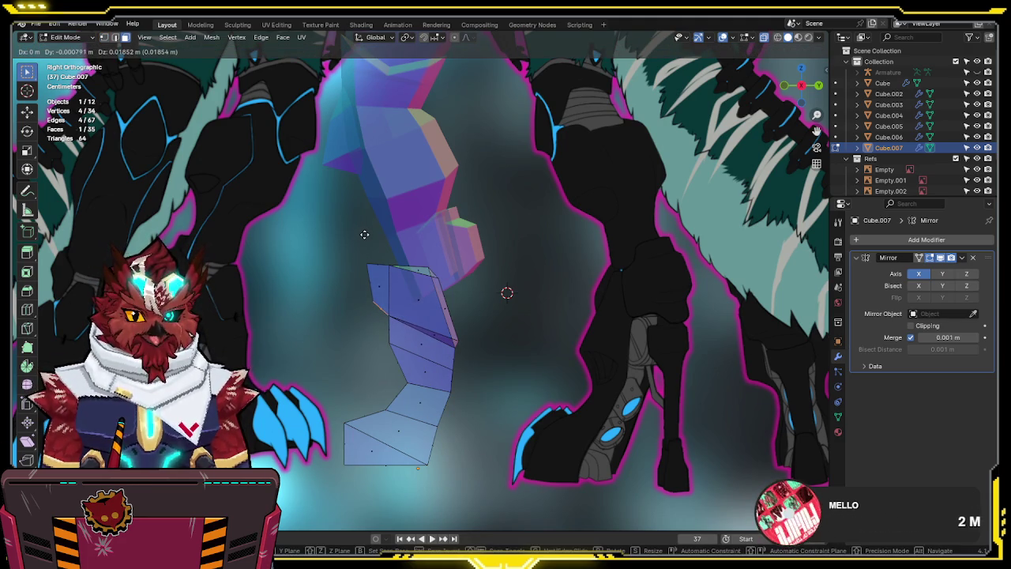
key(Escape)
key(2)
click(368, 304)
key(g)
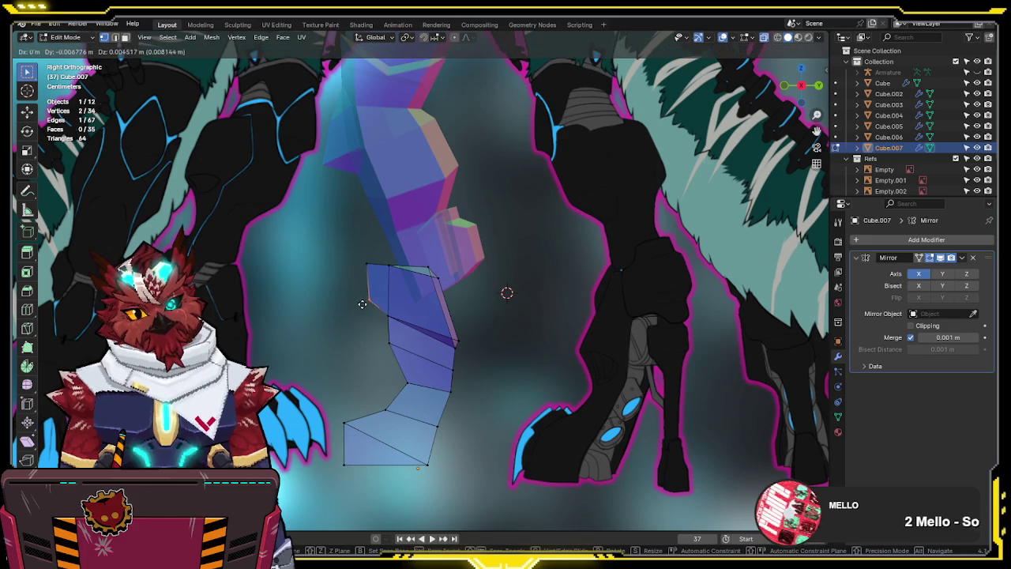
key(Escape)
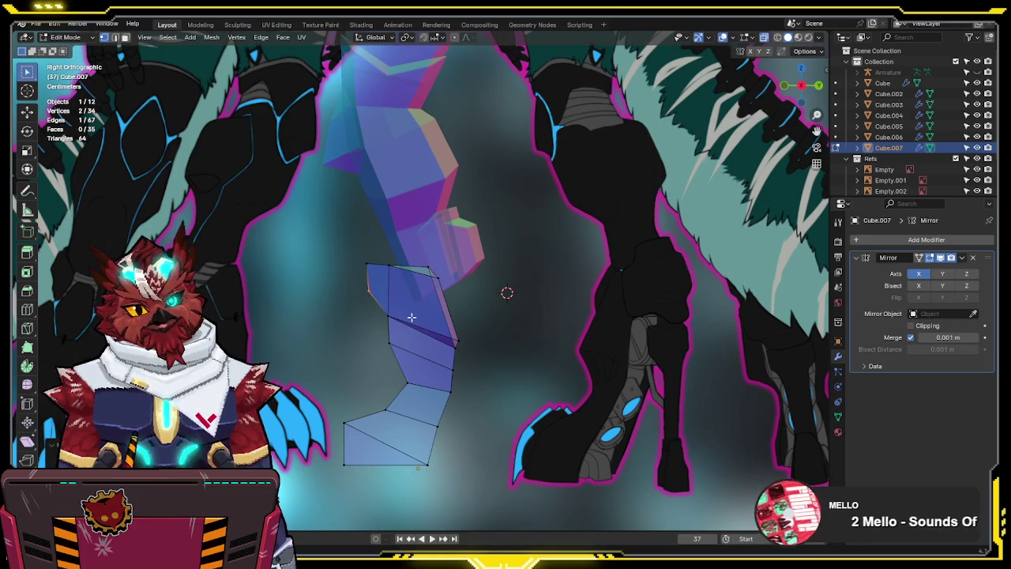
In the X-ray side view, slide the front shin edge along the leg surface
middle_drag(407, 310, 545, 355)
key(alt+z)
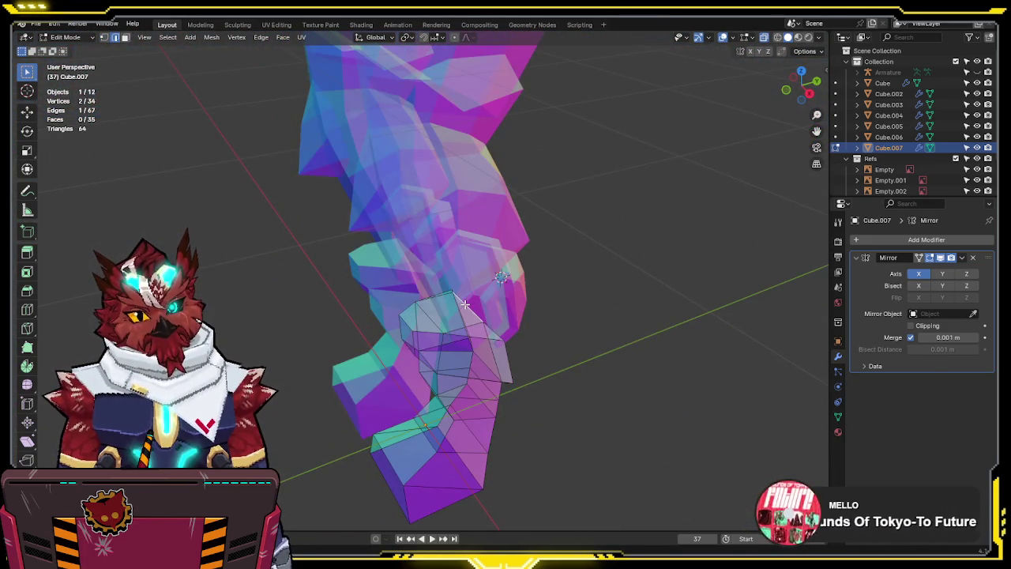
key(KP_3)
key(g)
key(g)
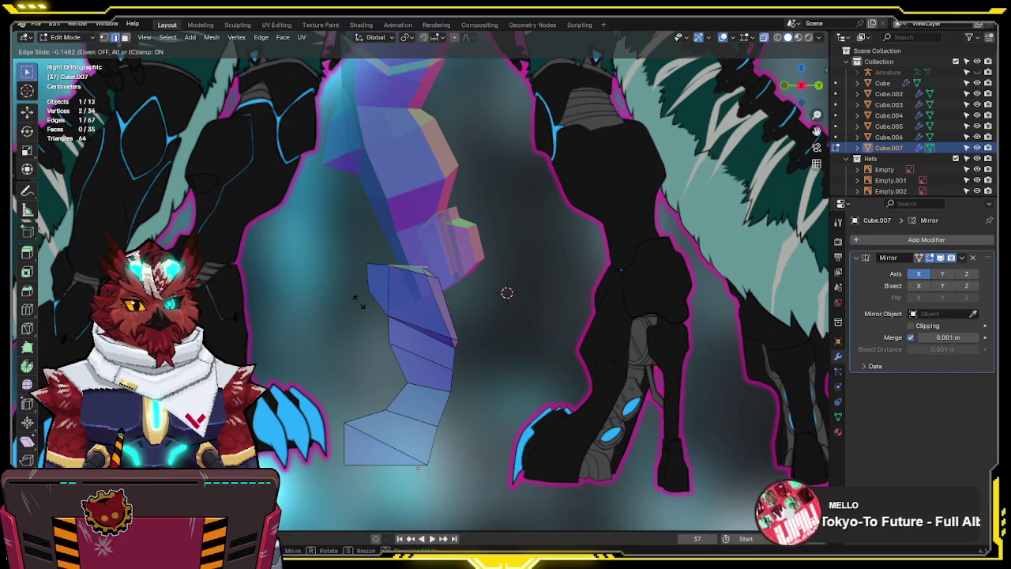
click(360, 303)
Check the legs in 3D, then in X-ray side view select a vertex and edge on the back of the shin
key(alt+z)
mouse_move(360, 302)
middle_down()
mouse_move(517, 309)
mouse_move(506, 298)
mouse_move(433, 295)
mouse_move(476, 240)
mouse_move(582, 271)
mouse_move(570, 290)
middle_up()
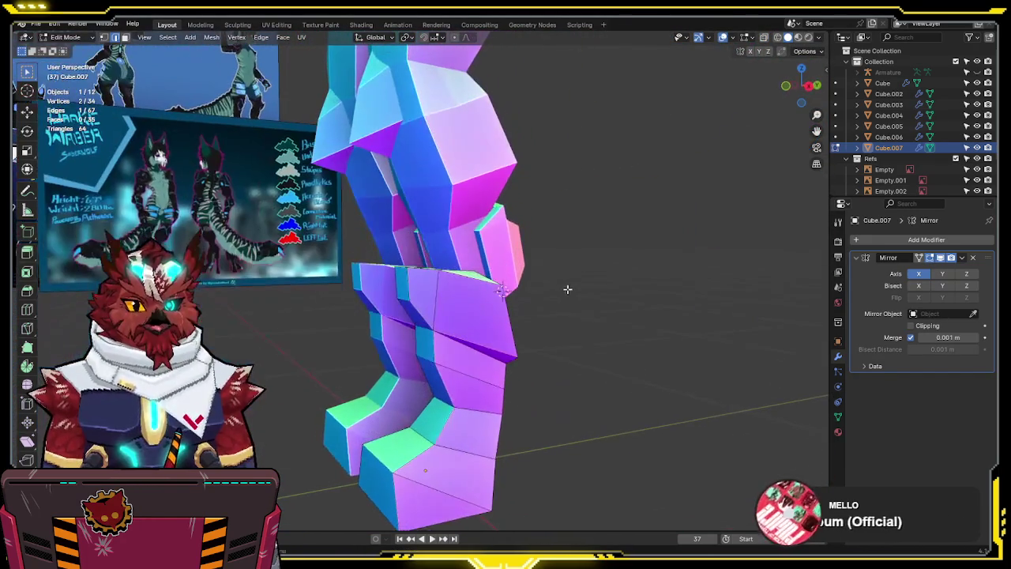
key(KP_3)
shift+middle_drag(504, 291, 501, 236)
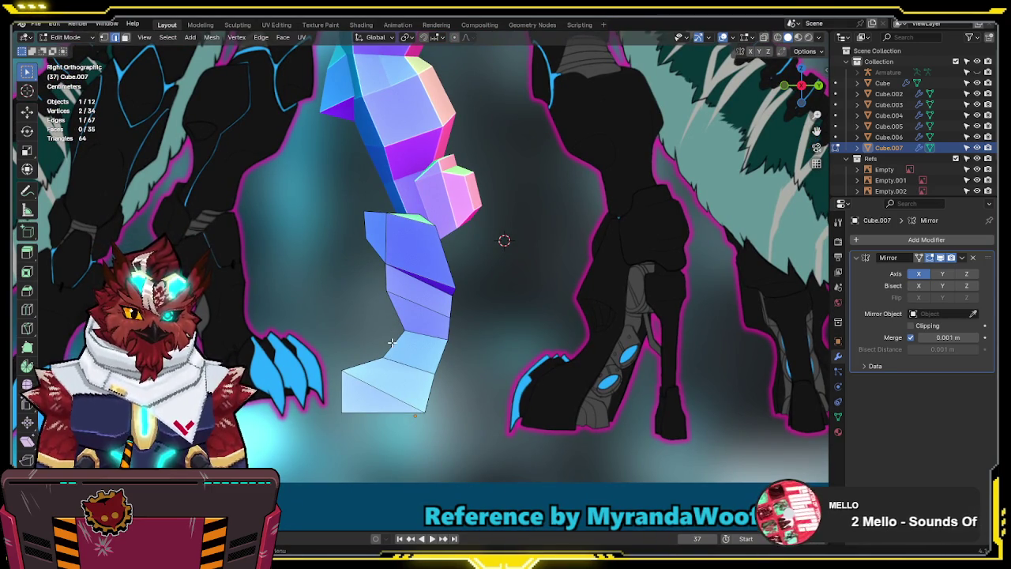
key(alt+z)
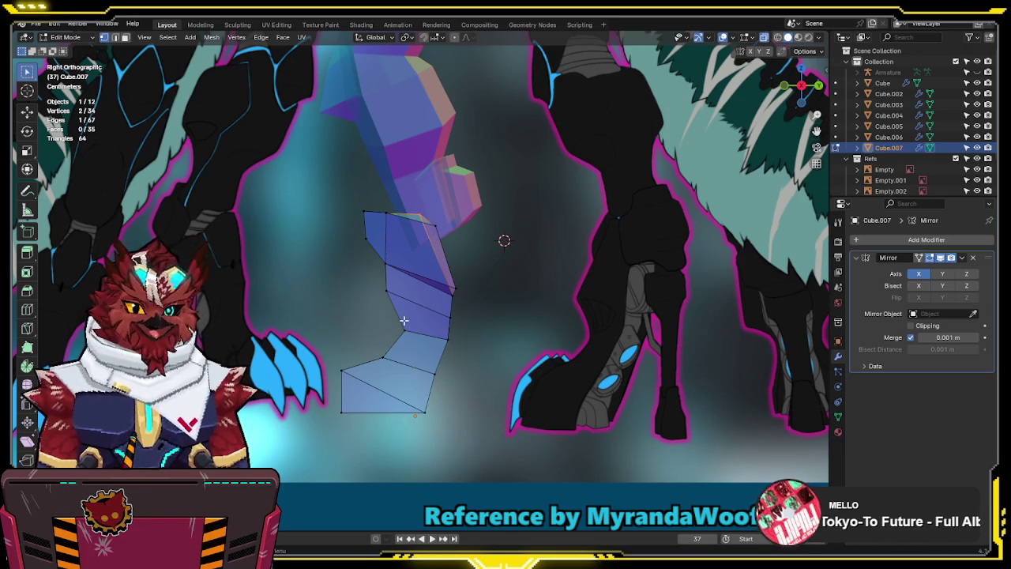
drag(394, 350, 403, 350)
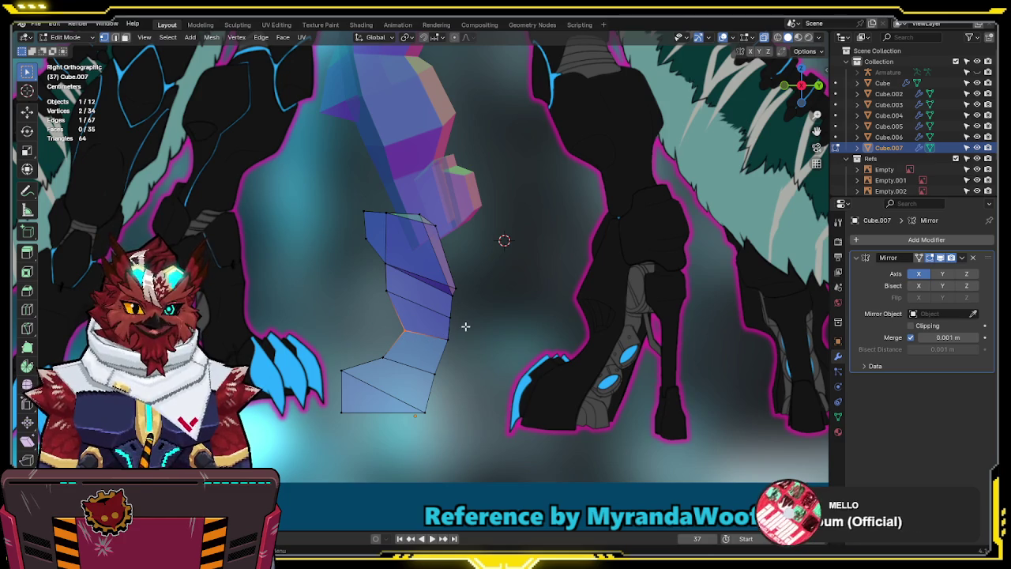
drag(465, 326, 427, 352)
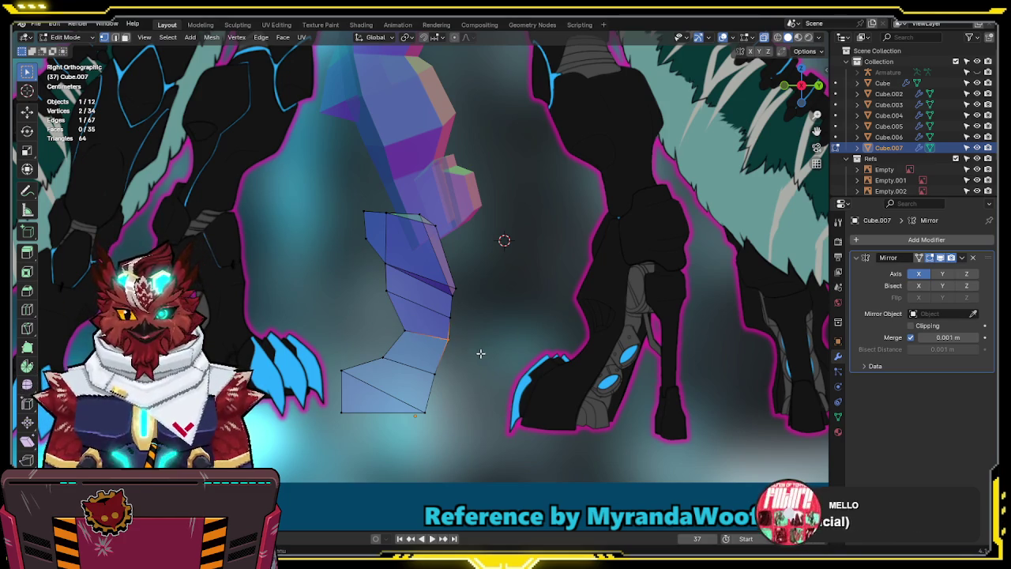
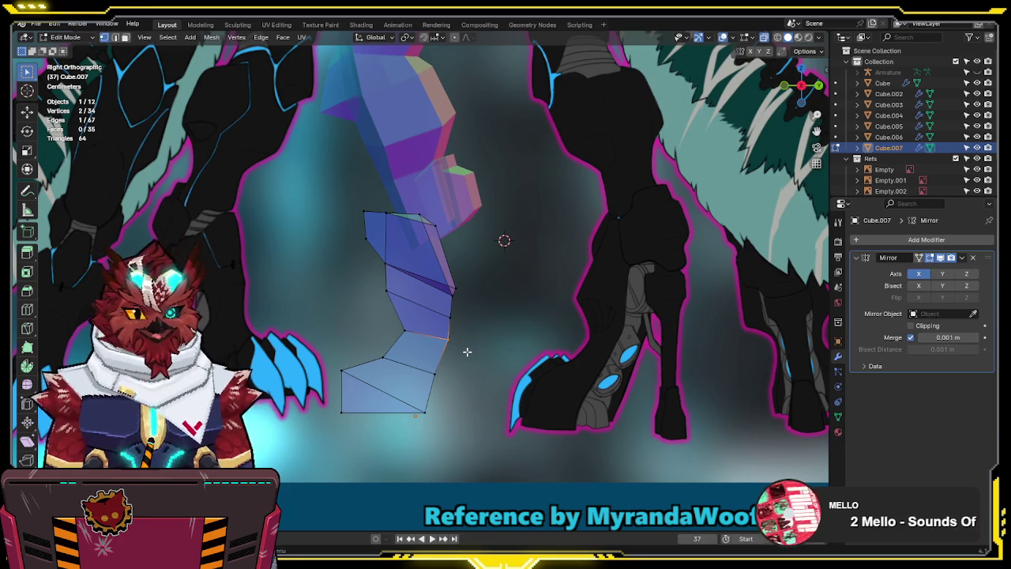
Try widening two lower-leg vertices along X in front view, then undo the change
click(451, 306)
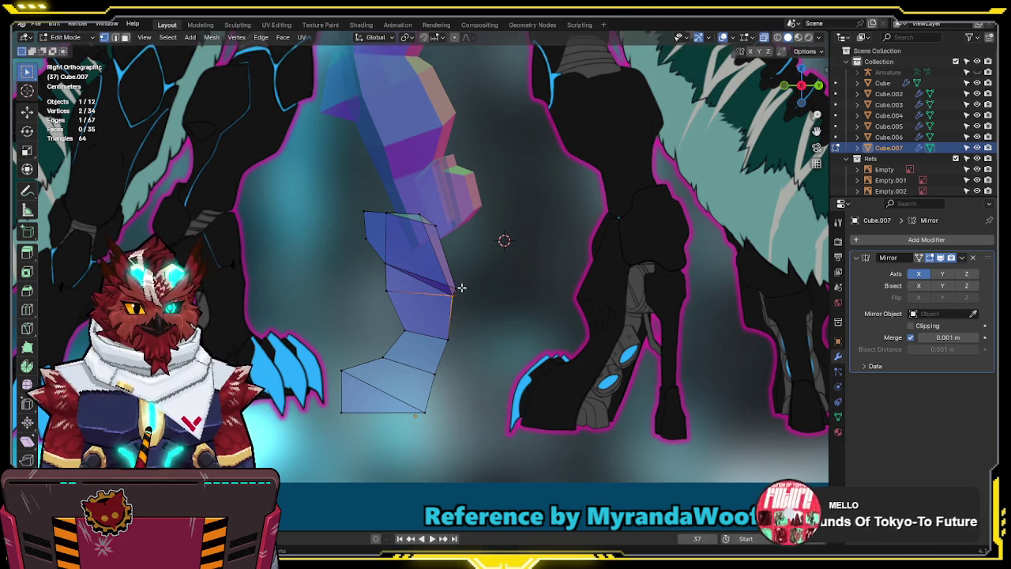
middle_drag(460, 288, 609, 294)
key(KP_1)
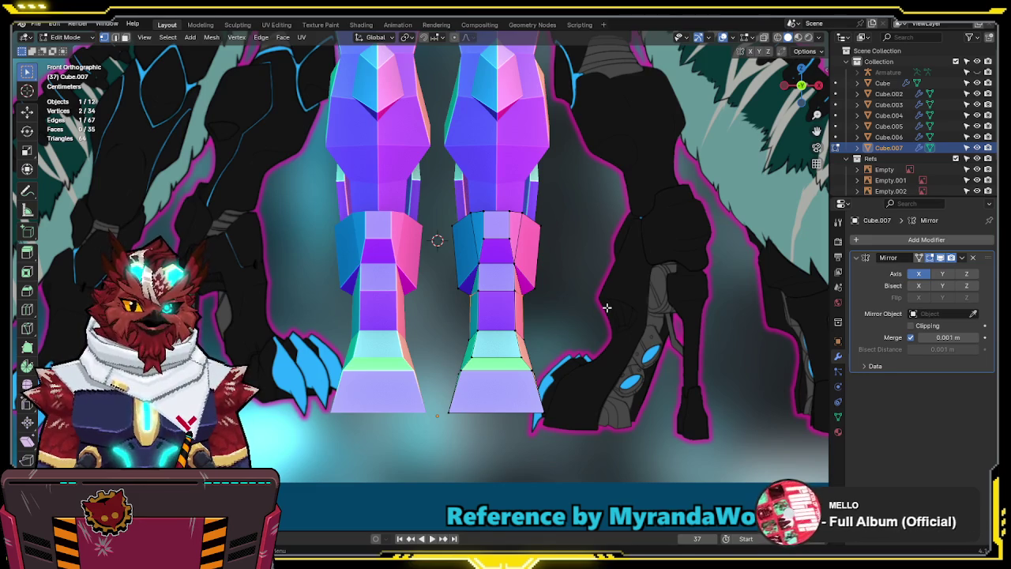
click(539, 290)
shift+click(455, 290)
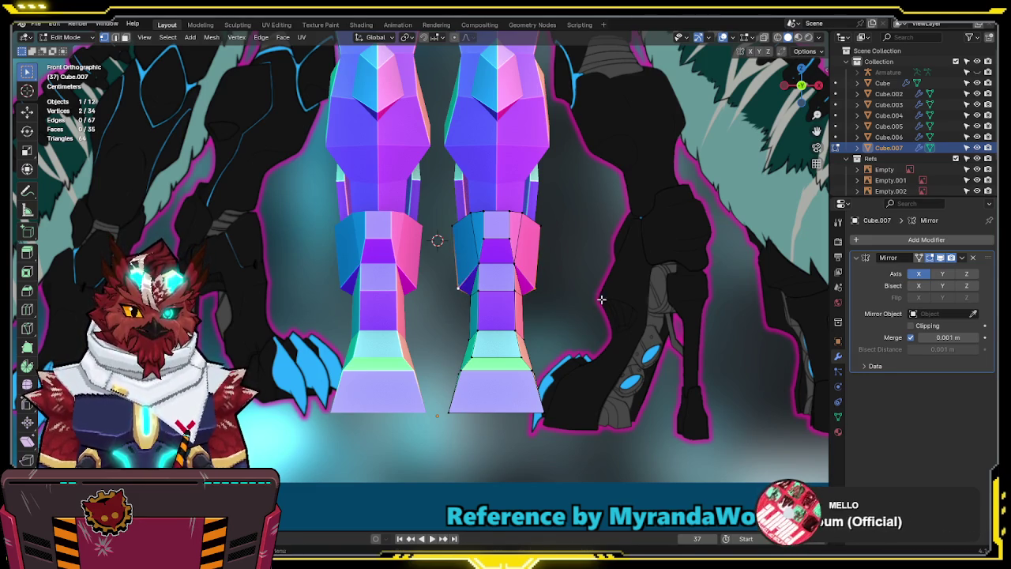
key(s)
key(x)
click(621, 300)
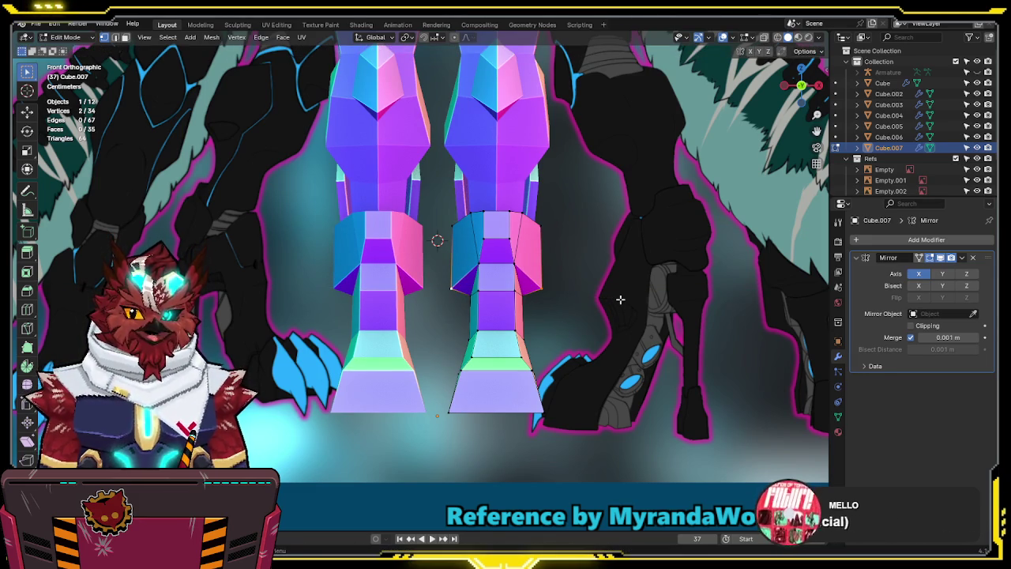
key(ctrl+z)
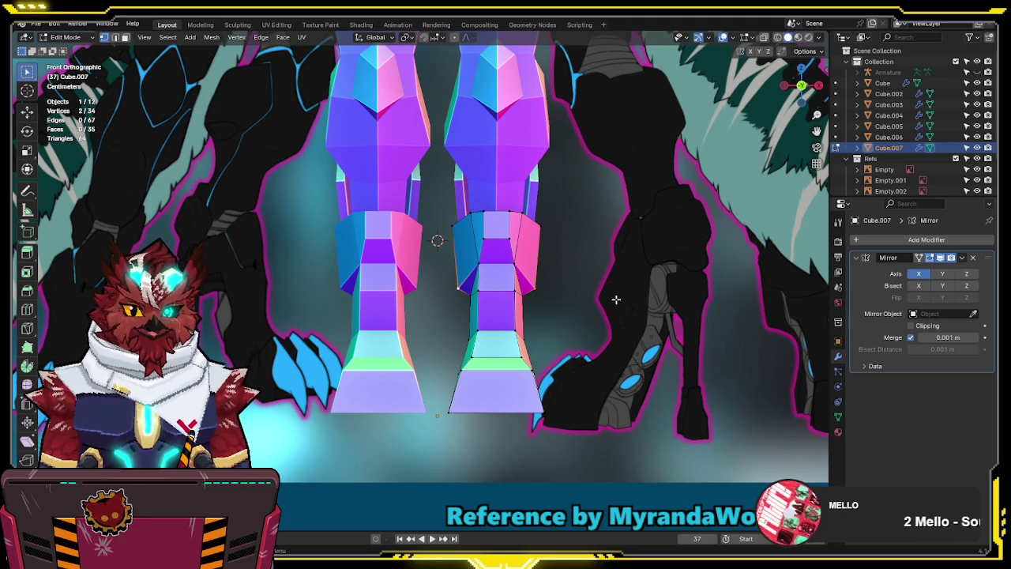
With X-ray on, box-select the lower leg's top vertex ring and scale it along X
key(alt+z)
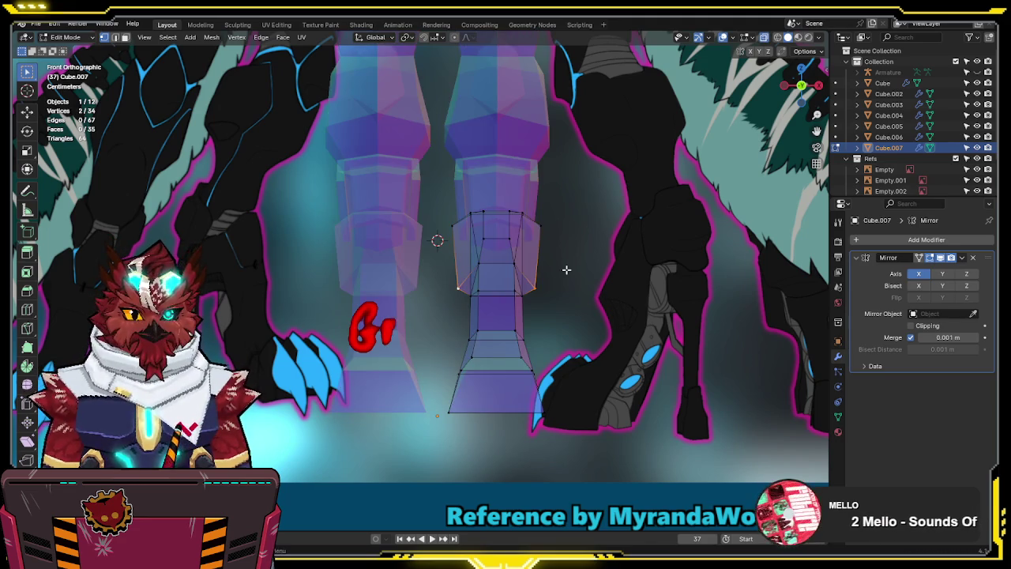
drag(567, 269, 431, 328)
key(s)
key(x)
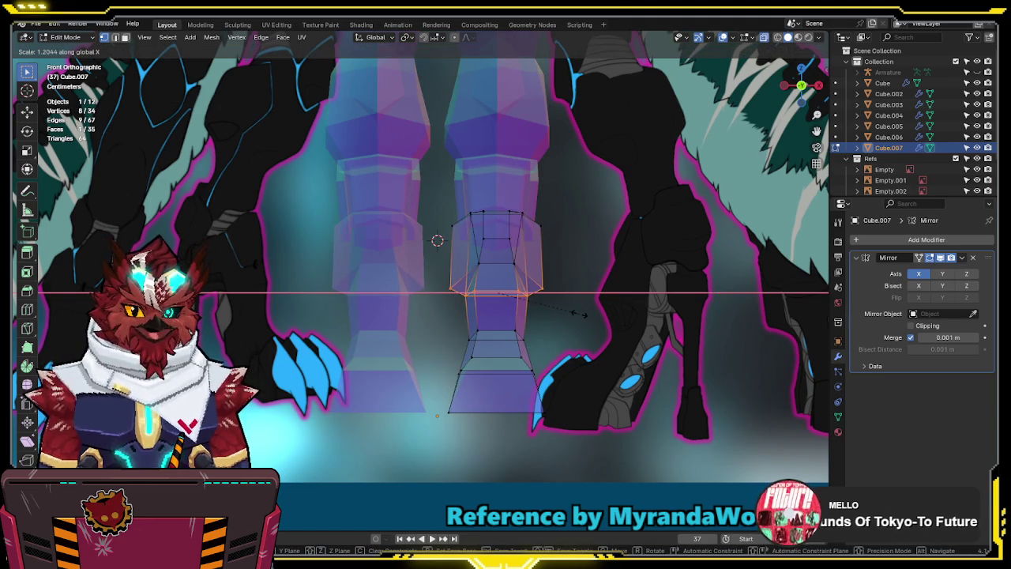
click(576, 315)
key(alt+z)
mouse_move(542, 245)
middle_down()
mouse_move(381, 261)
mouse_move(530, 221)
mouse_move(529, 250)
middle_up()
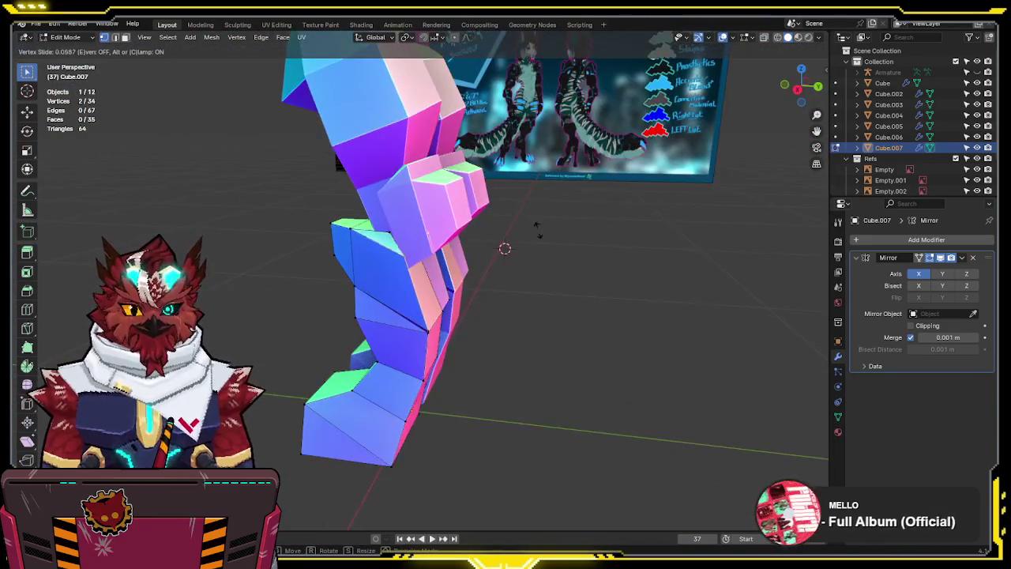
key(KP_1)
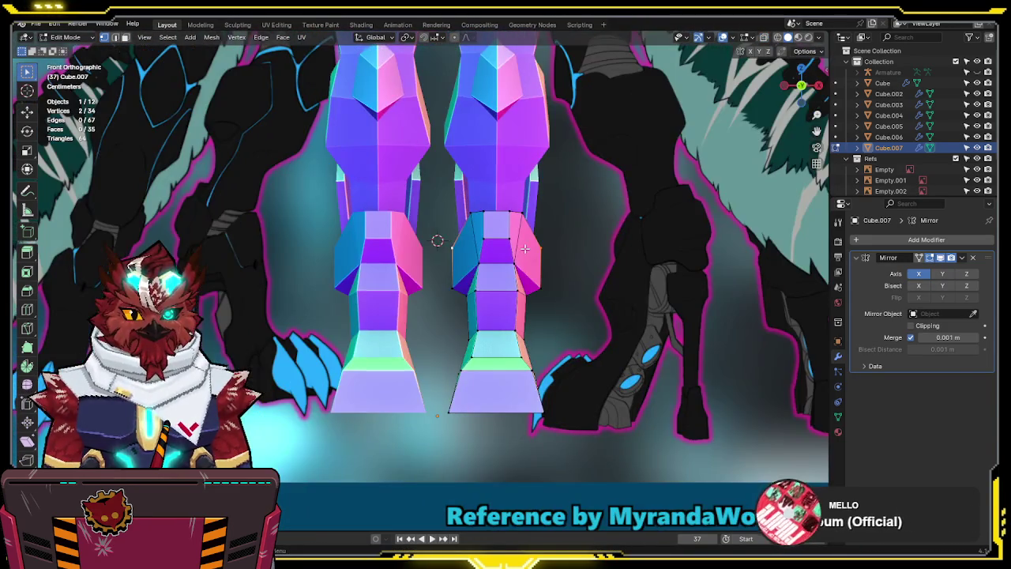
key(alt+z)
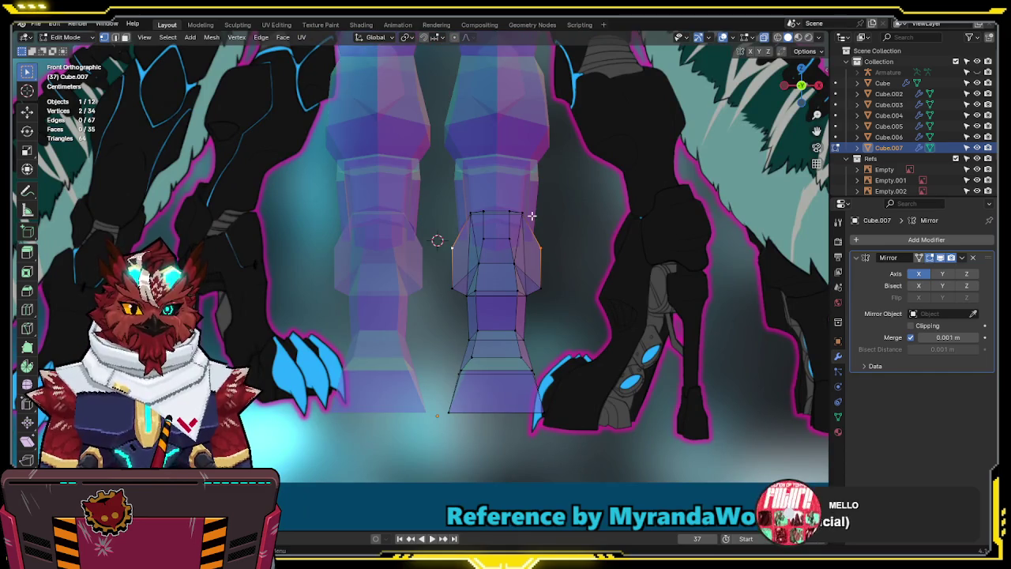
key(alt+z)
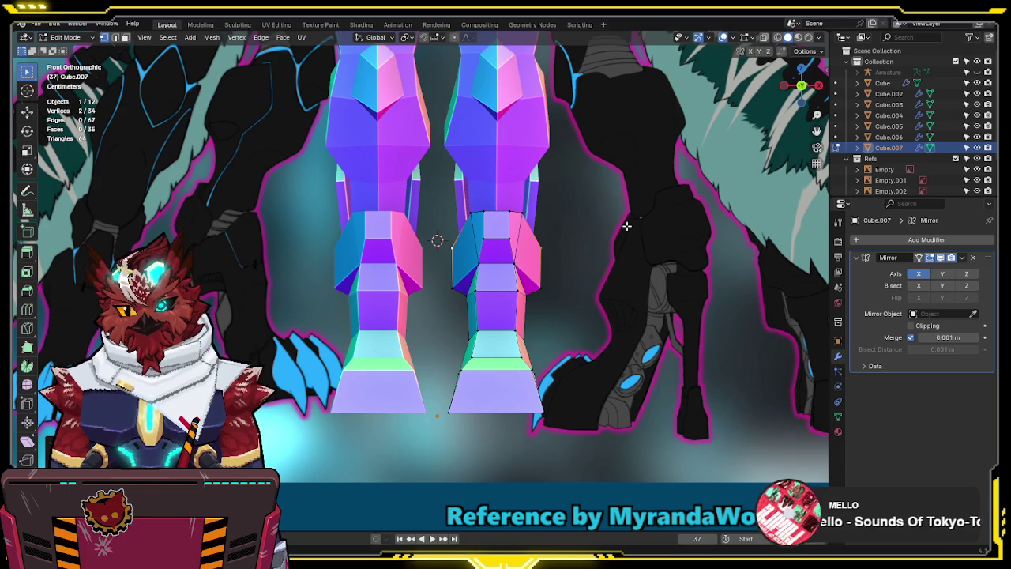
Switch to Global orientation and narrow the knee vertices along X to match the reference
shift+middle_drag(624, 227, 605, 249)
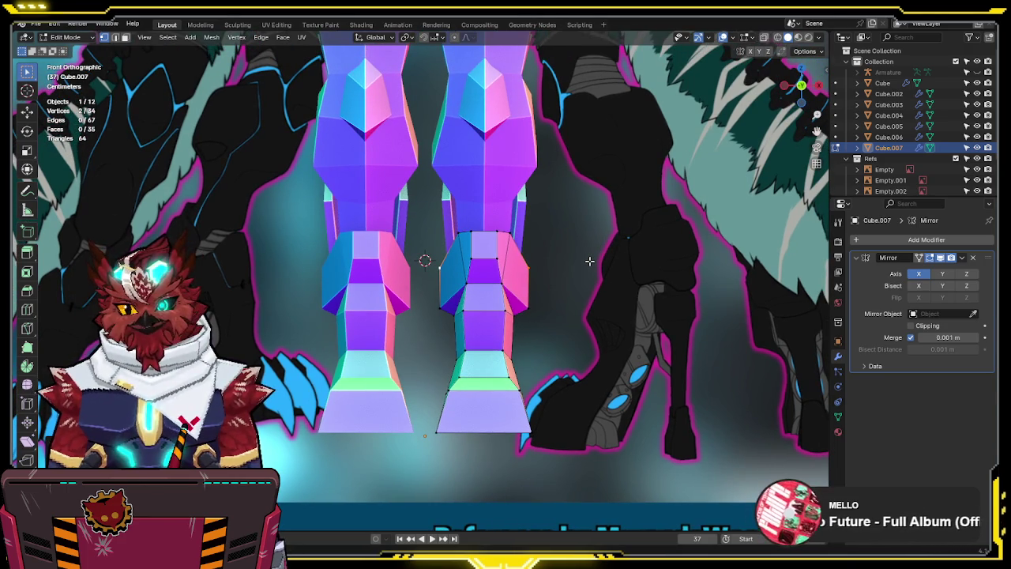
shift+middle_drag(587, 267, 598, 203)
key(comma)
click(480, 209)
key(s)
key(x)
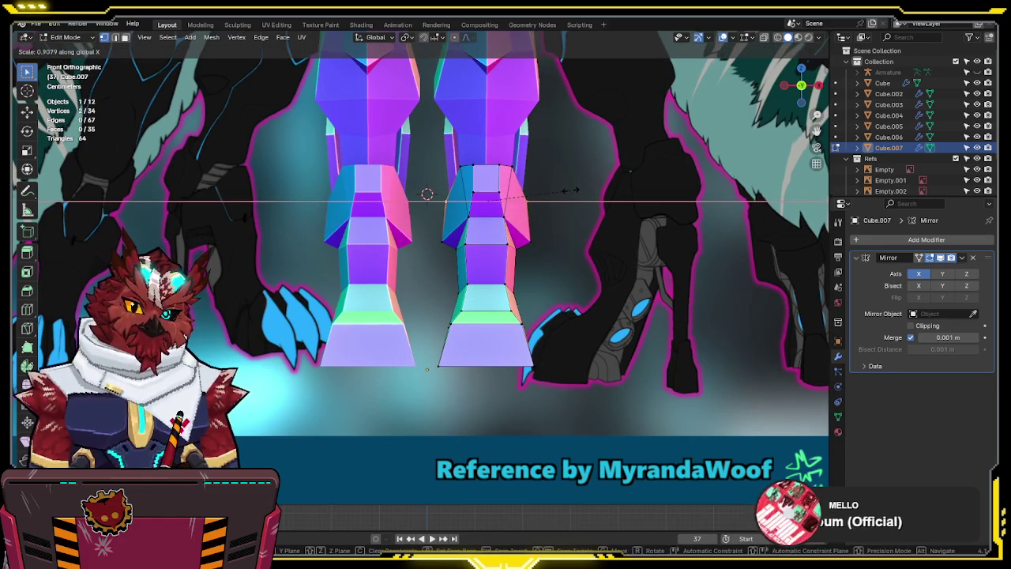
click(572, 190)
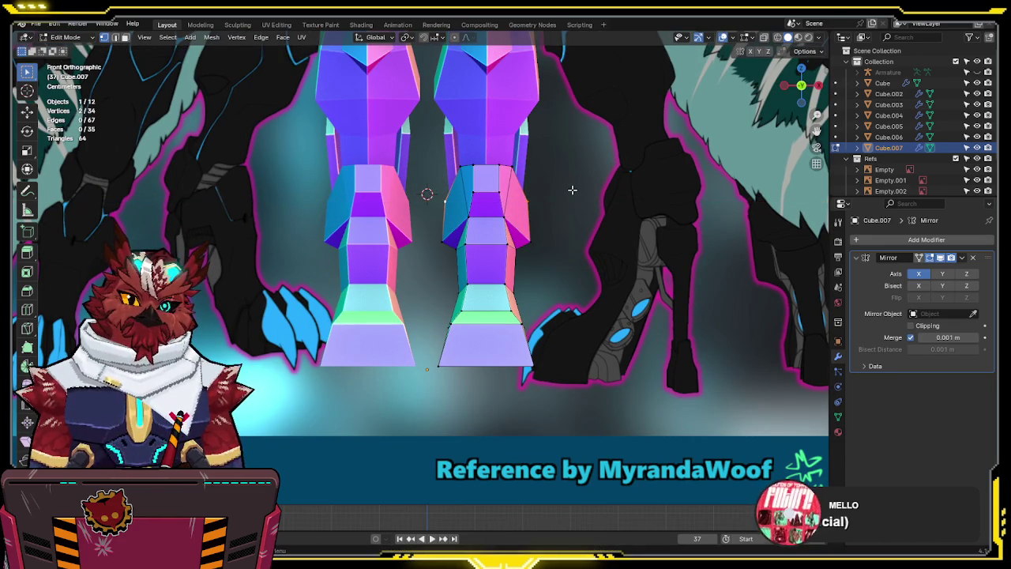
key(2)
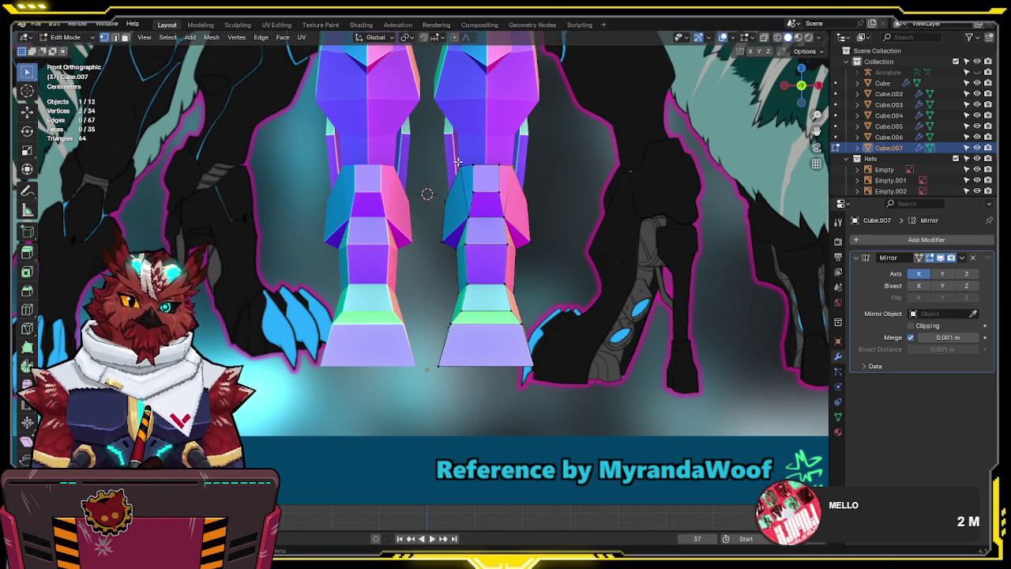
key(KP_3)
middle_drag(407, 143, 420, 213)
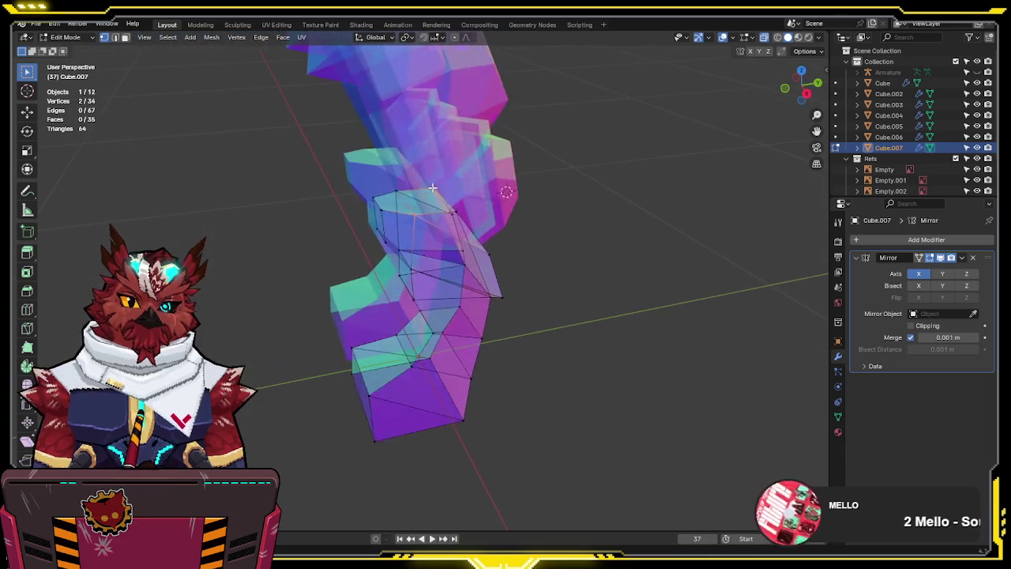
key(alt+z)
click(454, 204)
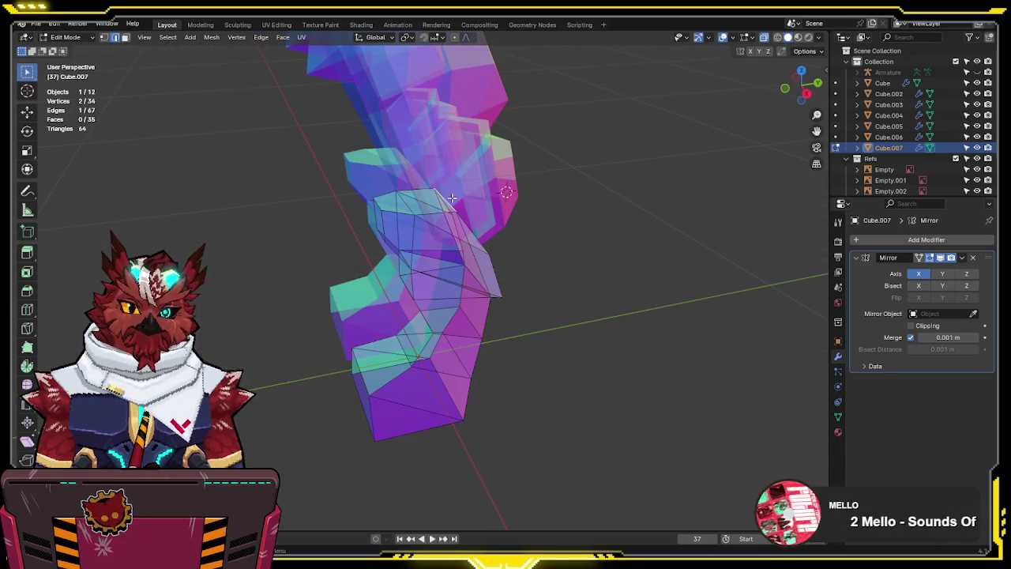
key(KP_3)
drag(448, 136, 339, 183)
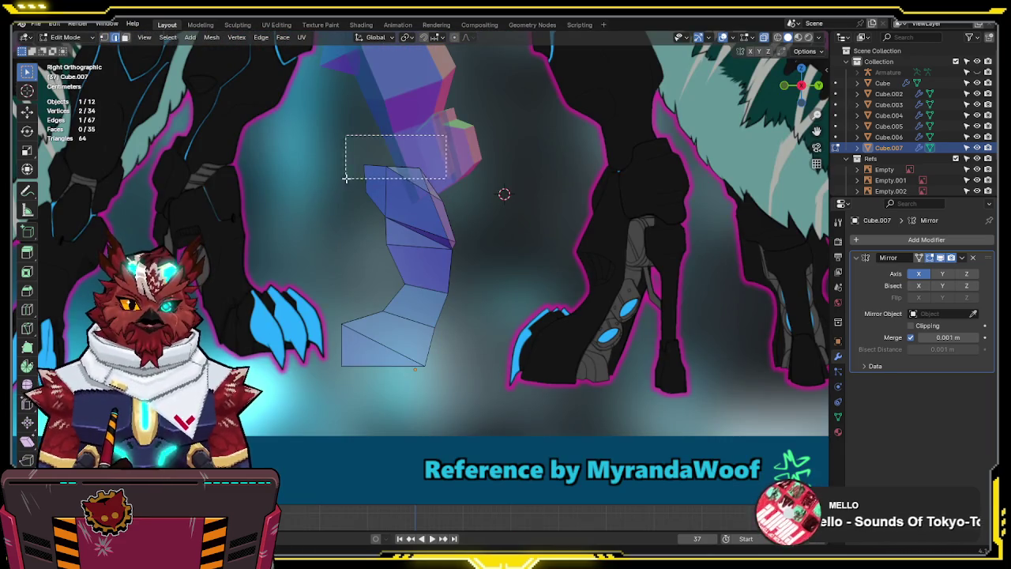
drag(476, 136, 375, 181)
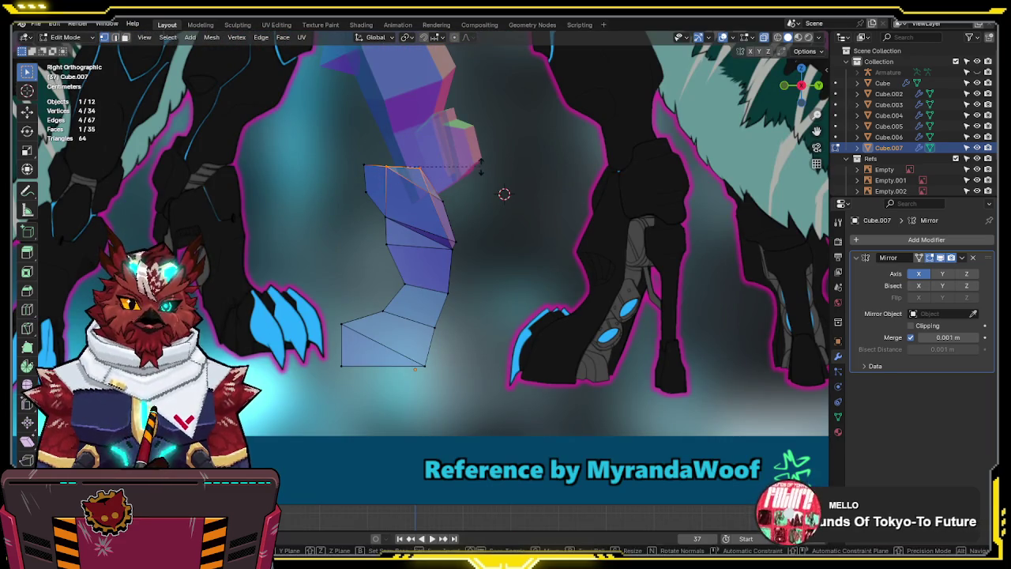
key(g)
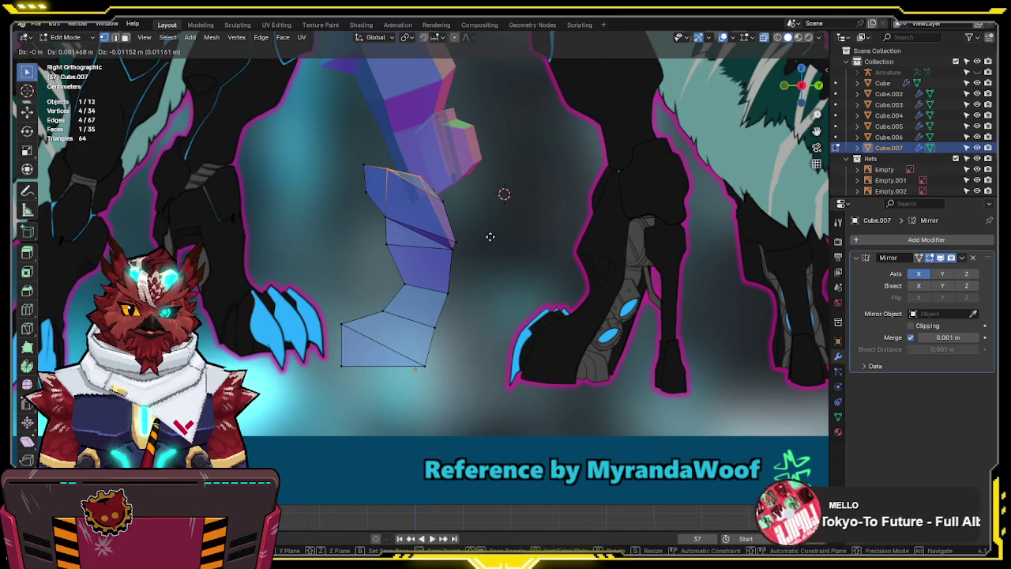
click(471, 244)
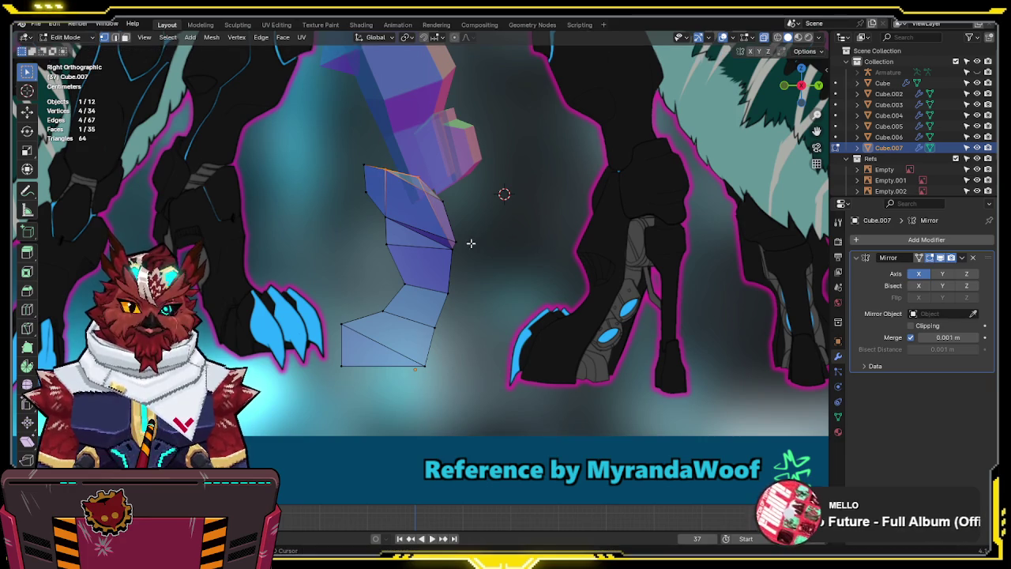
drag(351, 147, 386, 184)
key(g)
click(400, 157)
key(g)
click(389, 181)
click(364, 207)
click(353, 205)
middle_drag(353, 205, 535, 214)
key(KP_1)
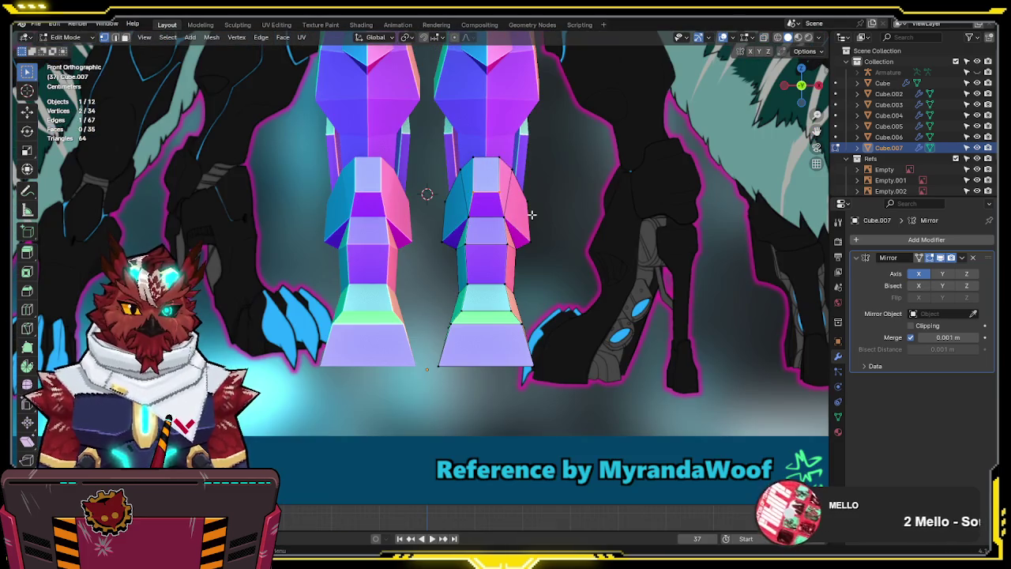
mouse_move(545, 209)
middle_down()
mouse_move(384, 247)
mouse_move(354, 224)
middle_up()
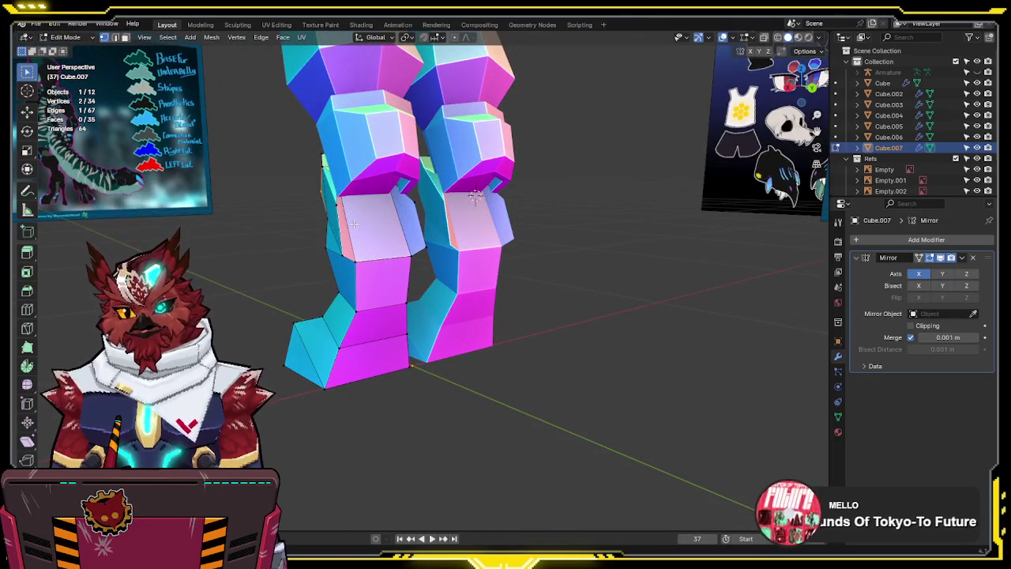
key(KP_3)
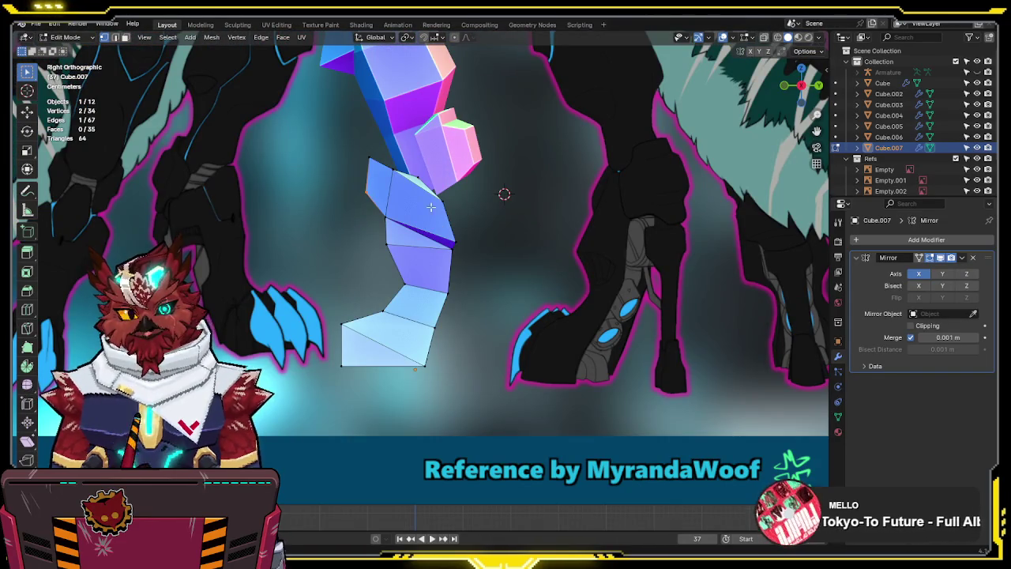
key(alt+z)
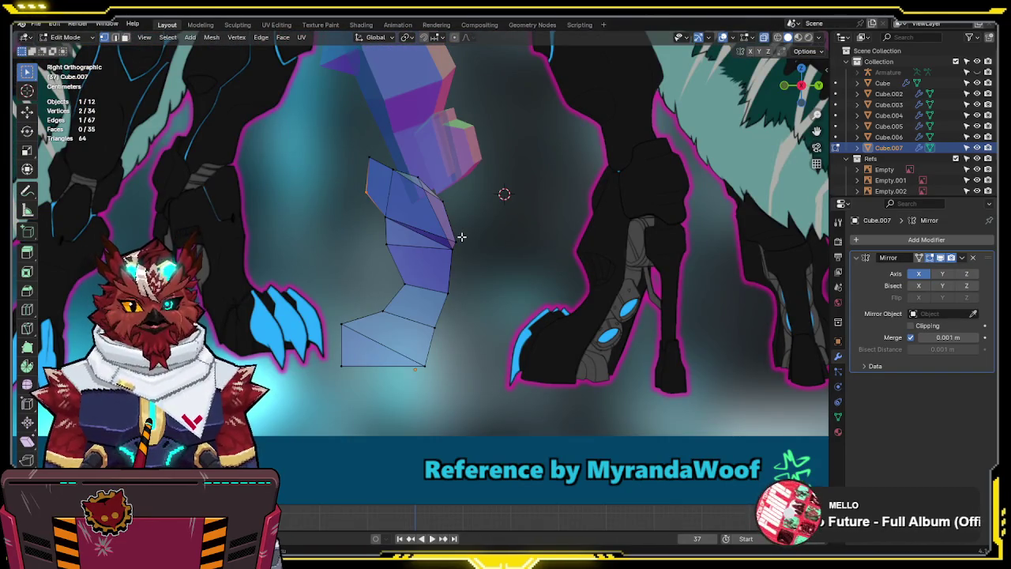
key(KP_1)
key(alt+z)
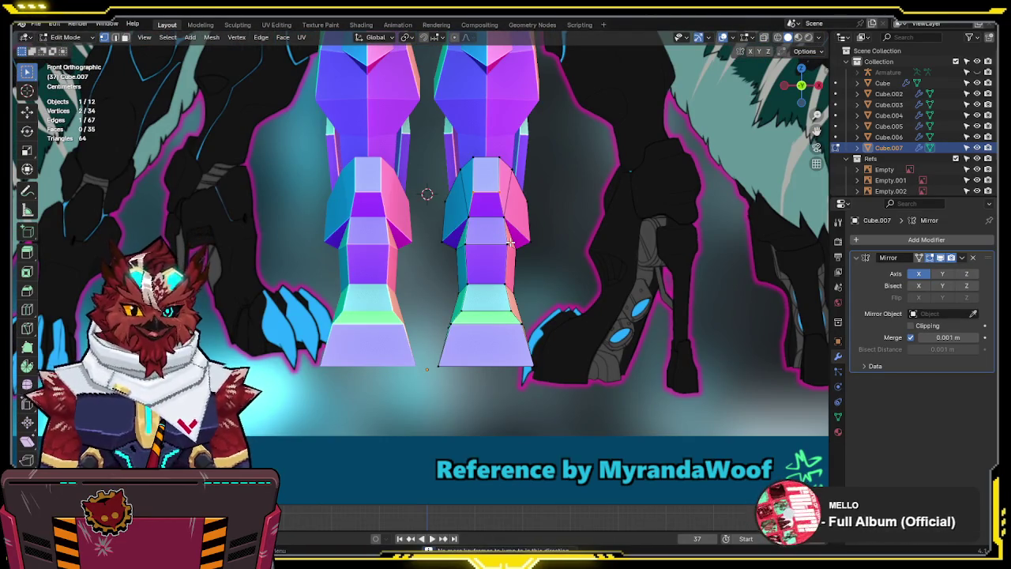
shift+middle_drag(510, 243, 479, 250)
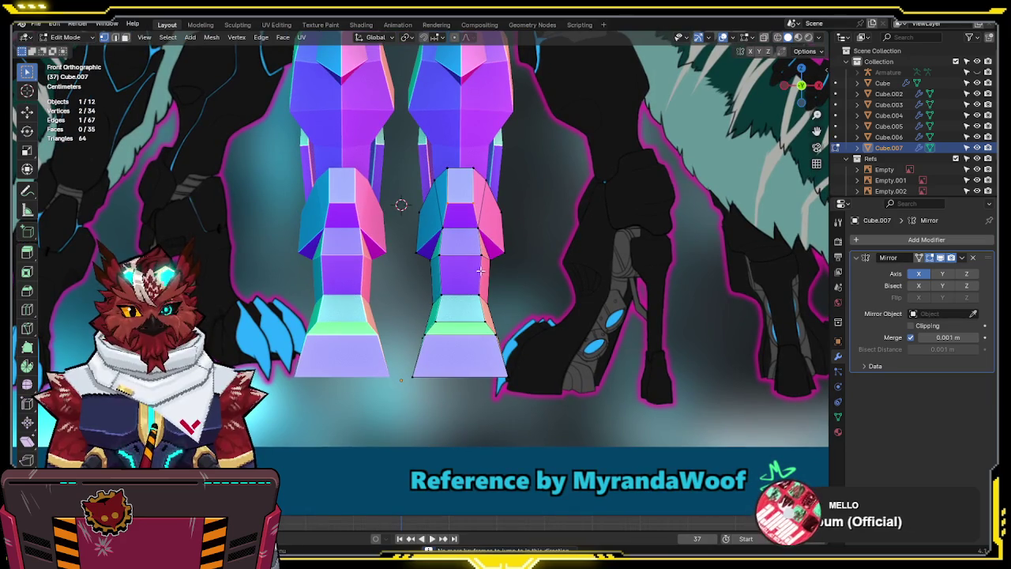
key(alt+z)
drag(523, 283, 403, 309)
key(alt+z)
mouse_move(514, 305)
middle_down()
mouse_move(377, 318)
mouse_move(334, 305)
mouse_move(478, 307)
middle_up()
key(KP_1)
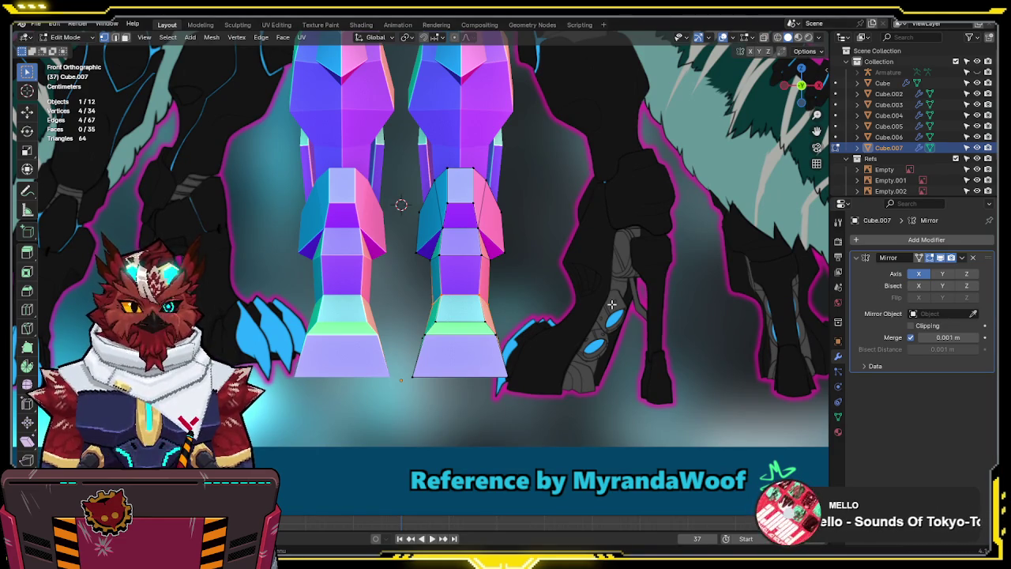
key(KP_3)
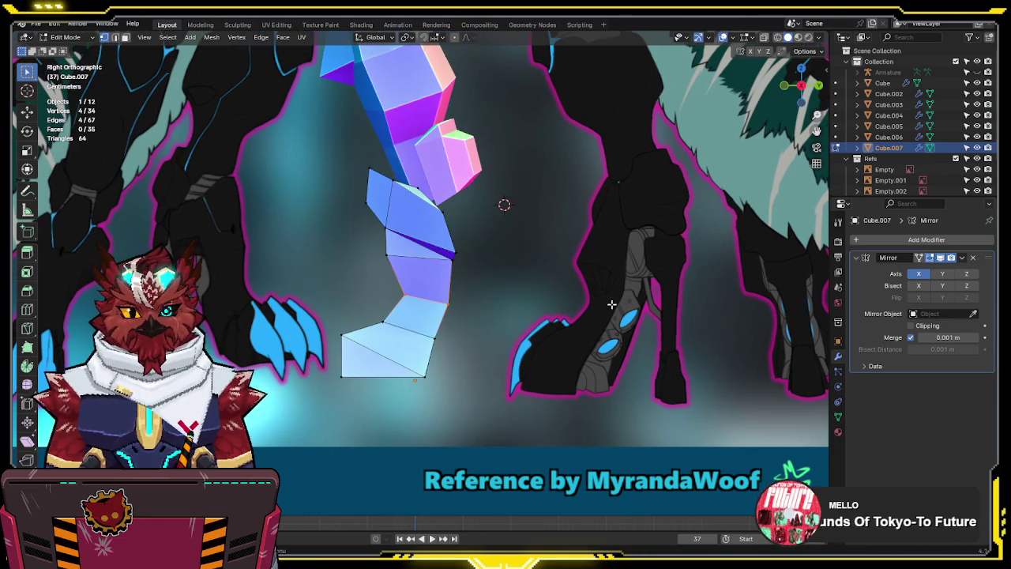
shift+scroll(474, 265, up, 2)
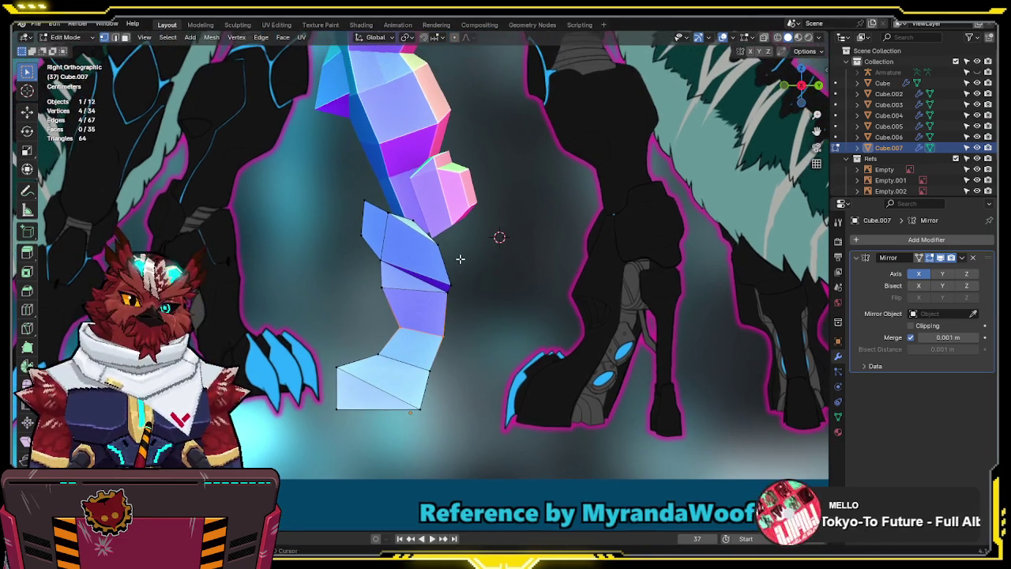
key(Tab)
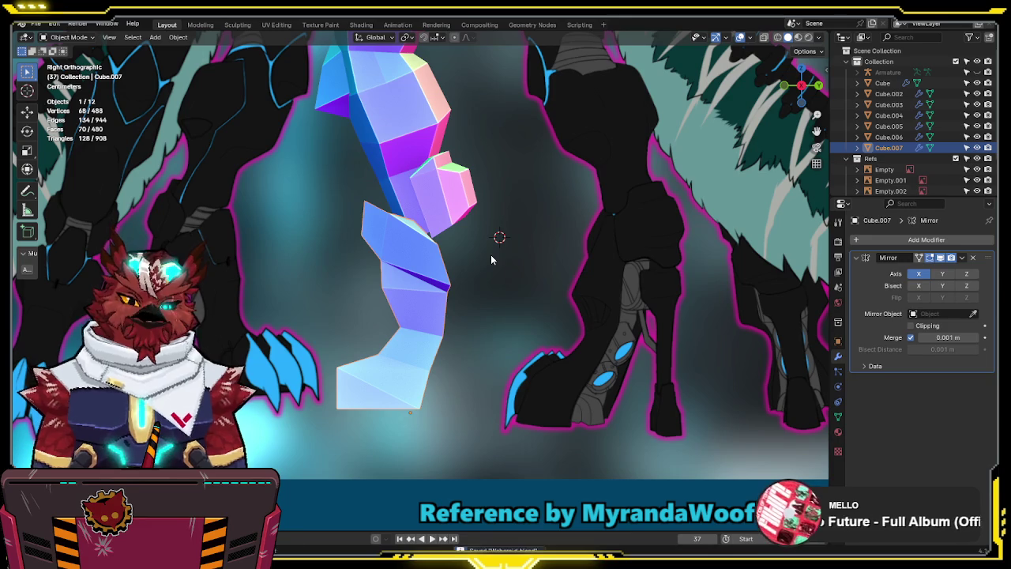
key(Tab)
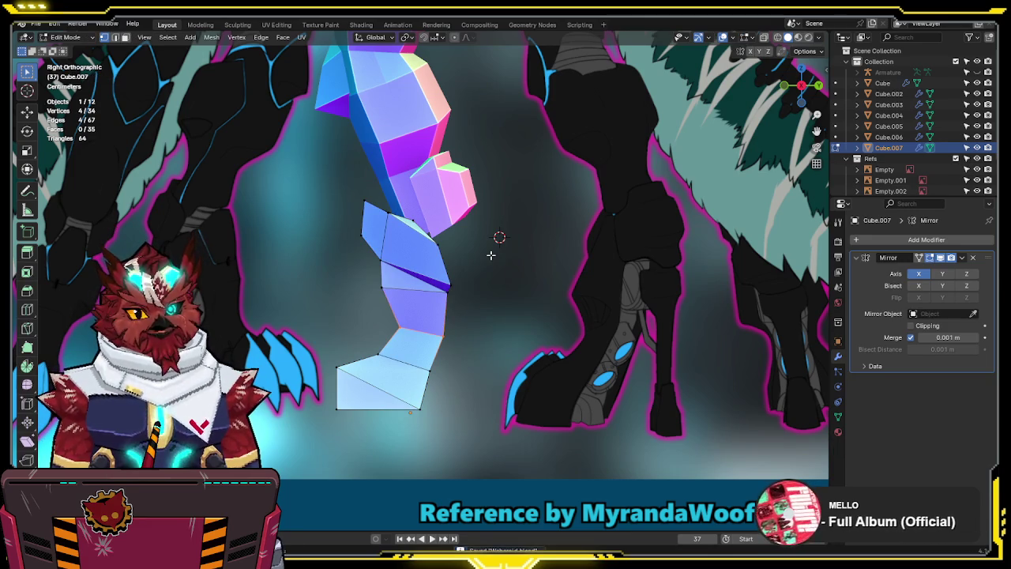
key(KP_1)
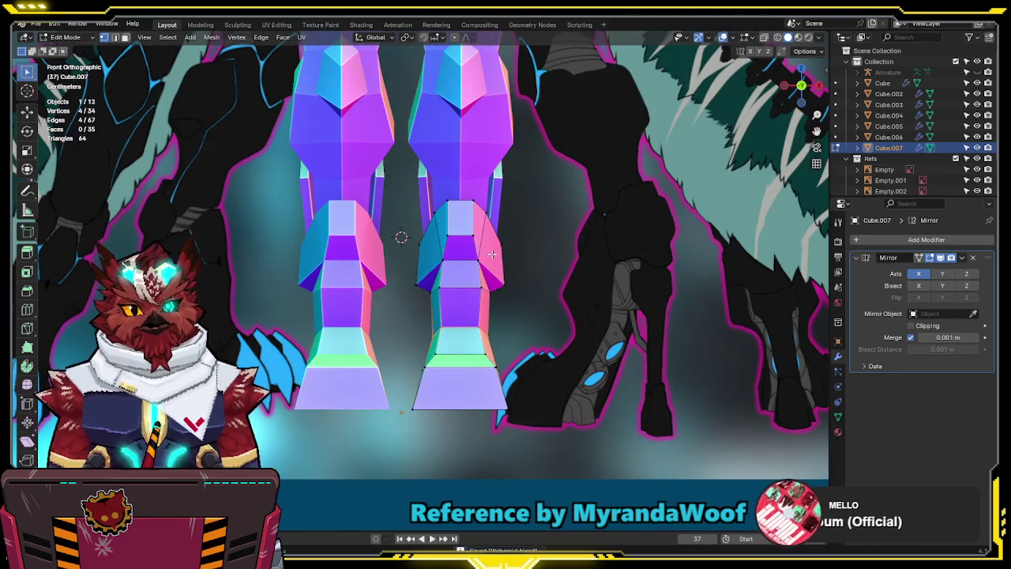
key(Tab)
key(Tab)
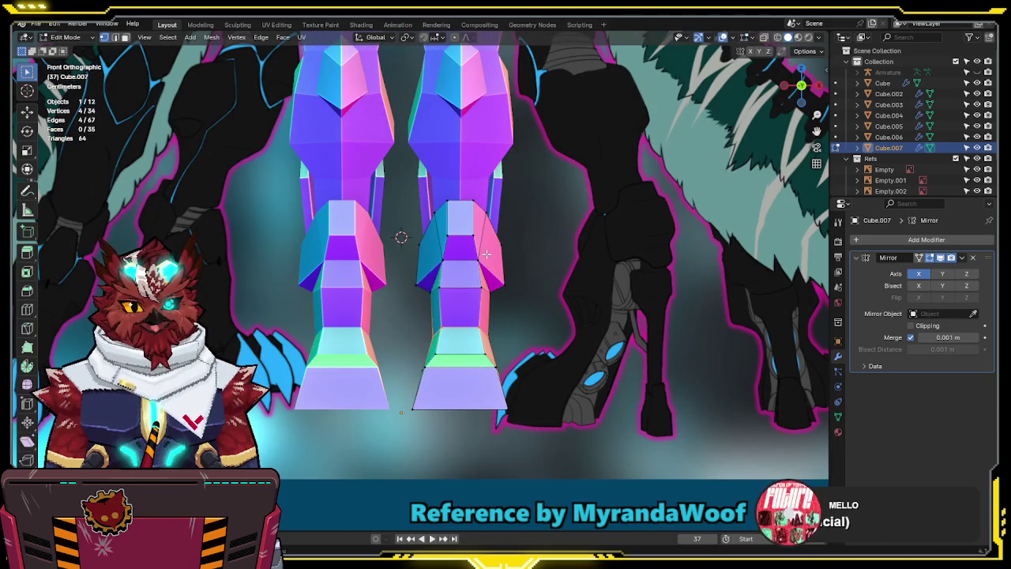
key(2)
Snap the 3D cursor to the shin's front edge and add a small scaled-down cube there
click(460, 233)
key(shift+s)
click(568, 301)
key(shift+a)
click(567, 300)
key(s)
click(512, 272)
key(s)
click(481, 249)
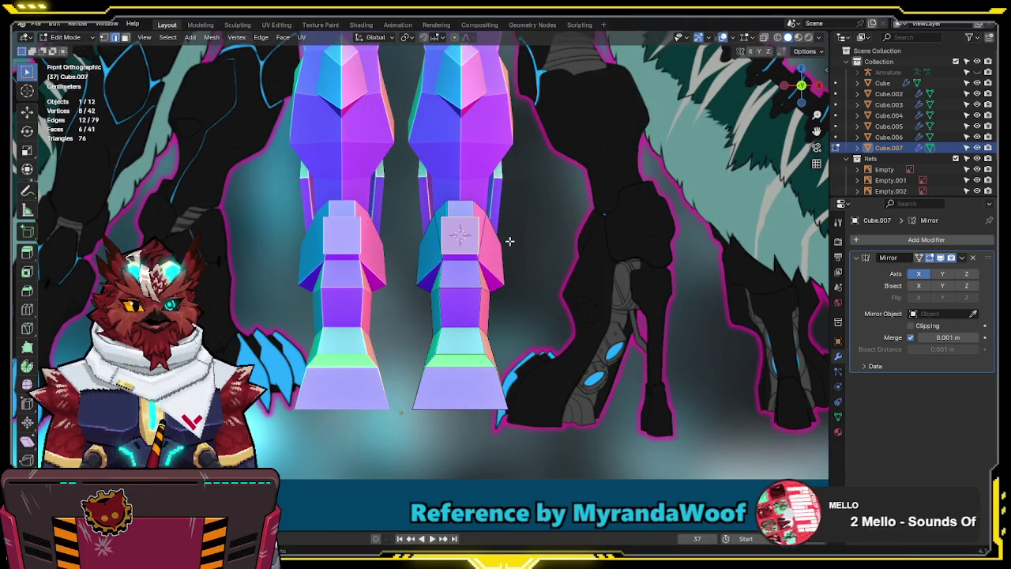
In Cube.006, extrude the outward face to start a toe claw
middle_drag(481, 249, 510, 241)
key(KP_3)
key(Tab)
click(452, 215)
key(Tab)
middle_drag(556, 216, 441, 209)
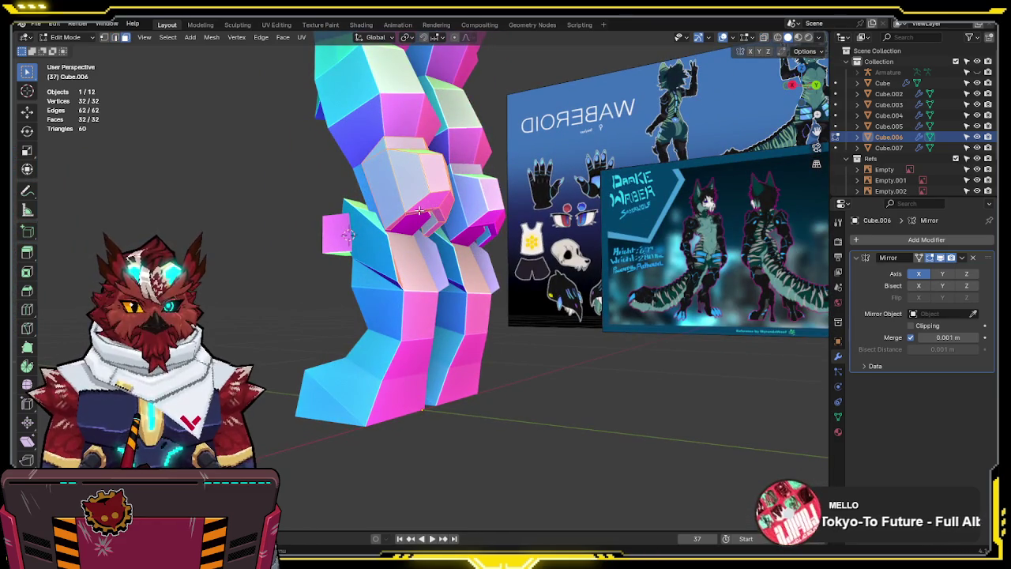
click(419, 210)
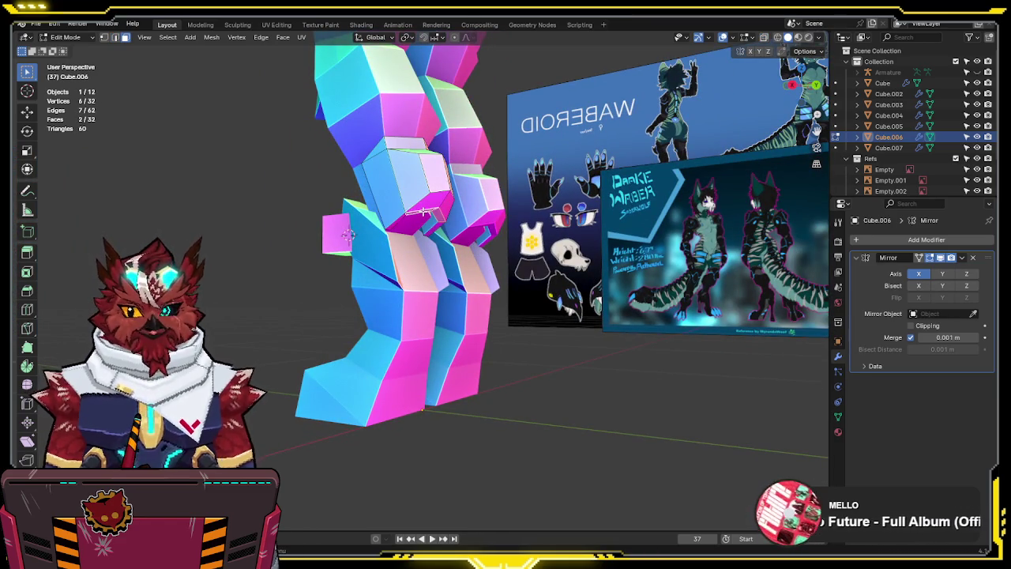
key(KP_3)
scroll(446, 159, up, 2)
scroll(444, 199, up, 2)
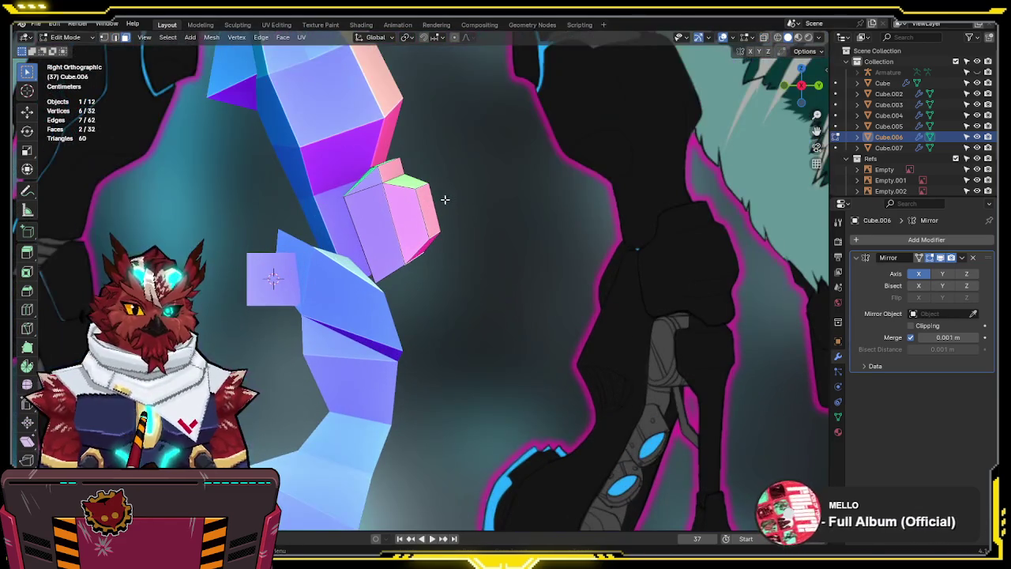
key(e)
click(456, 222)
In see-through side view, move the claw's selected edge to a new position
middle_drag(461, 221, 407, 216)
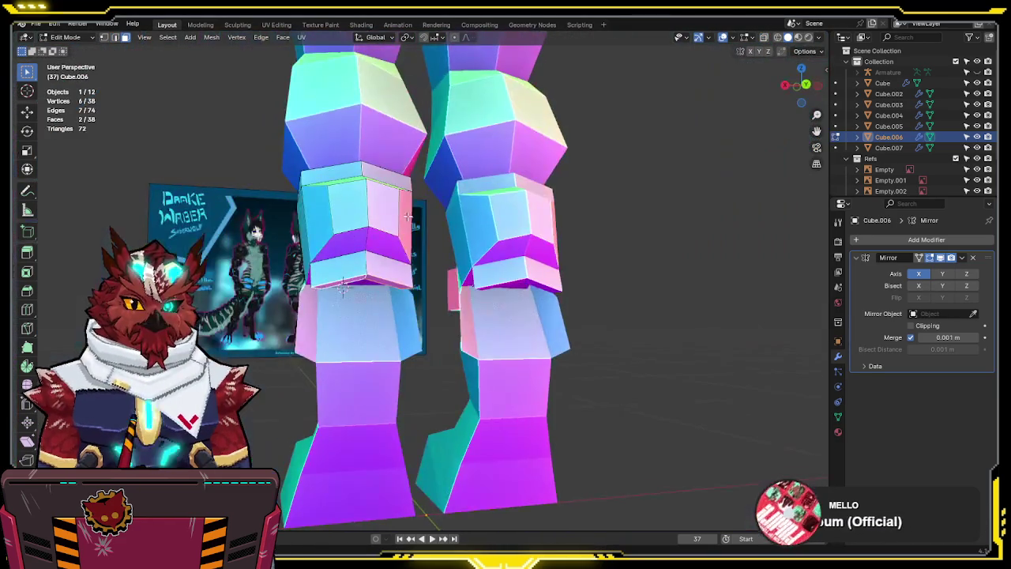
middle_drag(487, 221, 407, 221)
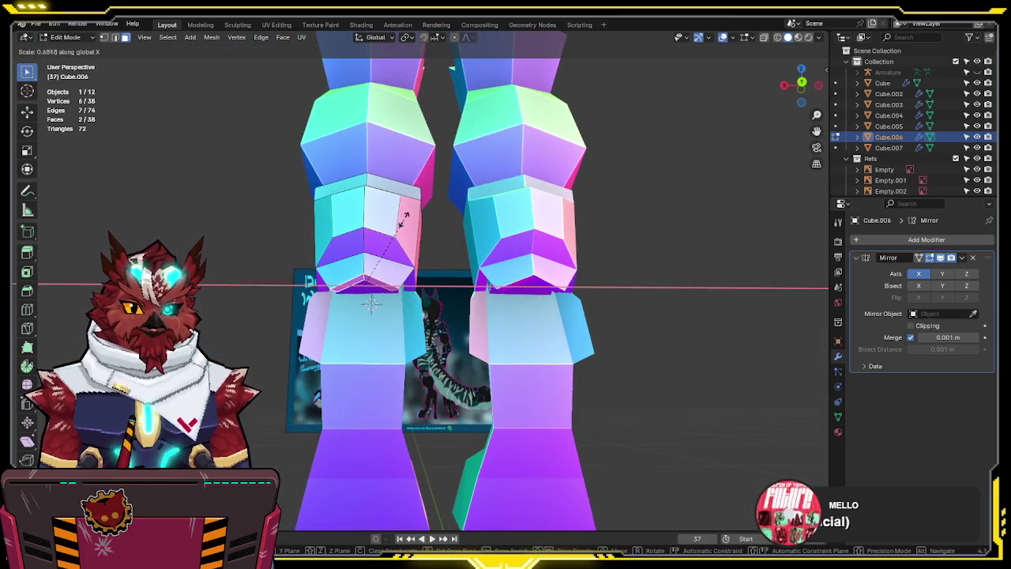
key(KP_3)
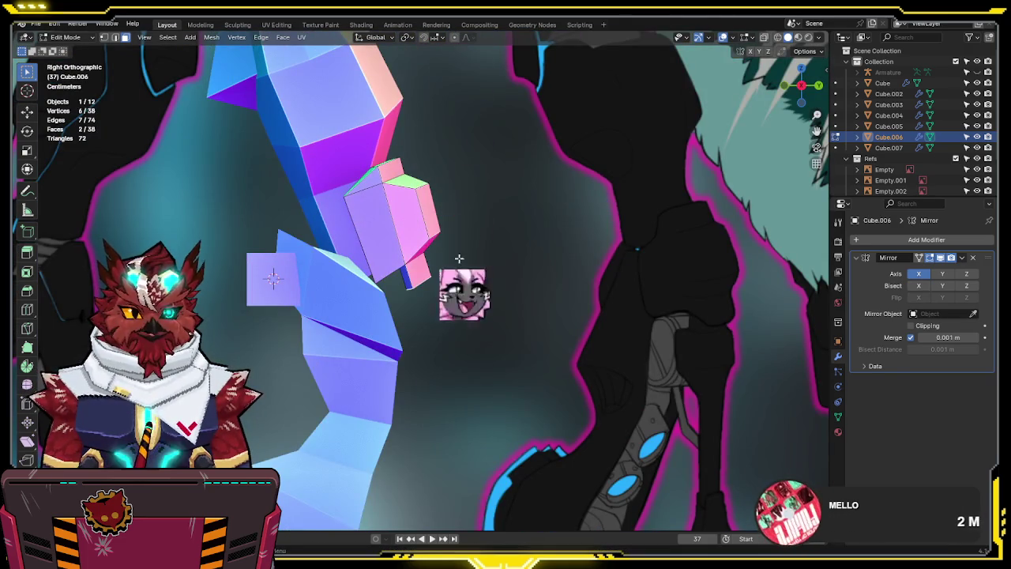
key(alt+z)
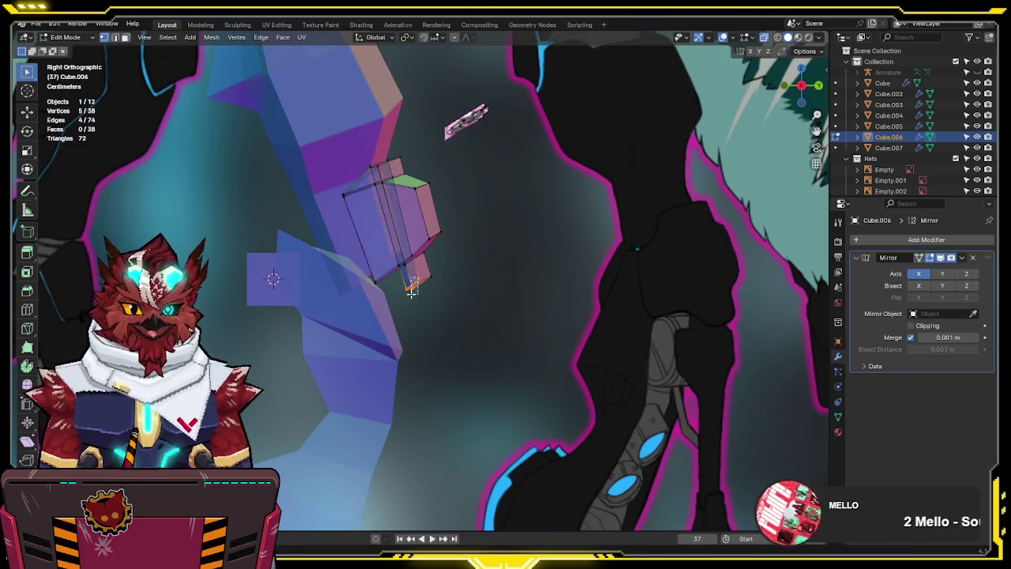
key(g)
key(g)
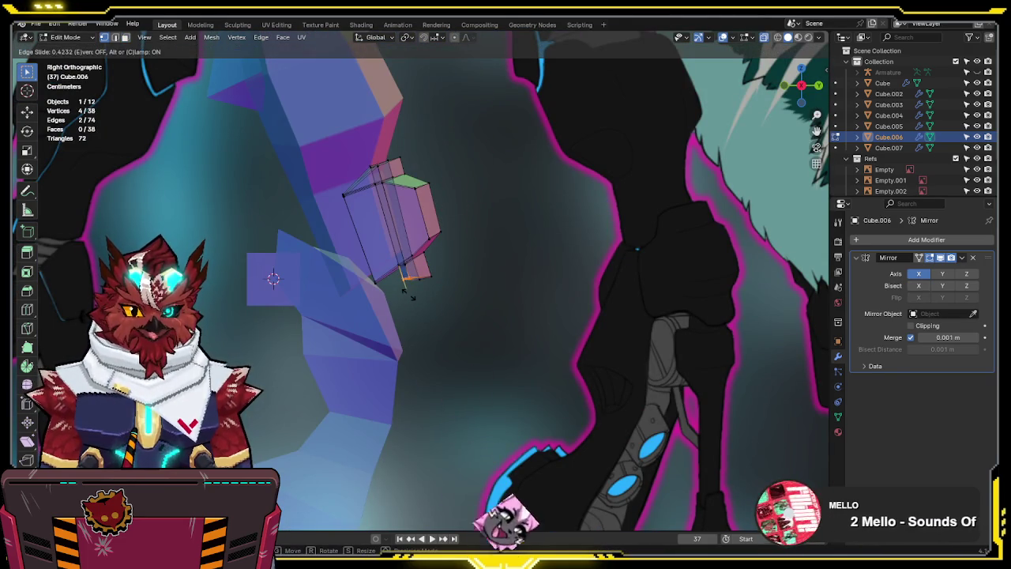
key(g)
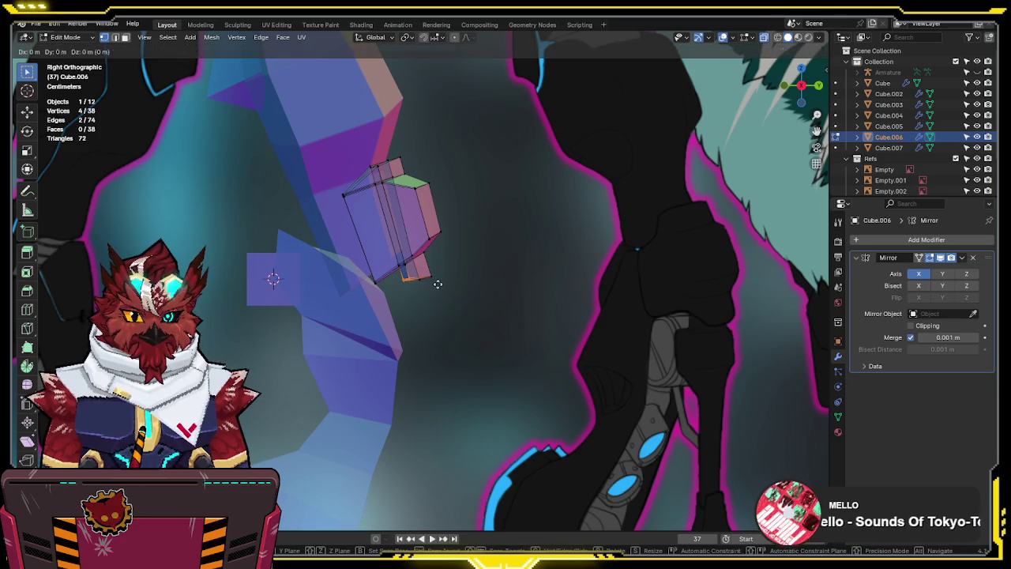
click(448, 282)
Move two claw vertices along the Y axis
mouse_move(445, 282)
middle_down()
mouse_move(395, 208)
mouse_move(320, 272)
middle_up()
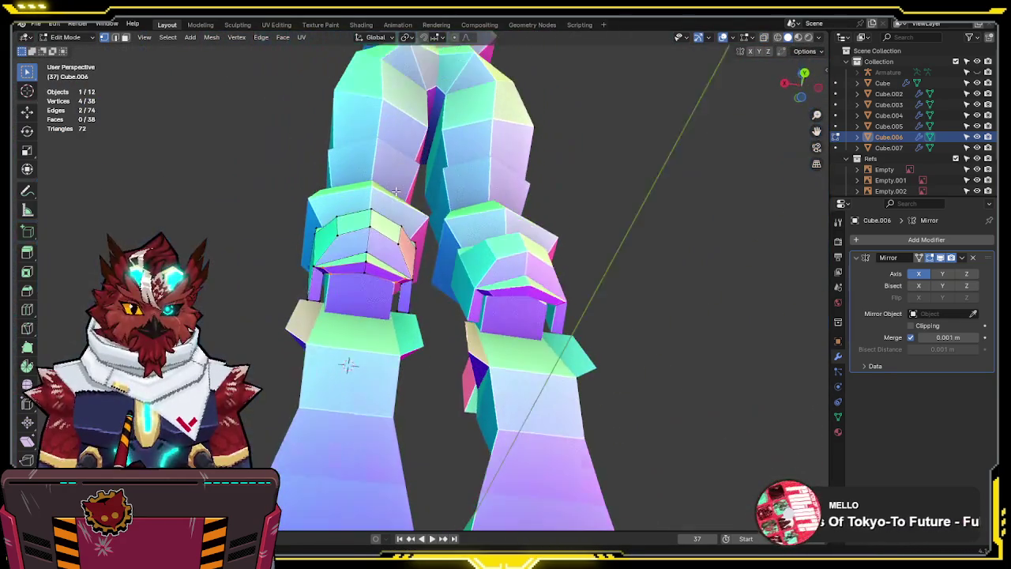
shift+click(411, 275)
key(g)
key(x)
key(y)
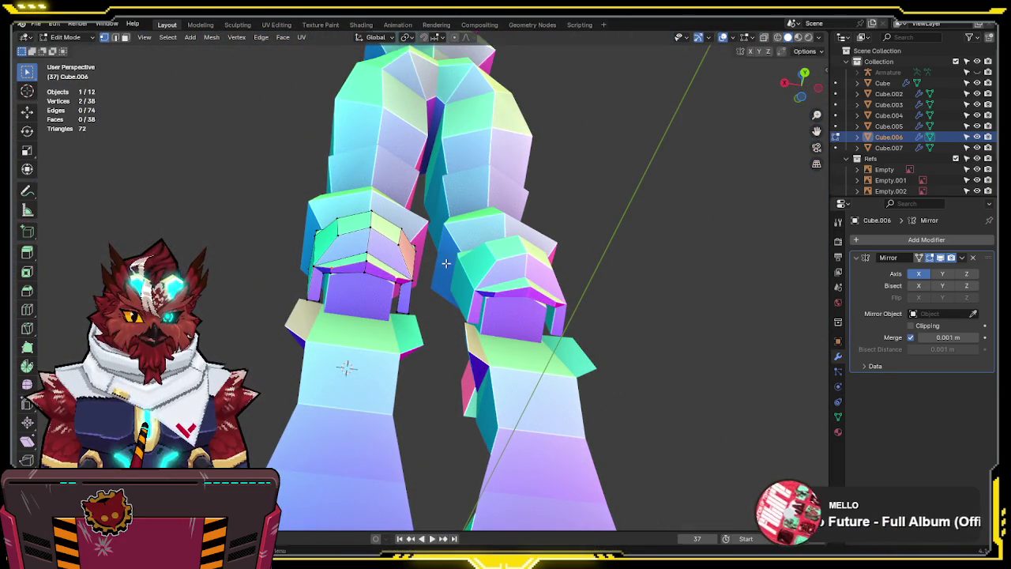
click(446, 255)
Select the claw's bottom corner vertices and drag the corner vertex downward
mouse_move(445, 256)
middle_down()
mouse_move(426, 347)
mouse_move(357, 402)
mouse_move(509, 332)
middle_up()
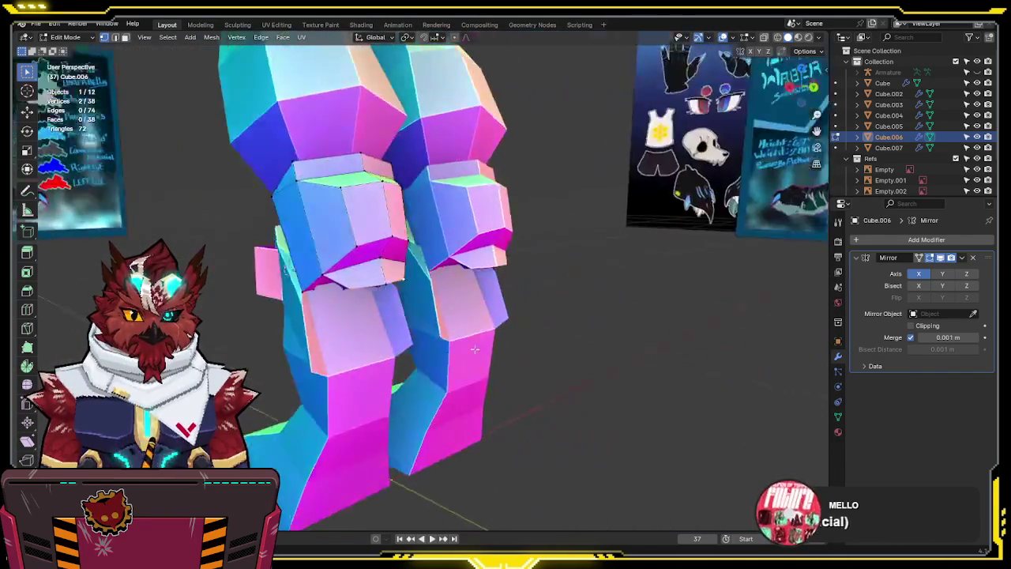
key(KP_3)
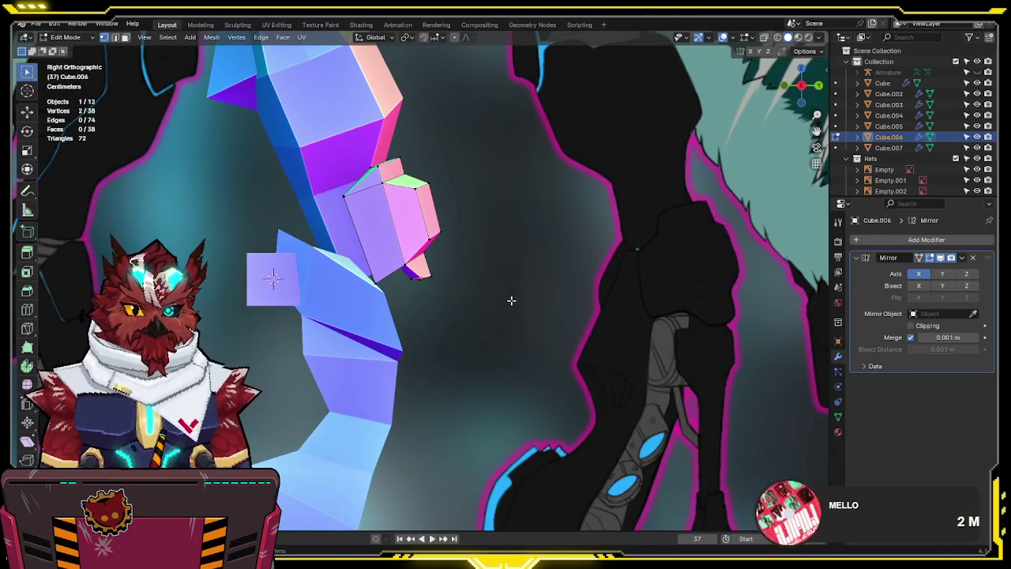
key(alt+z)
drag(458, 262, 427, 304)
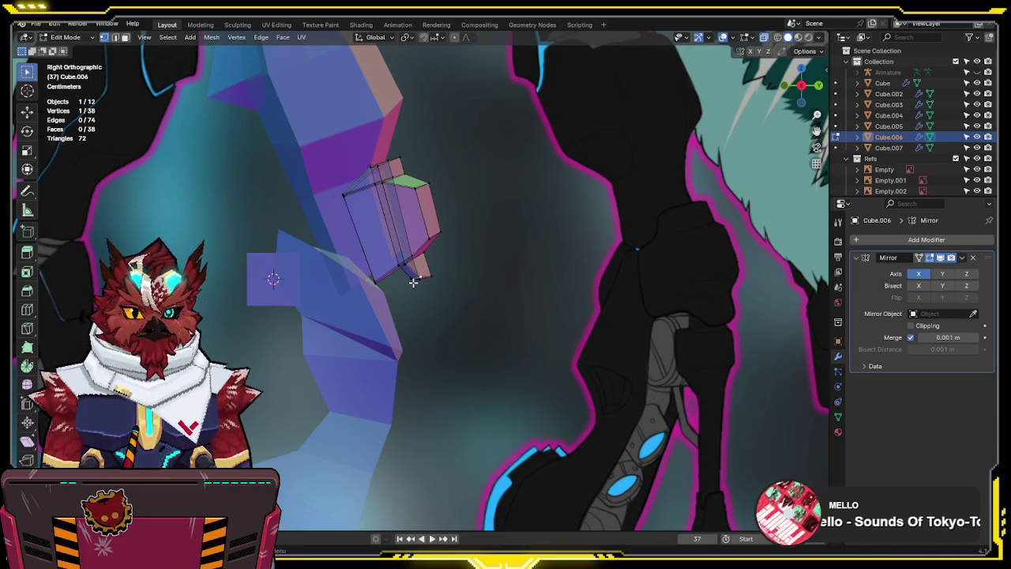
key(g)
click(410, 263)
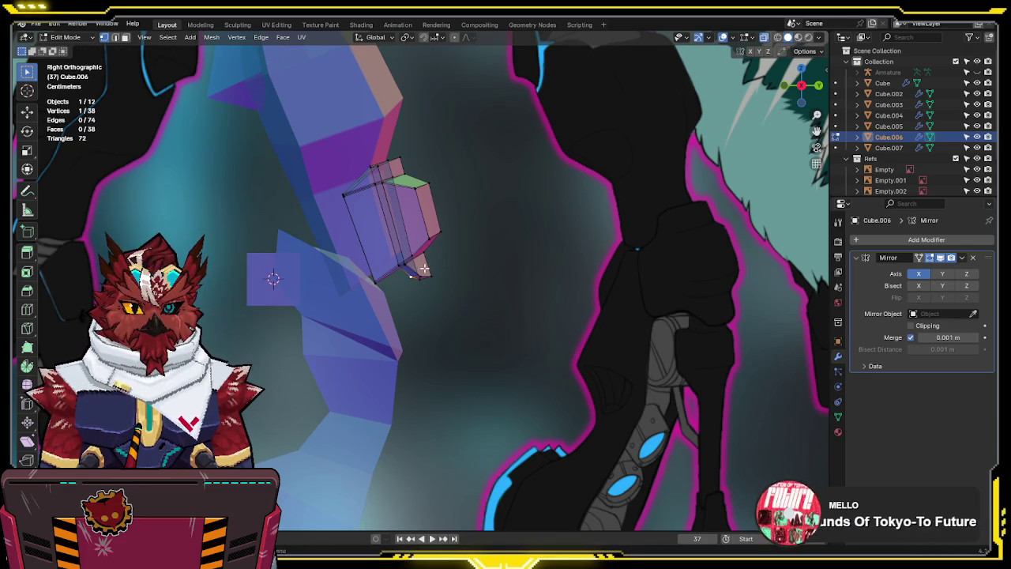
click(418, 278)
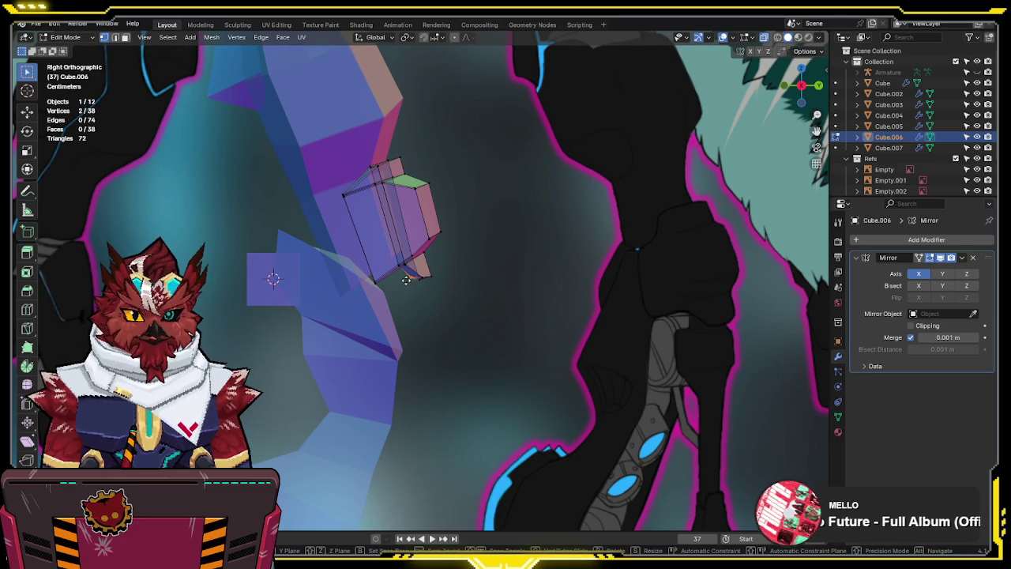
key(g)
click(426, 311)
Refine the corner and tip vertex positions to form the pointed claw tip
key(g)
click(429, 286)
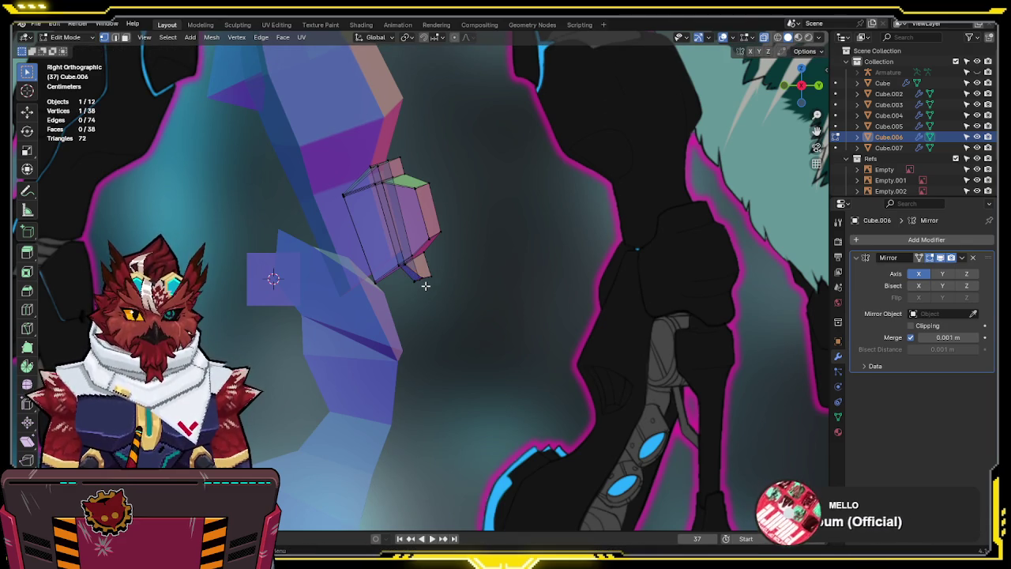
key(g)
click(448, 274)
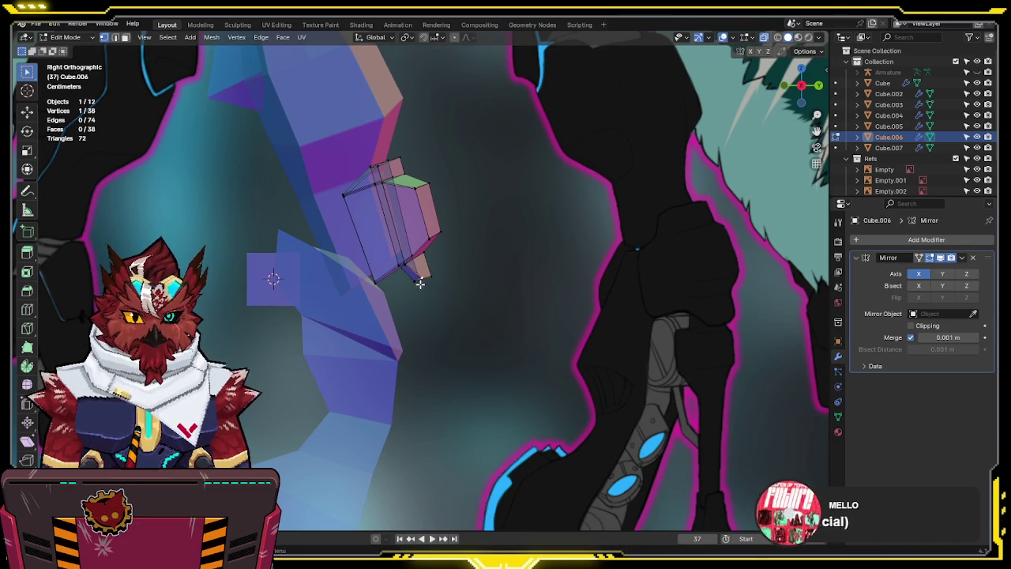
key(g)
click(440, 269)
key(g)
click(442, 271)
drag(445, 266, 412, 303)
key(g)
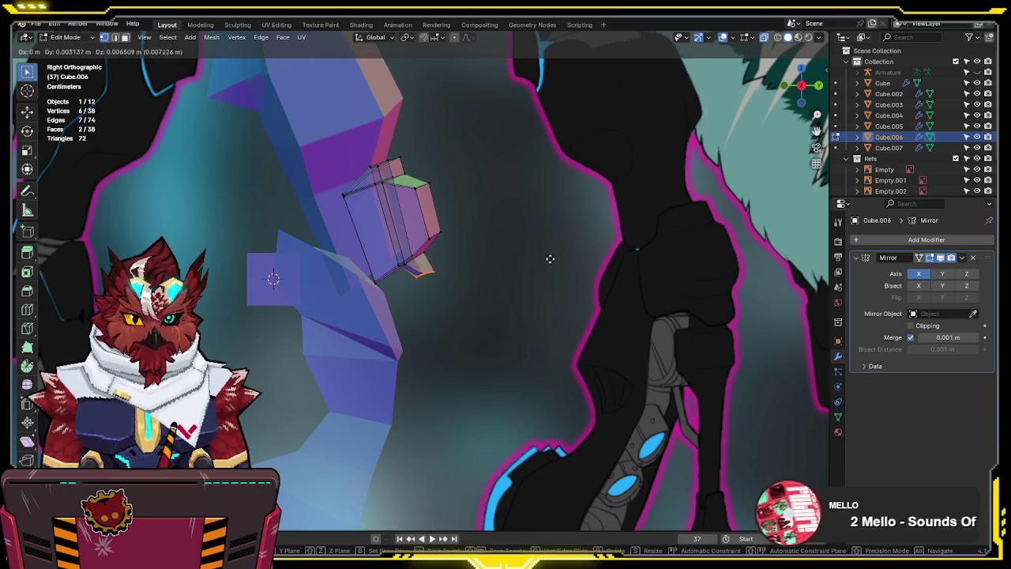
click(532, 309)
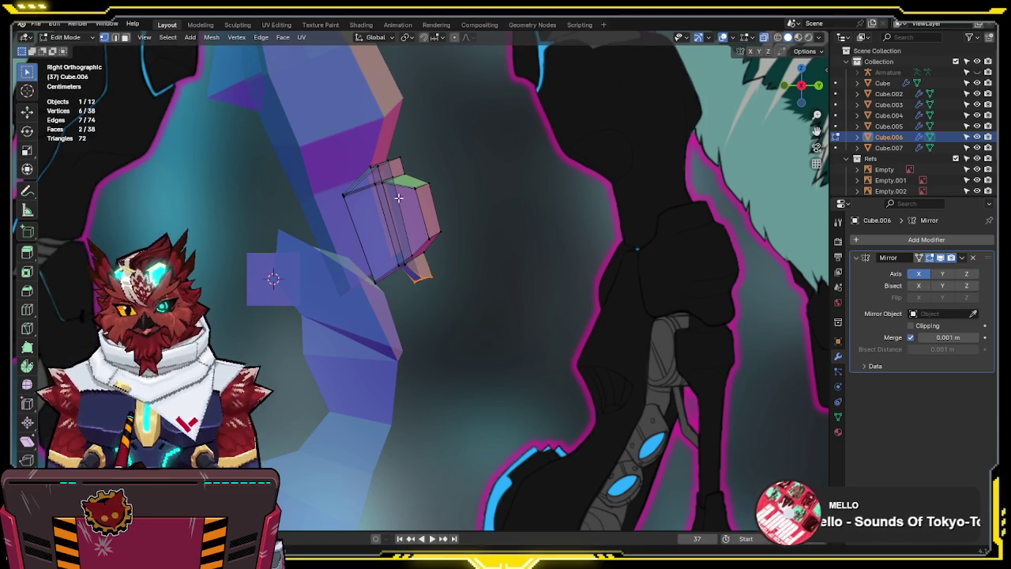
Fill a face on the claw, isolate Cube.006 in Local View, and fill another gap
mouse_move(400, 193)
shift+middle_down()
mouse_move(425, 222)
mouse_move(490, 247)
mouse_move(485, 217)
mouse_move(479, 224)
shift+middle_up()
mouse_move(379, 249)
middle_down()
mouse_move(403, 247)
mouse_move(365, 274)
mouse_move(359, 237)
middle_up()
click(357, 274)
key(f)
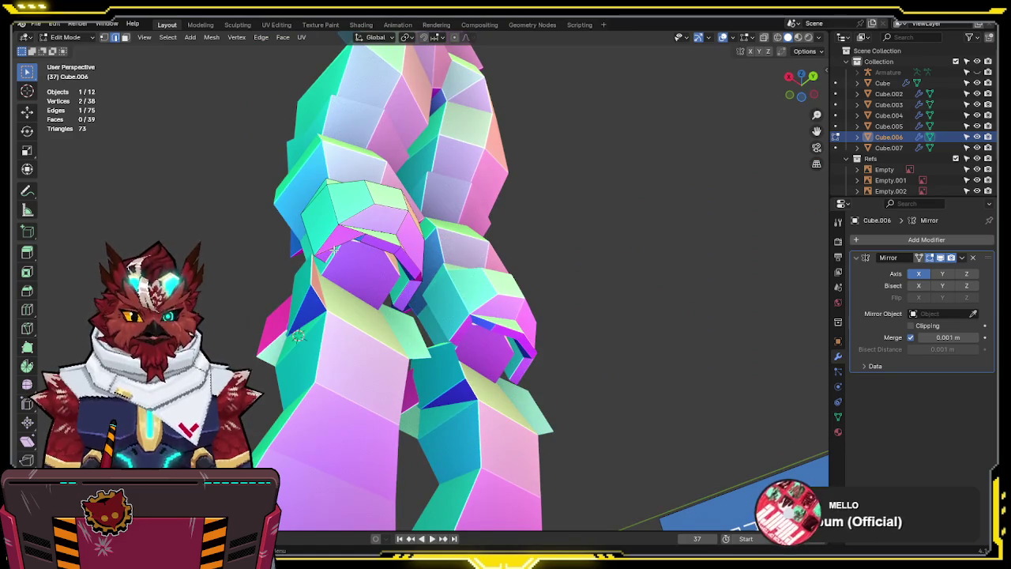
key(KP_Divide)
middle_drag(379, 395, 447, 357)
scroll(520, 235, up, 3)
mouse_move(520, 235)
middle_down()
mouse_move(384, 250)
mouse_move(515, 203)
mouse_move(313, 195)
middle_up()
key(f)
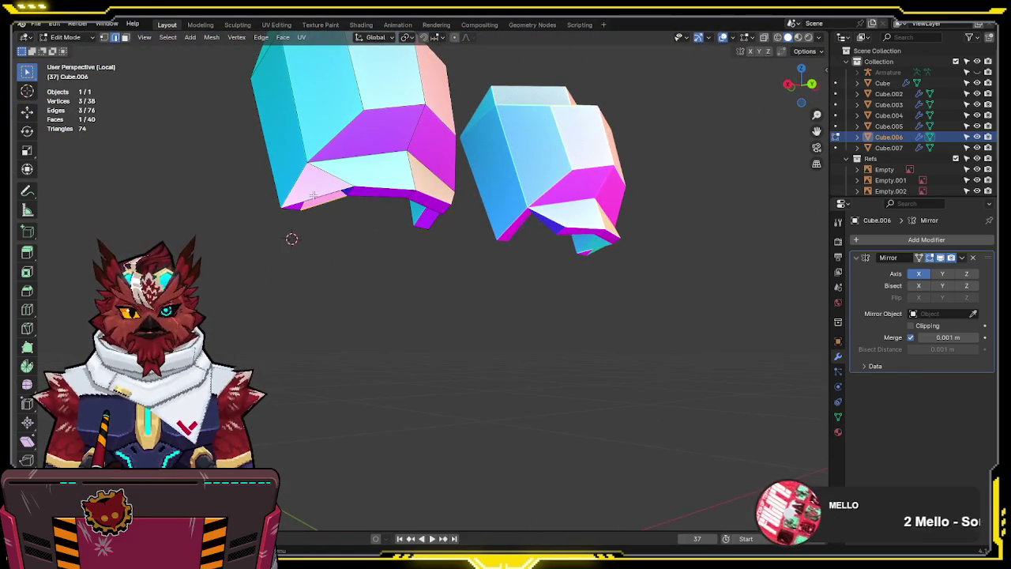
Delete the unwanted triangular face from Cube.006
mouse_move(314, 204)
middle_down()
mouse_move(260, 226)
mouse_move(489, 230)
mouse_move(466, 253)
mouse_move(387, 226)
middle_up()
key(alt+z)
key(f)
click(466, 253)
key(x)
click(438, 214)
mouse_move(493, 215)
middle_down()
mouse_move(379, 203)
mouse_move(321, 264)
mouse_move(459, 154)
mouse_move(494, 239)
mouse_move(565, 190)
mouse_move(476, 261)
middle_up()
key(alt+z)
From the bottom view, widen two vertices slightly along X
key(ctrl+KP_1)
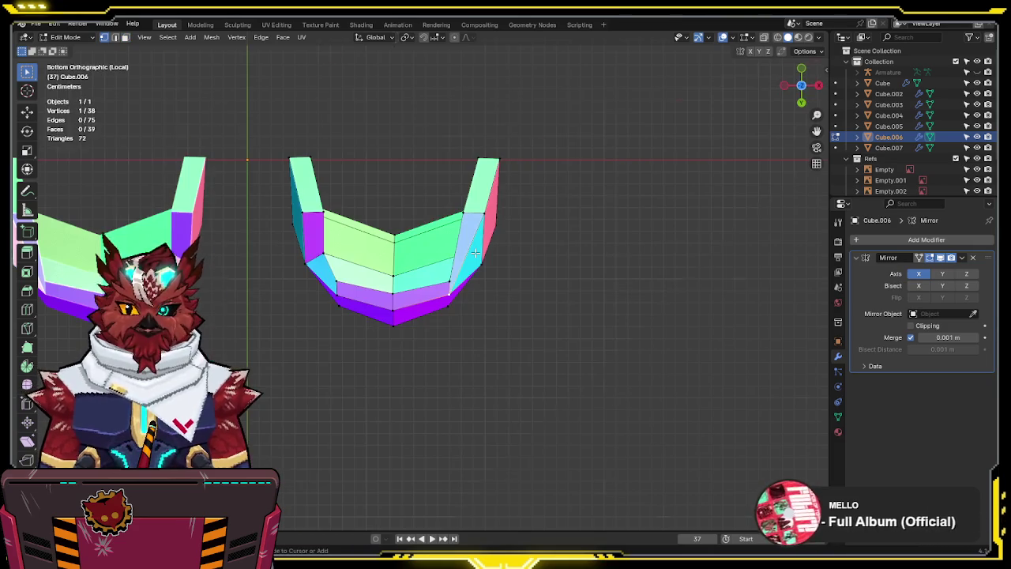
shift+click(475, 272)
key(s)
key(Escape)
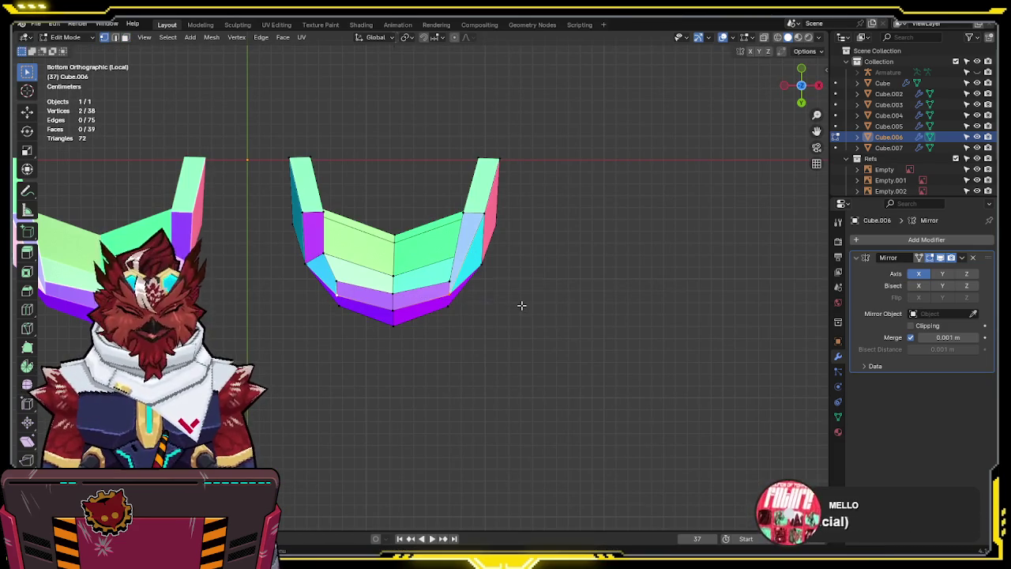
key(s)
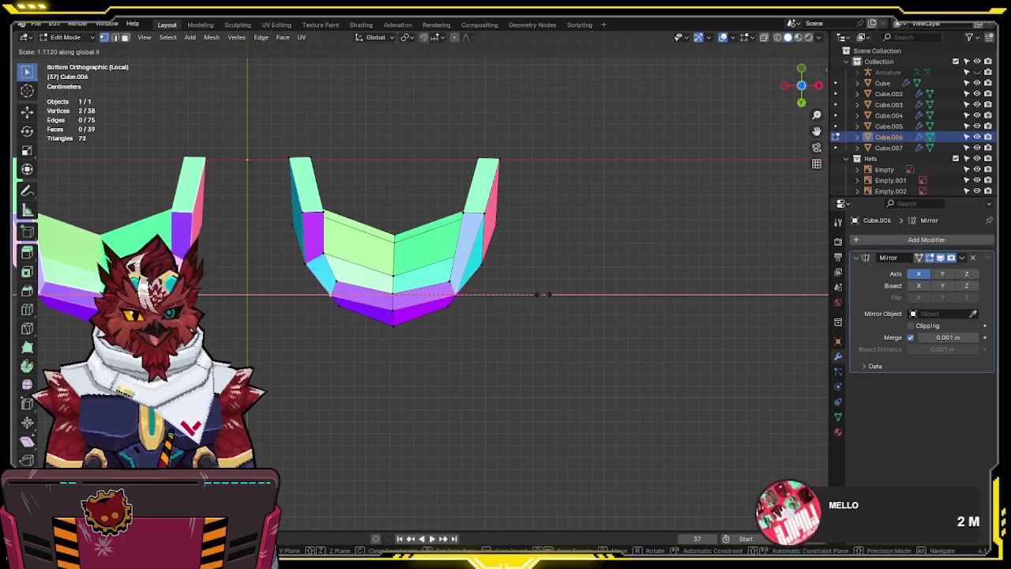
click(542, 294)
Select the whole mesh and recalculate its normals to face outward
key(KP_3)
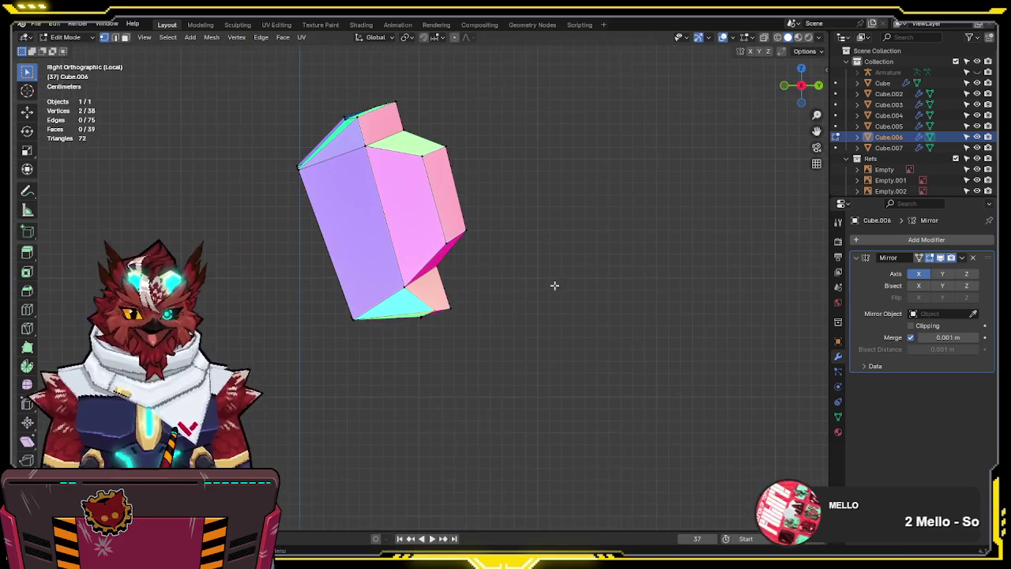
mouse_move(493, 257)
middle_down()
mouse_move(444, 308)
mouse_move(457, 294)
middle_up()
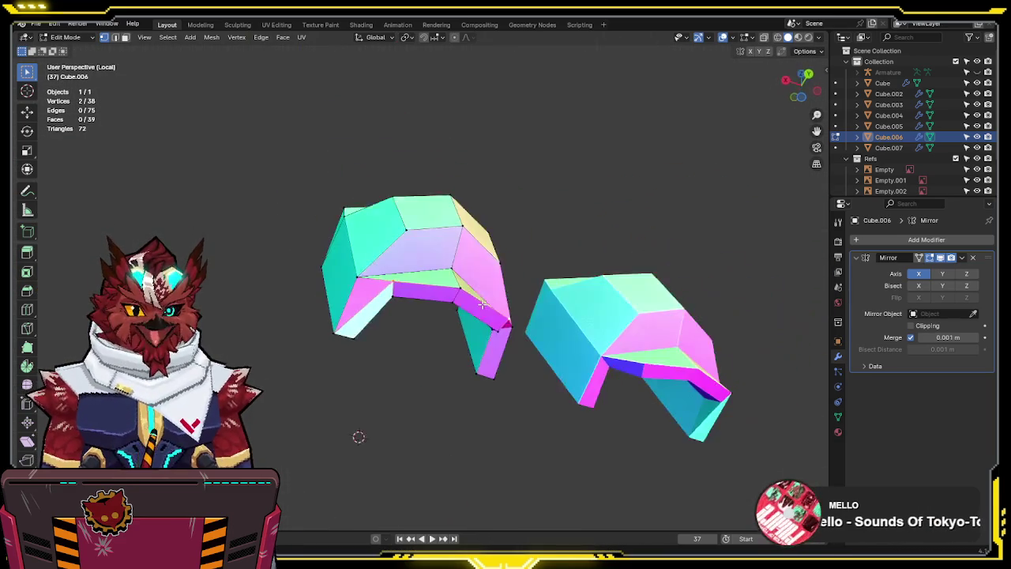
key(KP_3)
key(a)
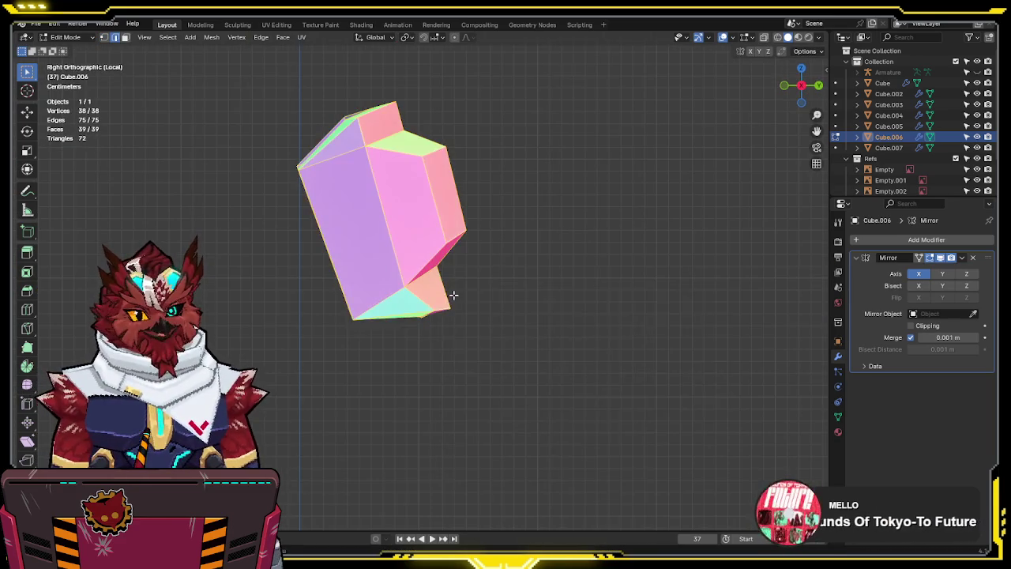
key(F3)
click(543, 336)
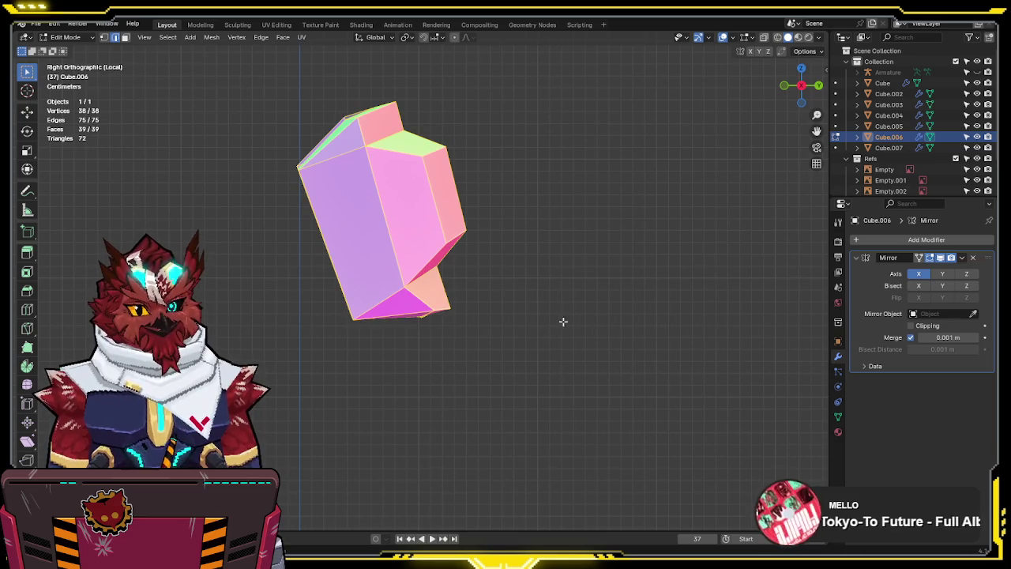
middle_drag(549, 324, 544, 251)
Nudge a single edge of the piece into a new position in side view
click(448, 317)
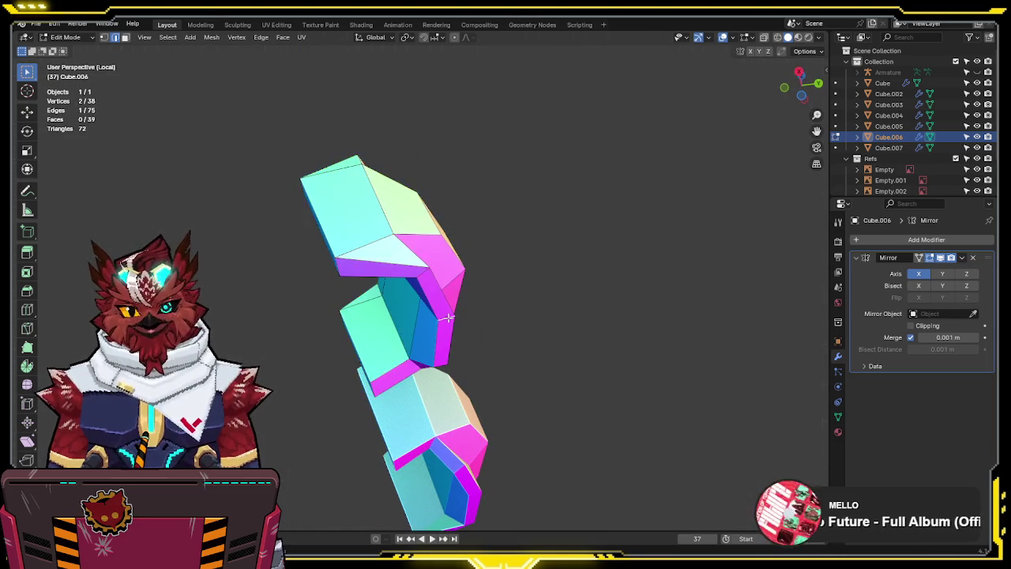
key(KP_3)
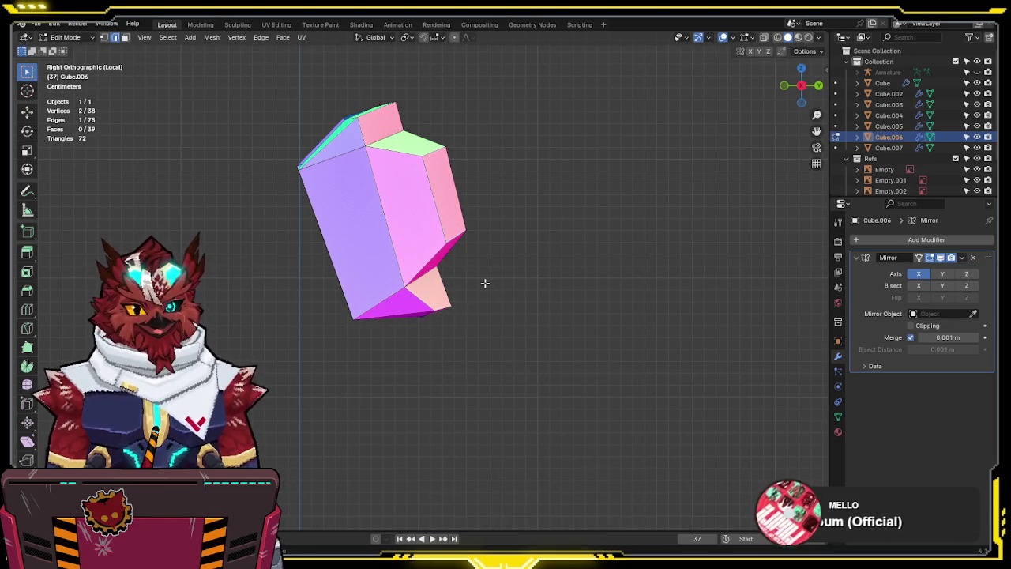
key(g)
click(463, 314)
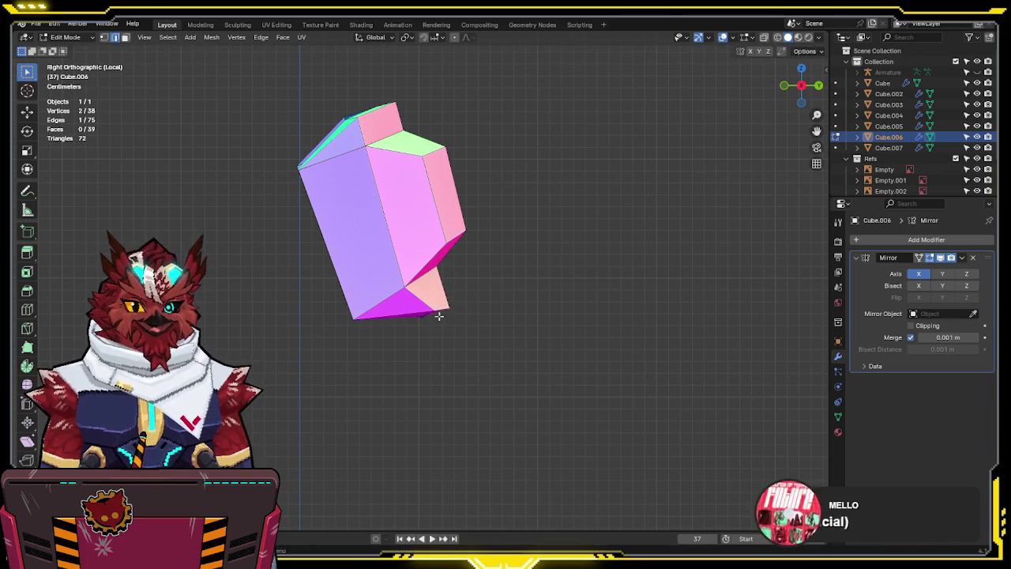
key(alt+z)
Reposition Cube.006's vertices, moving one set along Y and shifting the five bottom vertices
key(g)
key(y)
click(413, 326)
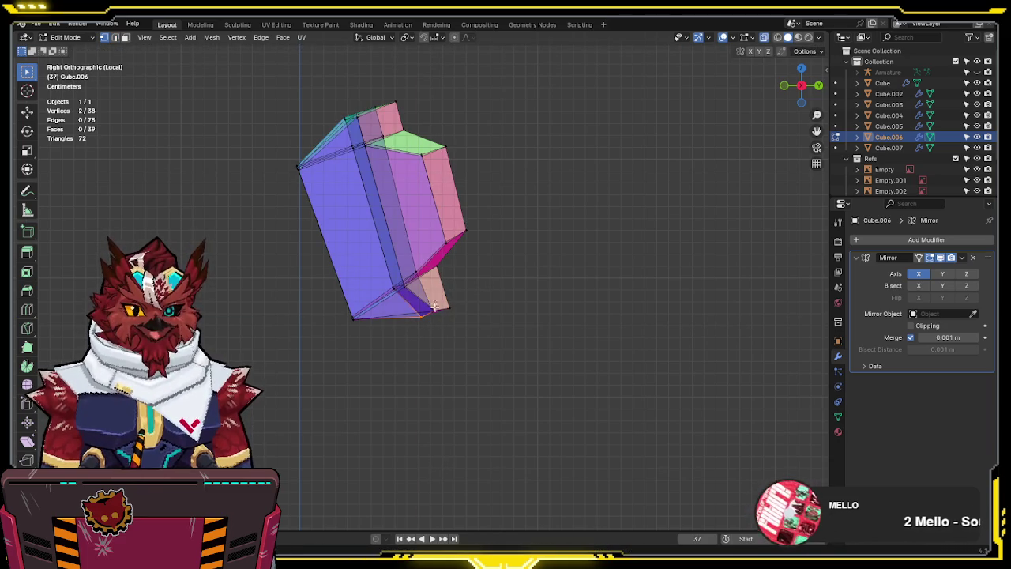
key(g)
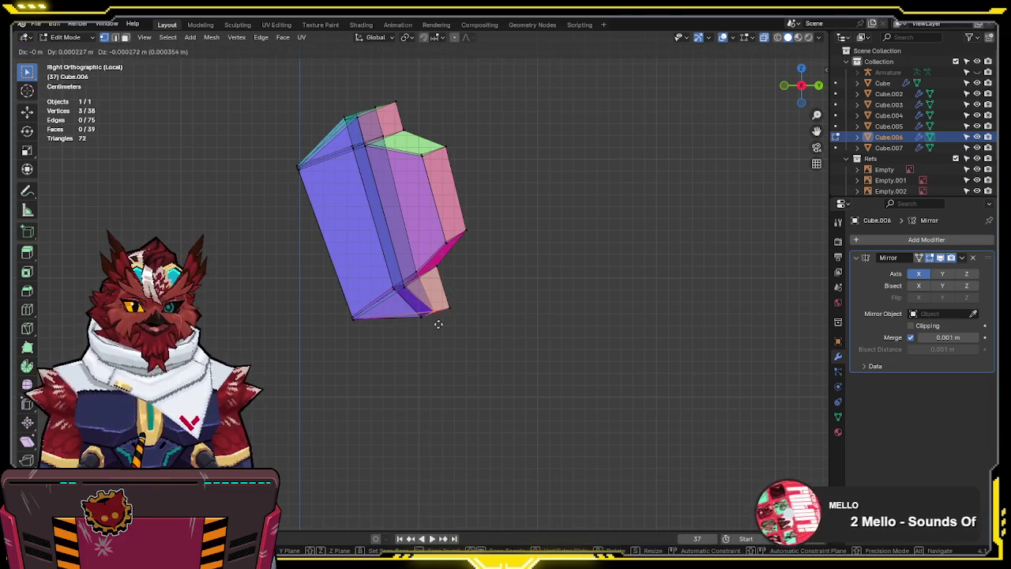
click(444, 342)
drag(406, 332, 404, 332)
key(g)
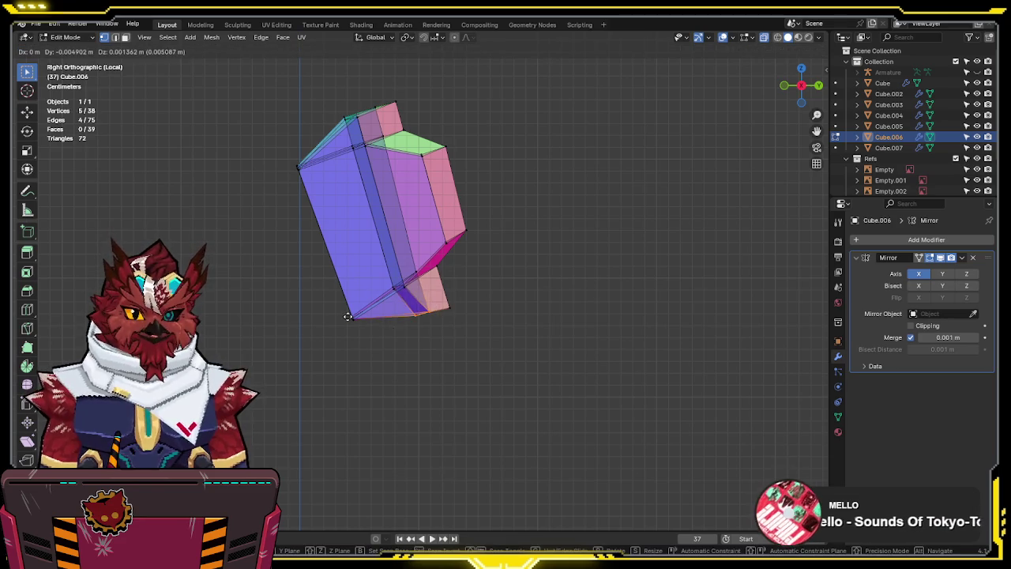
click(341, 297)
Fill new faces on Cube.006 with F, including a triangle and a four-sided face
key(alt+z)
key(alt+z)
mouse_move(439, 270)
middle_down()
mouse_move(456, 311)
mouse_move(550, 325)
middle_up()
key(alt+z)
key(alt+z)
click(492, 344)
mouse_move(491, 344)
middle_down()
mouse_move(501, 237)
mouse_move(596, 99)
mouse_move(682, 248)
mouse_move(566, 189)
mouse_move(593, 176)
mouse_move(545, 411)
mouse_move(525, 213)
middle_up()
key(alt+z)
key(f)
mouse_move(446, 228)
middle_down()
mouse_move(318, 304)
mouse_move(362, 268)
mouse_move(311, 316)
mouse_move(331, 332)
mouse_move(350, 305)
mouse_move(389, 321)
mouse_move(364, 324)
middle_up()
key(f)
shift+click(311, 316)
key(f)
key(alt+z)
scroll(333, 328, up, 2)
Delete the extra faces and run Merge by Distance on the whole mesh
key(x)
click(356, 312)
key(a)
key(F3)
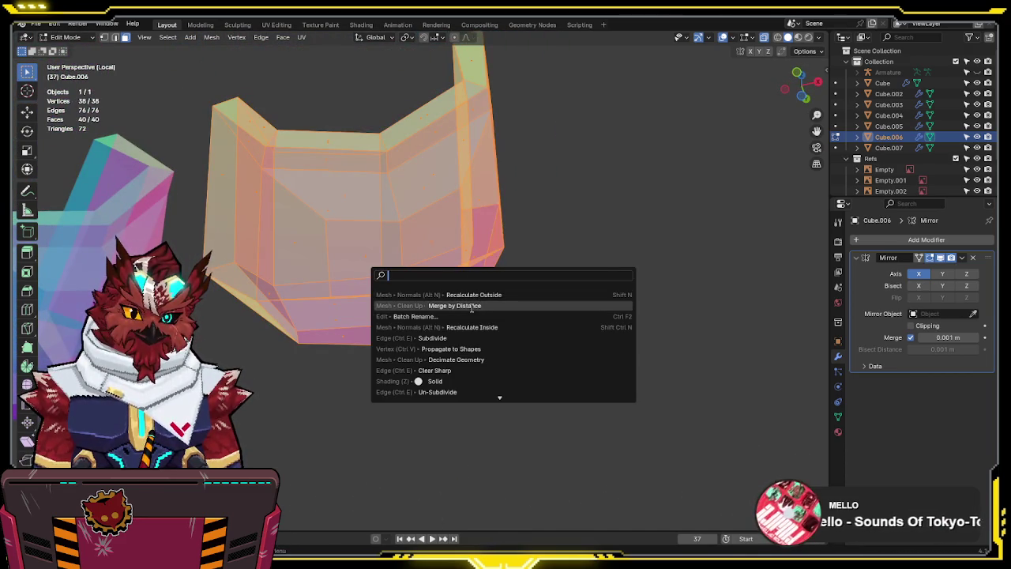
click(476, 305)
Widen two selected vertices by scaling them along the X axis
key(Tab)
key(alt+z)
mouse_move(625, 300)
middle_down()
mouse_move(606, 289)
mouse_move(599, 258)
mouse_move(420, 290)
middle_up()
key(Tab)
key(alt+a)
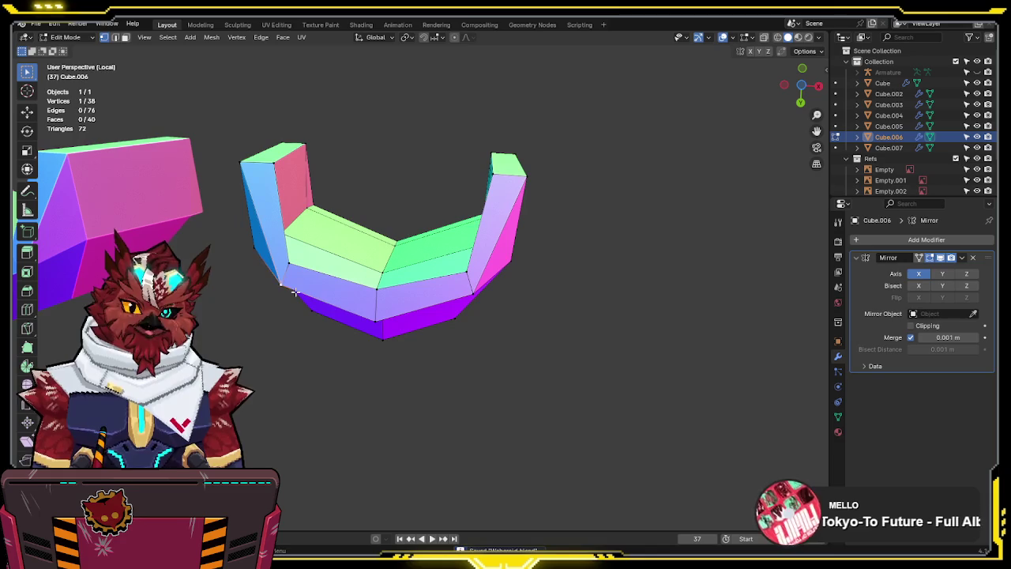
shift+click(478, 295)
key(s)
key(x)
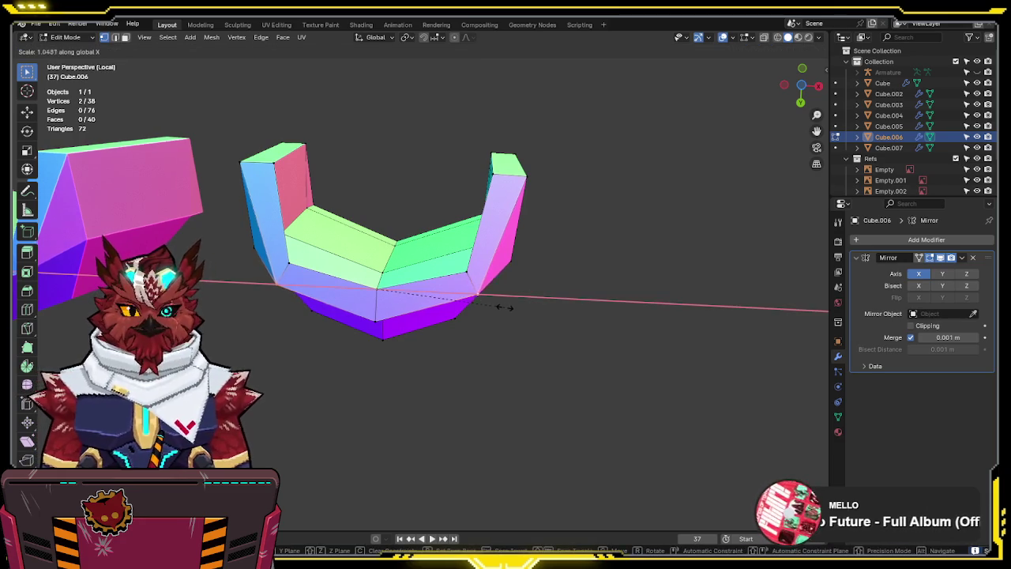
click(510, 308)
Exit Local View with numpad / to show the whole model and references again
key(ctrl+Tab)
mouse_move(568, 287)
middle_down()
mouse_move(501, 361)
mouse_move(361, 380)
mouse_move(463, 293)
mouse_move(429, 327)
mouse_move(508, 273)
mouse_move(500, 309)
mouse_move(413, 334)
mouse_move(514, 299)
middle_up()
key(KP_3)
key(Tab)
key(alt+z)
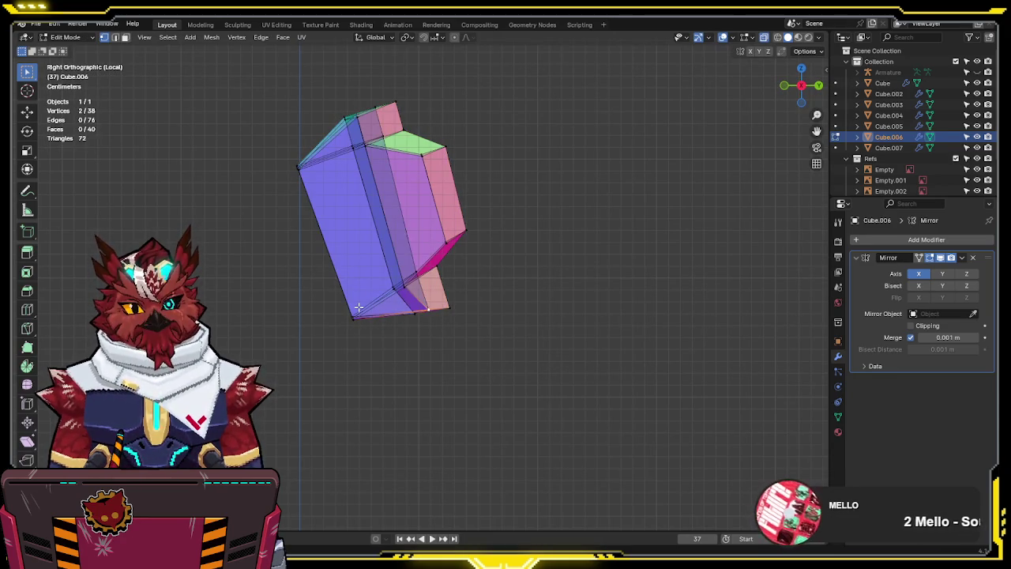
key(alt+z)
key(KP_Divide)
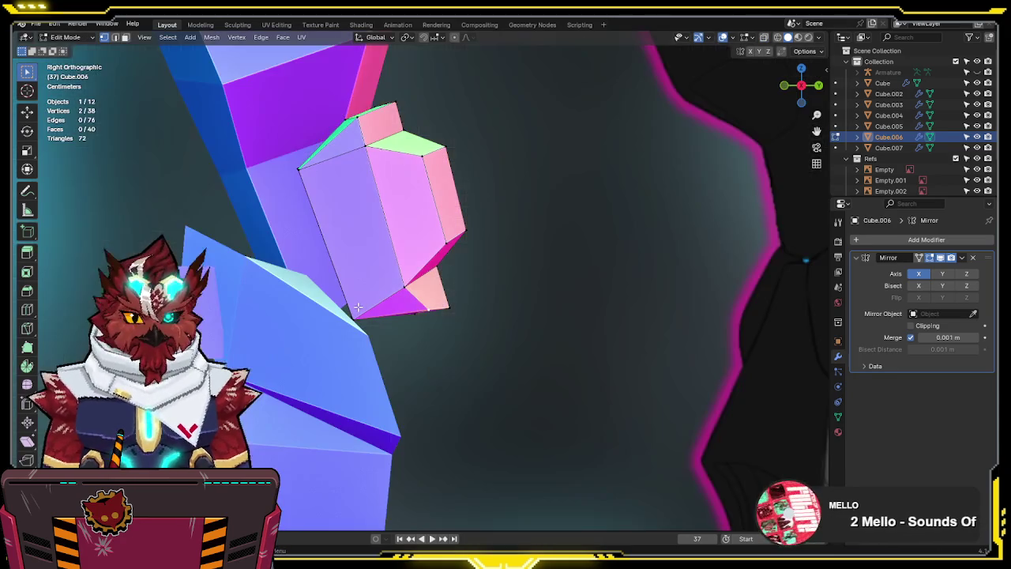
scroll(372, 301, up, 3)
scroll(442, 304, up, 3)
scroll(492, 305, up, 2)
Move a group of six vertices into place, then select the Cube.007 piece
key(alt+z)
drag(539, 290, 477, 327)
key(g)
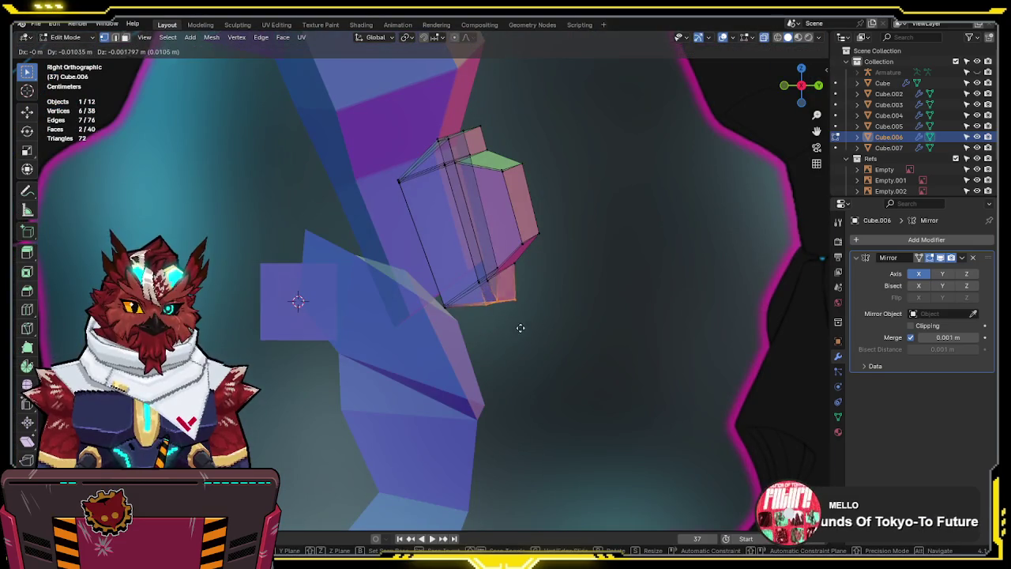
click(547, 332)
key(alt+z)
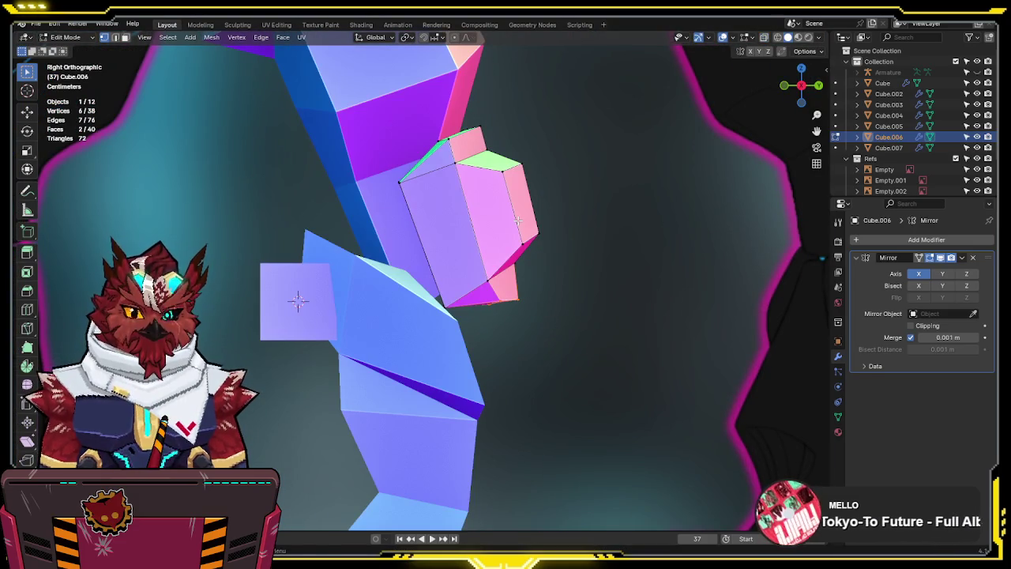
scroll(490, 229, down, 5)
key(Tab)
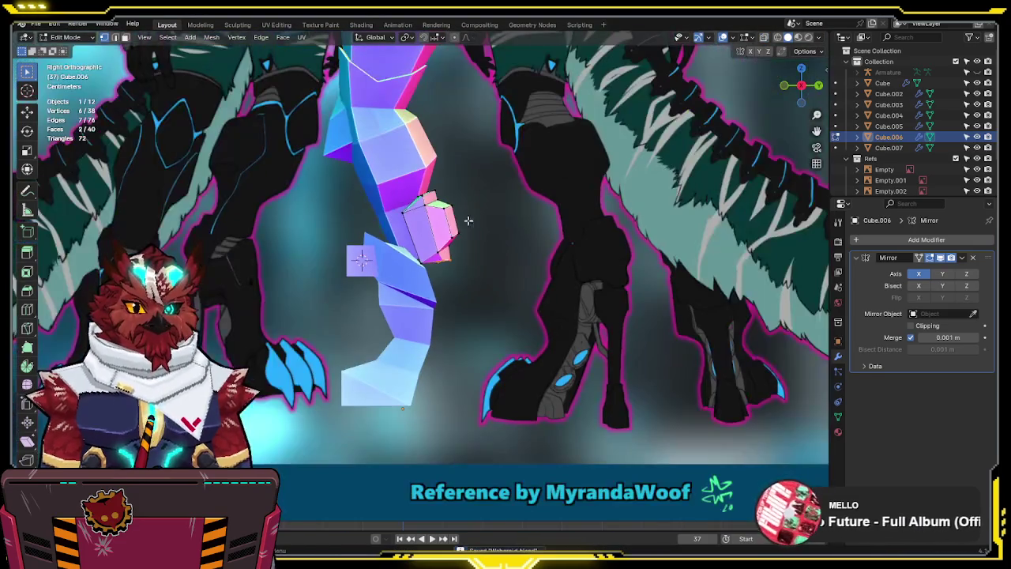
click(359, 262)
scroll(361, 262, up, 4)
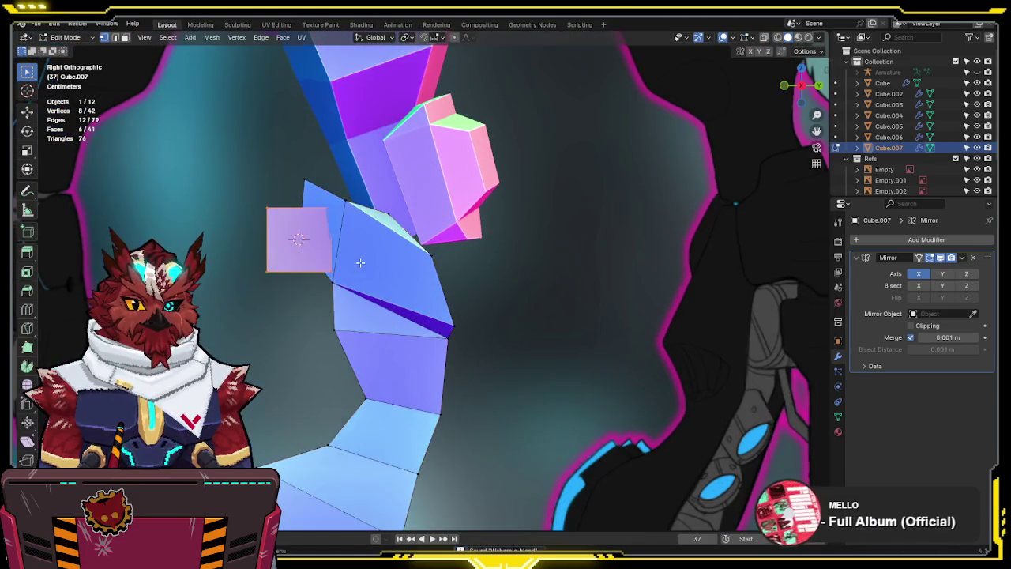
Add centred loop cuts across Cube.007's square face and scale them into an octagon
key(alt+z)
key(Tab)
key(g)
click(557, 322)
key(ctrl+r)
click(506, 263)
right_click(505, 264)
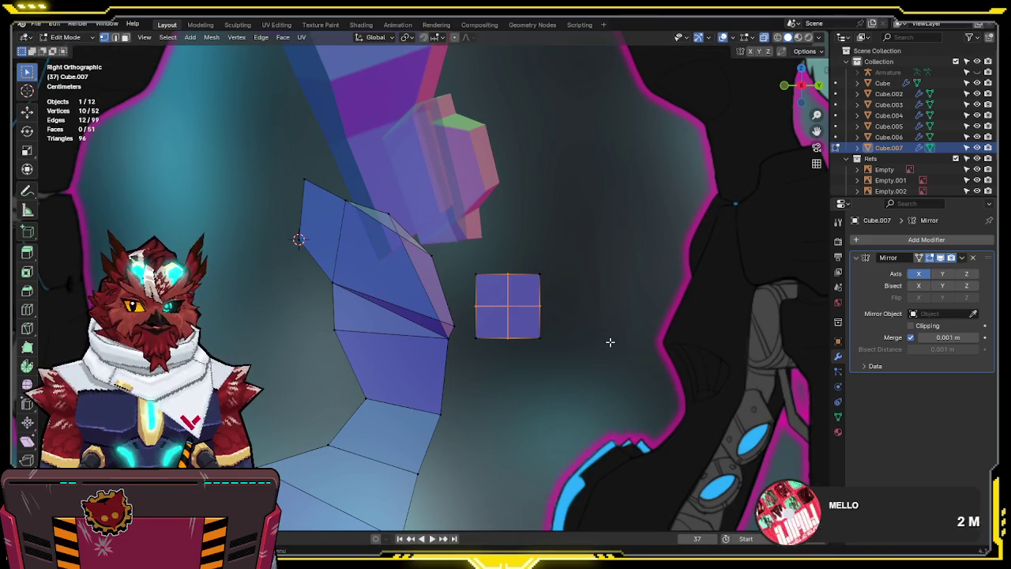
key(s)
key(shift+x)
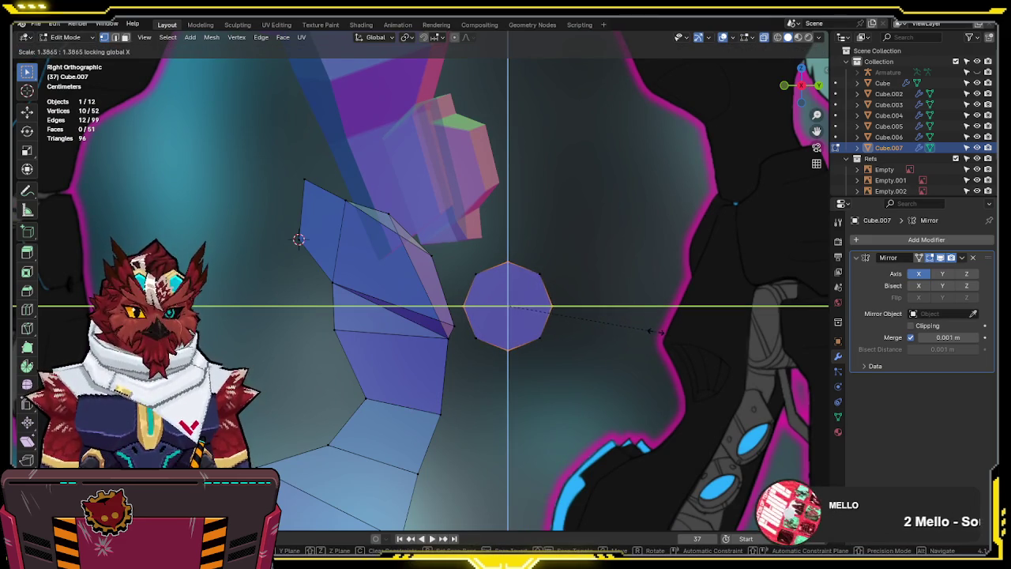
click(653, 331)
Select the octagon piece with L and move it into position in side view
key(a)
key(alt+a)
key(l)
mouse_move(641, 242)
middle_down()
mouse_move(535, 284)
mouse_move(553, 295)
mouse_move(551, 279)
middle_up()
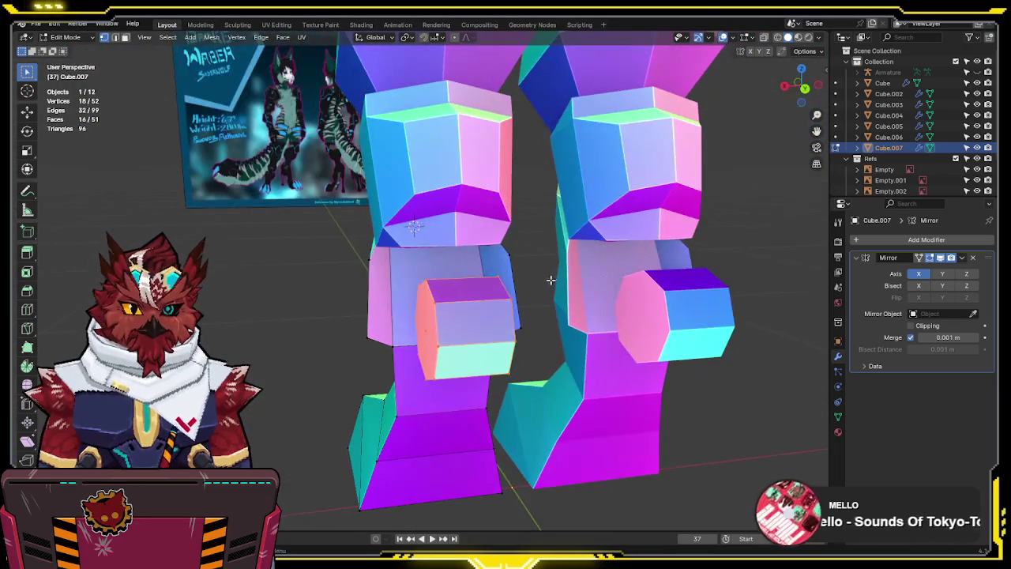
key(KP_3)
scroll(545, 277, down, 3)
scroll(569, 279, up, 3)
key(g)
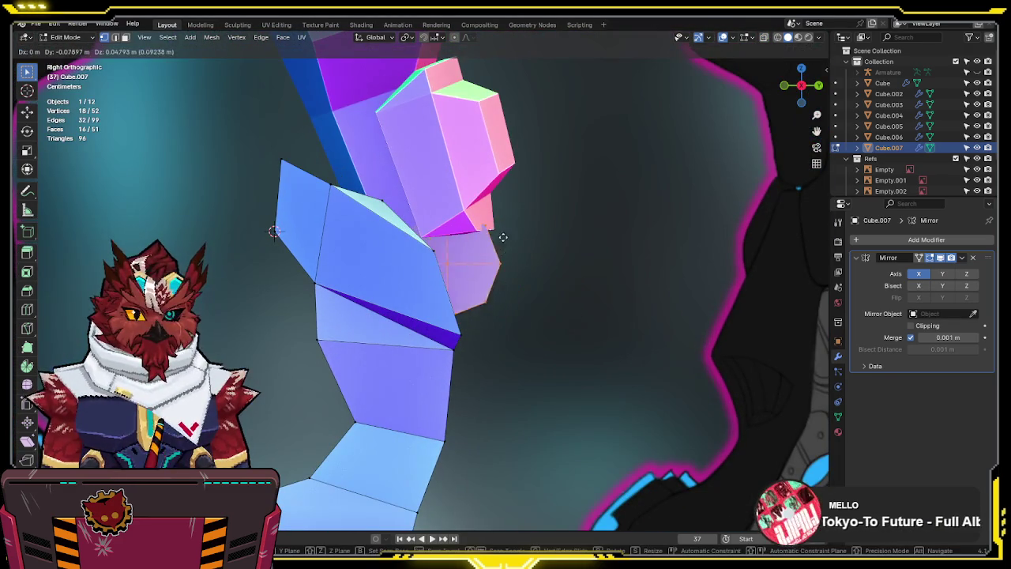
click(500, 237)
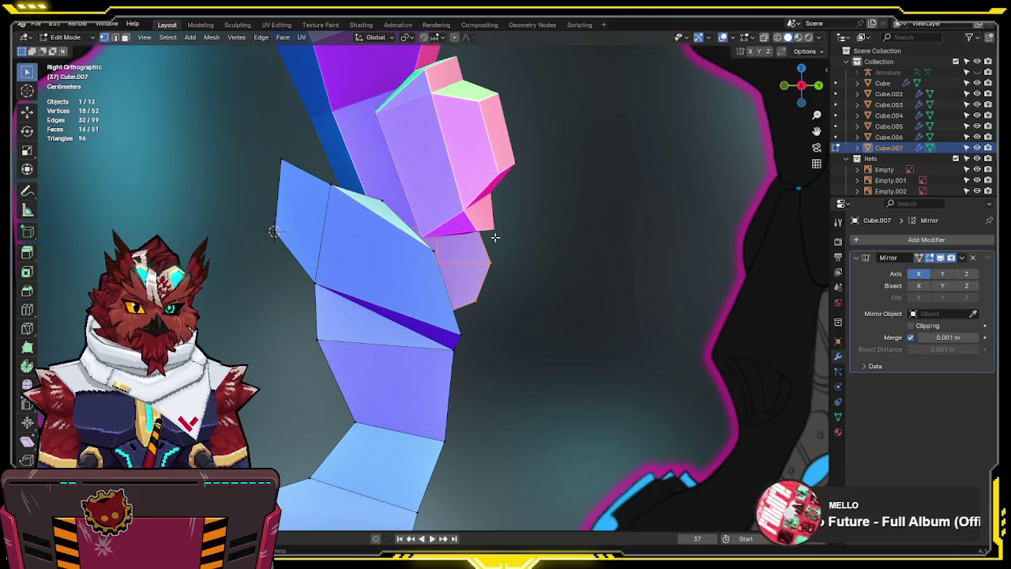
scroll(500, 238, down, 3)
scroll(506, 245, up, 3)
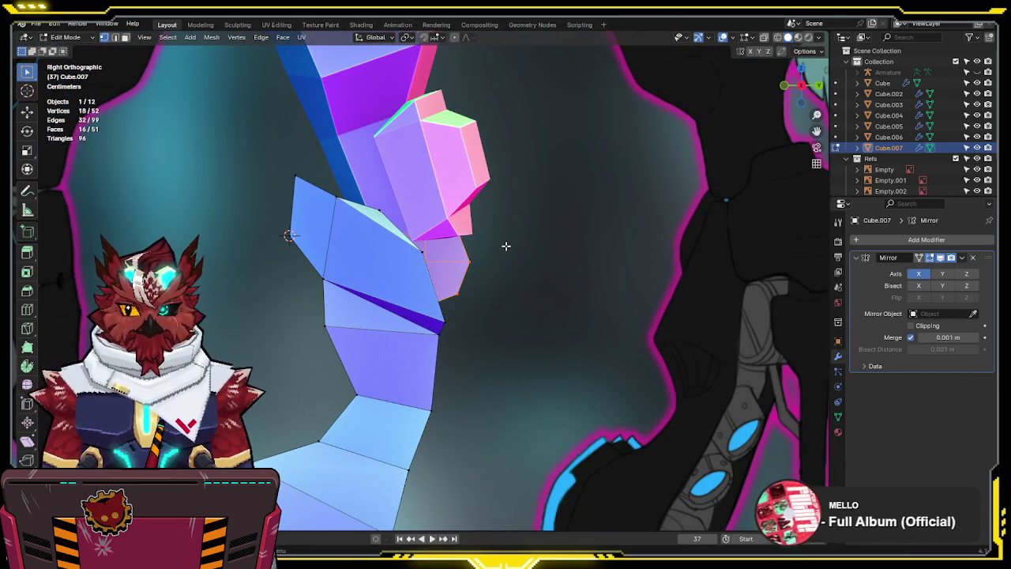
Rotate the octagonal heel piece by -25 degrees in wireframe view
key(alt+z)
key(shift+z)
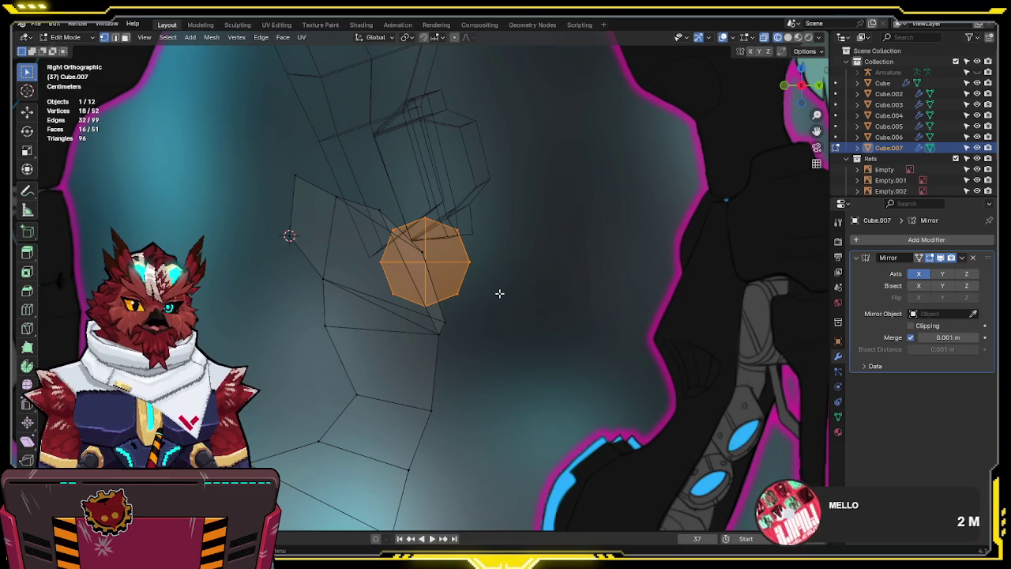
key(r)
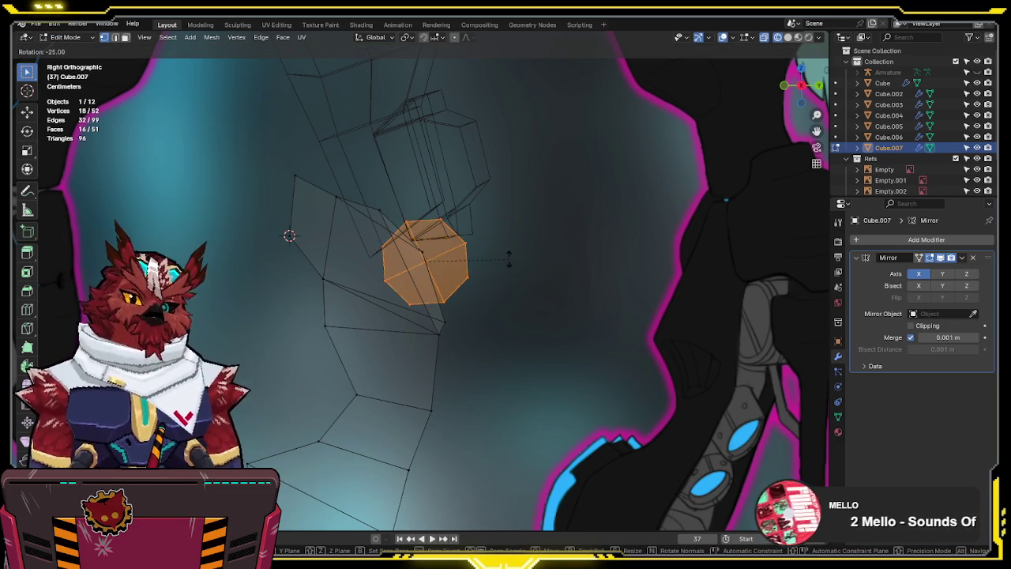
click(505, 256)
key(g)
key(Escape)
key(r)
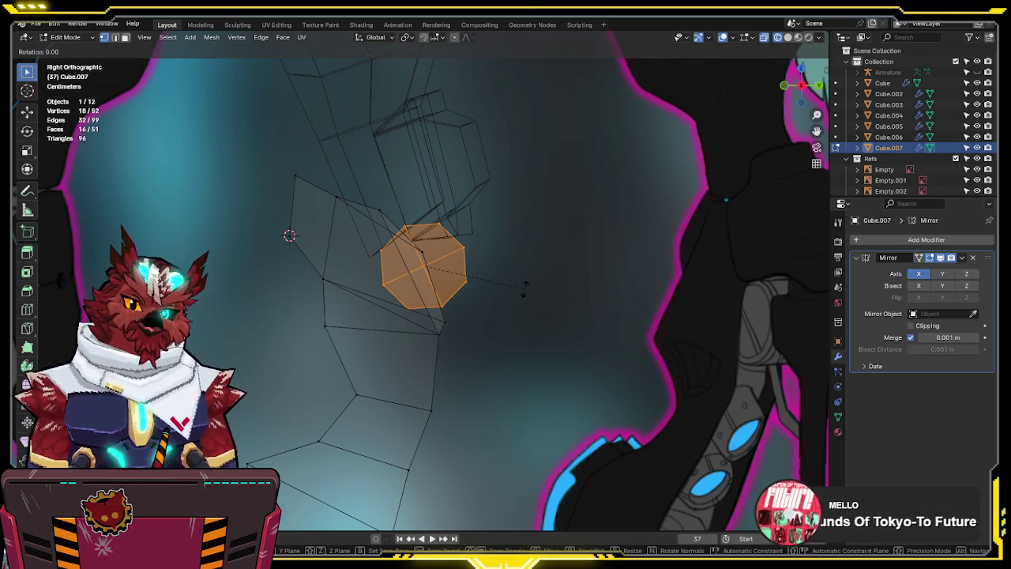
key(Escape)
Run Recalculate Outside on the normals and return to Object Mode
scroll(526, 294, down, 3)
mouse_move(501, 272)
middle_down()
mouse_move(597, 261)
mouse_move(554, 254)
middle_up()
key(F3)
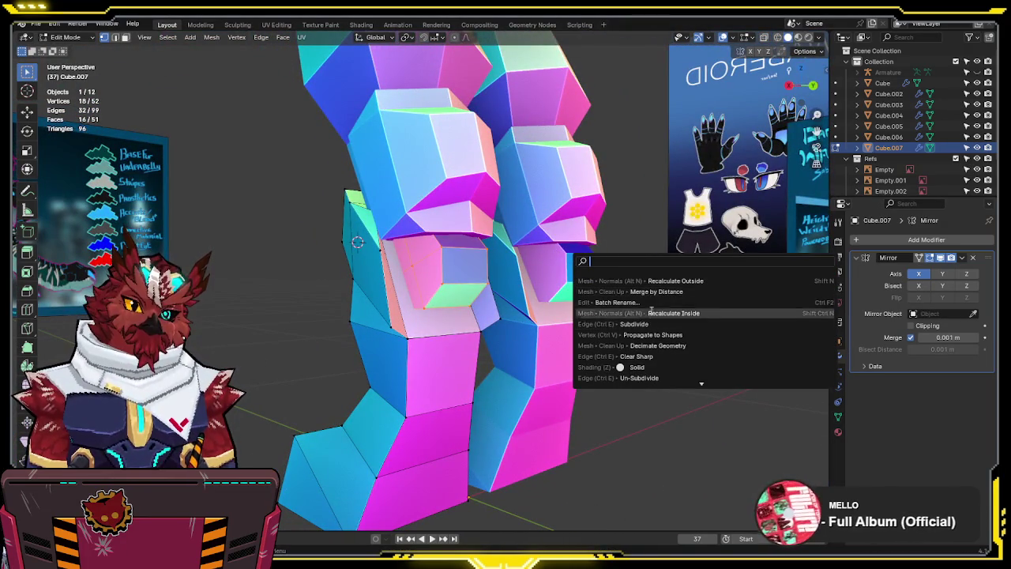
click(653, 280)
mouse_move(654, 279)
middle_down()
mouse_move(616, 350)
mouse_move(518, 373)
mouse_move(615, 370)
middle_up()
key(Tab)
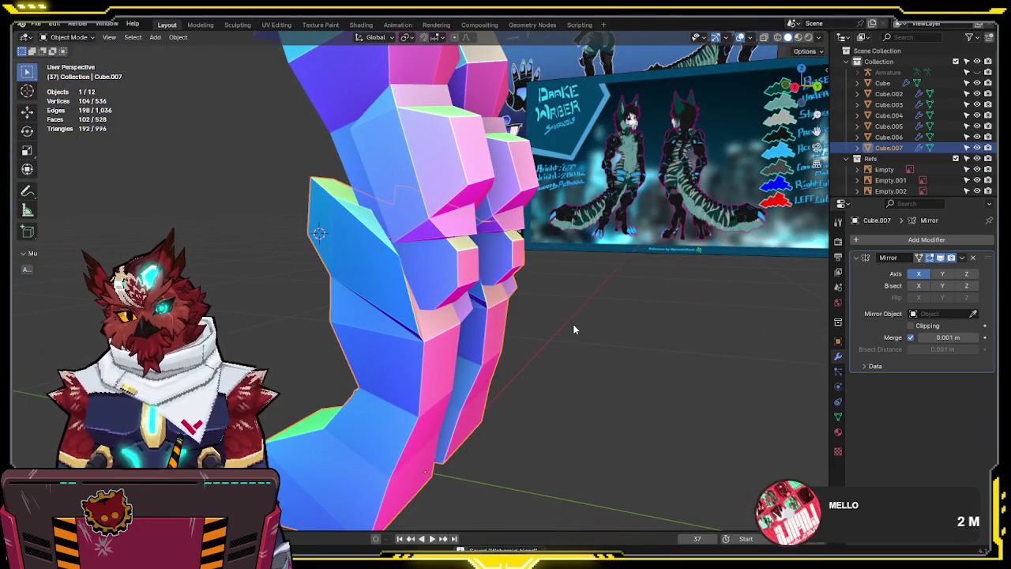
Frame the leg and foot reference in Right Orthographic view, then enter Edit Mode
middle_drag(566, 320, 594, 324)
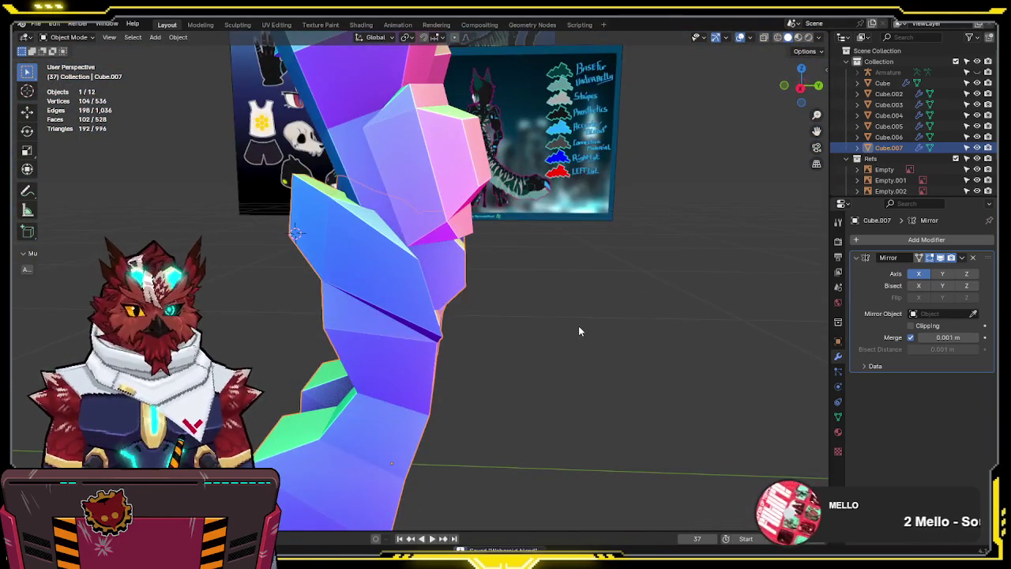
key(KP_3)
scroll(553, 332, up, 2)
scroll(531, 340, up, 3)
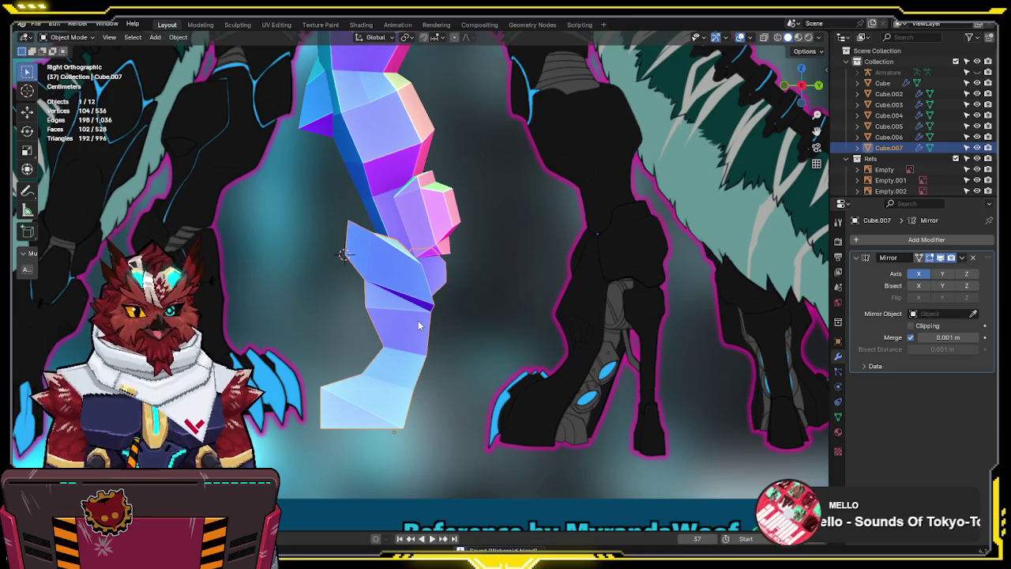
mouse_move(387, 321)
middle_down()
mouse_move(528, 343)
mouse_move(402, 373)
mouse_move(282, 294)
mouse_move(357, 320)
middle_up()
key(KP_3)
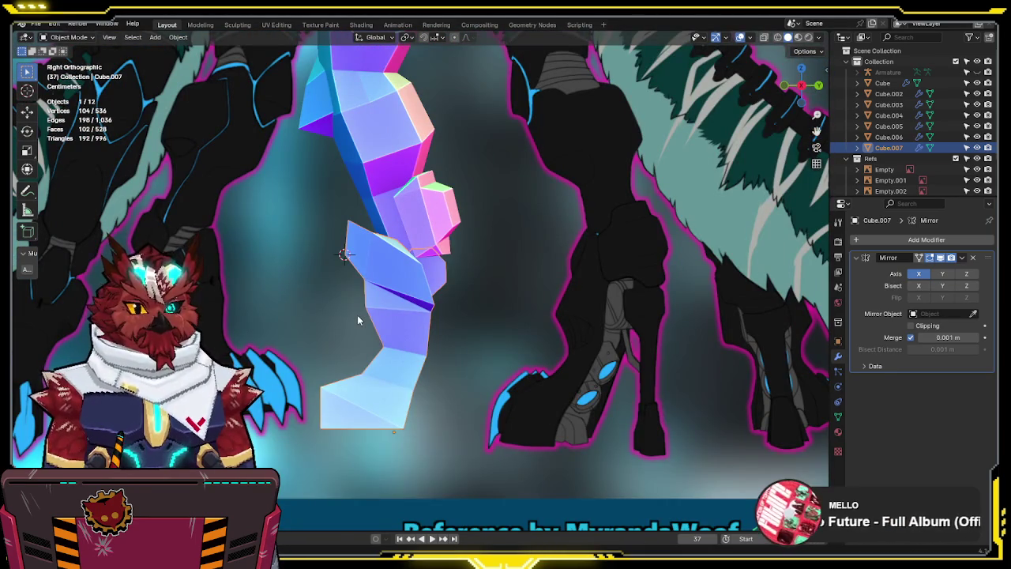
scroll(440, 321, up, 2)
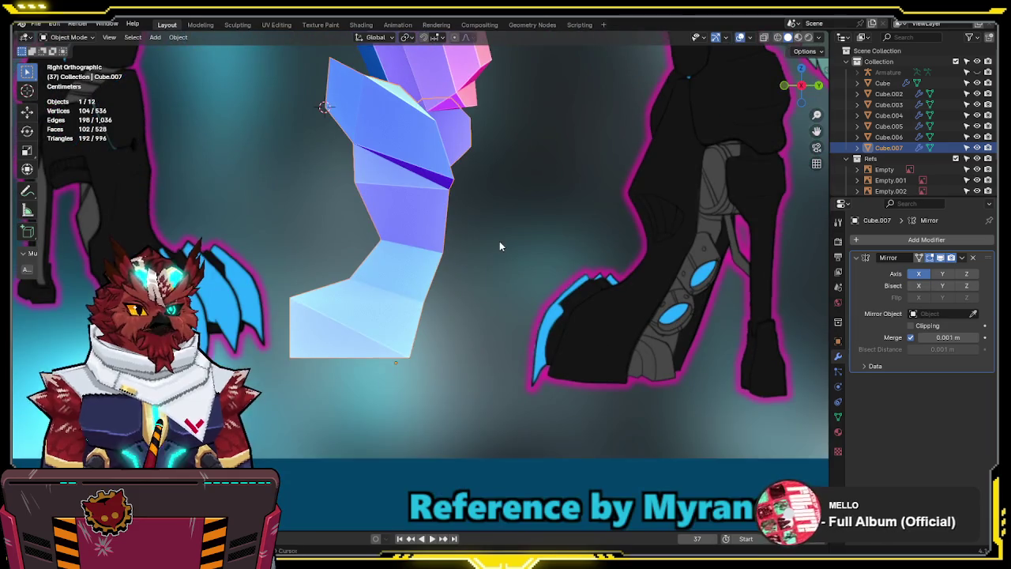
shift+middle_drag(501, 243, 451, 320)
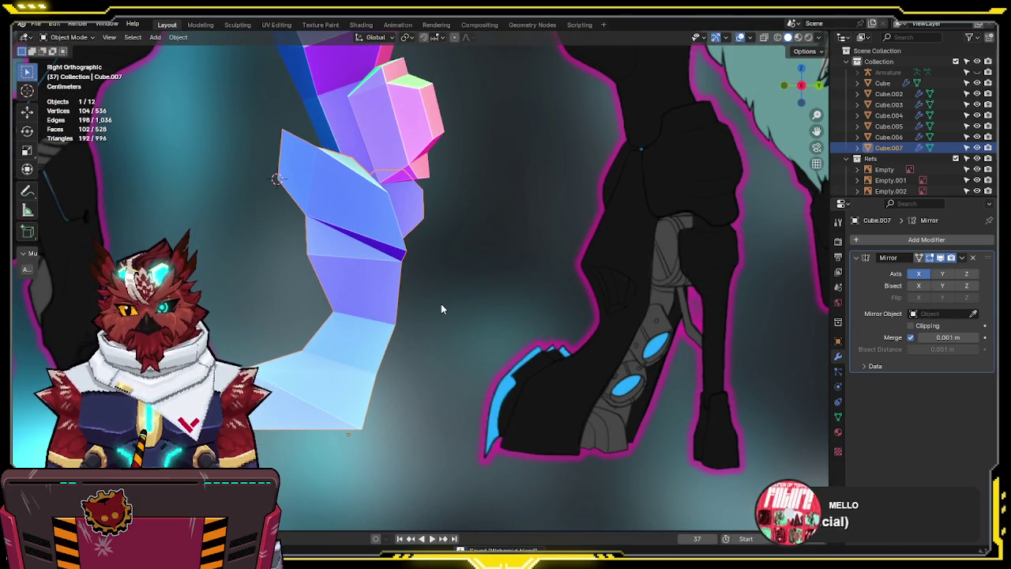
shift+middle_drag(442, 277, 424, 317)
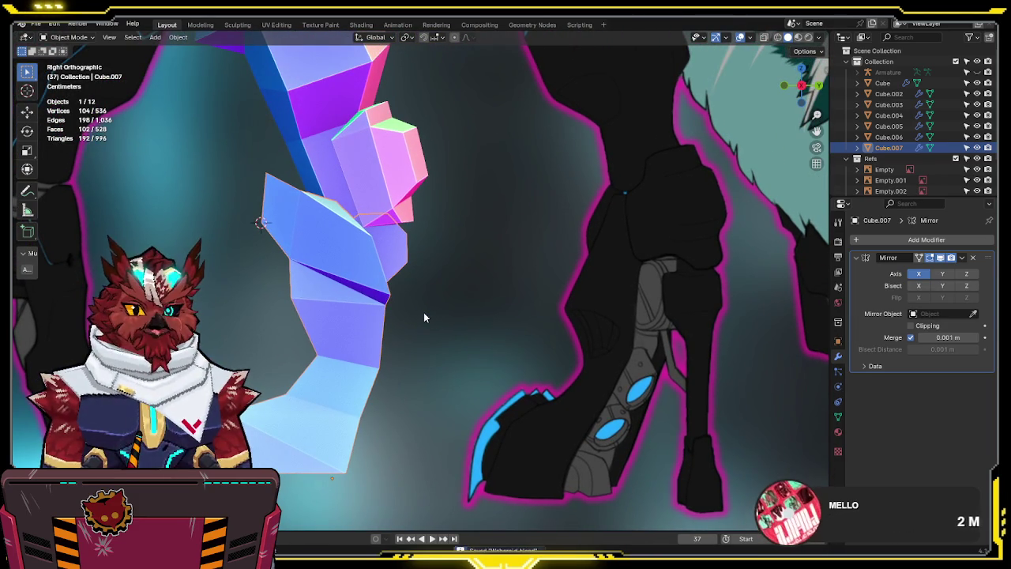
key(Tab)
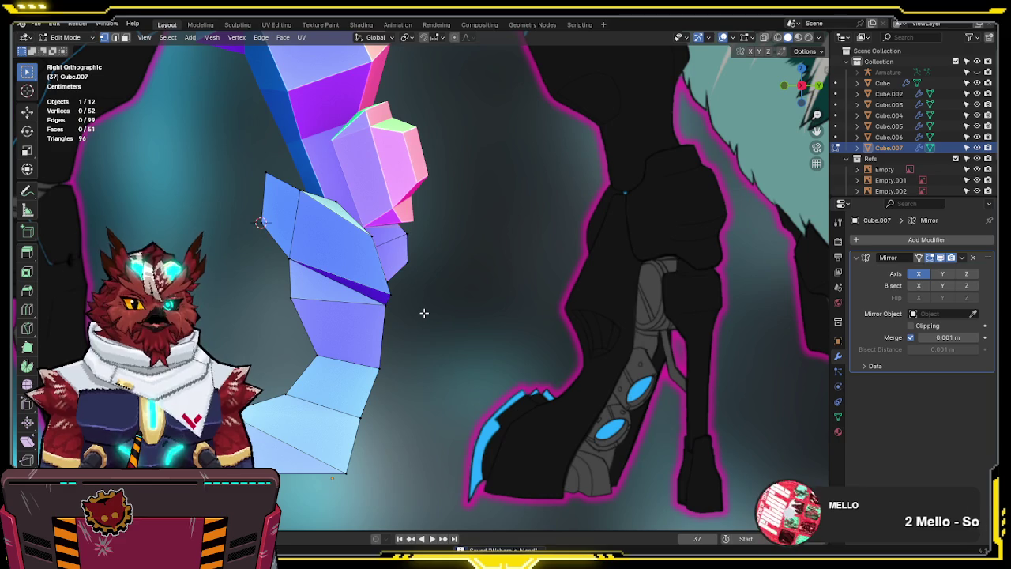
Add a small cube and place it on the reference's lower leg
key(q)
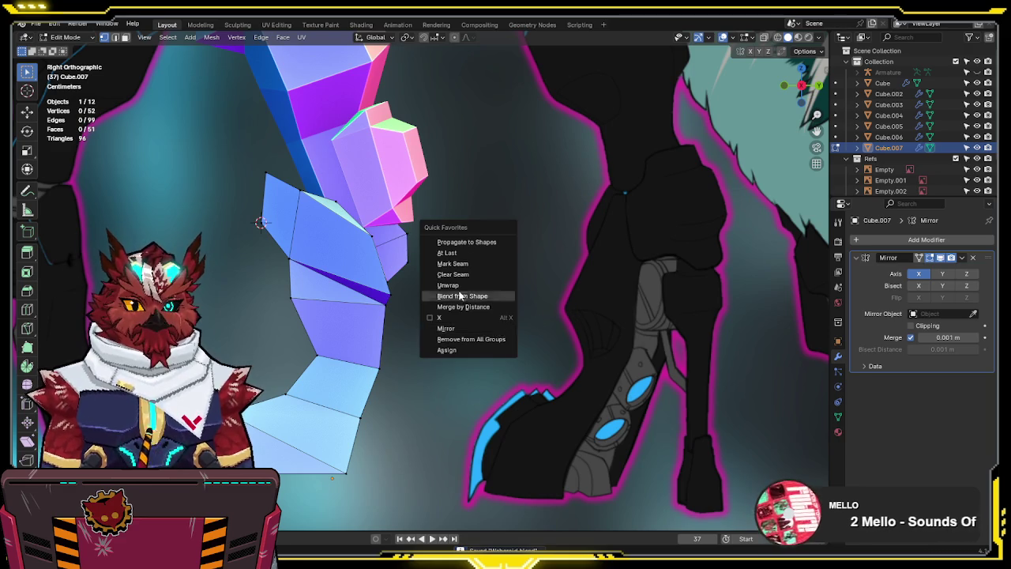
key(Escape)
key(shift+a)
click(401, 319)
key(s)
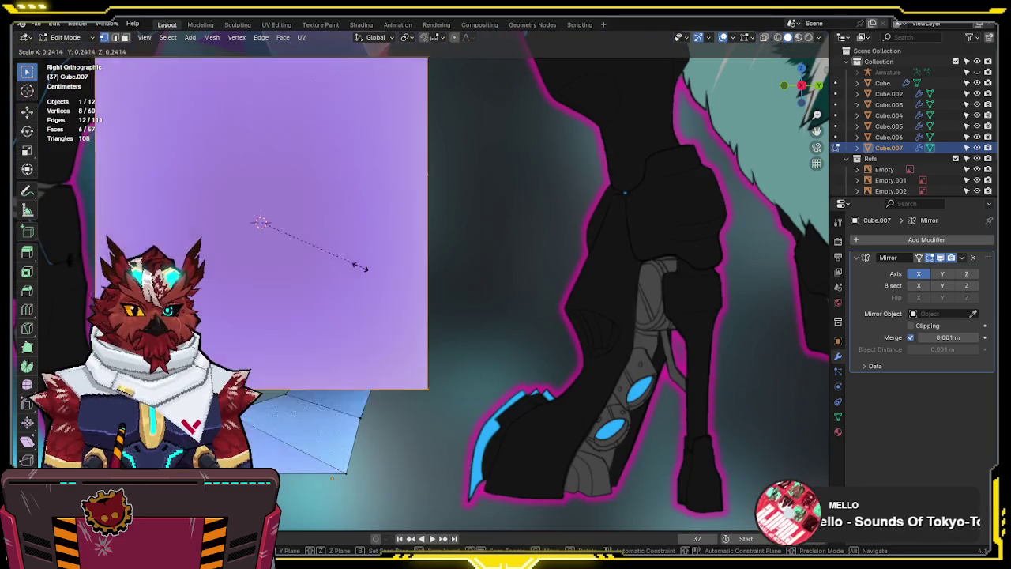
key(g)
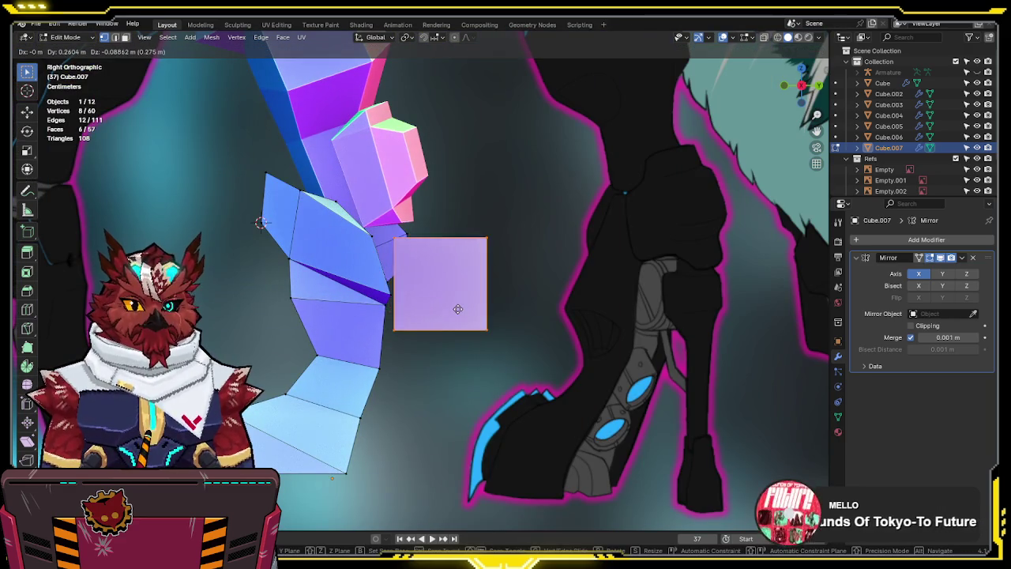
click(448, 313)
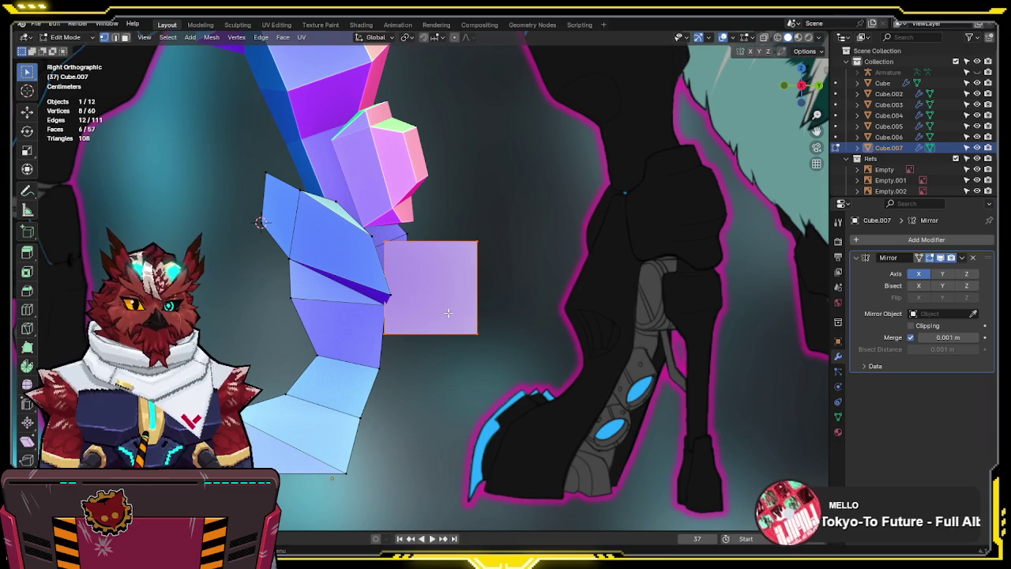
key(s)
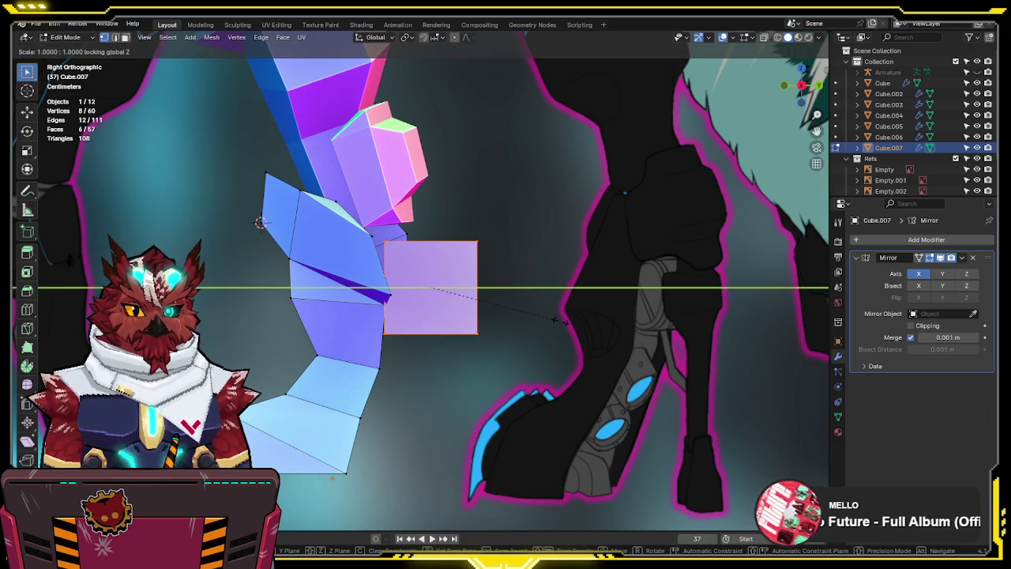
click(513, 314)
key(g)
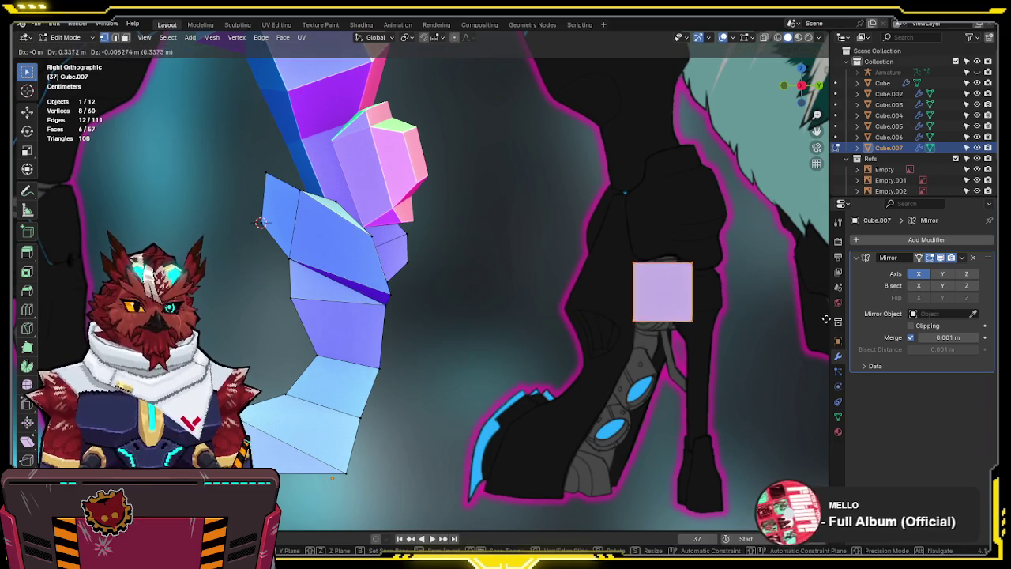
ctrl+scroll(474, 320, right, 3)
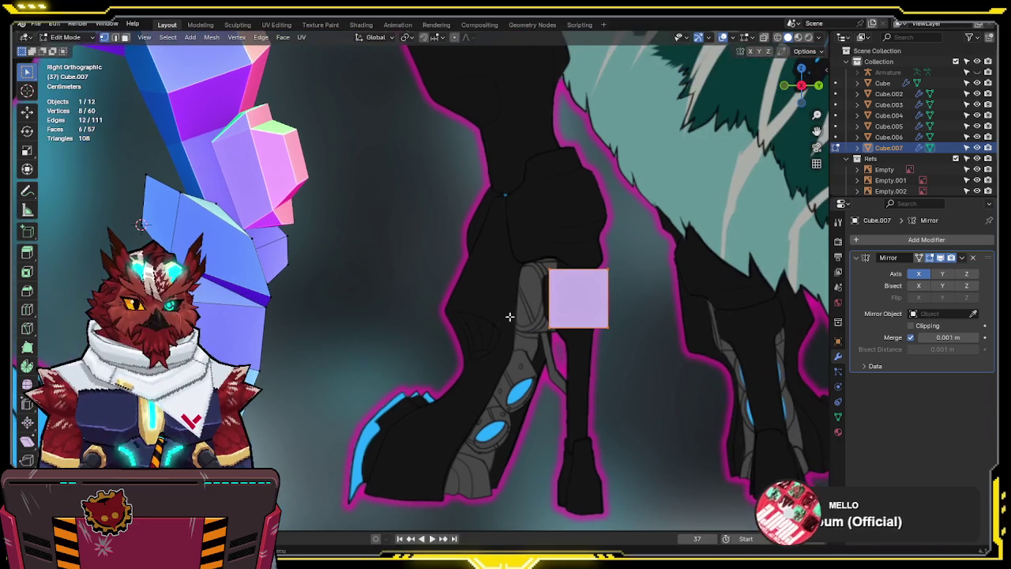
click(681, 327)
Select the cube's bottom face in X-ray and lower it along Z
key(alt+z)
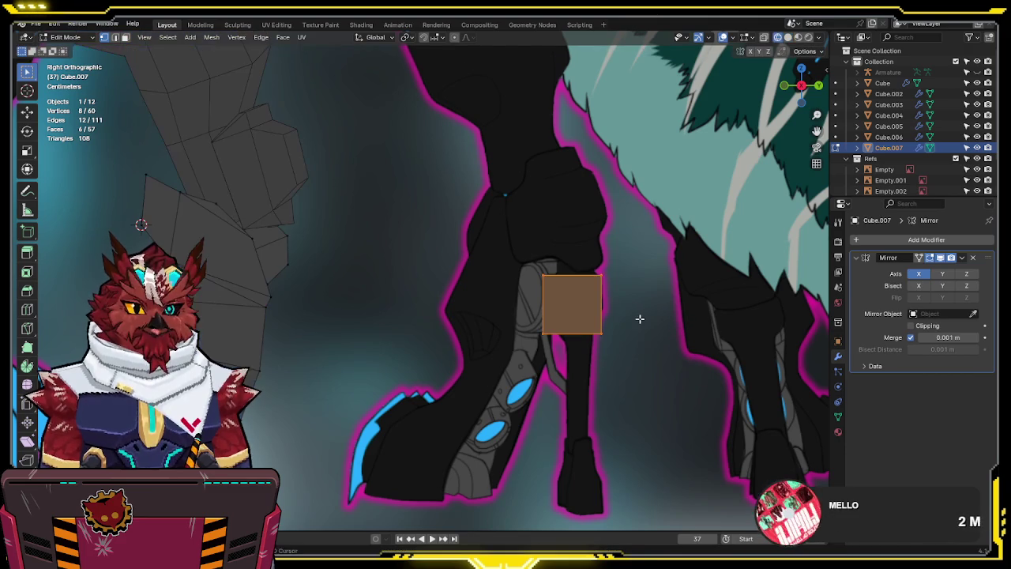
click(572, 333)
key(g)
key(z)
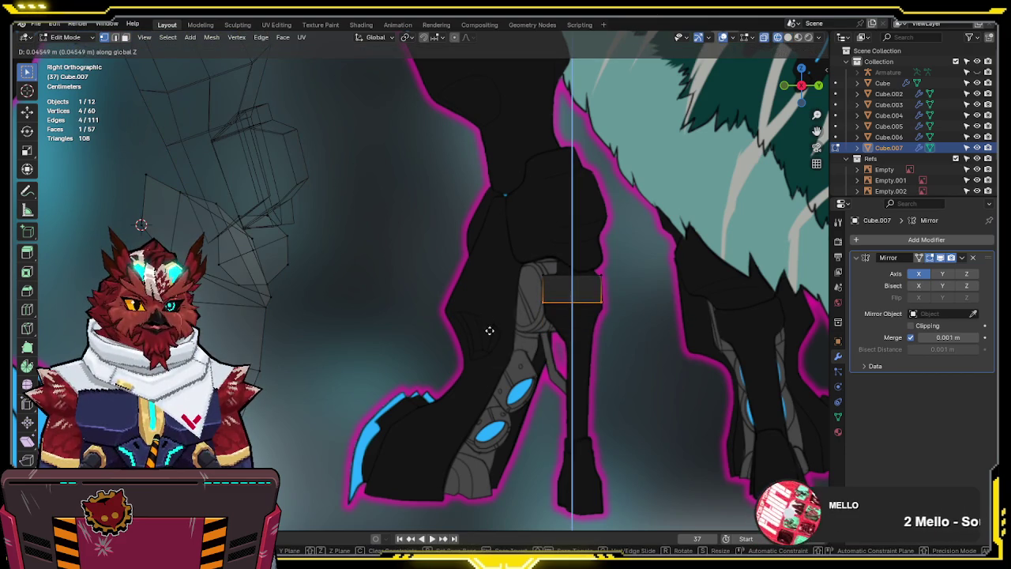
click(490, 338)
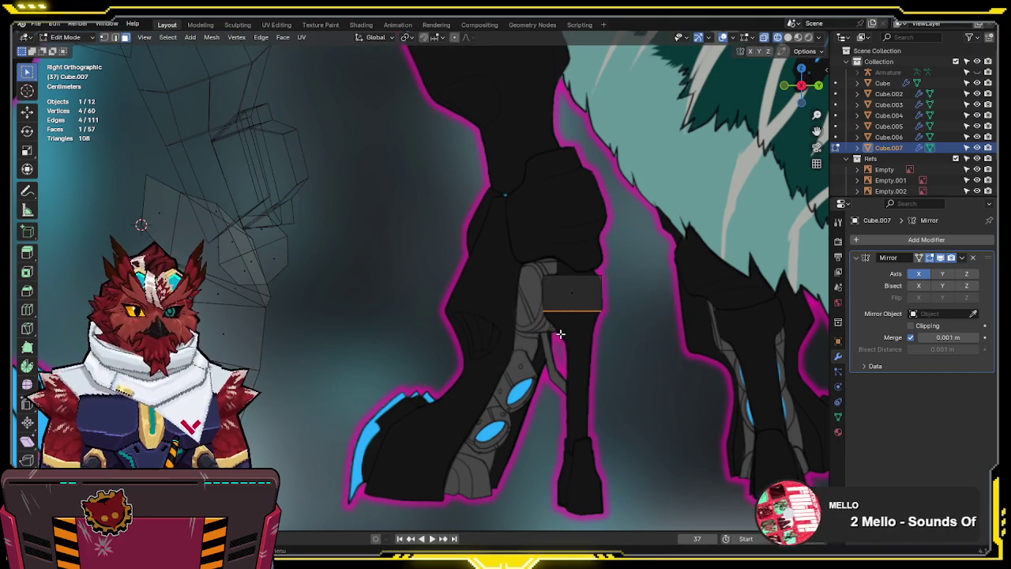
Extrude the bottom face down in tapering sections until the shin reaches the foot
key(e)
click(574, 359)
key(s)
click(583, 361)
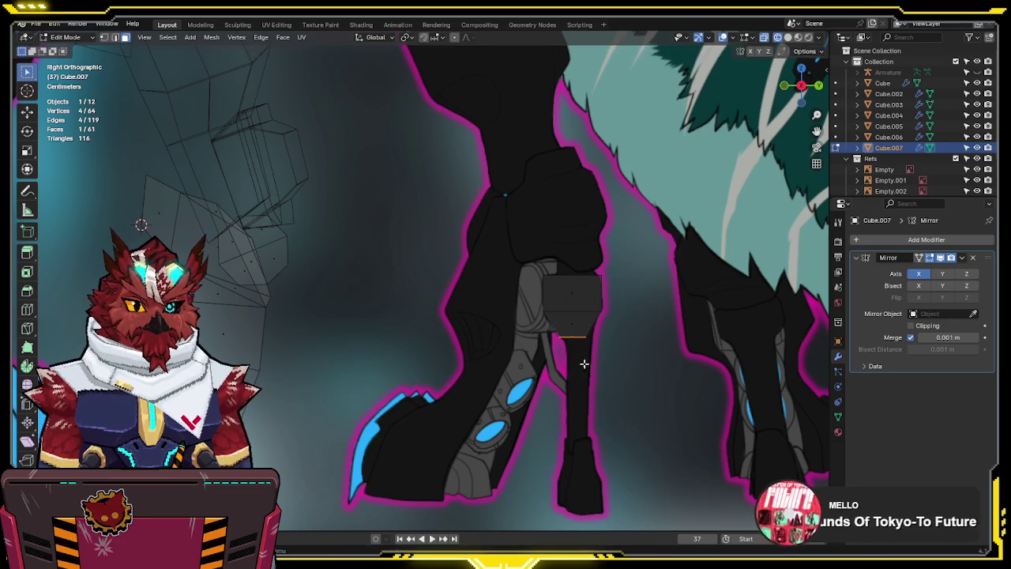
key(e)
click(592, 464)
key(e)
click(632, 458)
key(s)
click(654, 456)
key(e)
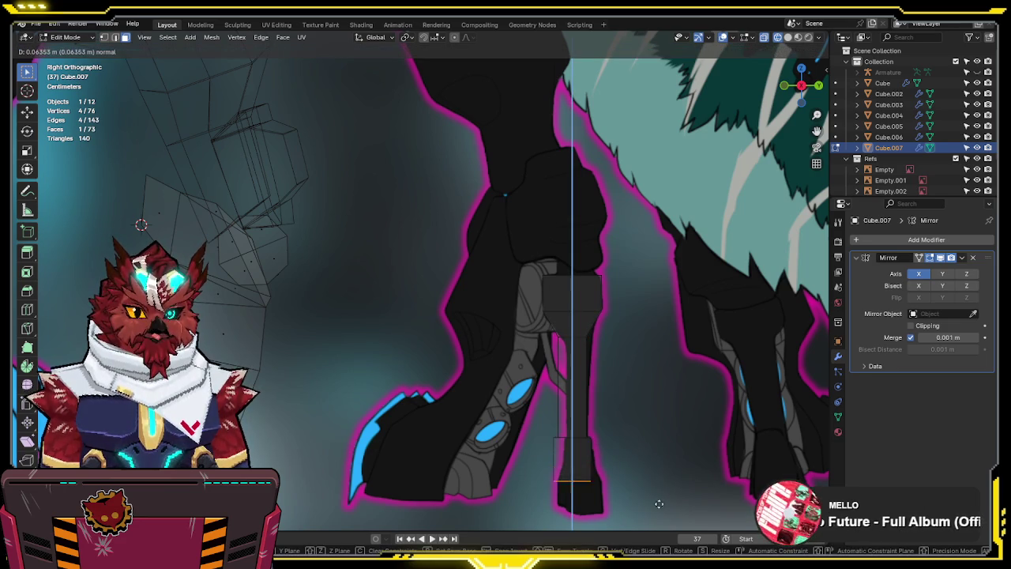
click(665, 528)
key(s)
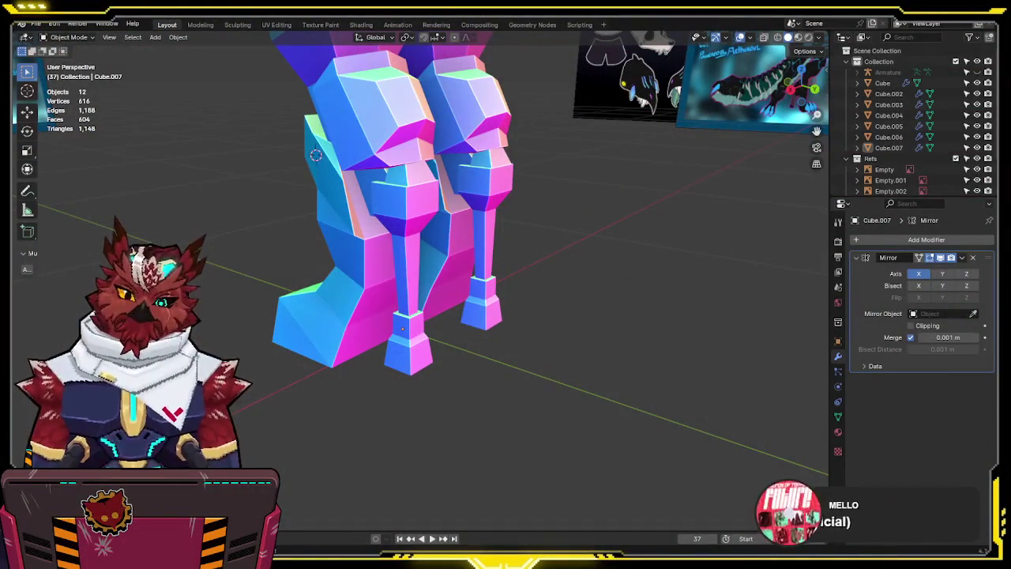
Check the legs in perspective and front view, then settle on Right Orthographic over the reference
mouse_move(765, 385)
middle_down()
mouse_move(582, 243)
mouse_move(582, 214)
mouse_move(553, 260)
mouse_move(604, 270)
middle_up()
key(KP_1)
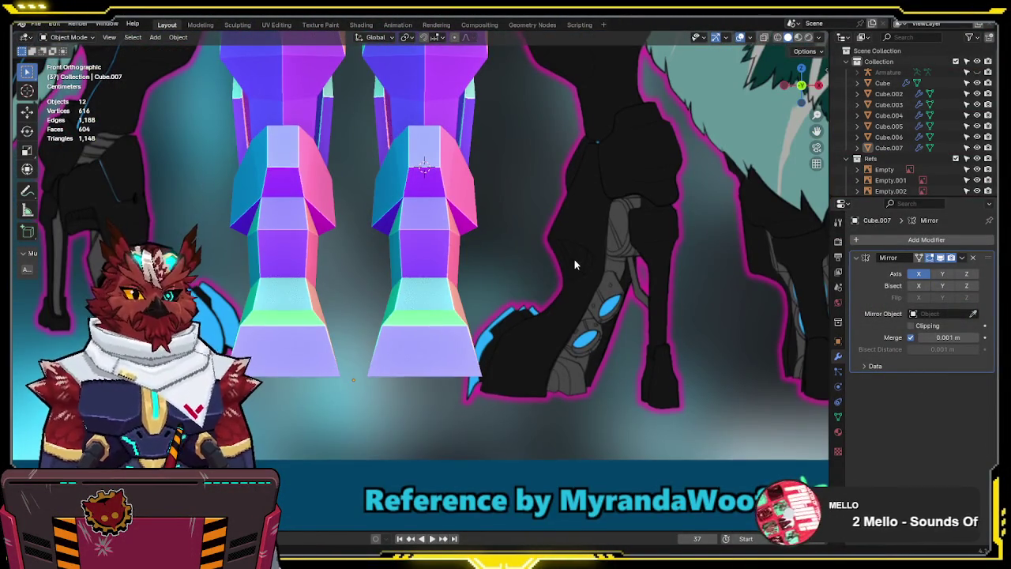
key(KP_3)
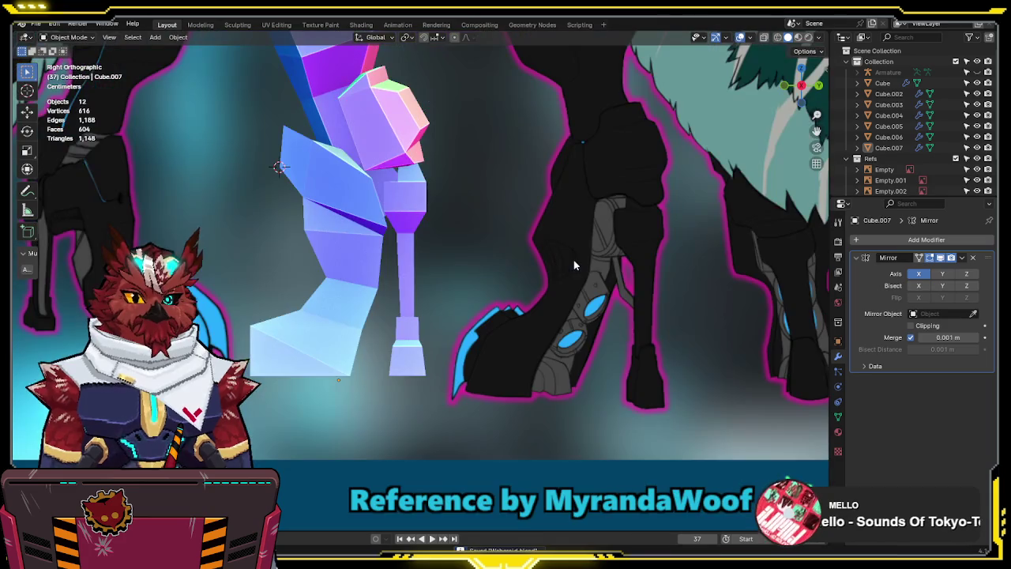
ctrl+scroll(529, 261, up, 1)
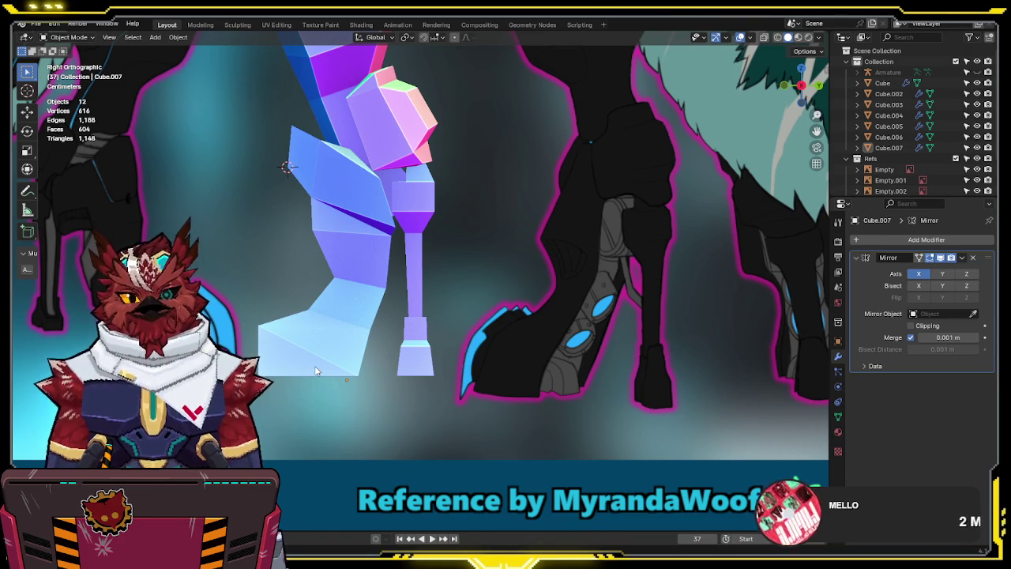
Select Cube.007 in Edit Mode and pick a column of faces up the foot, in side view
click(404, 339)
shift+middle_drag(405, 339, 406, 353)
mouse_move(455, 314)
shift+middle_down()
mouse_move(536, 285)
mouse_move(427, 287)
mouse_move(422, 334)
shift+middle_up()
key(Tab)
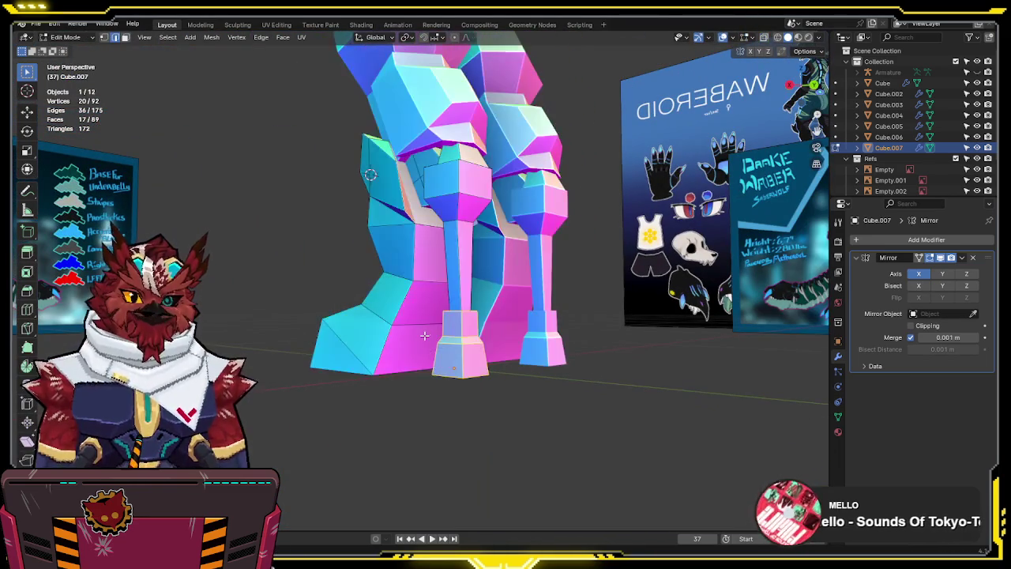
click(417, 344)
ctrl+click(433, 252)
mouse_move(427, 216)
middle_down()
mouse_move(484, 252)
mouse_move(508, 225)
mouse_move(527, 241)
mouse_move(514, 250)
middle_up()
shift+click(485, 252)
key(KP_3)
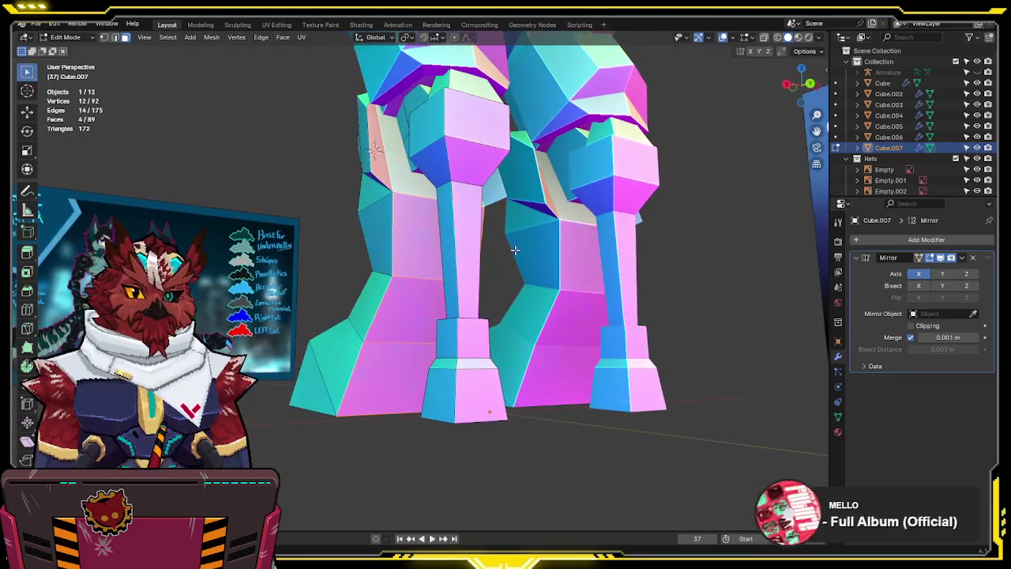
Extrude the faces in place, narrow them along X, then extrude them out along Y
key(e)
key(Escape)
key(s)
key(x)
click(520, 247)
middle_drag(521, 248, 585, 273)
key(e)
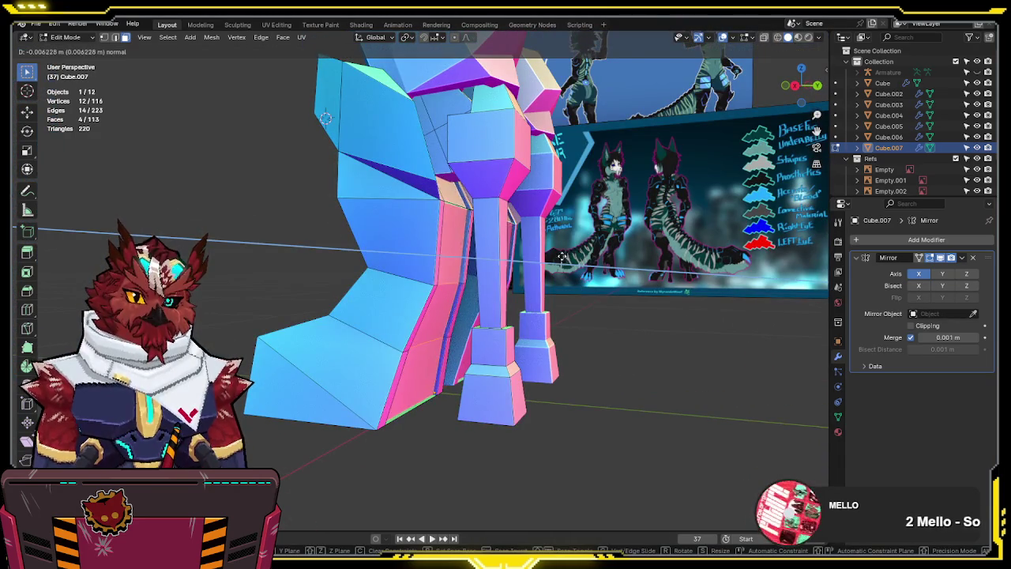
key(y)
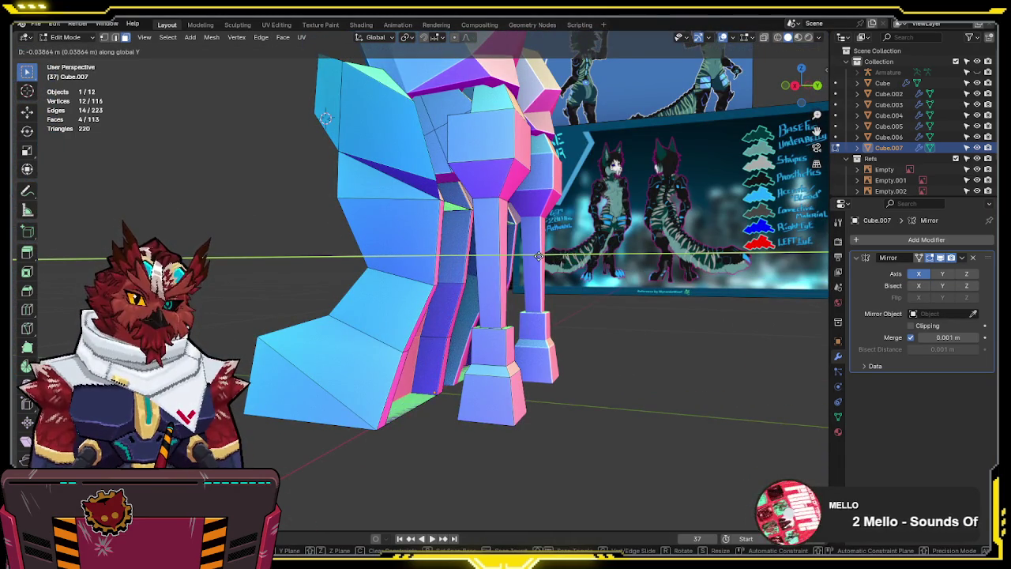
click(537, 256)
key(KP_3)
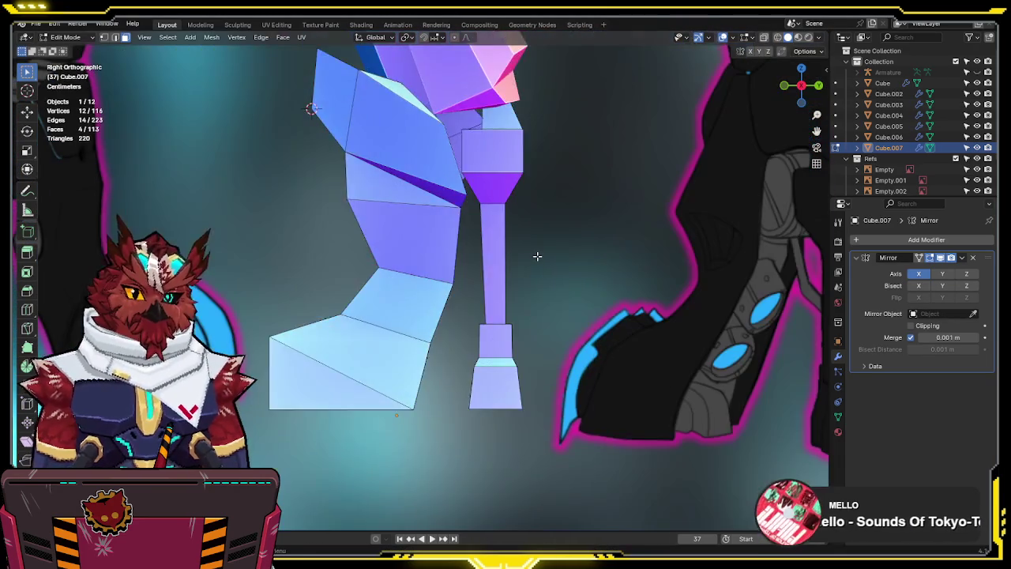
Shift the new faces and then a single extrusion edge along Y
key(shift+z)
key(g)
key(y)
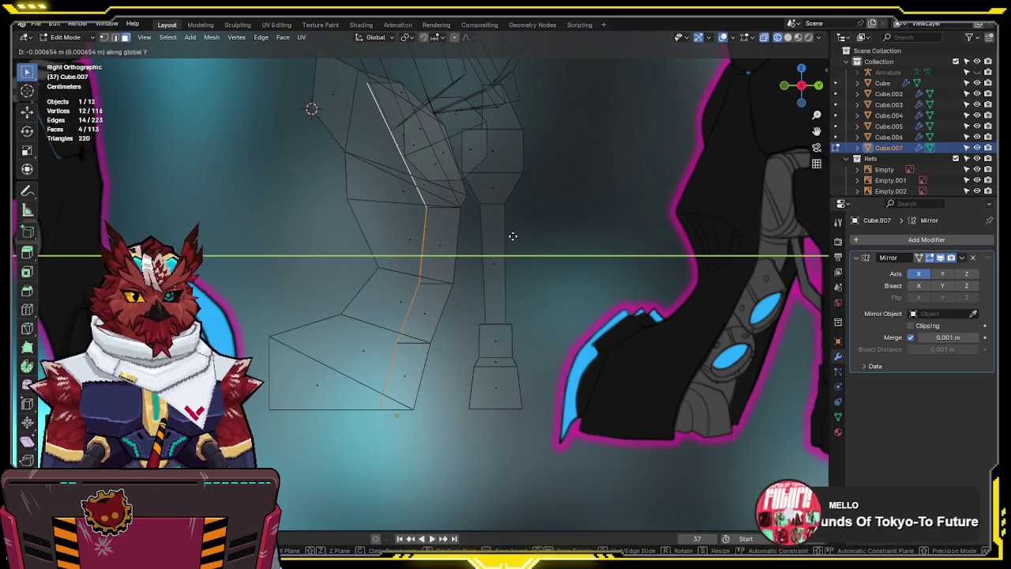
click(513, 235)
mouse_move(466, 341)
middle_down()
mouse_move(463, 287)
mouse_move(388, 382)
middle_up()
key(shift+z)
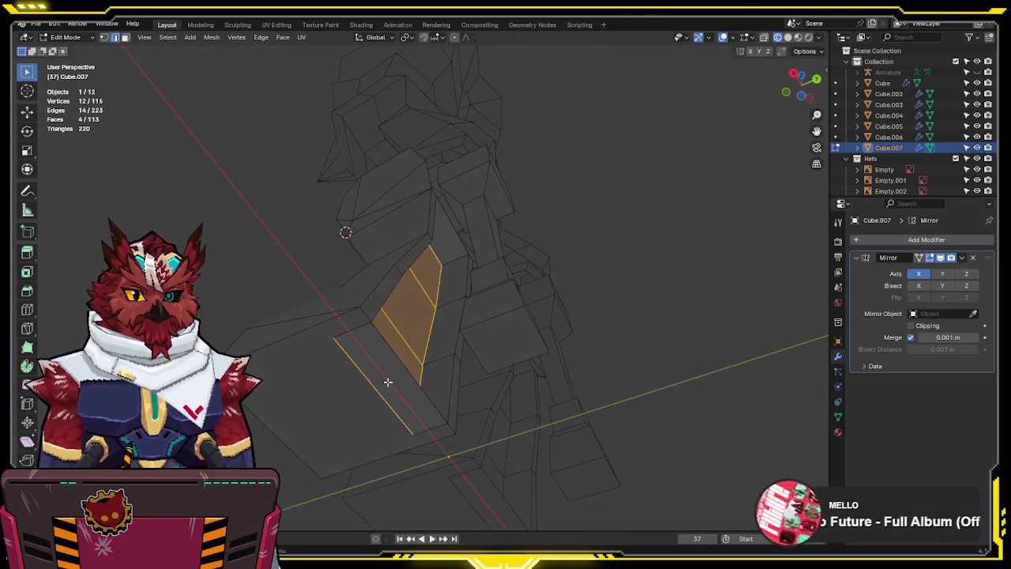
click(400, 355)
key(g)
key(y)
click(445, 362)
mouse_move(445, 362)
middle_down()
mouse_move(384, 413)
mouse_move(451, 398)
middle_up()
Select the whole leg mesh and run Merge by Distance to remove duplicate vertices
key(a)
key(F3)
click(537, 430)
mouse_move(537, 434)
middle_down()
mouse_move(443, 371)
mouse_move(402, 404)
mouse_move(445, 399)
mouse_move(485, 444)
mouse_move(413, 387)
middle_up()
In wireframe, delete a stray inner face and dissolve an unneeded edge
key(shift+z)
key(3)
click(433, 377)
key(x)
click(402, 404)
click(401, 405)
key(x)
click(443, 398)
key(shift+z)
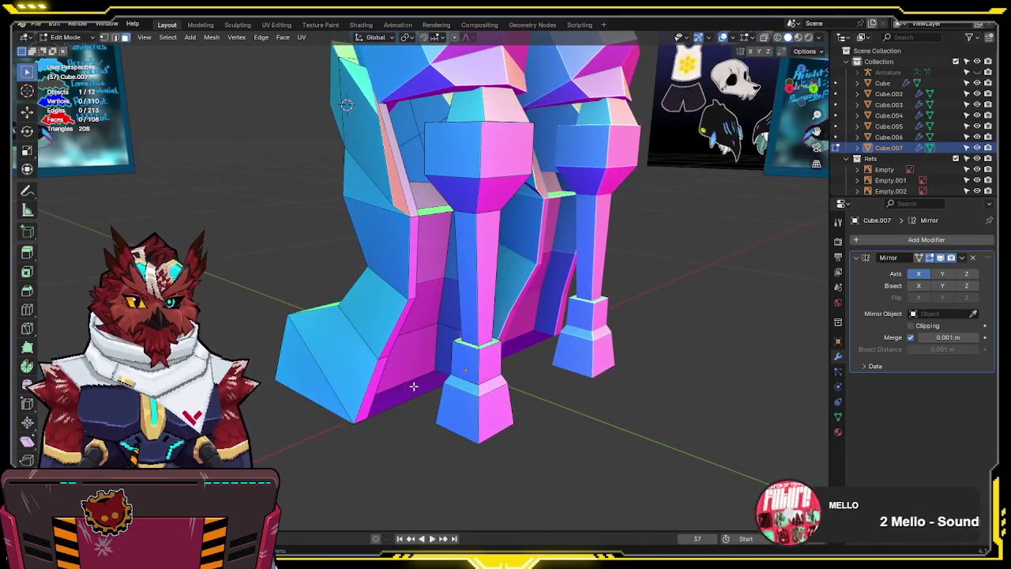
Delete another stray face left over from the extrusion
click(413, 387)
key(x)
mouse_move(628, 350)
middle_down()
mouse_move(450, 310)
mouse_move(454, 340)
middle_up()
key(x)
click(450, 311)
middle_drag(336, 352, 337, 373)
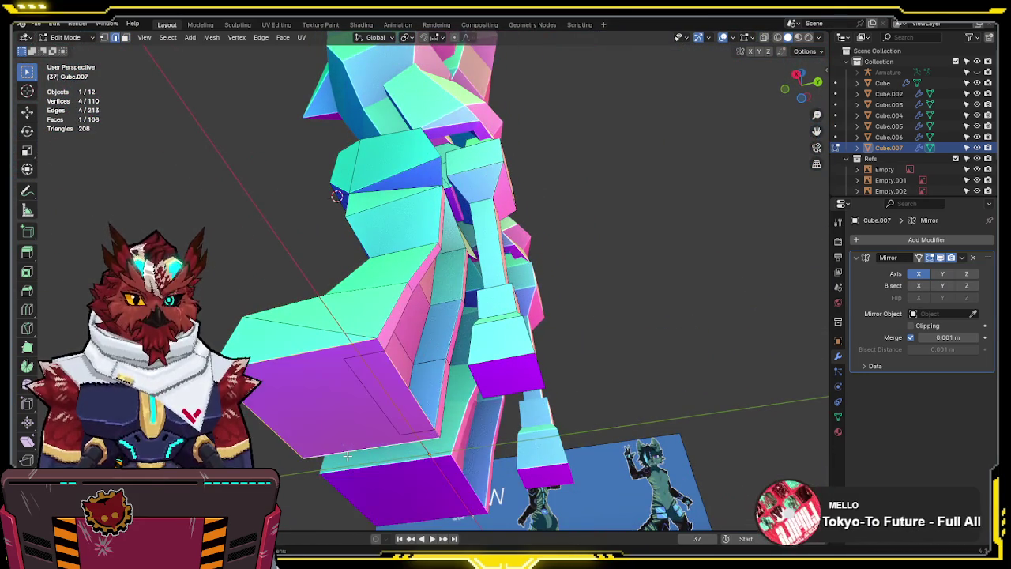
Subdivide an edge to add a vertex and slide it along its edge
middle_drag(347, 457, 363, 384)
click(366, 303)
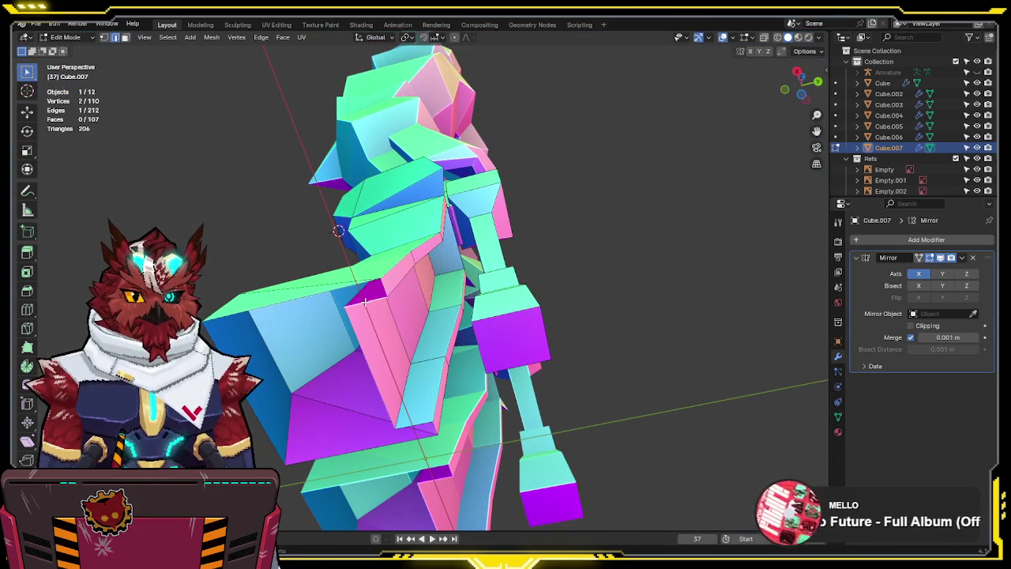
middle_drag(357, 286, 331, 326)
right_click(326, 321)
click(418, 457)
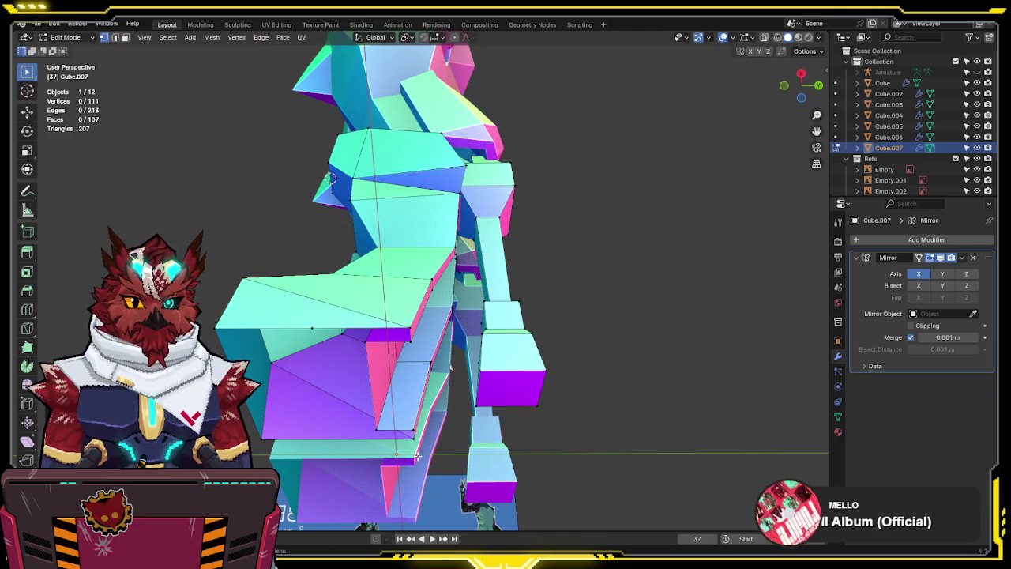
shift+click(337, 434)
key(shift+v)
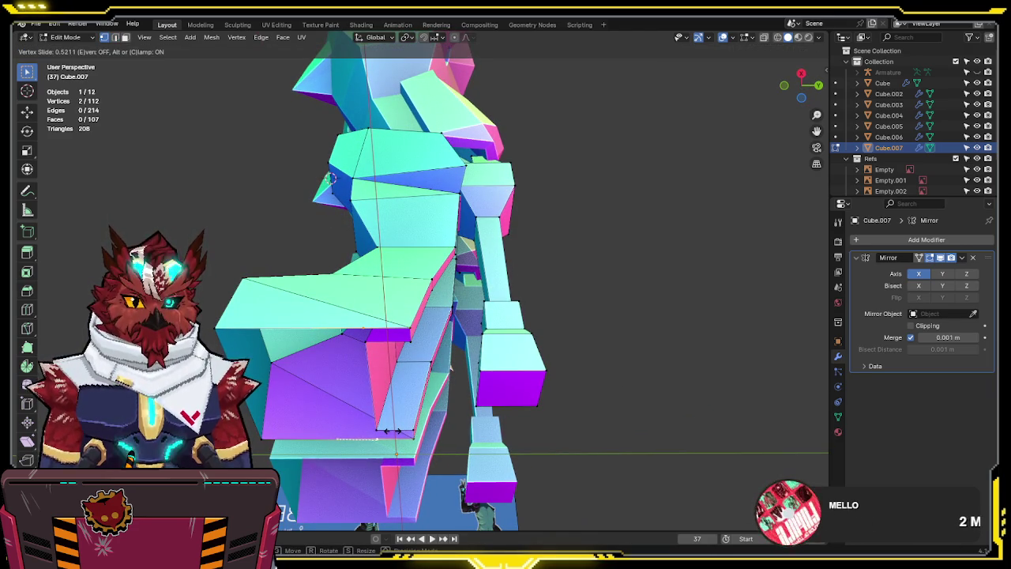
click(380, 431)
Fill new faces across the open edges to close the gaps in the leg
key(2)
key(f)
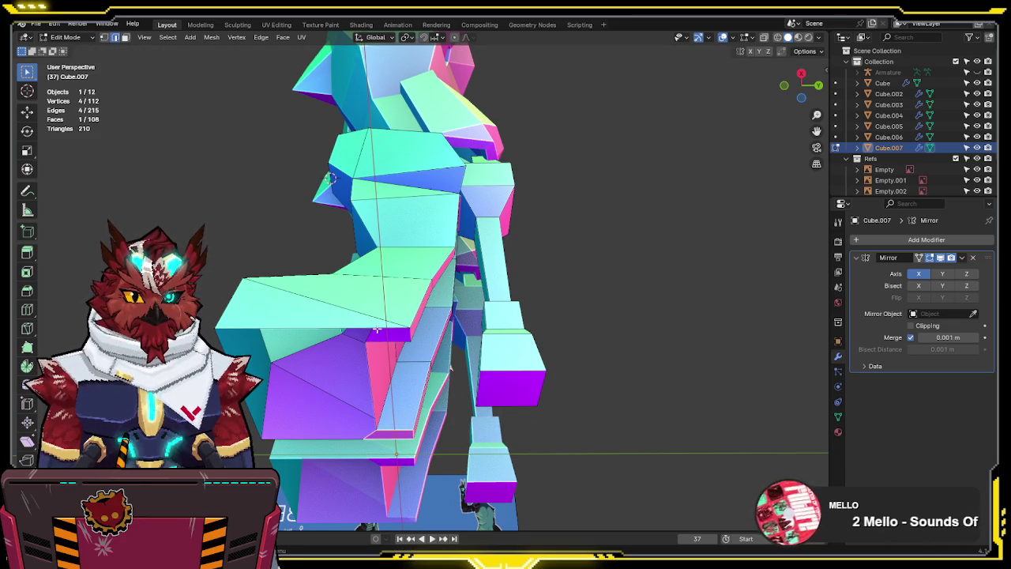
click(378, 332)
key(f)
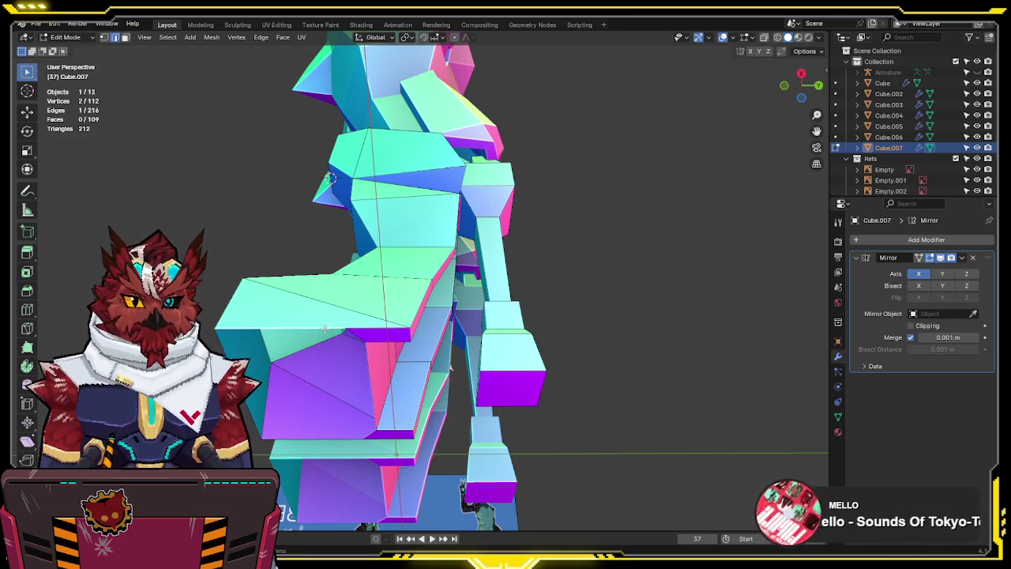
key(f)
click(365, 392)
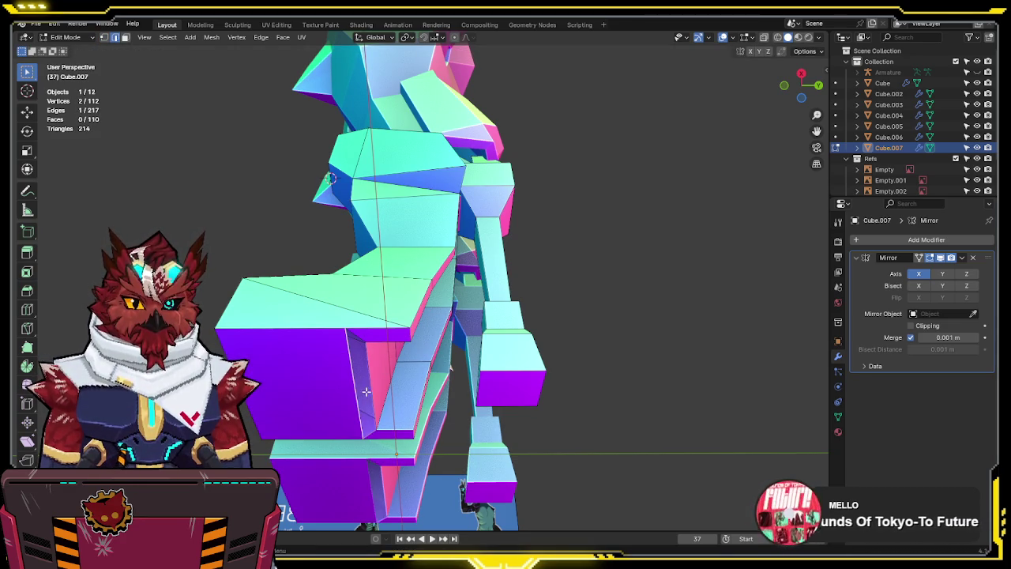
key(f)
mouse_move(371, 390)
middle_down()
mouse_move(392, 323)
mouse_move(364, 403)
mouse_move(419, 194)
middle_up()
Delete the unwanted face and the extra edge created by the fills
key(x)
click(400, 233)
mouse_move(399, 233)
middle_down()
mouse_move(431, 221)
mouse_move(427, 260)
middle_up()
click(424, 223)
key(x)
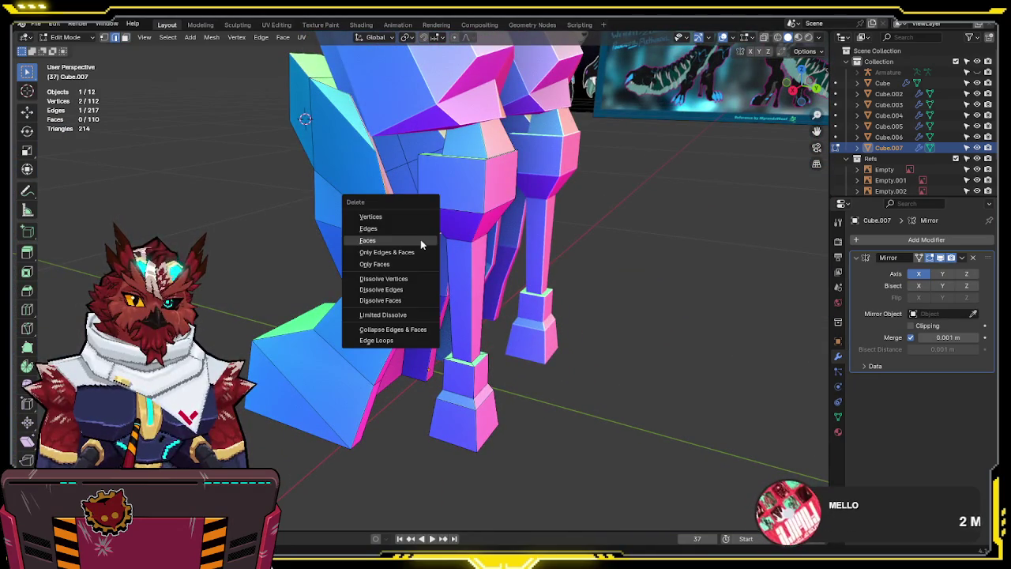
key(Escape)
key(x)
click(413, 229)
mouse_move(412, 232)
middle_down()
mouse_move(480, 228)
mouse_move(456, 241)
mouse_move(455, 256)
mouse_move(563, 273)
mouse_move(596, 300)
mouse_move(592, 269)
middle_up()
key(x)
With X-ray on, select all and merge duplicate vertices by distance again
key(Escape)
key(alt+z)
key(a)
key(F3)
click(455, 258)
Narrow a single leg edge along X, turn off X-ray, and return to Object Mode
key(2)
click(535, 223)
middle_drag(535, 224, 532, 219)
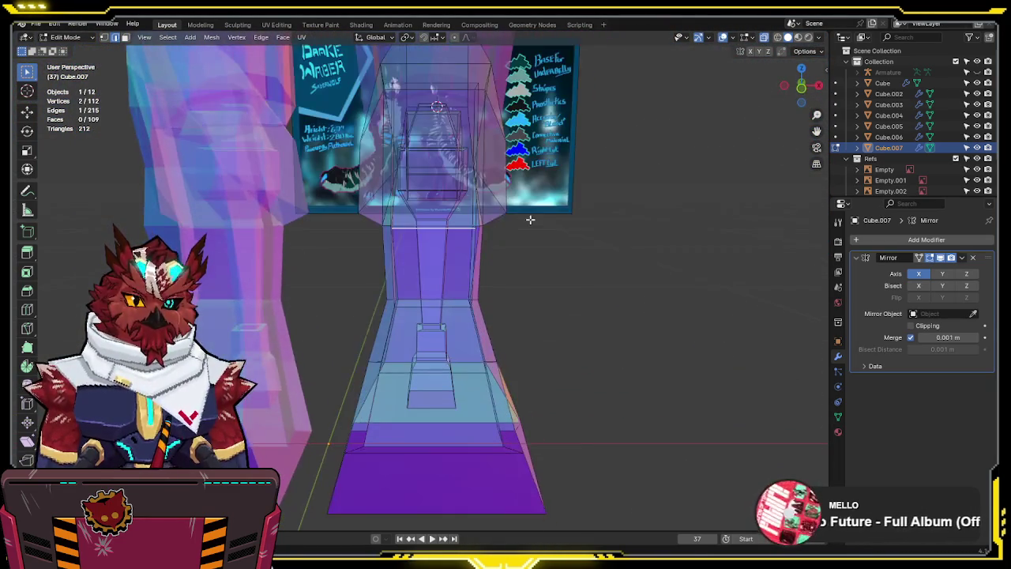
key(s)
key(x)
click(516, 218)
key(alt+z)
mouse_move(634, 228)
middle_down()
mouse_move(348, 212)
mouse_move(293, 223)
mouse_move(372, 237)
mouse_move(442, 232)
mouse_move(447, 259)
mouse_move(451, 238)
middle_up()
key(Tab)
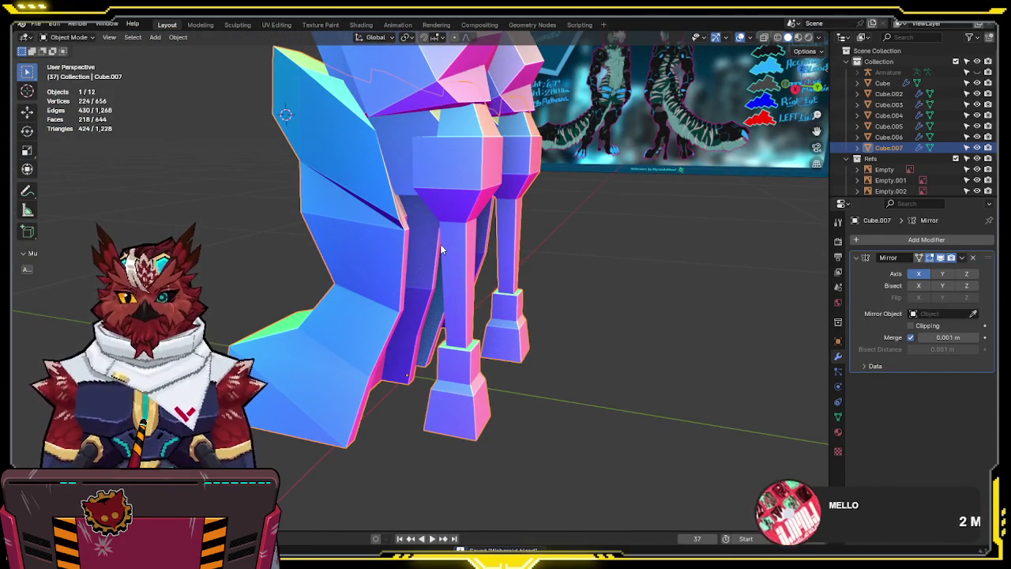
Frame the lower legs over the reference sheet in the right-side view
scroll(441, 248, down, 2)
mouse_move(441, 248)
middle_down()
mouse_move(454, 270)
mouse_move(440, 275)
mouse_move(569, 276)
middle_up()
key(KP_3)
scroll(451, 266, down, 2)
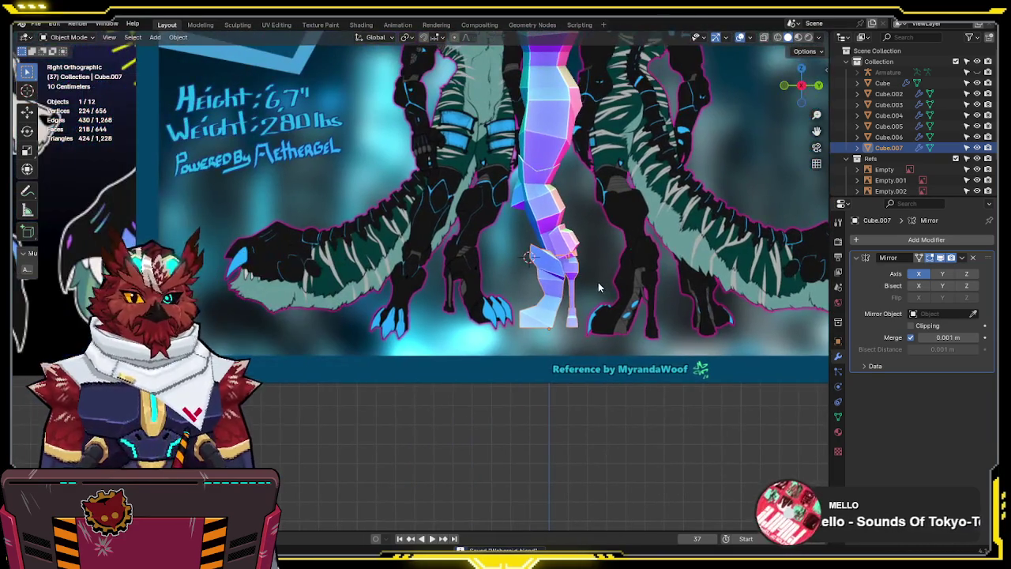
scroll(342, 336, up, 2)
scroll(500, 331, up, 2)
ctrl+scroll(490, 335, down, 3)
ctrl+scroll(458, 333, down, 2)
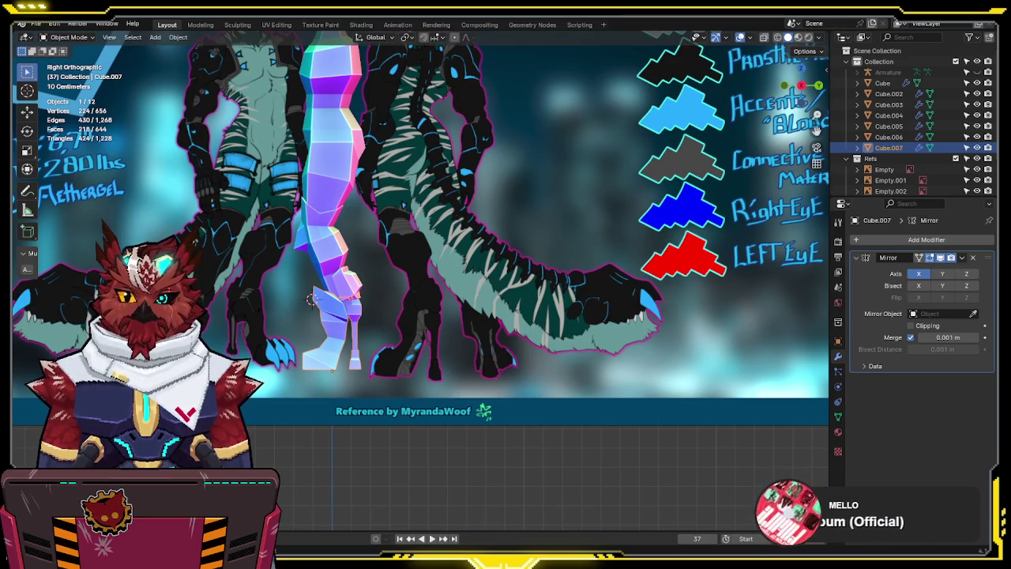
scroll(427, 320, up, 2)
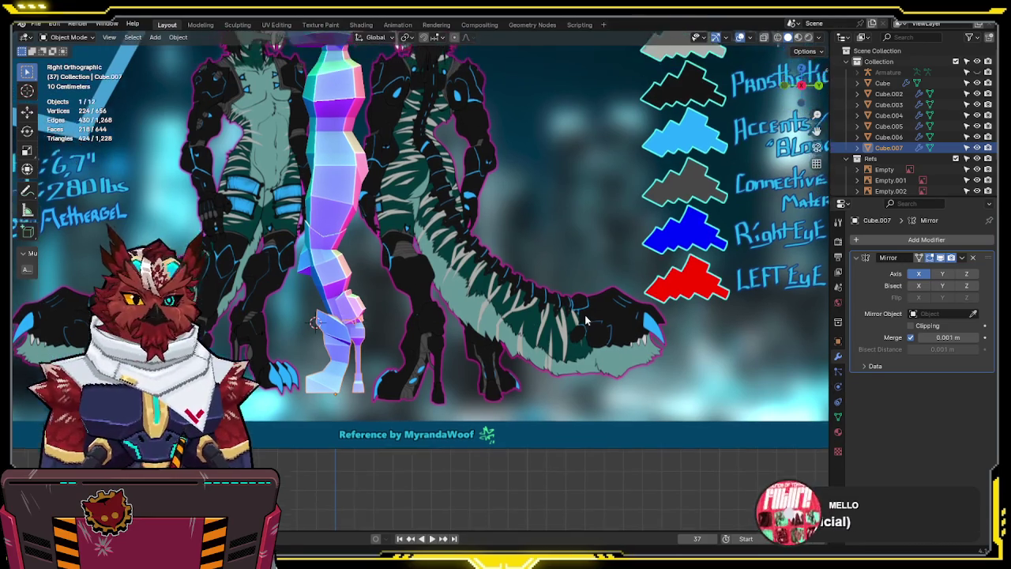
scroll(432, 327, up, 2)
scroll(433, 328, up, 1)
shift+middle_drag(432, 328, 544, 402)
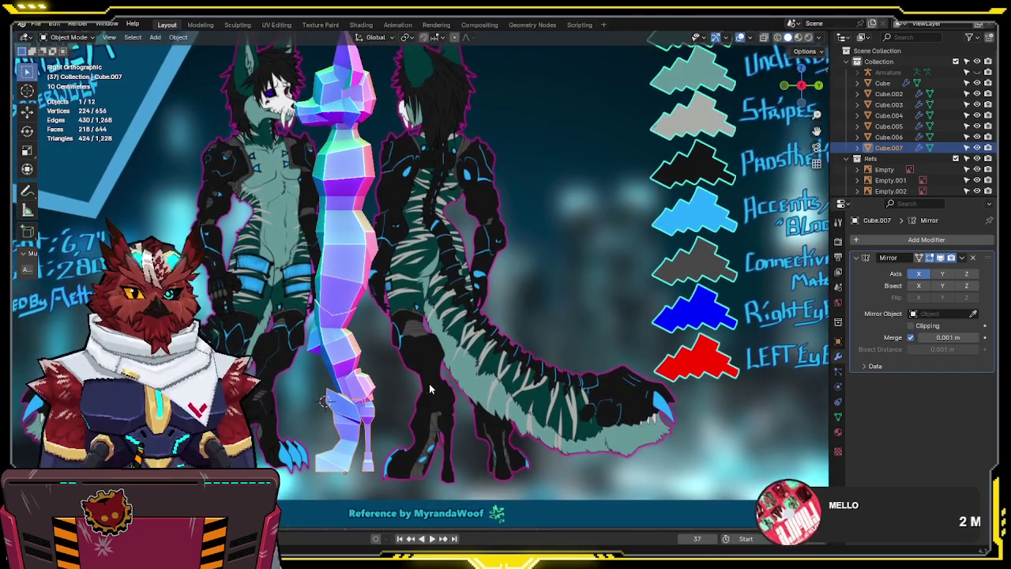
scroll(544, 402, up, 3)
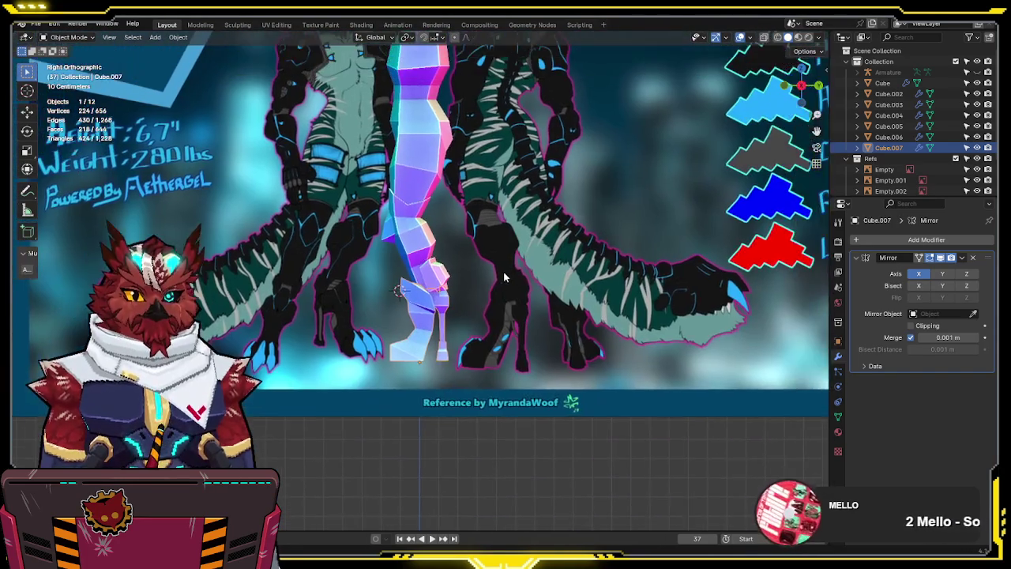
scroll(512, 251, up, 1)
scroll(511, 251, down, 1)
shift+middle_drag(550, 237, 463, 320)
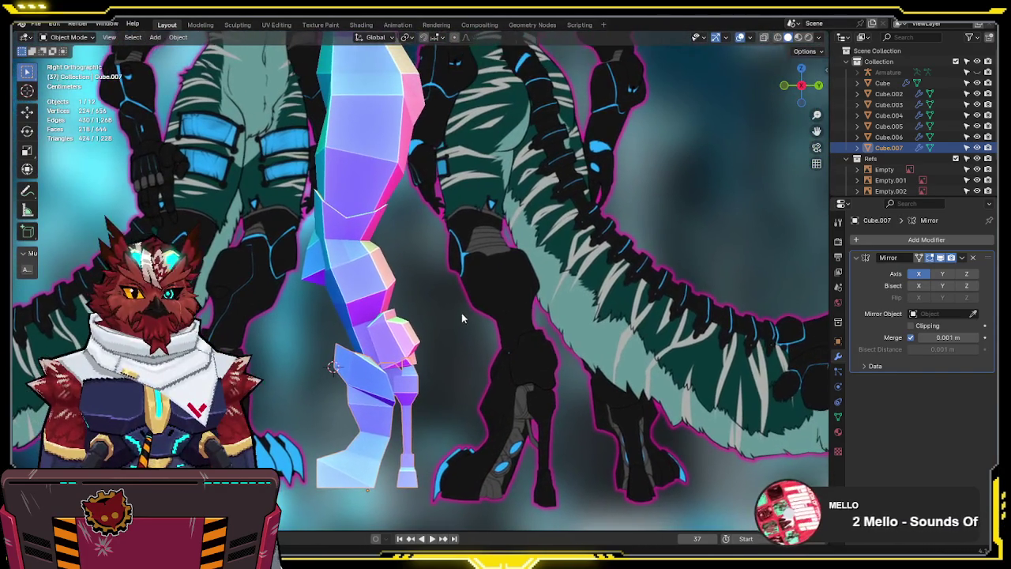
Select Cube.004 and enter Edit Mode with X-ray see-through enabled
click(384, 295)
scroll(331, 324, up, 3)
key(Tab)
key(alt+z)
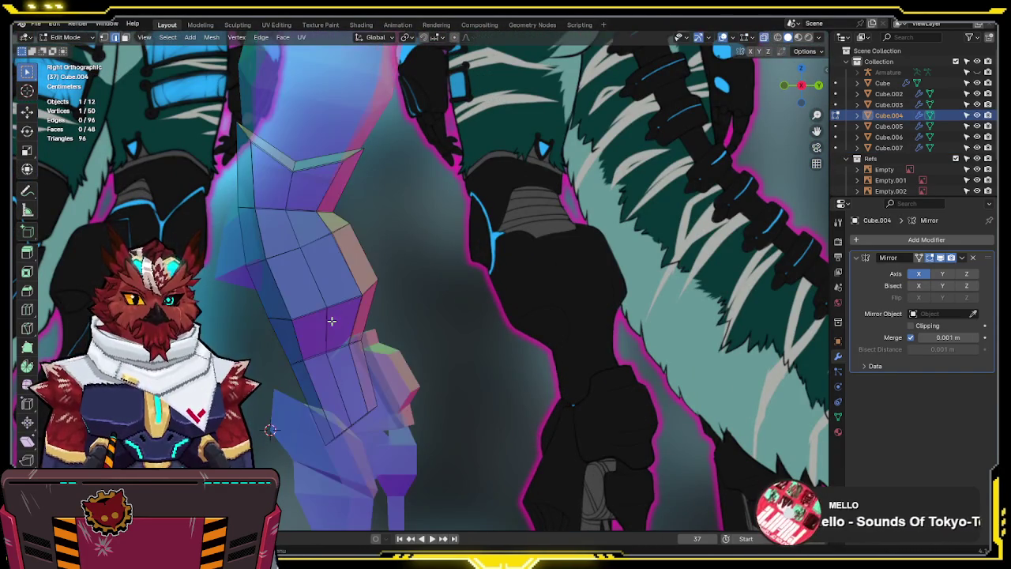
Move the lower-leg edge loop and the knee edge loop to new positions
alt+click(319, 357)
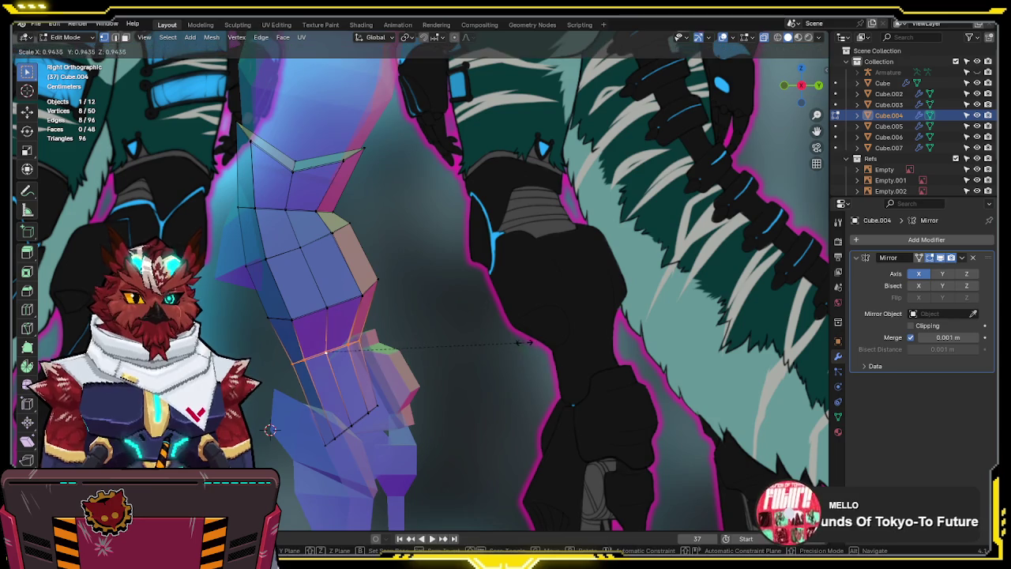
key(g)
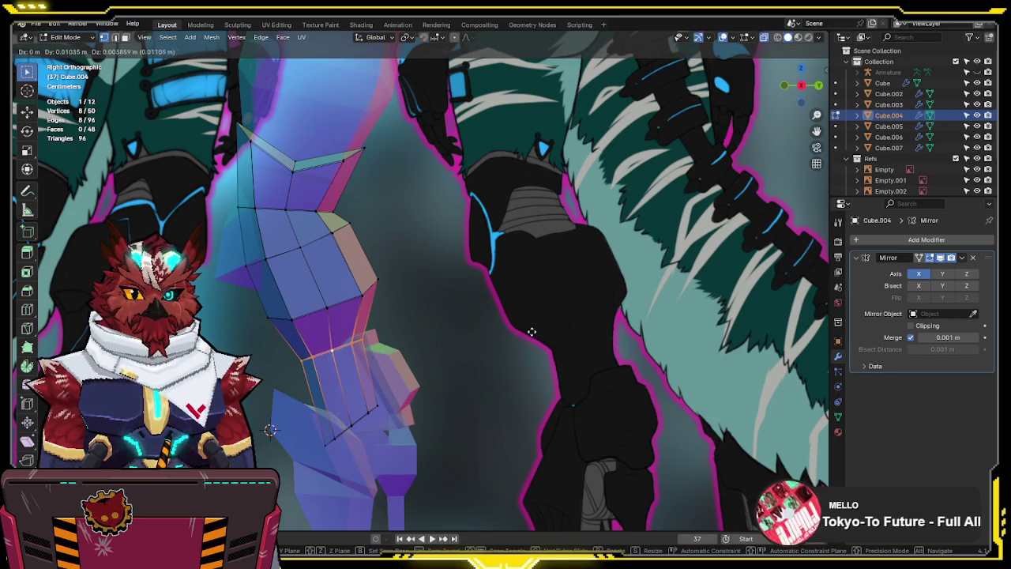
click(531, 334)
alt+click(281, 313)
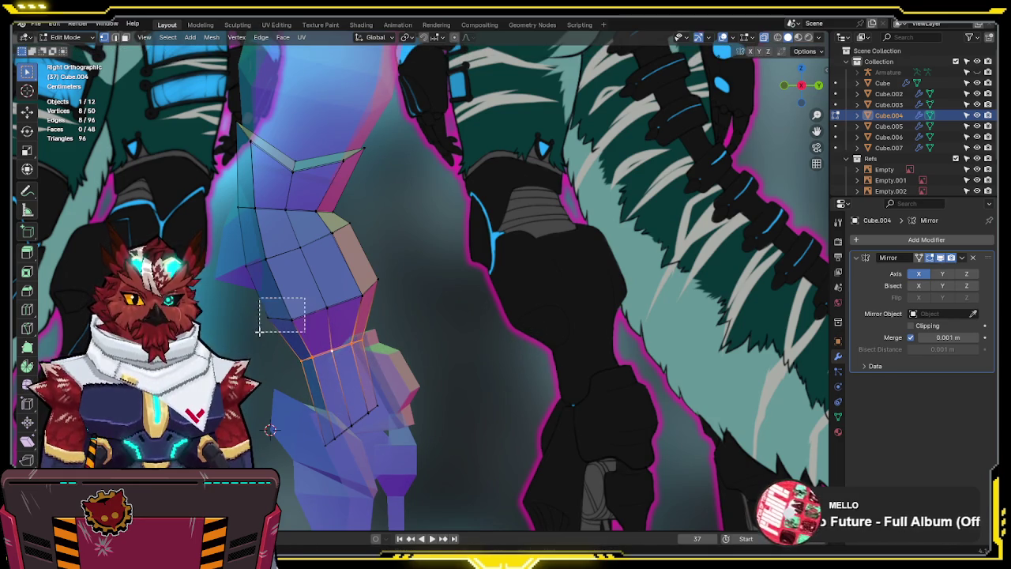
key(g)
click(347, 312)
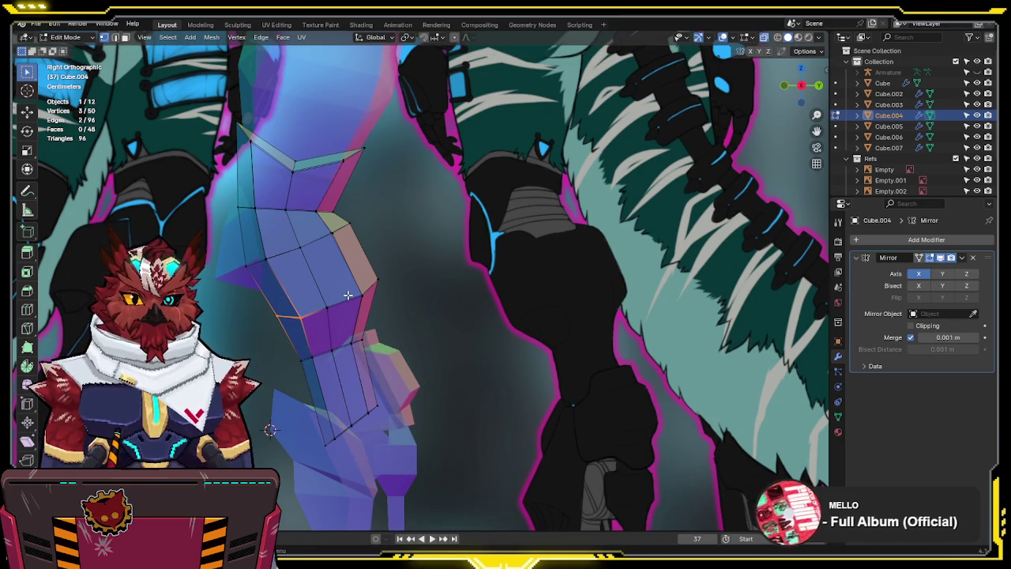
Switch to front view and open Cube.007 in Edit Mode with X-ray on
mouse_move(348, 295)
middle_down()
mouse_move(429, 255)
mouse_move(485, 248)
mouse_move(426, 249)
mouse_move(450, 266)
mouse_move(598, 245)
middle_up()
scroll(482, 251, down, 4)
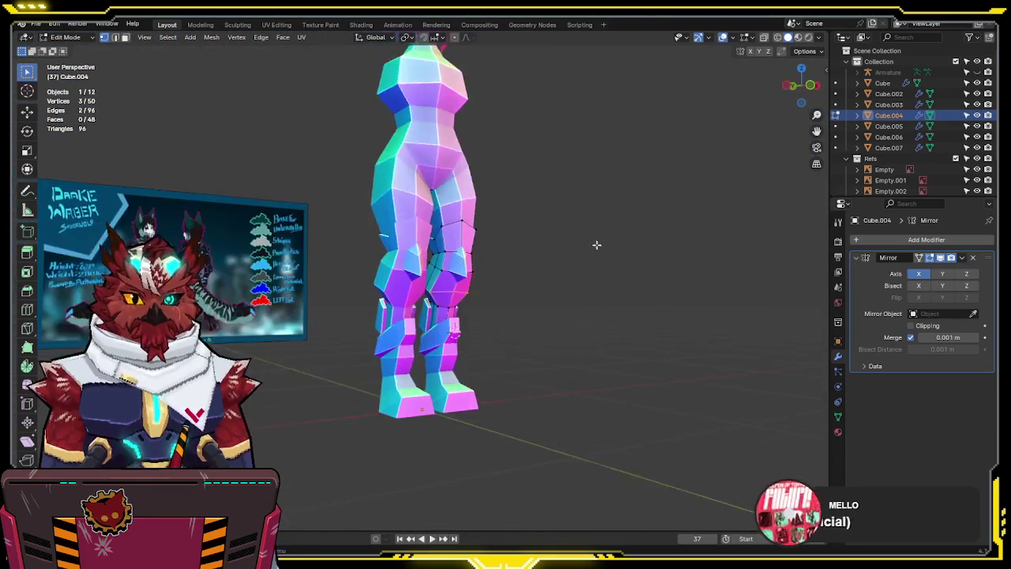
scroll(589, 222, up, 4)
scroll(585, 221, down, 3)
key(KP_1)
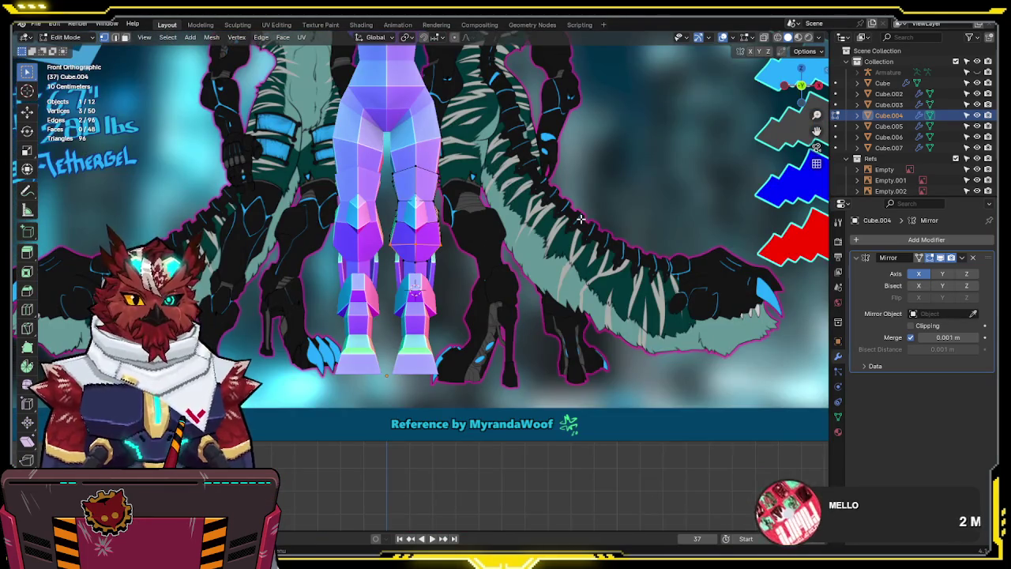
scroll(581, 218, up, 2)
scroll(577, 220, up, 2)
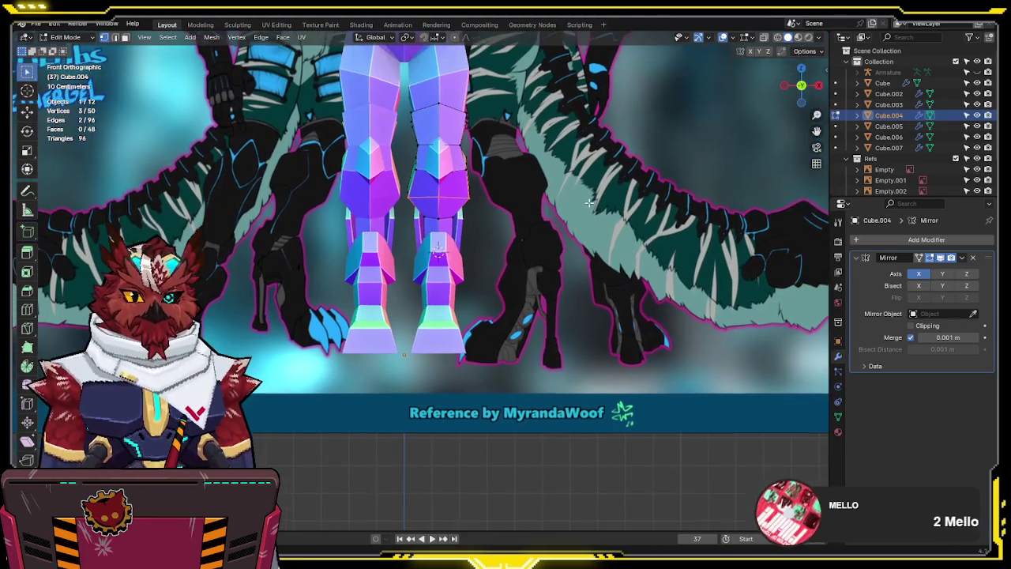
key(Tab)
click(444, 326)
key(Tab)
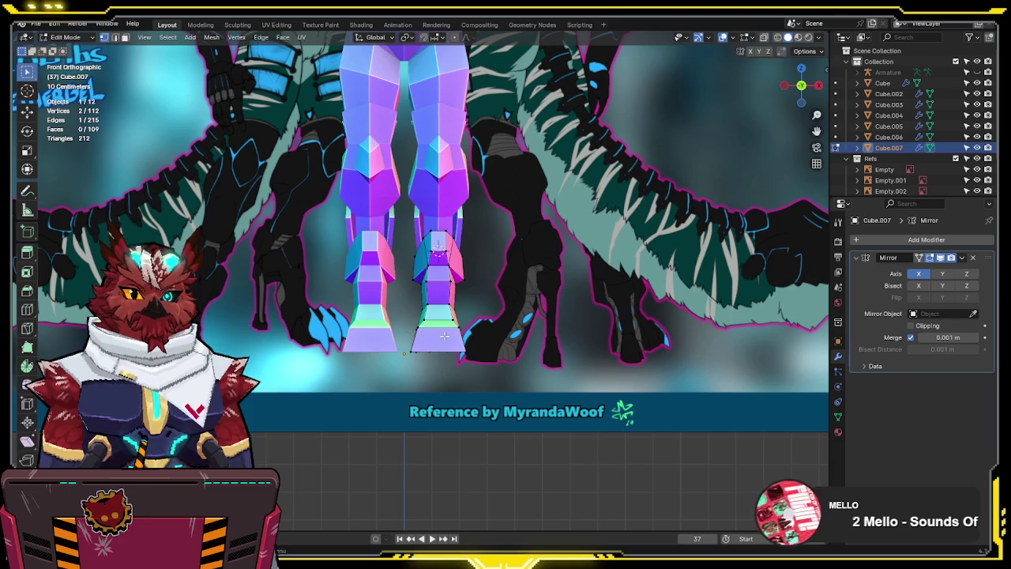
key(alt+z)
Box-select the lower part of the foot mesh and move it along Z
drag(454, 298, 407, 361)
key(g)
key(z)
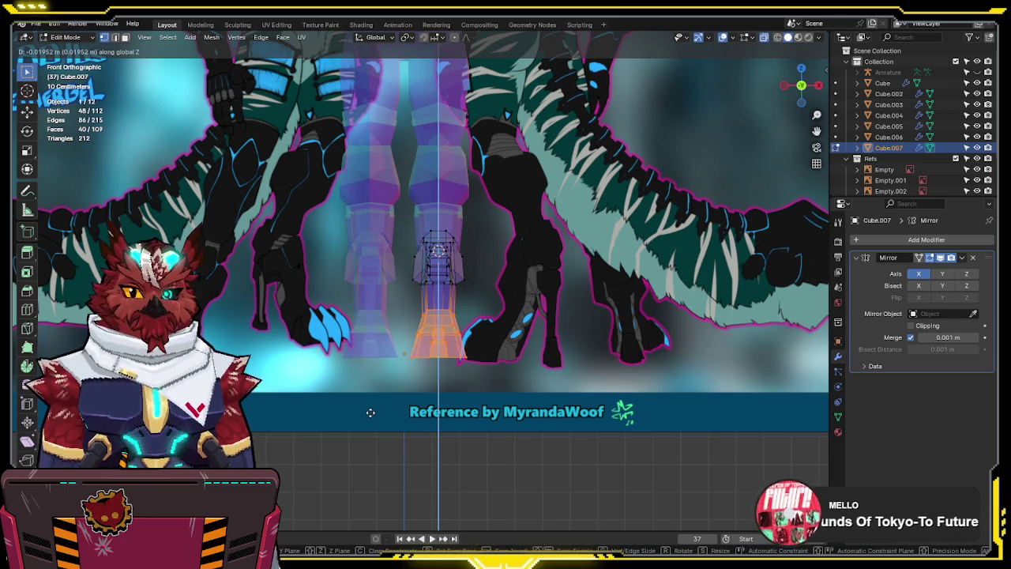
click(371, 411)
Turn off X-ray, zoom into the side view, and re-enter Cube.007's Edit Mode
key(alt+z)
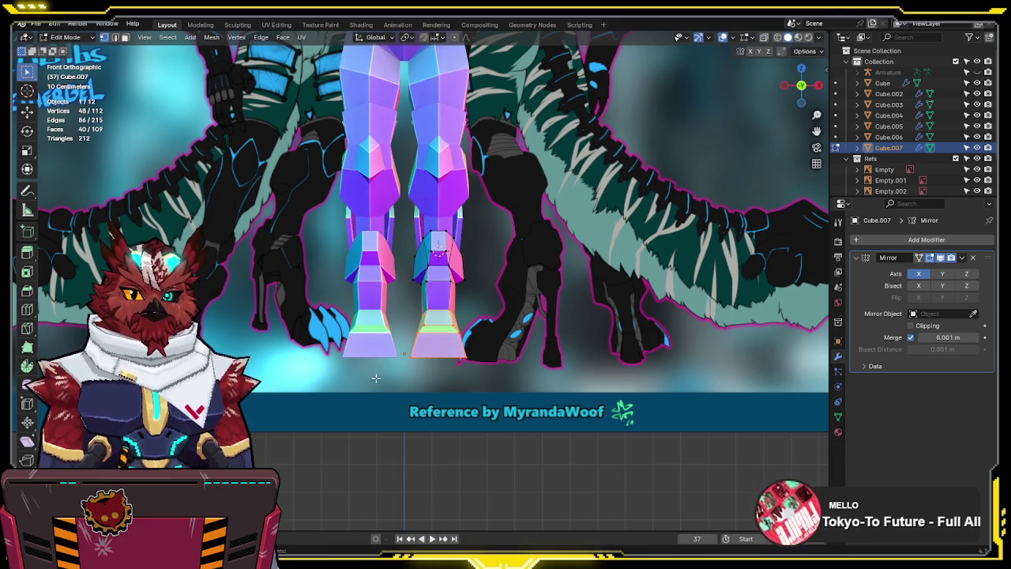
key(Tab)
middle_drag(523, 290, 524, 284)
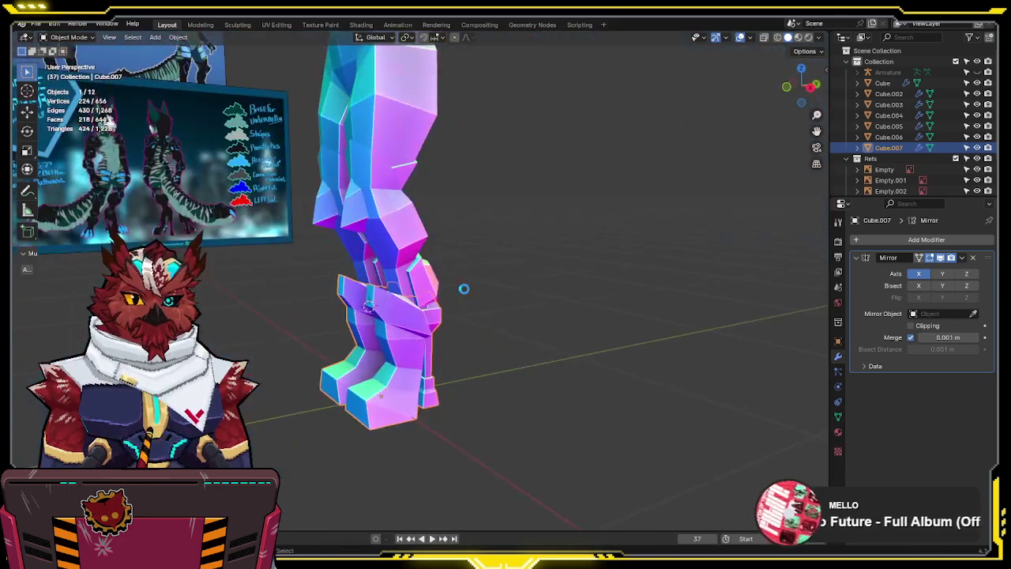
key(KP_3)
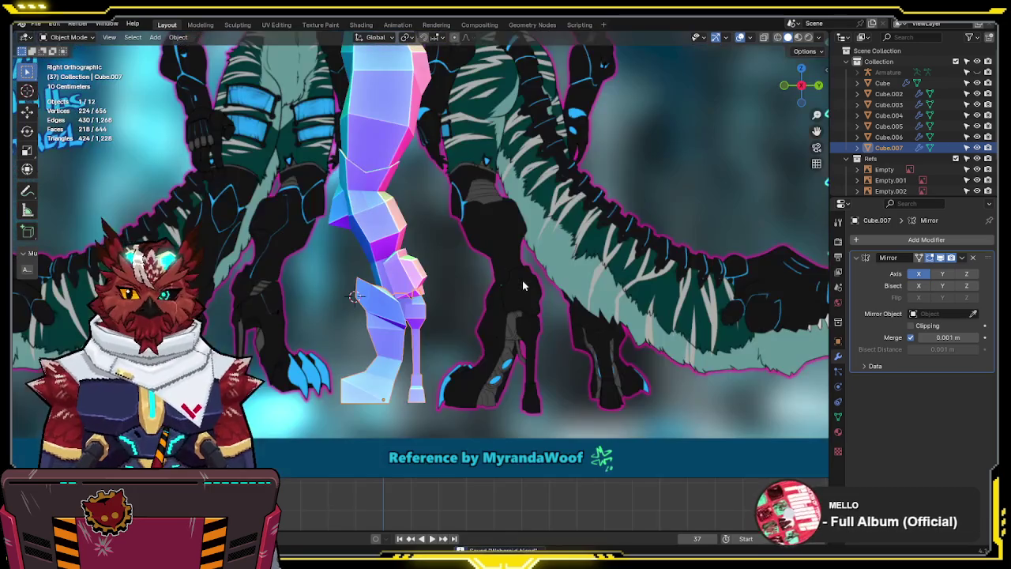
scroll(522, 287, up, 1)
scroll(497, 281, up, 1)
scroll(468, 275, up, 1)
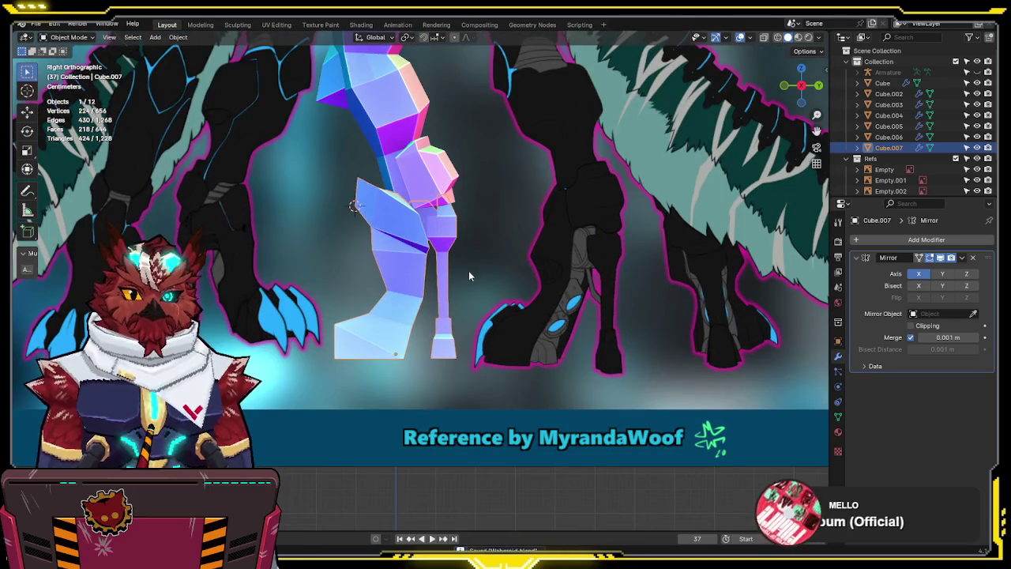
key(Tab)
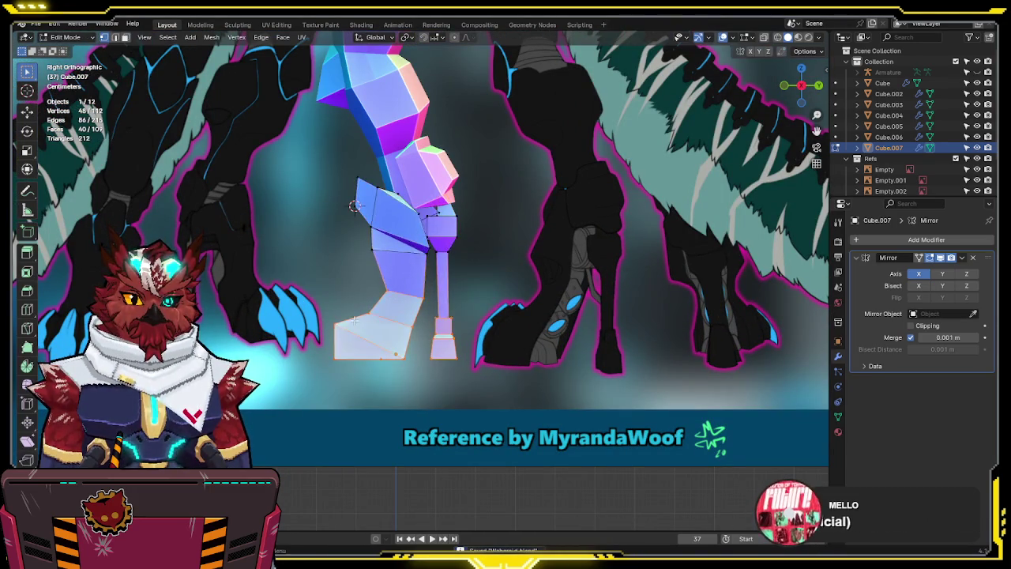
With X-ray on, move the foot edge along Y and shift the front foot vertices to match the reference
key(alt+z)
key(g)
key(y)
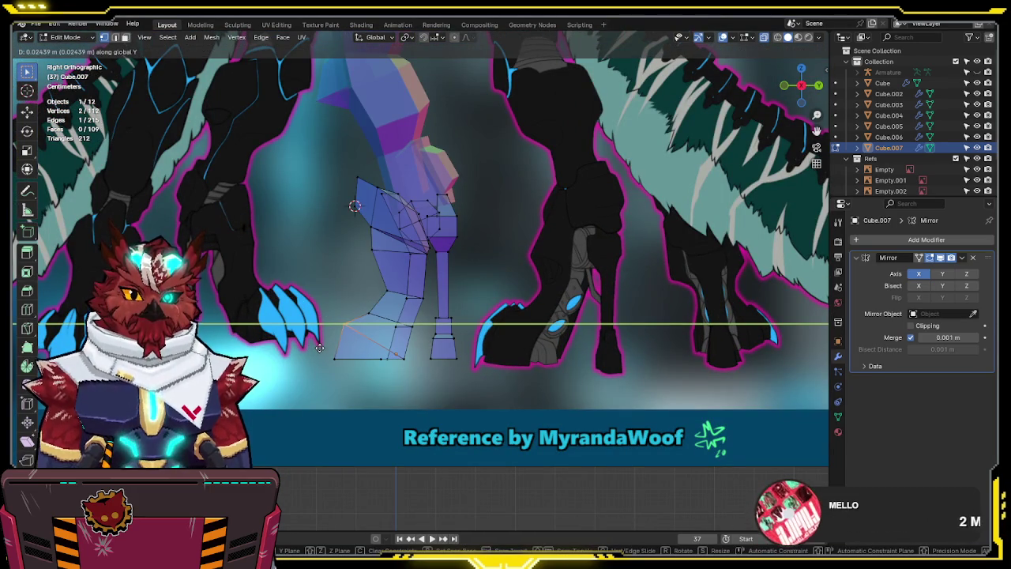
click(319, 347)
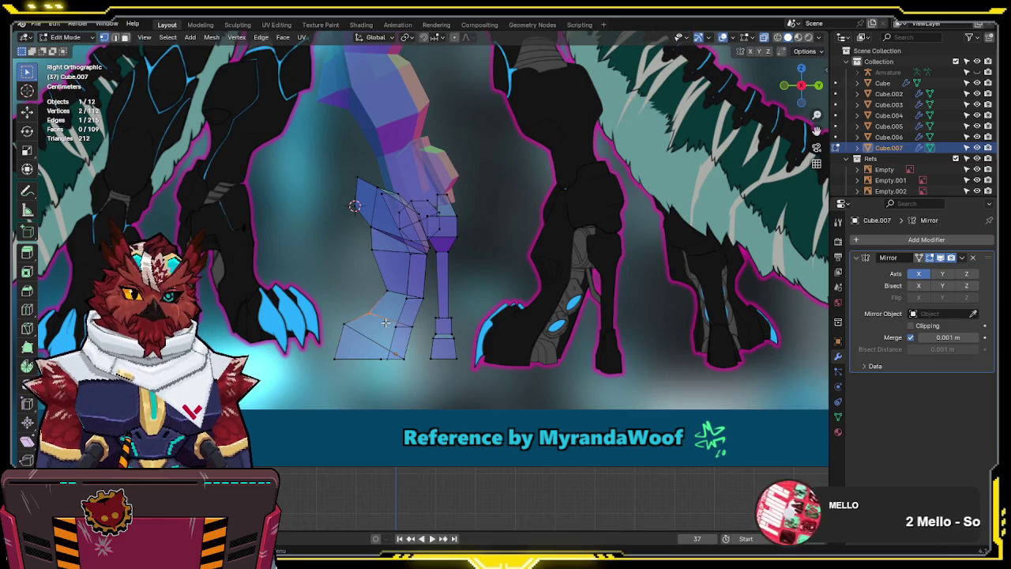
drag(401, 294, 401, 295)
key(g)
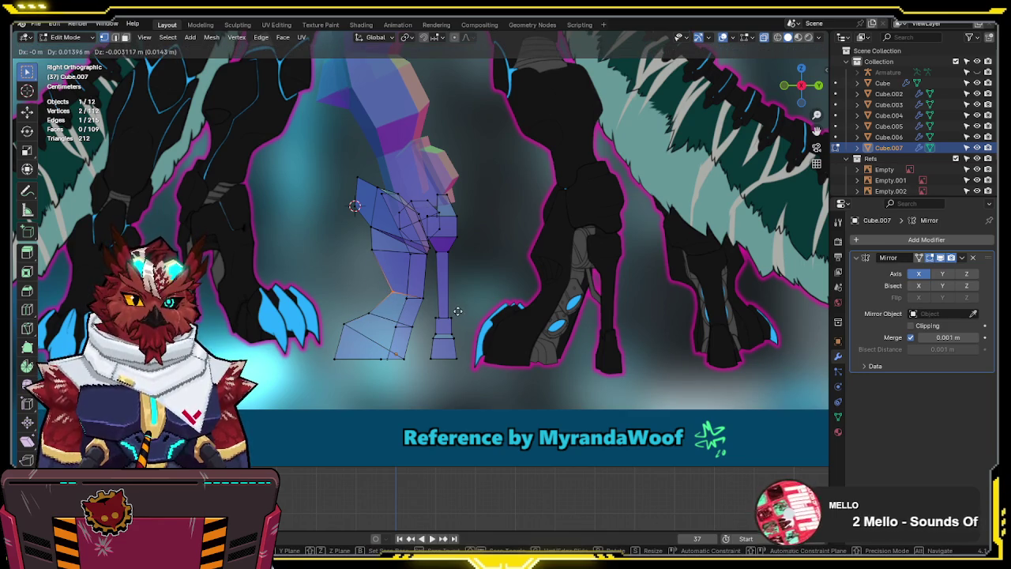
click(456, 308)
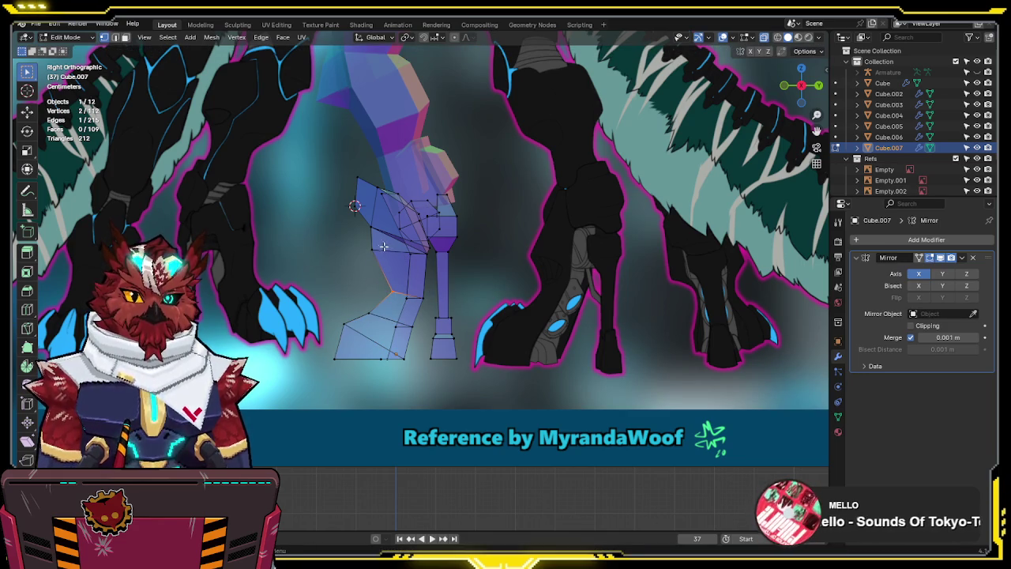
Turn X-ray off and check both legs in Object Mode from the front view
key(alt+z)
middle_drag(363, 254, 607, 267)
key(Tab)
key(KP_1)
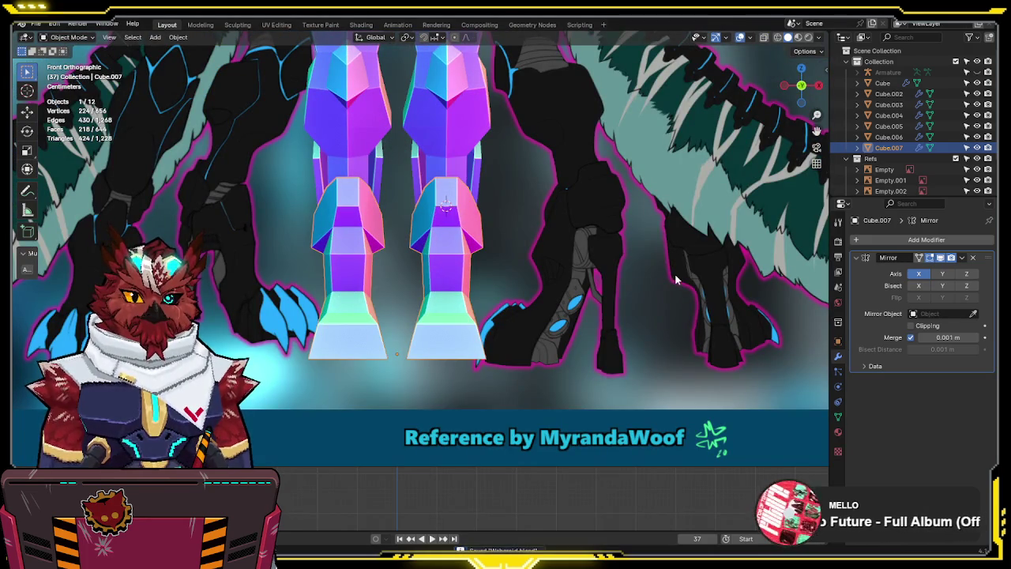
In side view with X-ray, select a vertex path along the lower leg, then return to Object Mode
key(Tab)
mouse_move(676, 278)
middle_down()
mouse_move(422, 310)
mouse_move(281, 302)
middle_up()
key(KP_3)
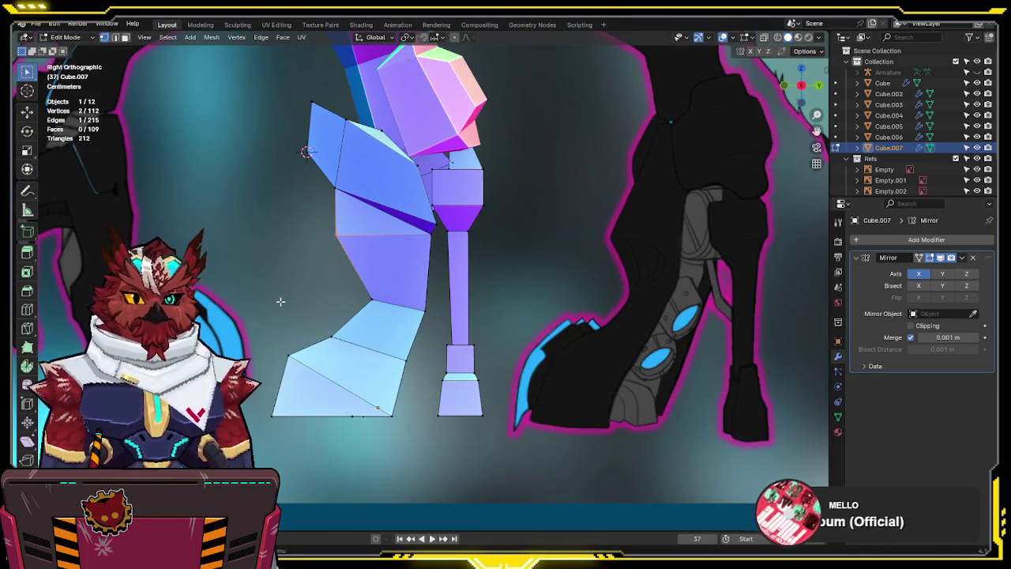
key(alt+z)
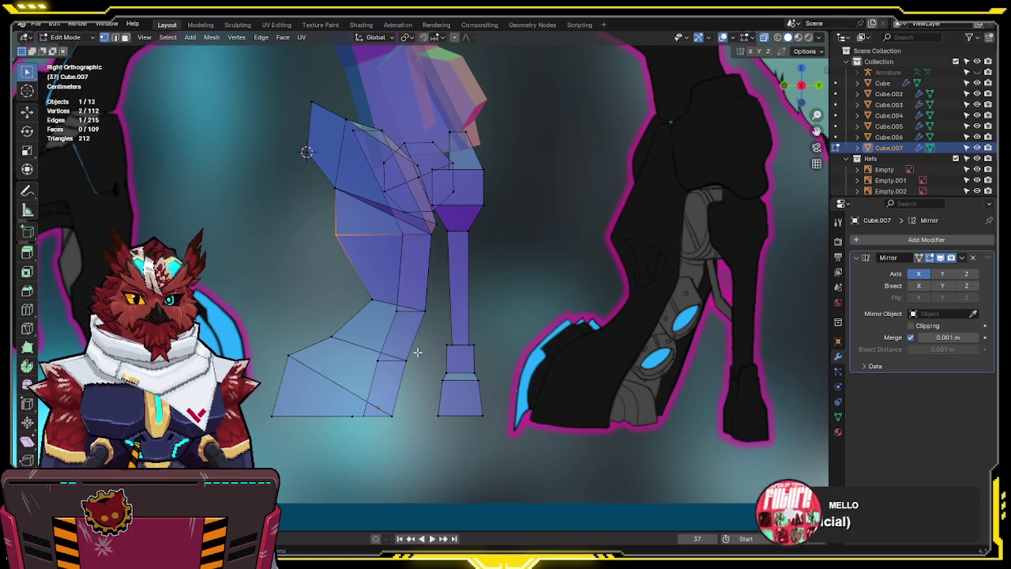
click(379, 360)
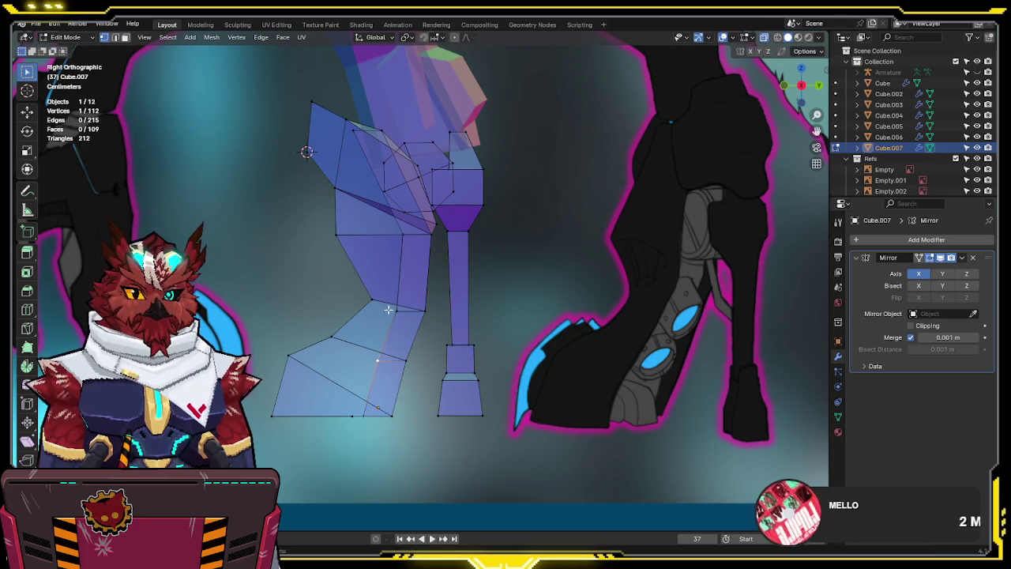
shift+click(384, 294)
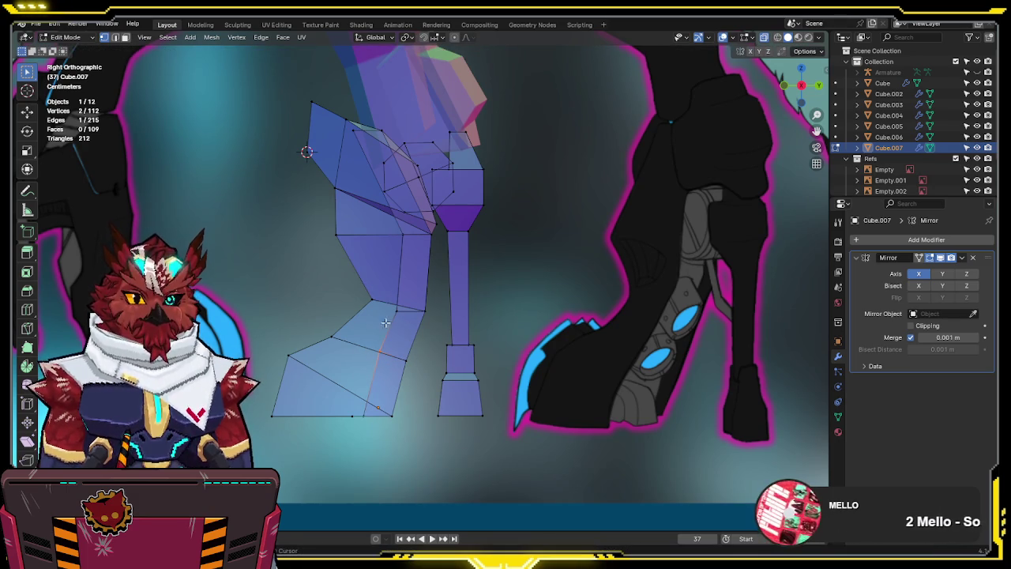
ctrl+click(332, 338)
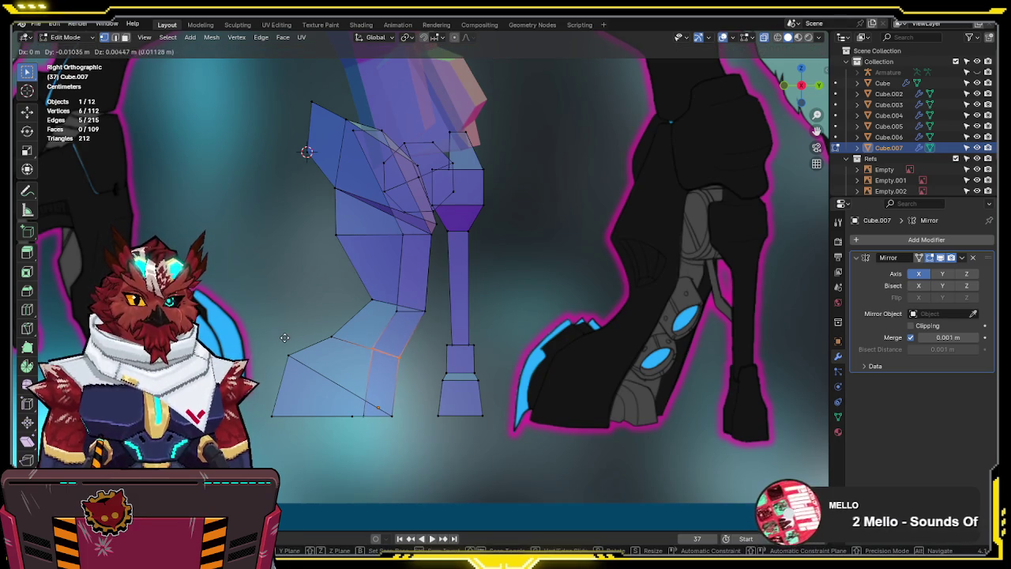
key(Tab)
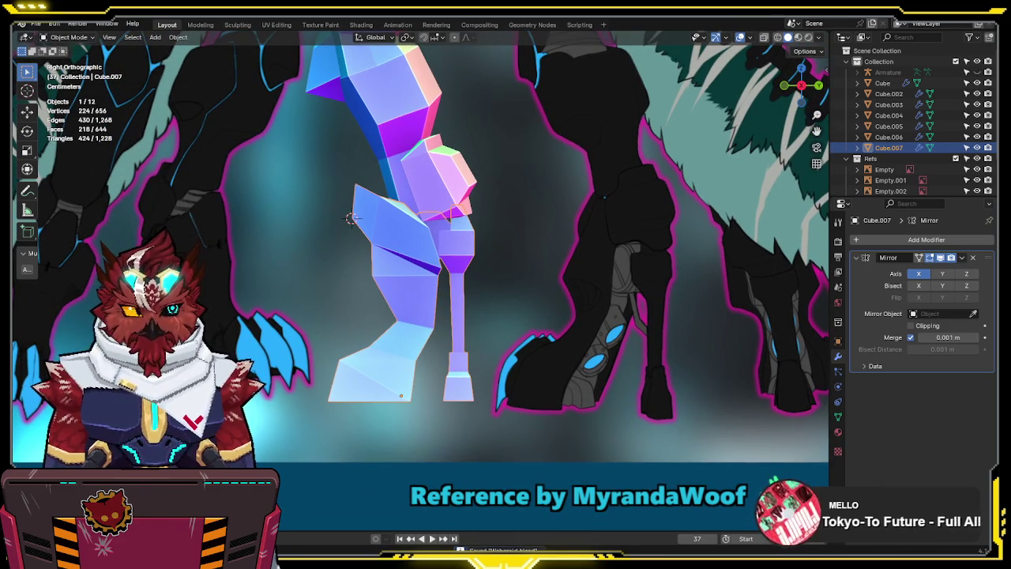
shift+middle_drag(461, 252, 466, 239)
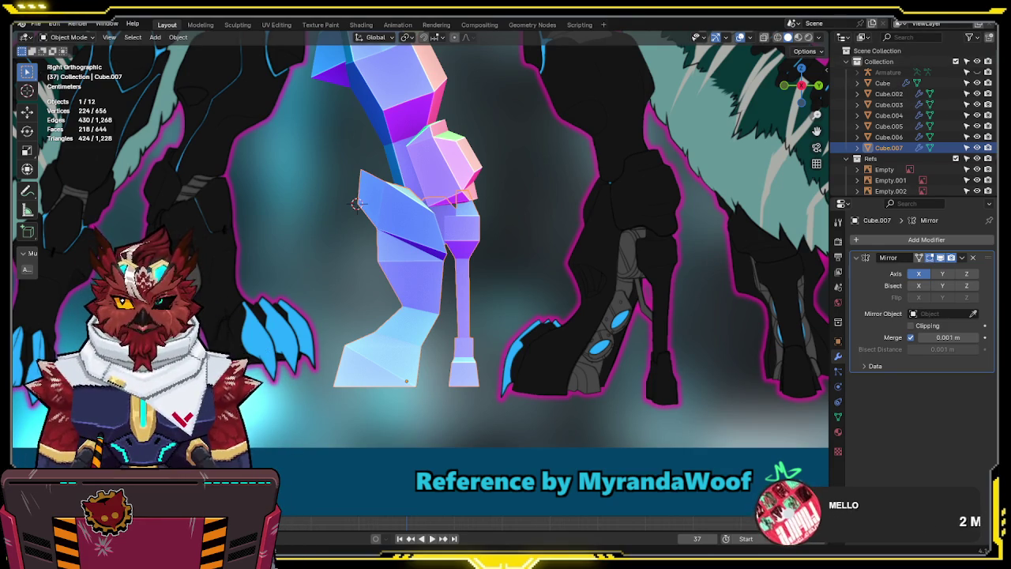
scroll(601, 301, up, 1)
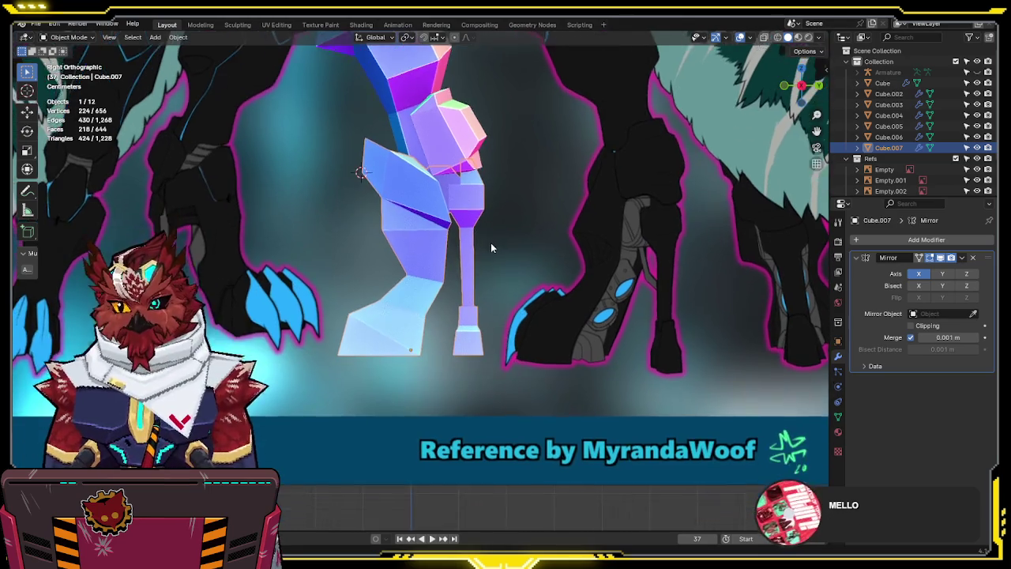
Save the leg .blend file repeatedly with Ctrl+S while nudging the view of the leg
shift+middle_drag(491, 279, 484, 278)
key(ctrl+s)
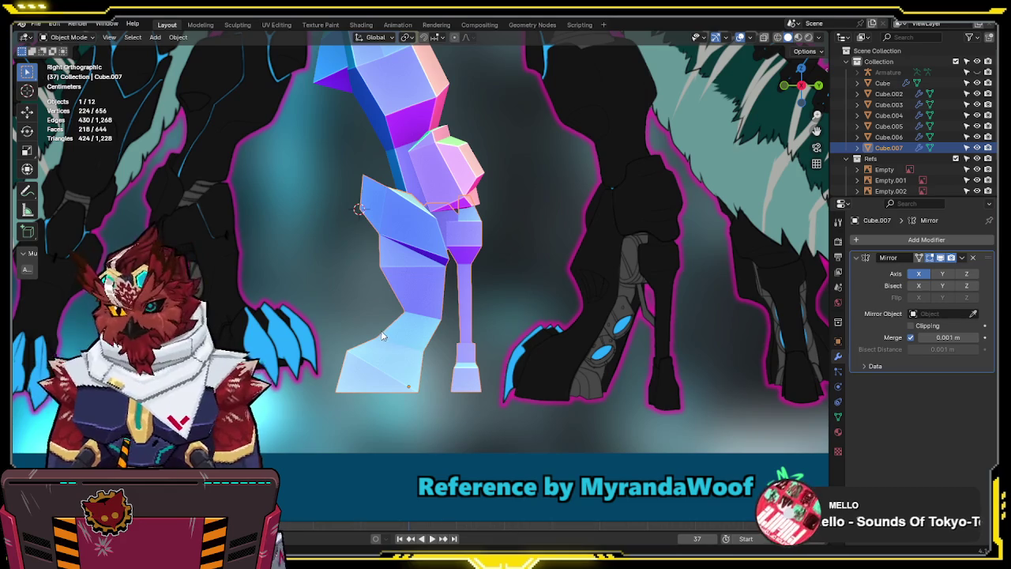
shift+middle_drag(430, 331, 423, 315)
key(ctrl+s)
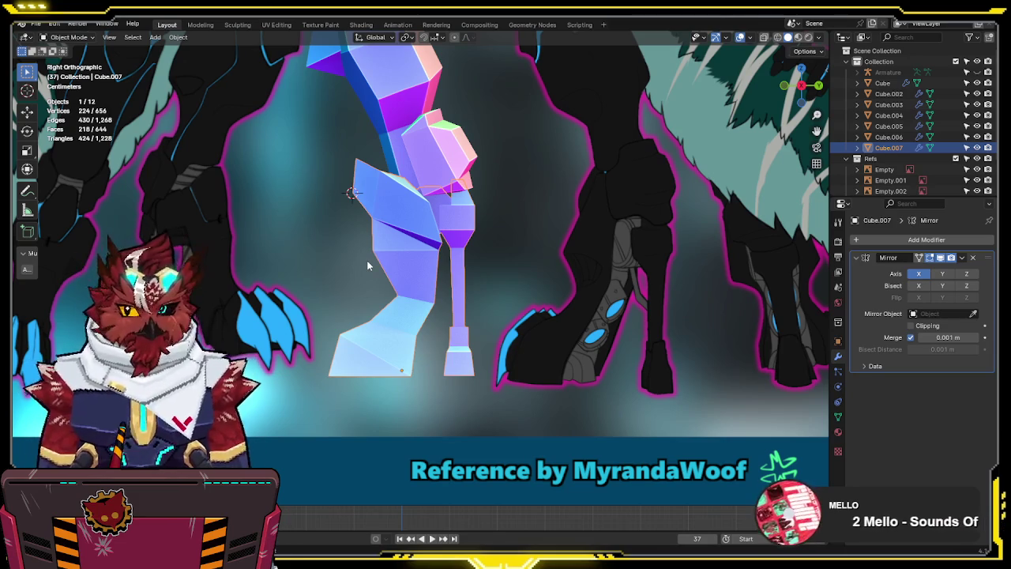
key(ctrl+s)
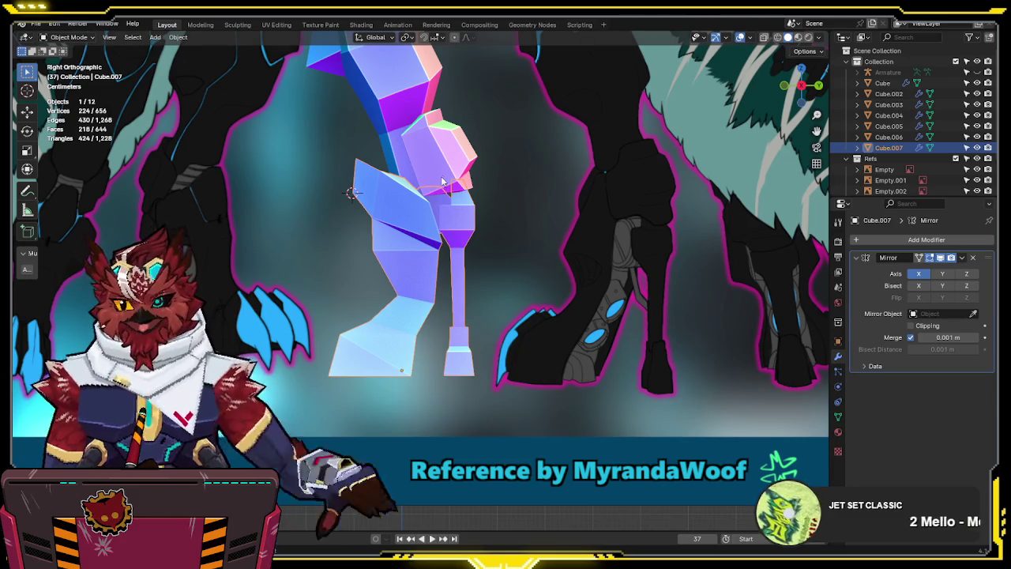
shift+middle_drag(418, 149, 435, 163)
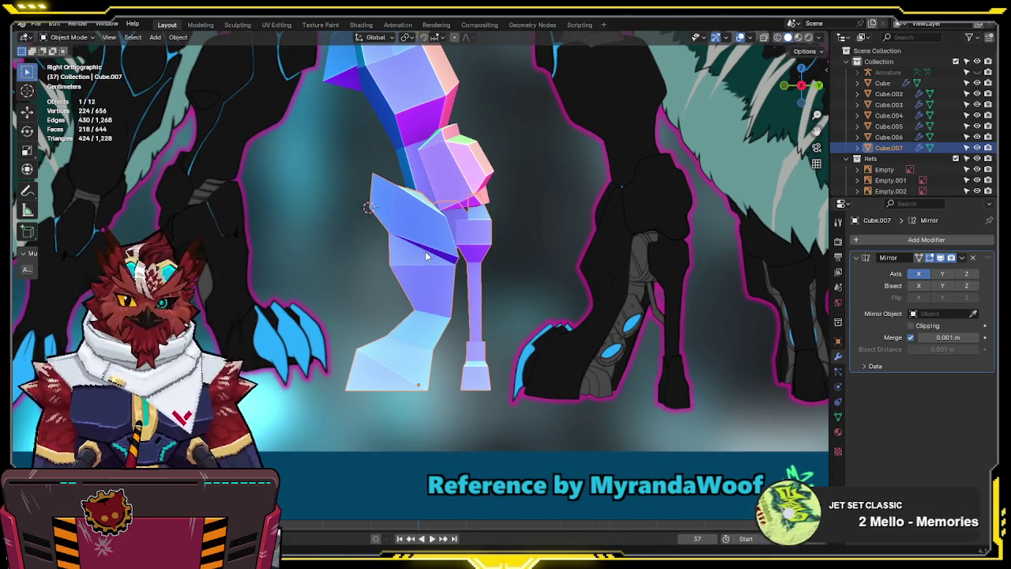
Center the leg model in the view, briefly check it in X-ray Edit Mode, and save the file
scroll(427, 257, up, 1)
shift+middle_drag(418, 243, 435, 263)
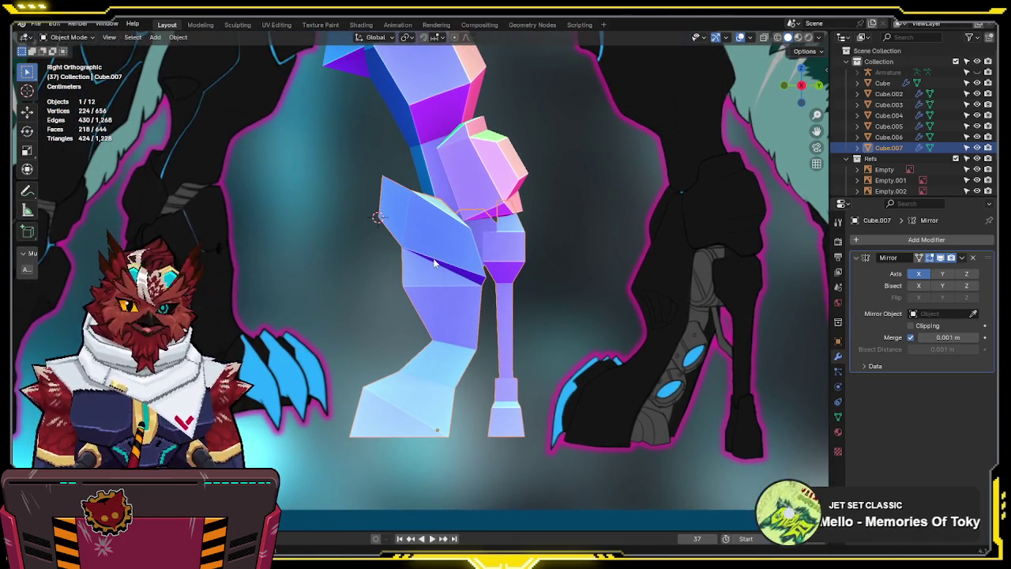
key(Tab)
key(alt+z)
key(Tab)
key(alt+z)
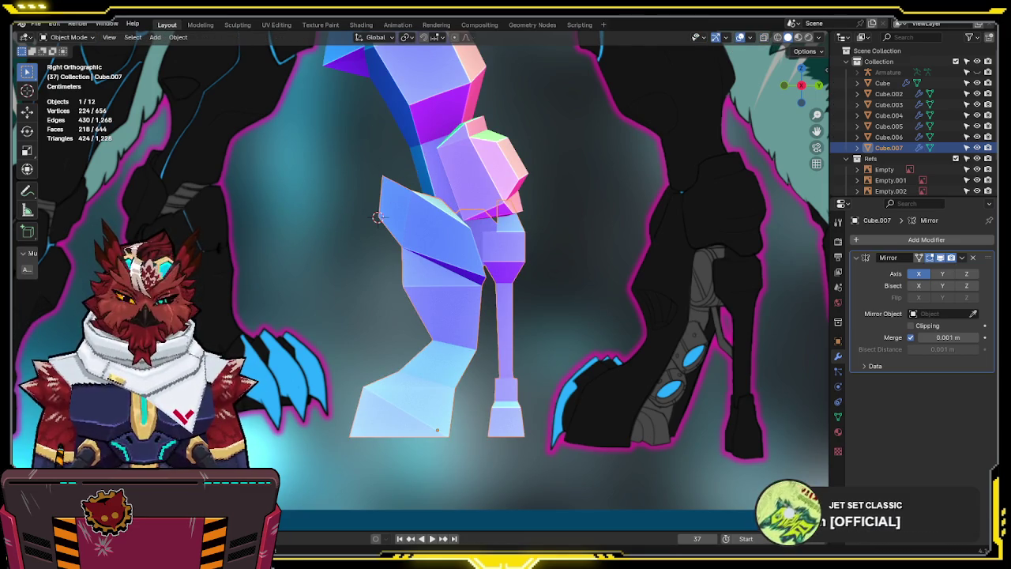
shift+middle_drag(390, 217, 386, 185)
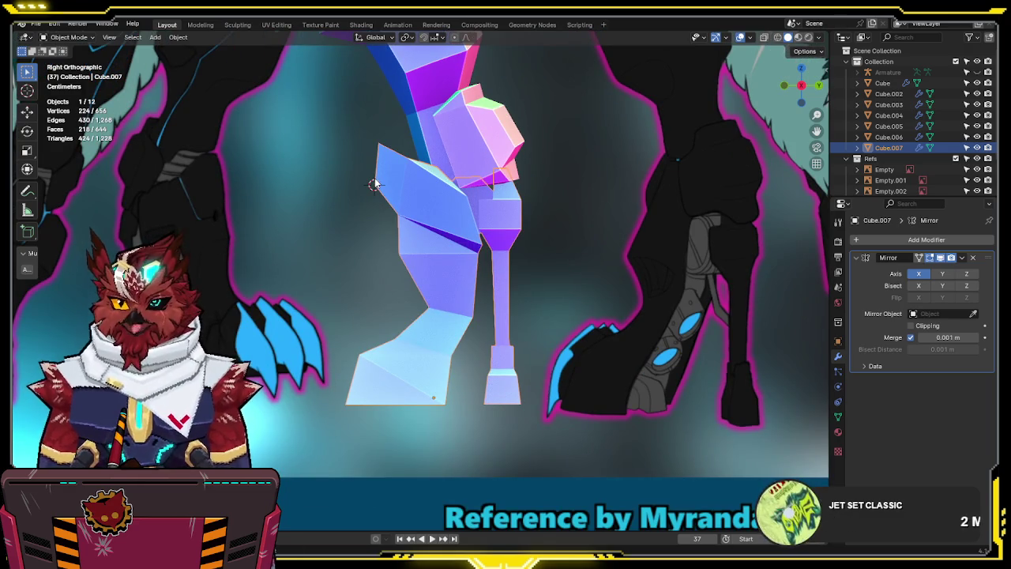
shift+middle_drag(375, 193, 376, 140)
key(ctrl+s)
Move the edge loop just above the foot upward, back in Object Mode, and open File > Open Recent
key(Tab)
key(alt+z)
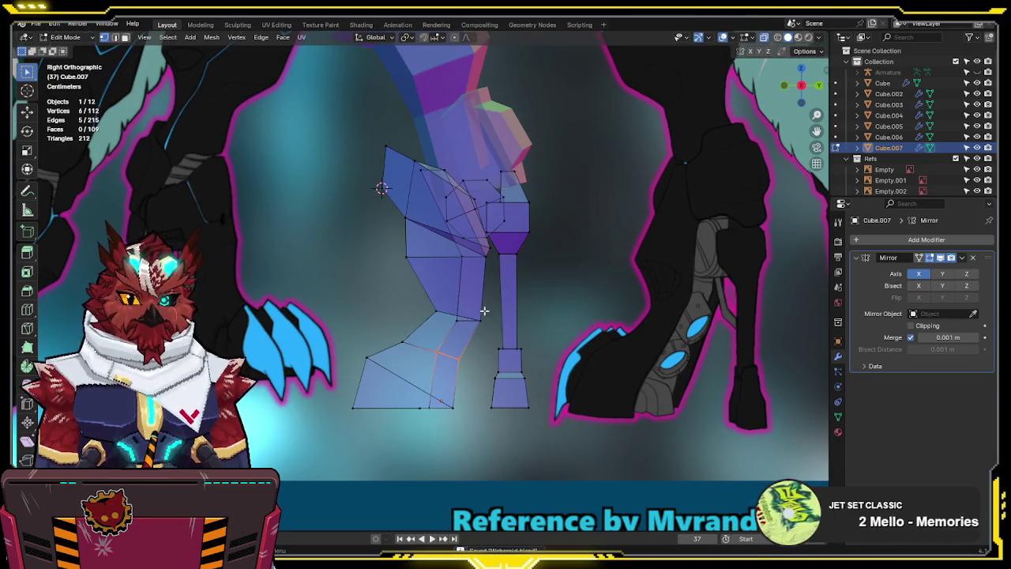
alt+click(484, 290)
key(g)
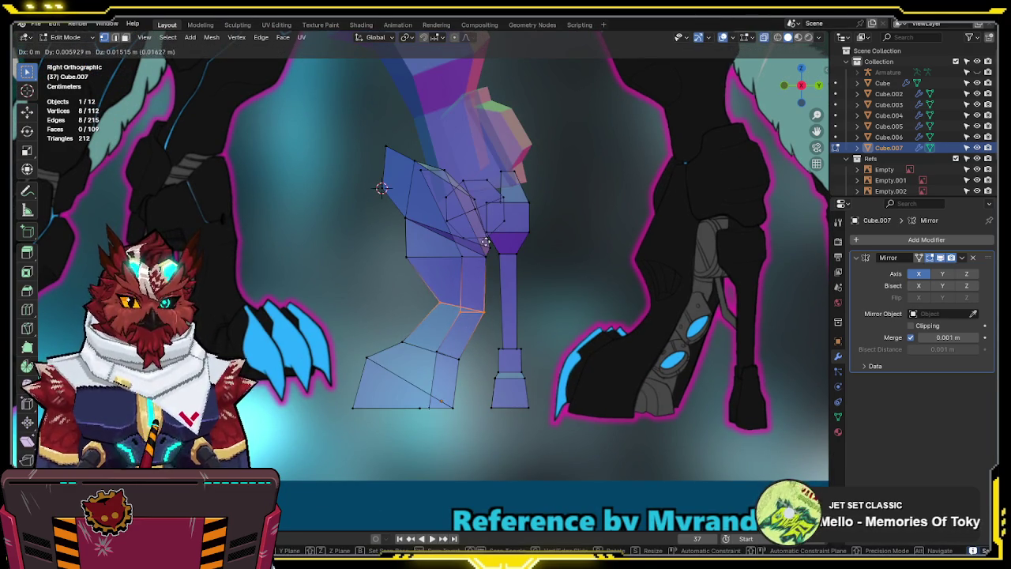
click(492, 218)
key(alt+z)
key(Tab)
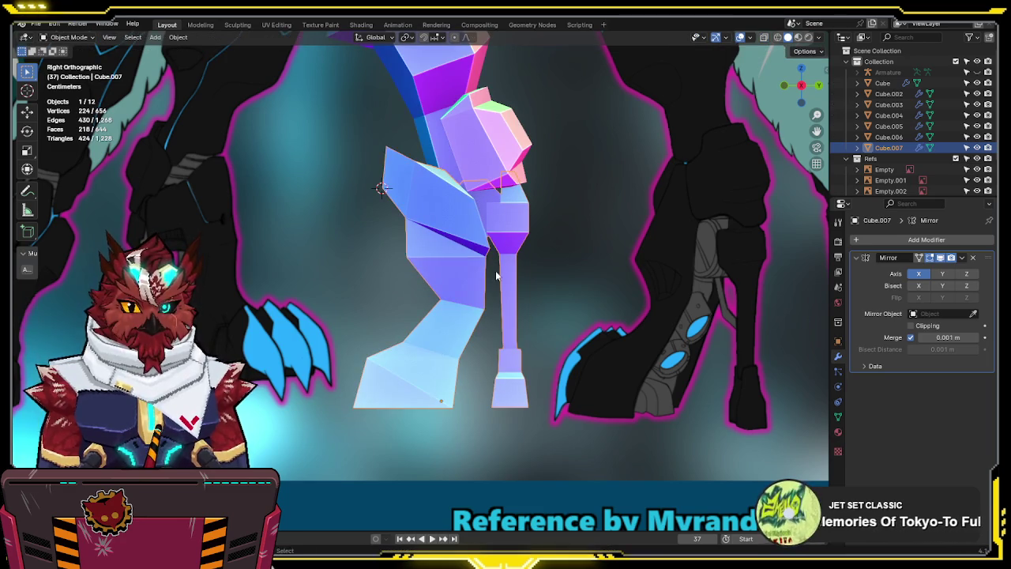
shift+middle_drag(511, 311, 385, 262)
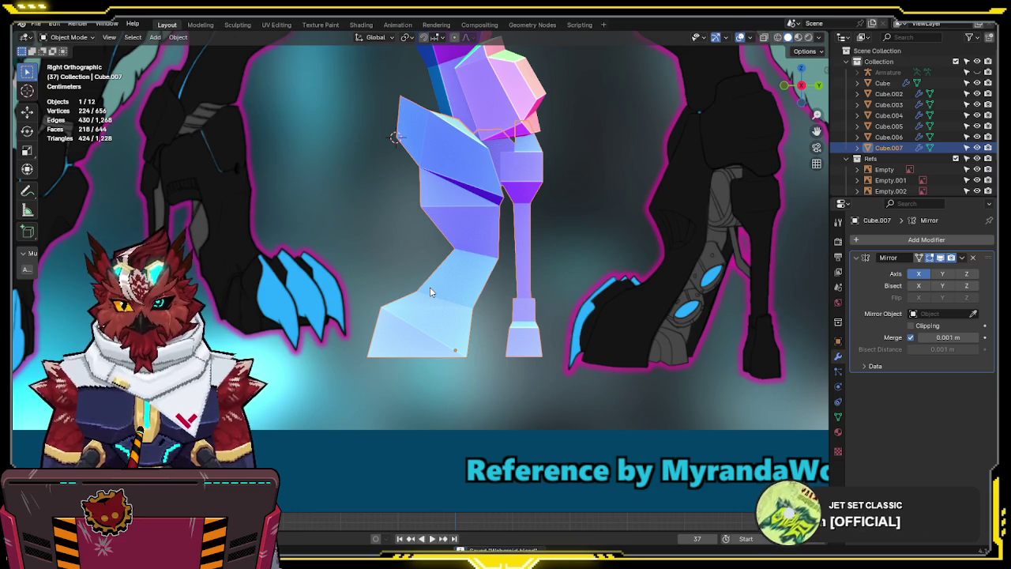
click(36, 24)
mouse_move(62, 57)
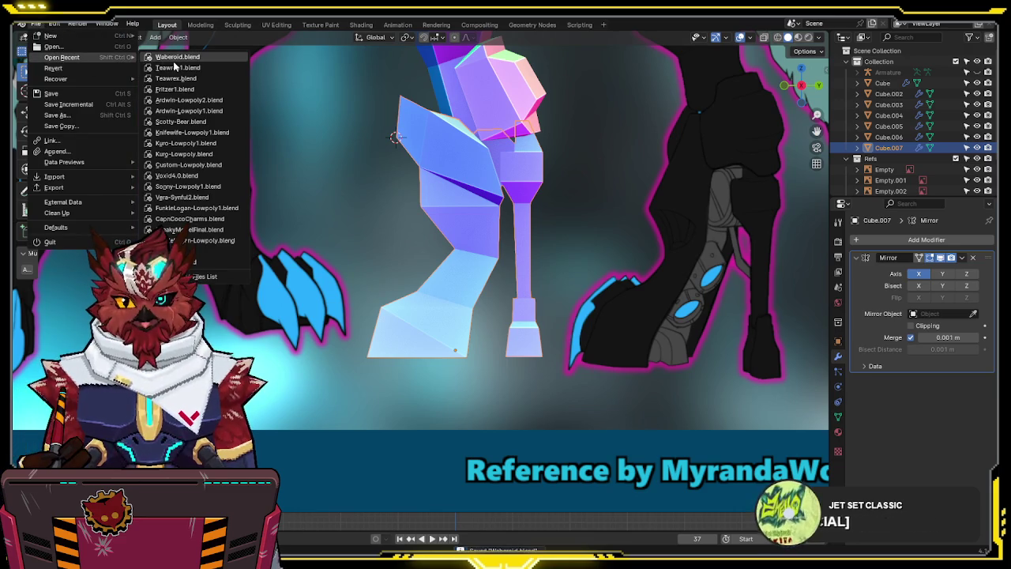
Open Knifewife-Lowpoly1.blend and unhide the Human body mesh in the Outliner
click(179, 135)
scroll(985, 95, up, 3)
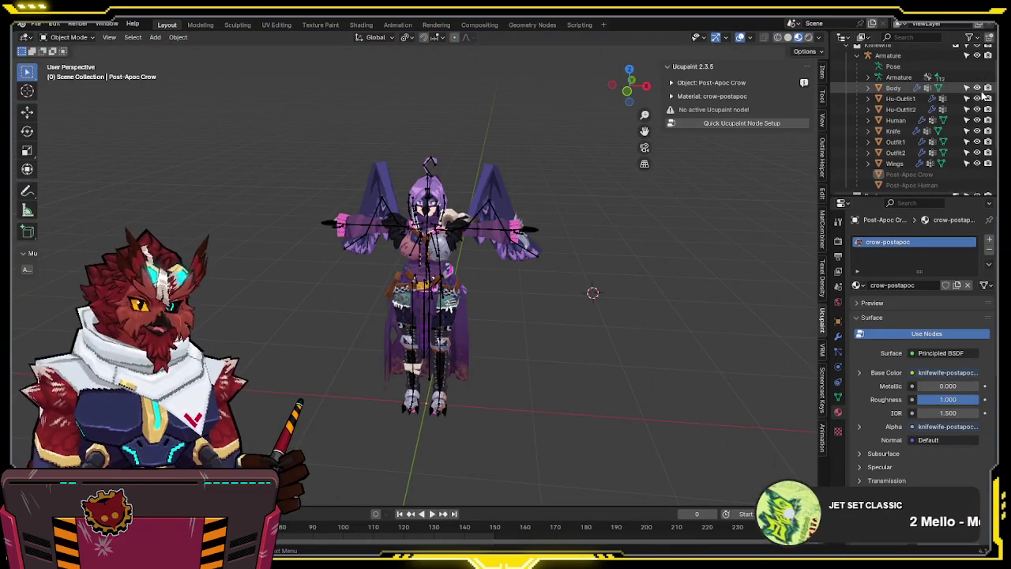
drag(977, 88, 978, 163)
scroll(977, 150, down, 2)
scroll(976, 140, down, 3)
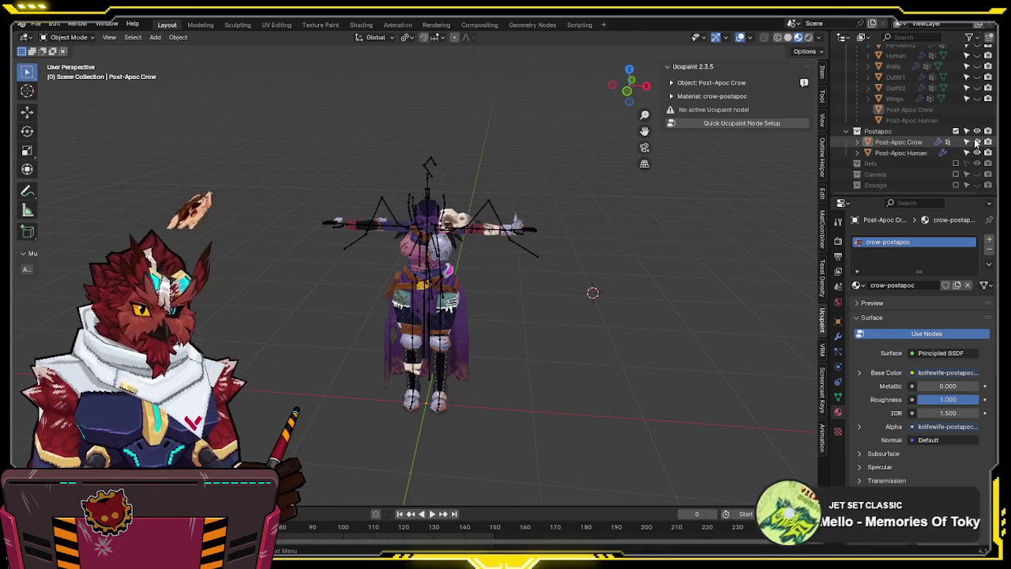
click(977, 141)
scroll(976, 134, up, 3)
click(977, 120)
scroll(506, 182, up, 4)
In Pose Mode from the front view, rotate UpperArm.L down out of T-pose and hide the overlays
click(482, 188)
key(ctrl+Tab)
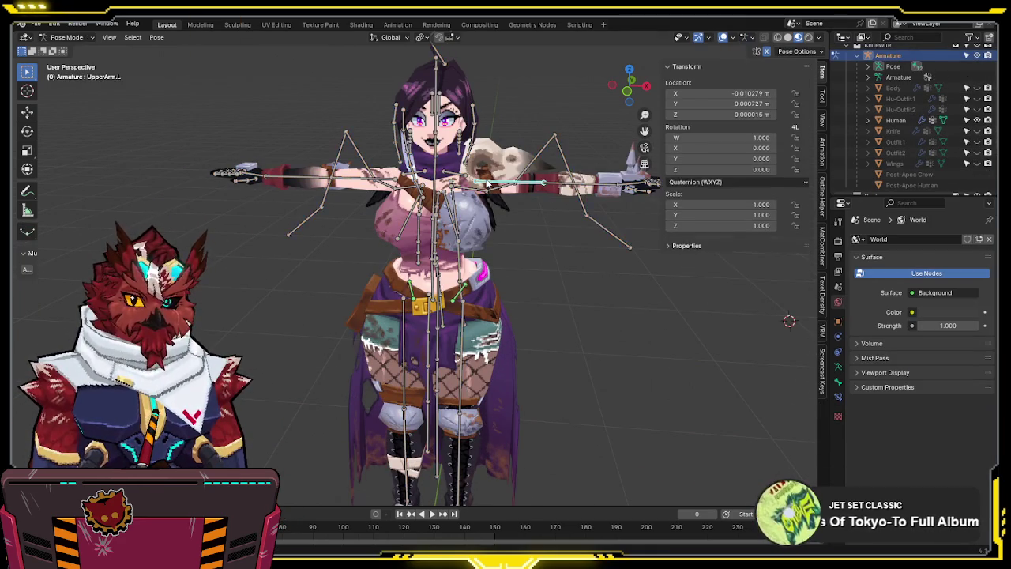
key(KP_1)
key(r)
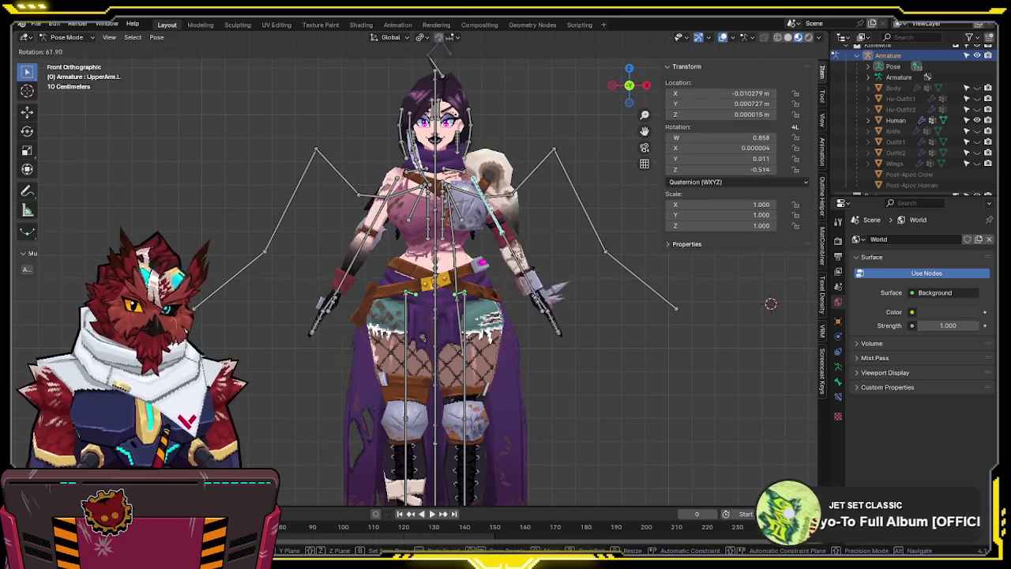
key(shift+alt+z)
Orbit and zoom to inspect the character's legs, skirt, head and torso
mouse_move(589, 242)
middle_down()
mouse_move(573, 210)
mouse_move(588, 170)
mouse_move(594, 245)
middle_up()
scroll(594, 245, up, 2)
scroll(605, 275, up, 2)
mouse_move(682, 441)
shift+middle_down()
mouse_move(679, 264)
mouse_move(648, 289)
mouse_move(440, 294)
mouse_move(608, 280)
mouse_move(668, 289)
mouse_move(599, 293)
mouse_move(577, 271)
mouse_move(580, 377)
mouse_move(604, 366)
mouse_move(576, 406)
mouse_move(589, 310)
mouse_move(584, 412)
mouse_move(618, 366)
mouse_move(421, 364)
mouse_move(495, 406)
mouse_move(555, 387)
mouse_move(544, 290)
mouse_move(561, 294)
shift+middle_up()
mouse_move(542, 381)
middle_down()
mouse_move(567, 332)
mouse_move(578, 247)
mouse_move(537, 310)
mouse_move(540, 225)
mouse_move(541, 237)
mouse_move(594, 260)
mouse_move(594, 241)
mouse_move(523, 267)
mouse_move(508, 243)
mouse_move(626, 246)
mouse_move(478, 378)
mouse_move(562, 290)
mouse_move(535, 378)
middle_up()
mouse_move(578, 263)
shift+middle_down()
mouse_move(570, 414)
mouse_move(573, 359)
mouse_move(561, 370)
mouse_move(565, 417)
mouse_move(545, 427)
mouse_move(546, 355)
mouse_move(551, 398)
mouse_move(460, 378)
mouse_move(667, 368)
mouse_move(619, 277)
mouse_move(609, 141)
mouse_move(539, 231)
mouse_move(648, 229)
mouse_move(608, 222)
shift+middle_up()
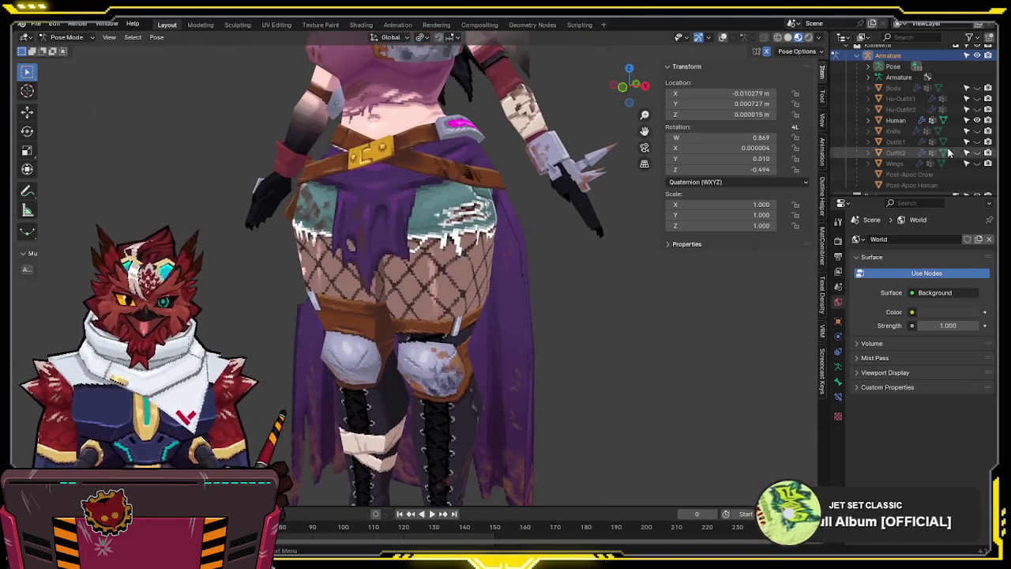
Toggle the Post-Apoc character's visibility and orbit to view her back and WIDE LOAD belt
scroll(914, 173, down, 3)
click(979, 149)
click(978, 150)
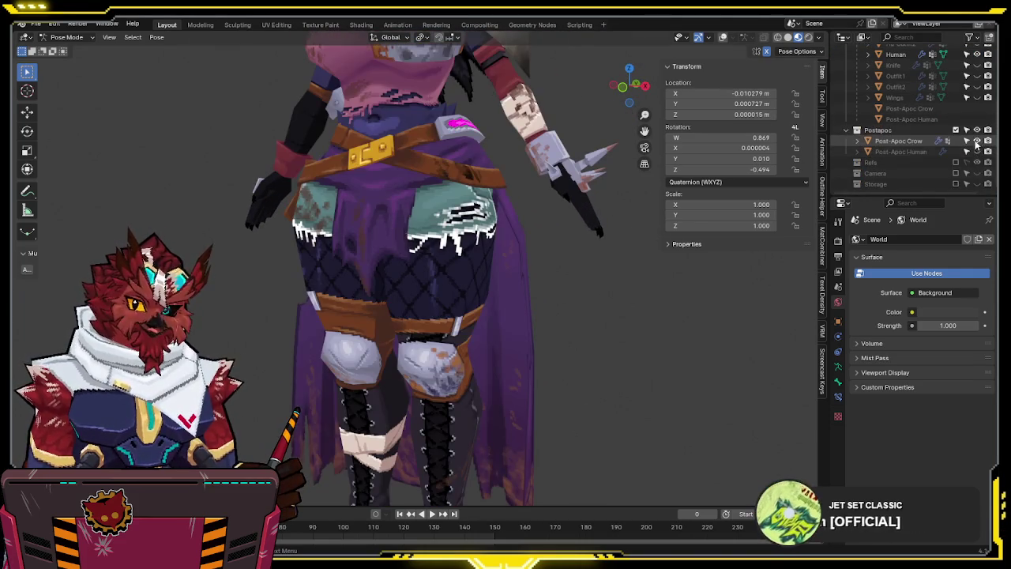
scroll(977, 144, up, 3)
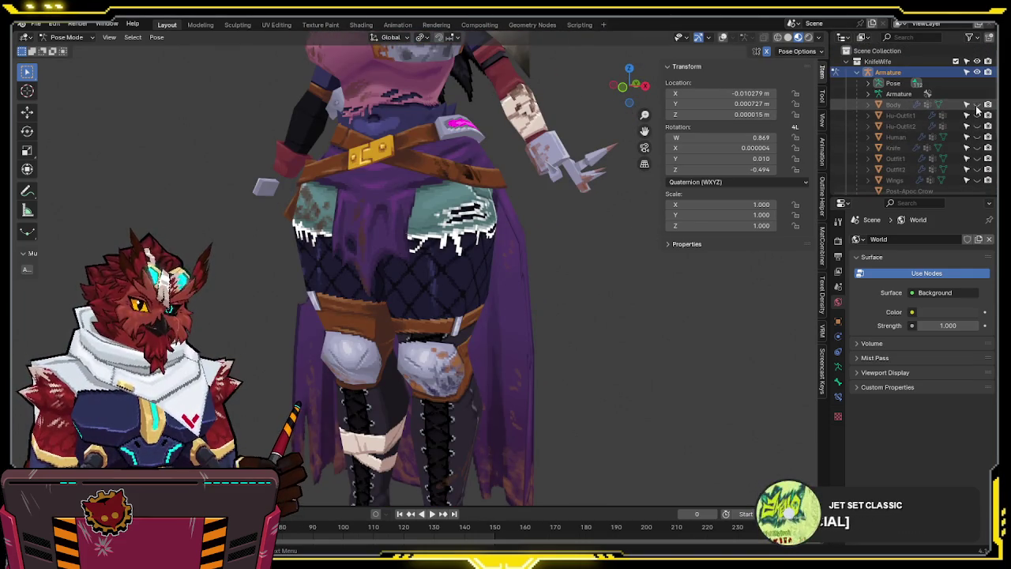
mouse_move(545, 102)
shift+middle_down()
mouse_move(540, 307)
mouse_move(541, 294)
shift+middle_up()
mouse_move(595, 312)
middle_down()
mouse_move(406, 318)
mouse_move(547, 367)
mouse_move(534, 242)
mouse_move(417, 273)
mouse_move(467, 185)
mouse_move(497, 296)
mouse_move(275, 291)
mouse_move(338, 311)
middle_up()
scroll(443, 237, up, 3)
scroll(468, 185, down, 3)
middle_drag(429, 312, 728, 291)
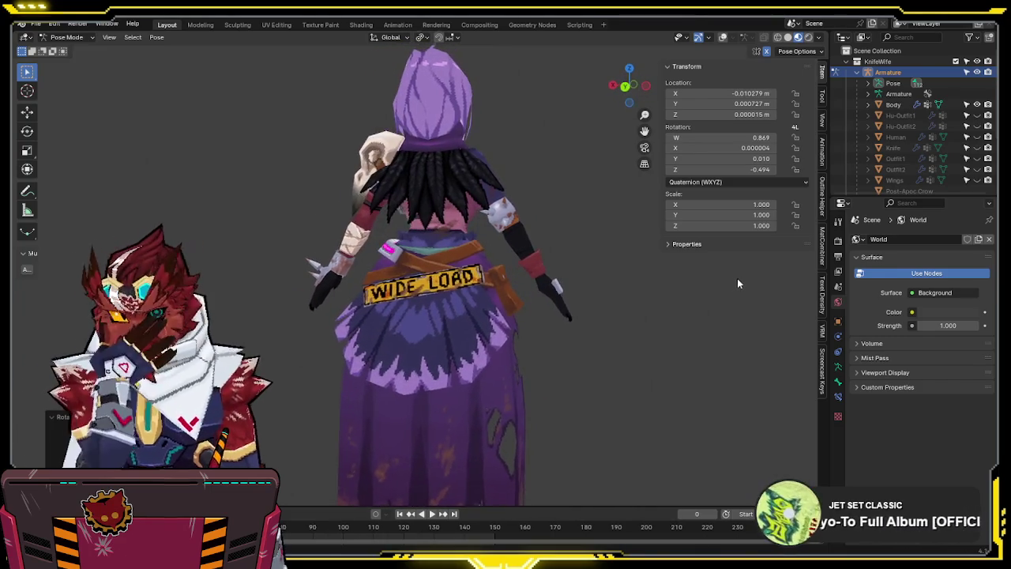
mouse_move(728, 292)
middle_down()
mouse_move(825, 275)
mouse_move(509, 304)
mouse_move(53, 294)
mouse_move(824, 310)
mouse_move(404, 306)
mouse_move(516, 295)
mouse_move(474, 290)
middle_up()
Toggle visibility of the Post-Apoc Human and Post-Apoc Crow meshes in the Outliner
scroll(909, 135, down, 5)
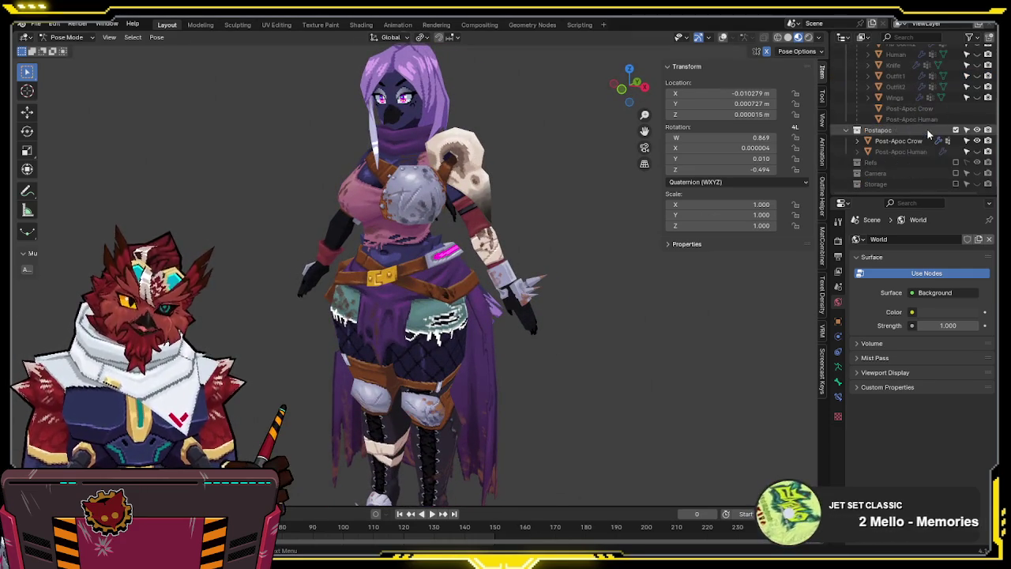
click(977, 150)
click(977, 151)
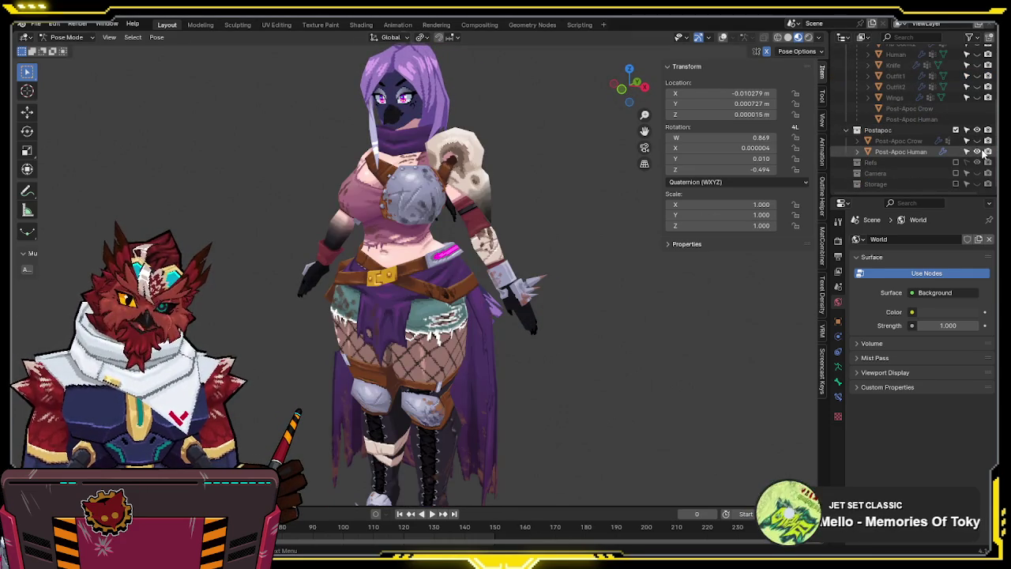
click(978, 141)
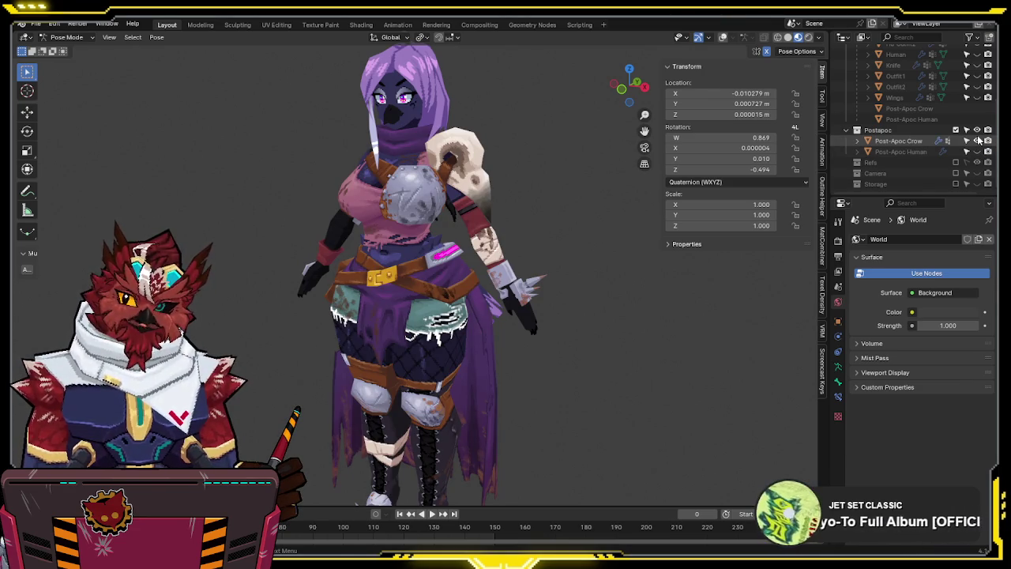
scroll(980, 140, up, 5)
scroll(980, 140, down, 2)
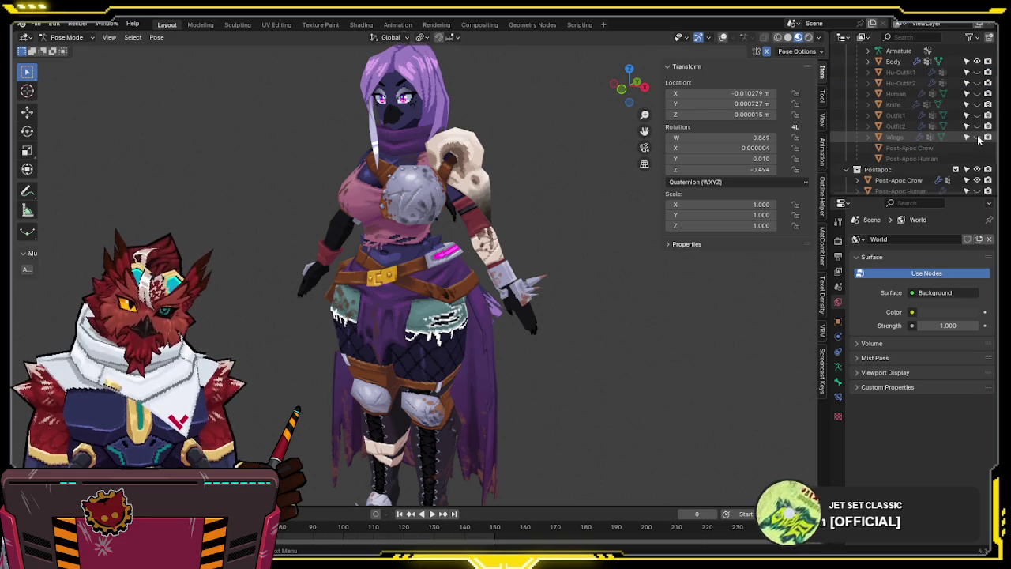
scroll(980, 140, down, 3)
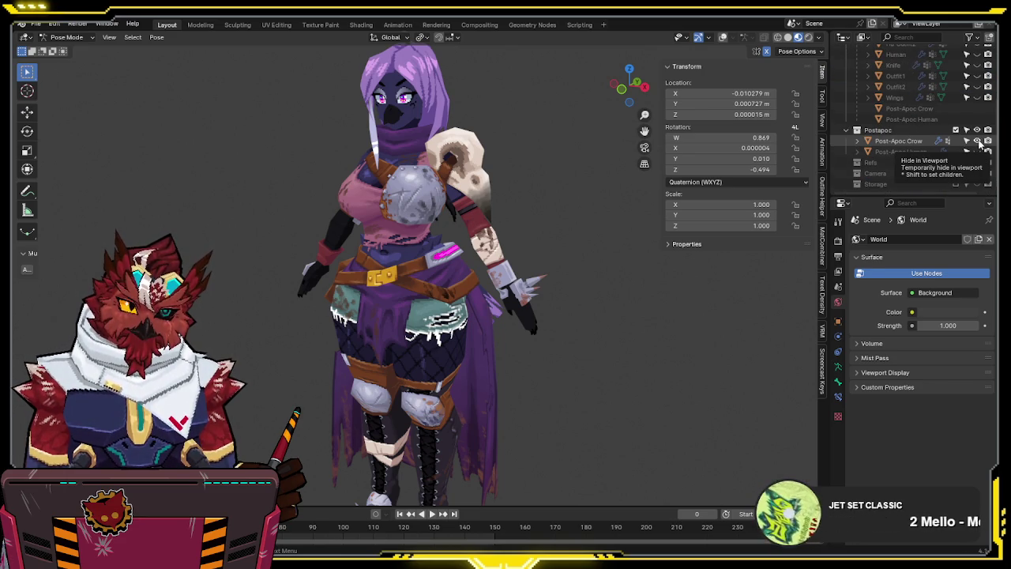
scroll(980, 142, up, 5)
Hide the masked Body mesh, show the unmasked Human mesh, orbit to check, then open Open Recent
click(980, 105)
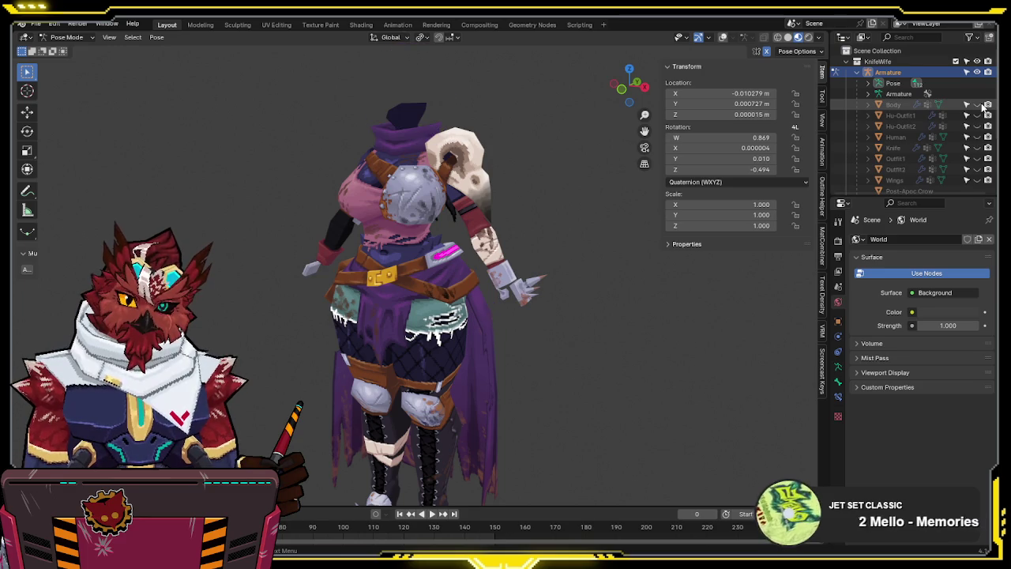
click(980, 105)
scroll(984, 105, down, 2)
click(980, 105)
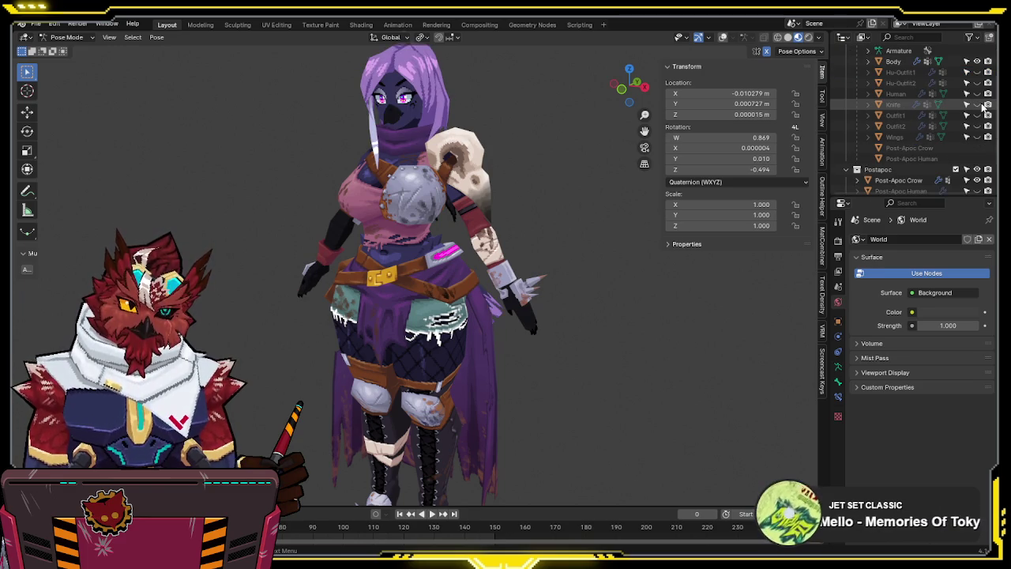
click(978, 162)
click(980, 174)
scroll(974, 154, up, 2)
click(978, 104)
click(980, 136)
middle_drag(393, 213, 482, 211)
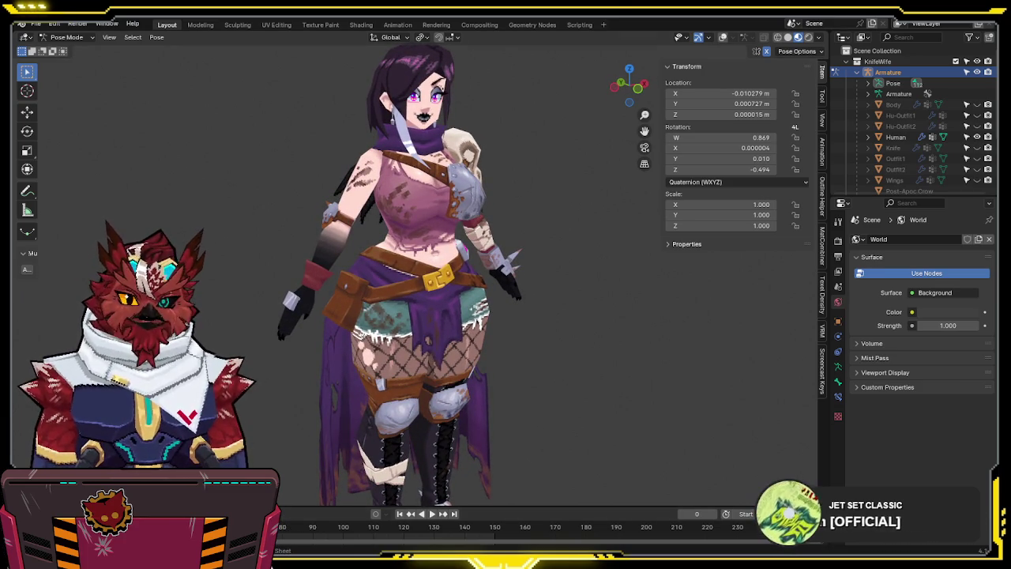
click(36, 24)
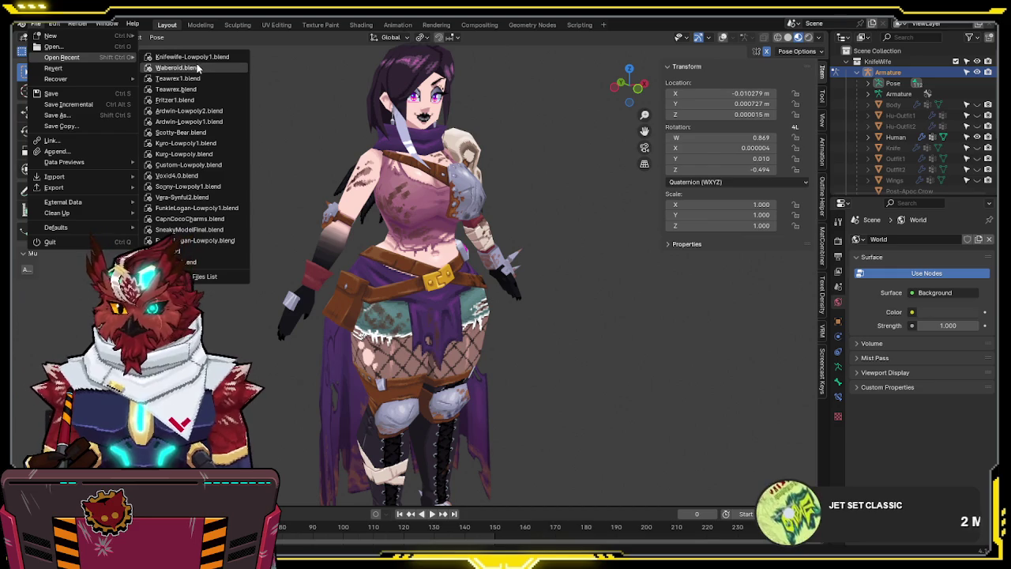
mouse_move(177, 68)
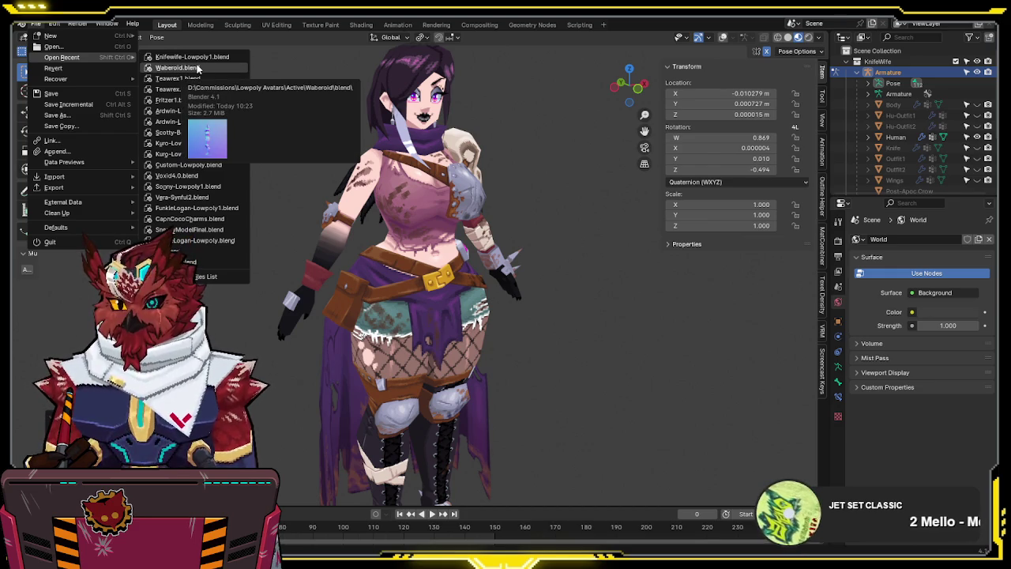
mouse_move(61, 57)
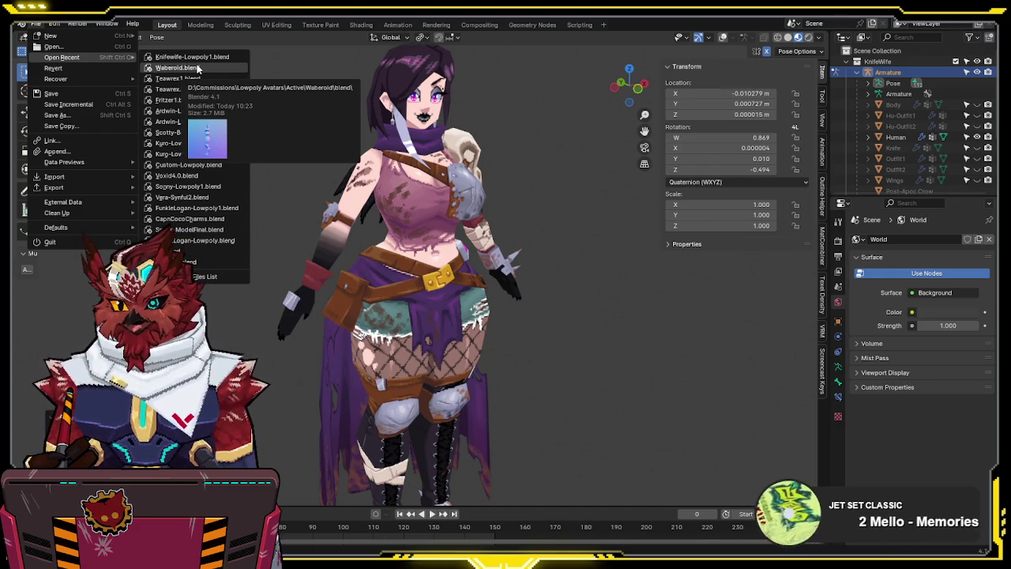
Open the leg model file from Open Recent without saving the character's changes, and zoom onto the leg
mouse_move(579, 357)
ctrl+middle_down()
mouse_move(430, 231)
mouse_move(541, 221)
mouse_move(505, 274)
mouse_move(578, 240)
mouse_move(493, 288)
mouse_move(290, 226)
ctrl+middle_up()
click(38, 24)
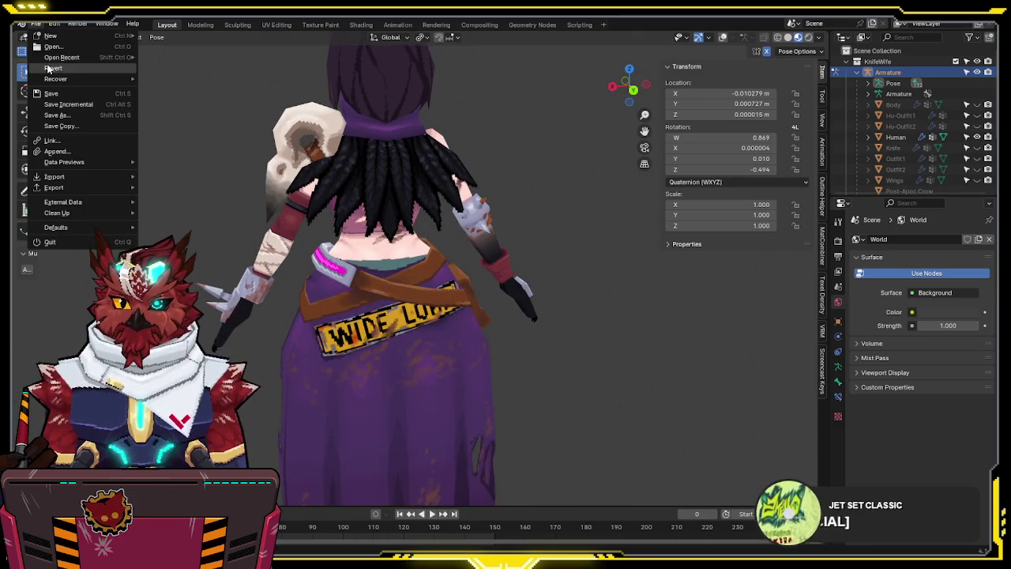
click(191, 70)
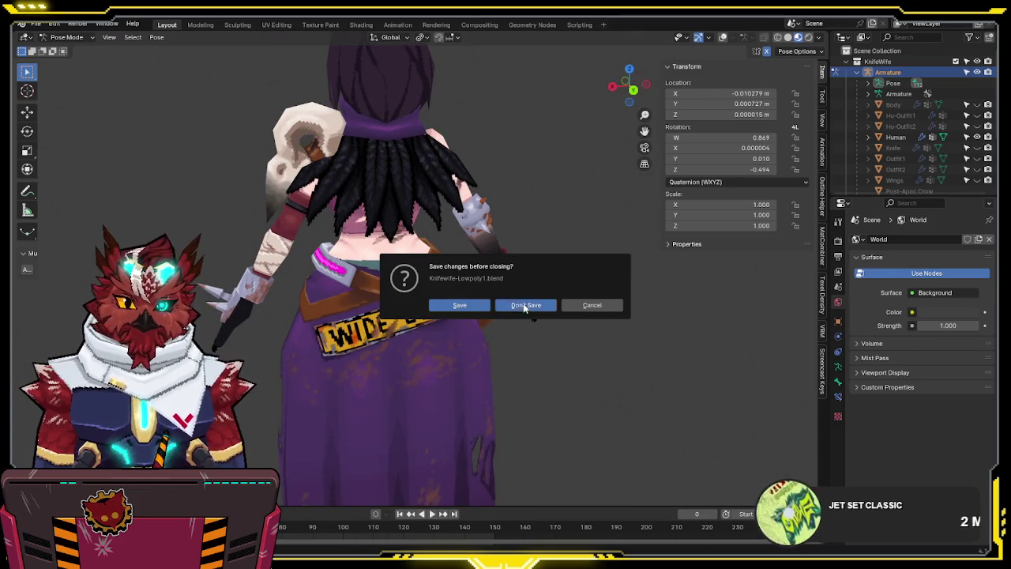
click(524, 307)
scroll(493, 373, up, 2)
scroll(419, 358, up, 2)
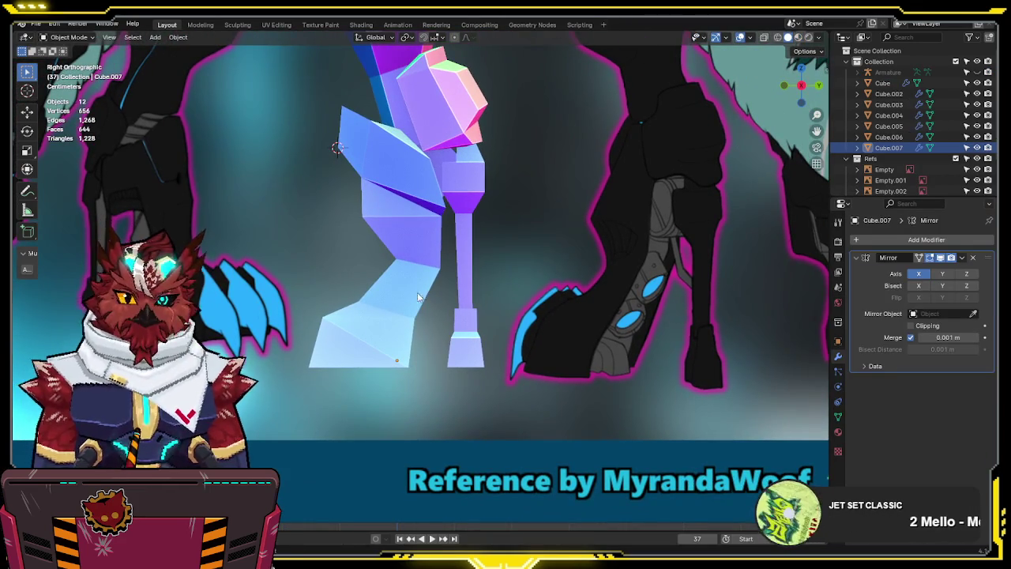
mouse_move(416, 209)
middle_down()
mouse_move(530, 226)
mouse_move(388, 244)
middle_up()
Add a small cube in side view and rotate it 45° on X with rx45y
key(KP_3)
key(shift+a)
click(389, 253)
key(s)
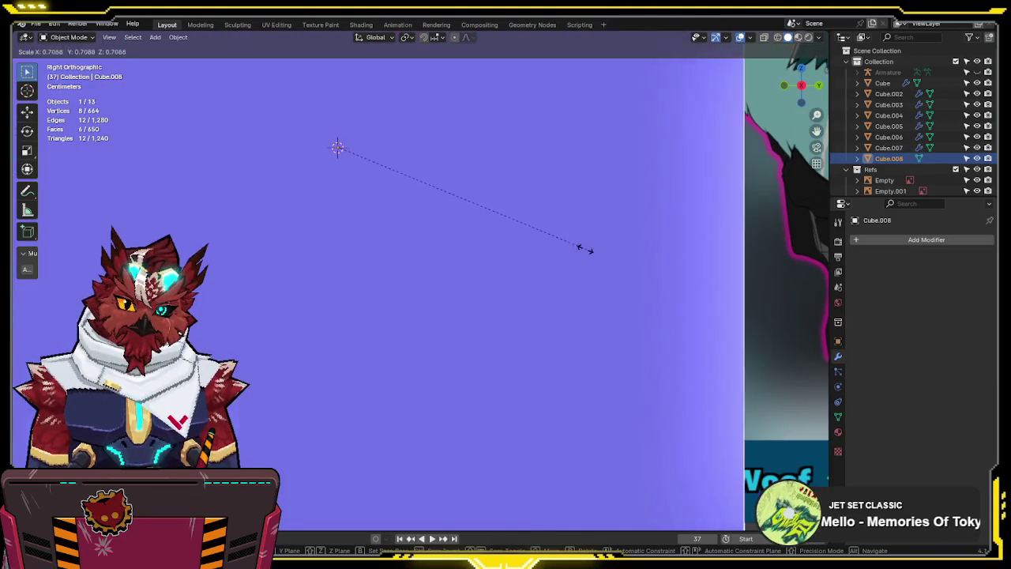
click(337, 148)
key(Tab)
key(alt+z)
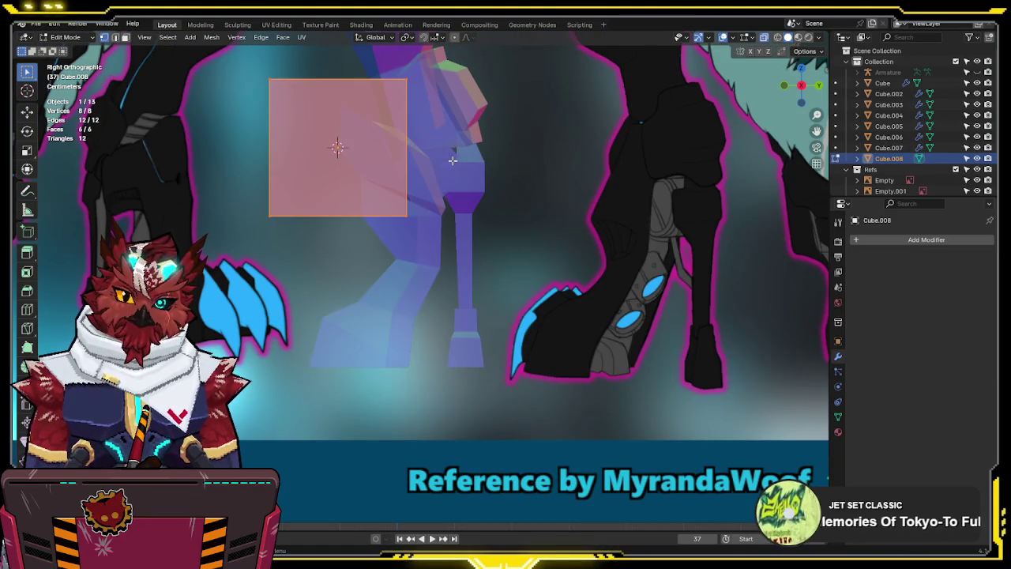
text(rx)
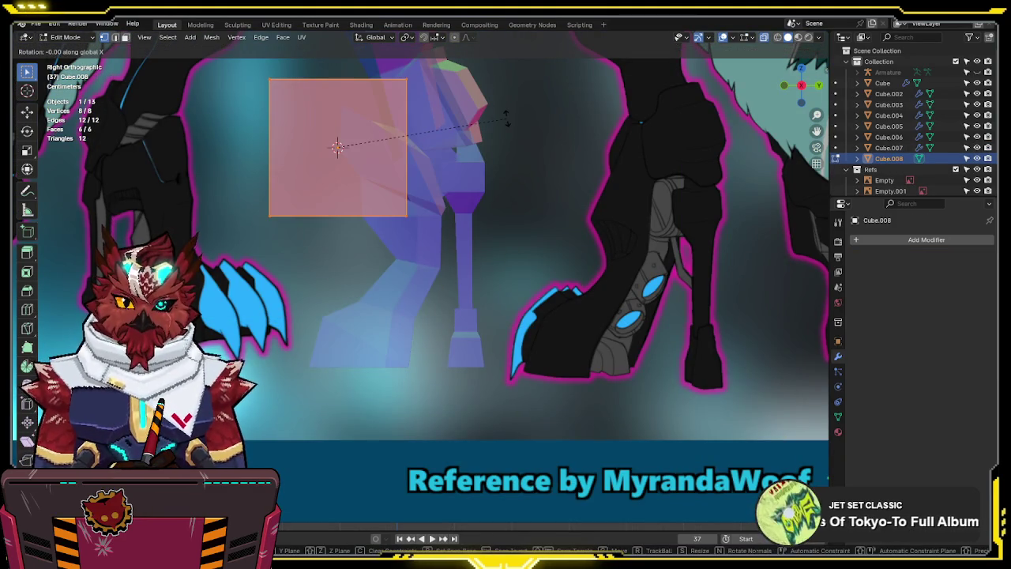
text(45y)
click(507, 118)
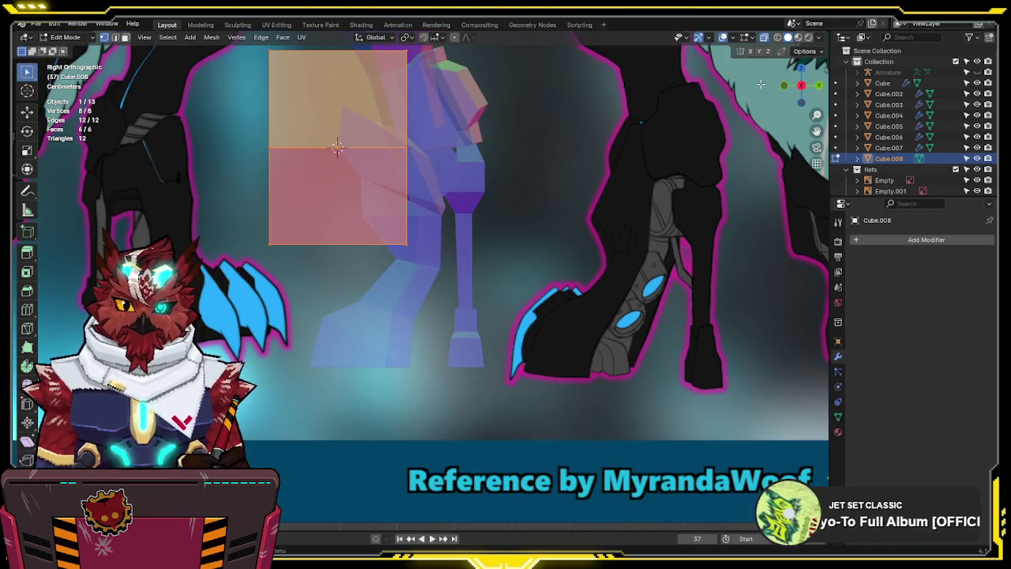
Move the cube in front of the foot and tilt it to follow the foot
key(s)
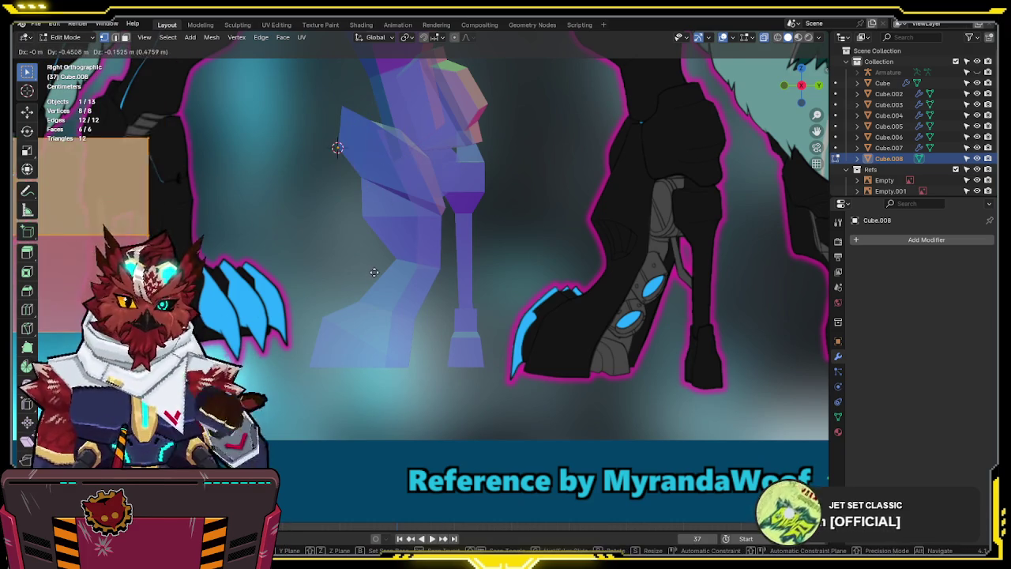
right_click(488, 235)
key(ctrl+z)
key(g)
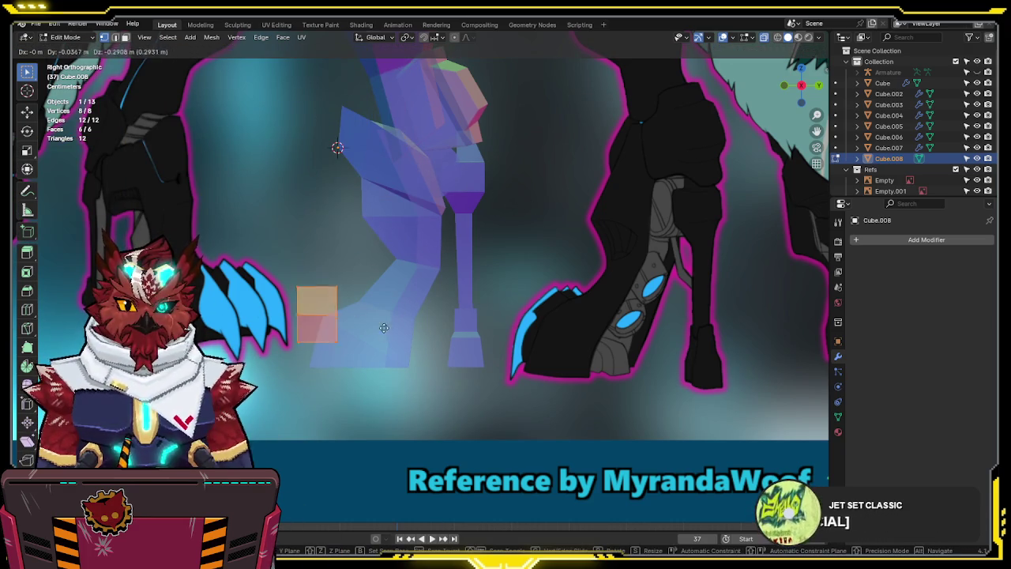
click(382, 326)
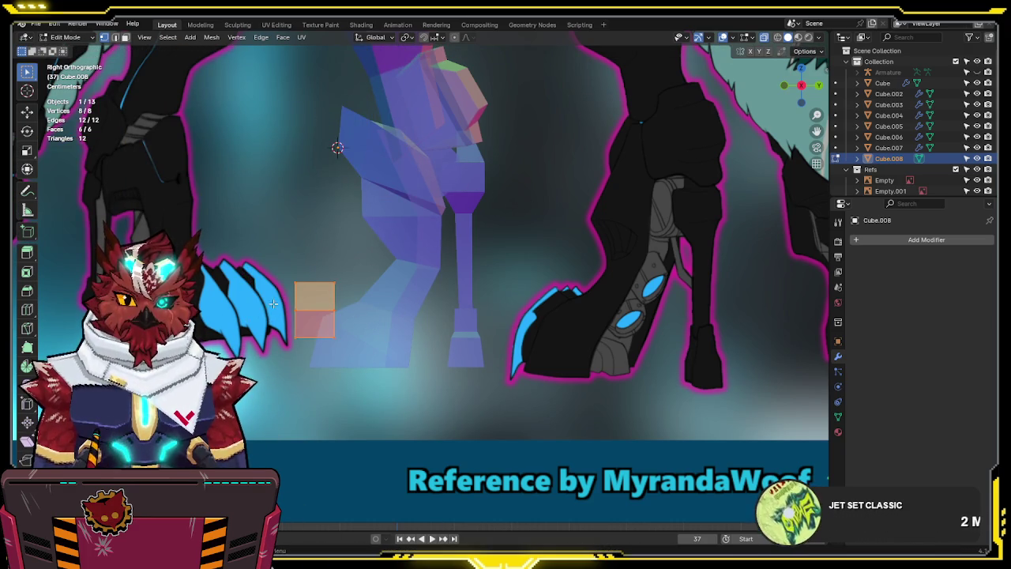
click(304, 312)
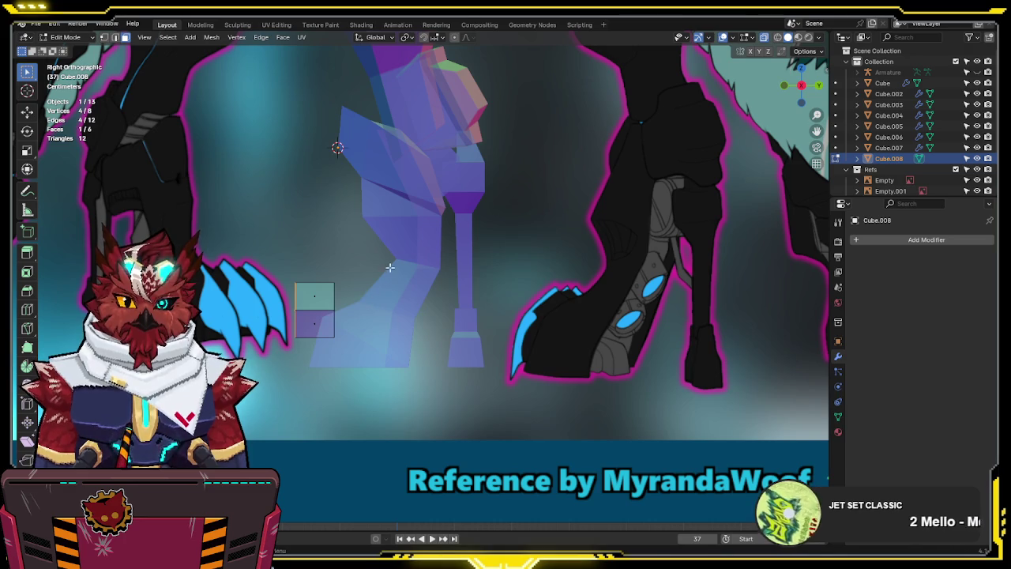
key(a)
key(r)
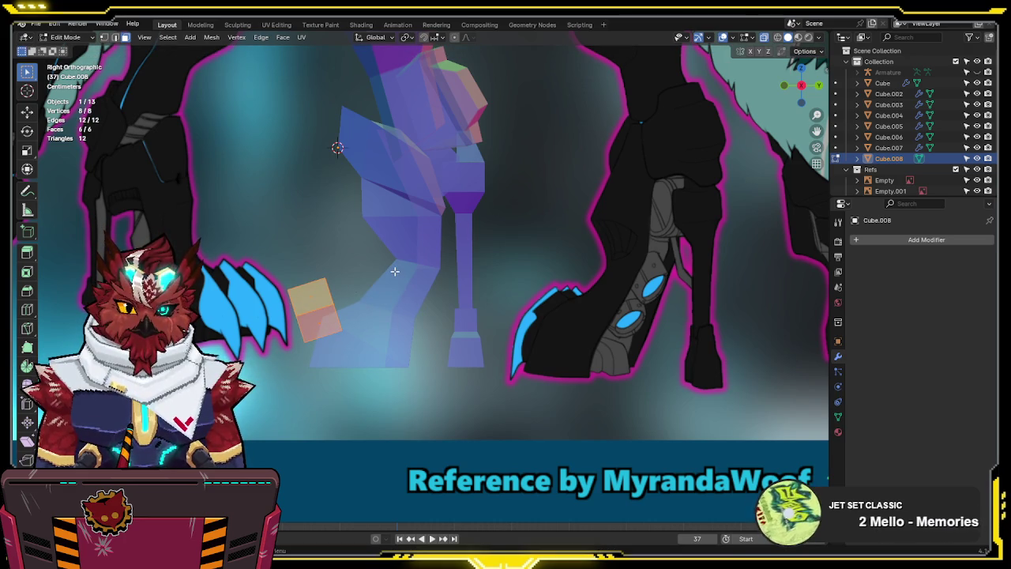
click(397, 271)
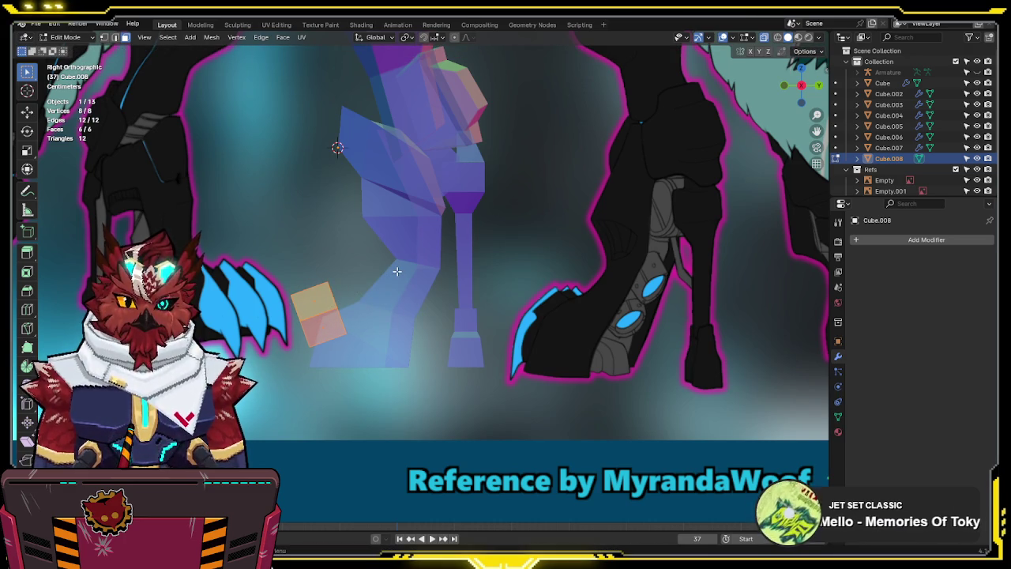
From the front view, narrow the cube along X and centre it on the foot
key(KP_1)
key(g)
key(x)
click(535, 258)
key(s)
key(x)
click(491, 251)
key(g)
key(x)
click(495, 254)
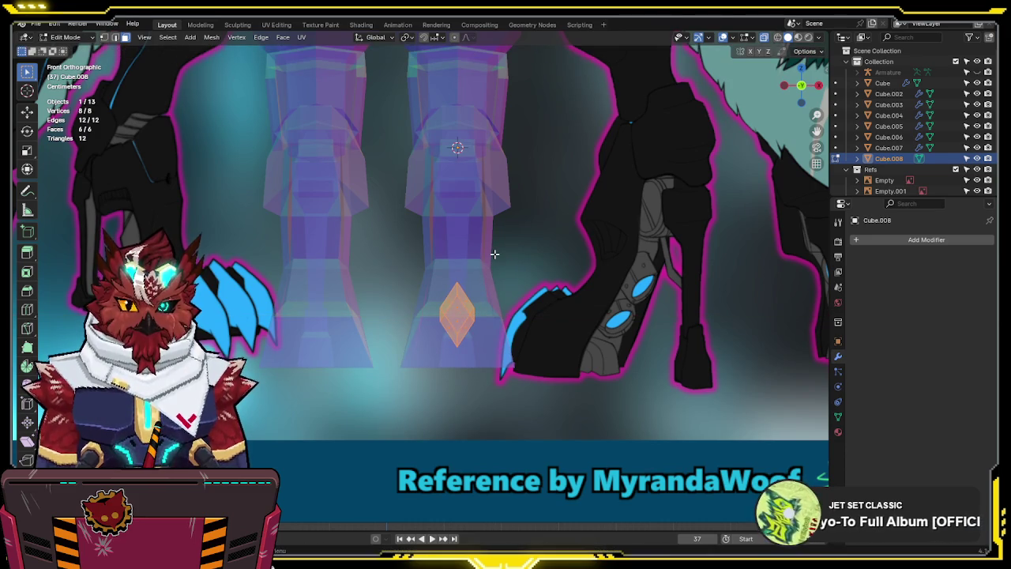
key(alt+z)
In side view, slide the cube's edges and taper its end face
key(KP_3)
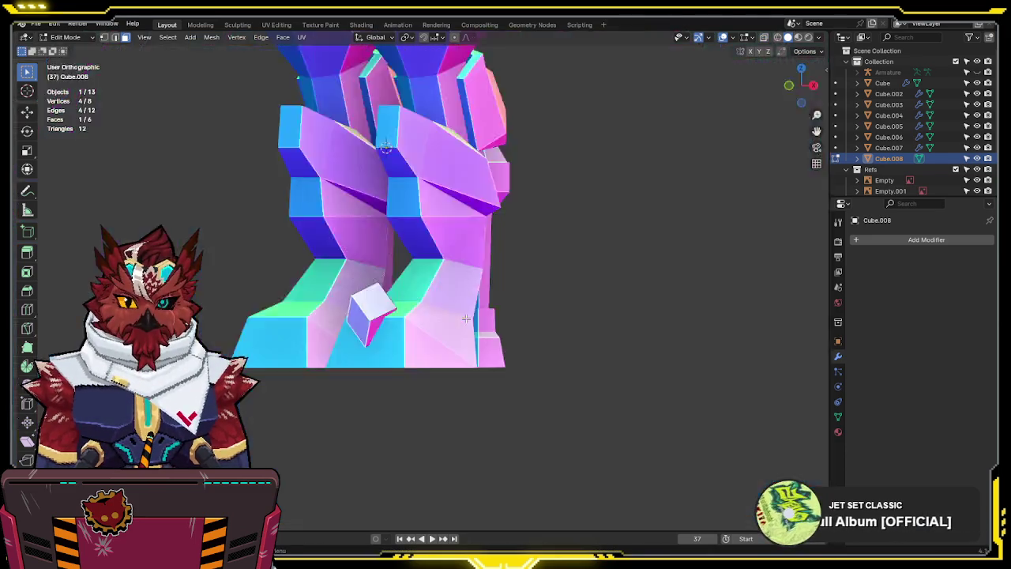
key(g)
key(g)
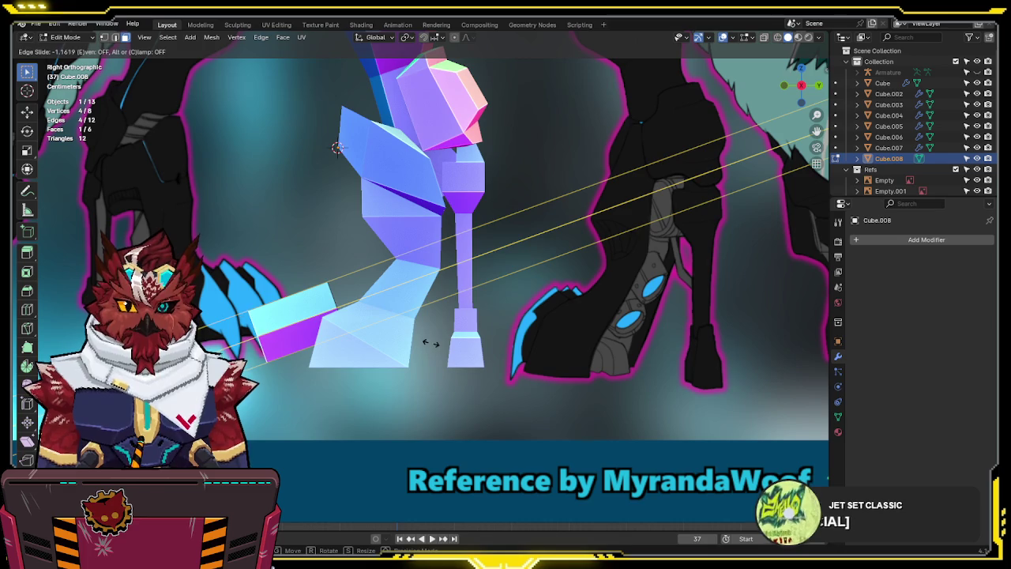
click(431, 342)
key(s)
click(403, 340)
Extrude the end face and pull its vertices down and forward into a pointed tip
key(e)
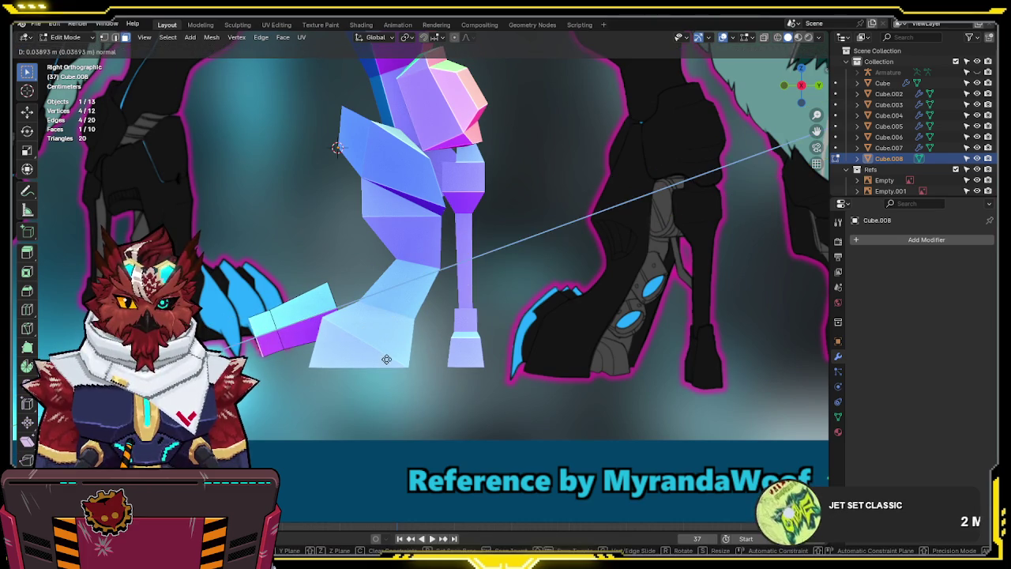
click(377, 369)
key(g)
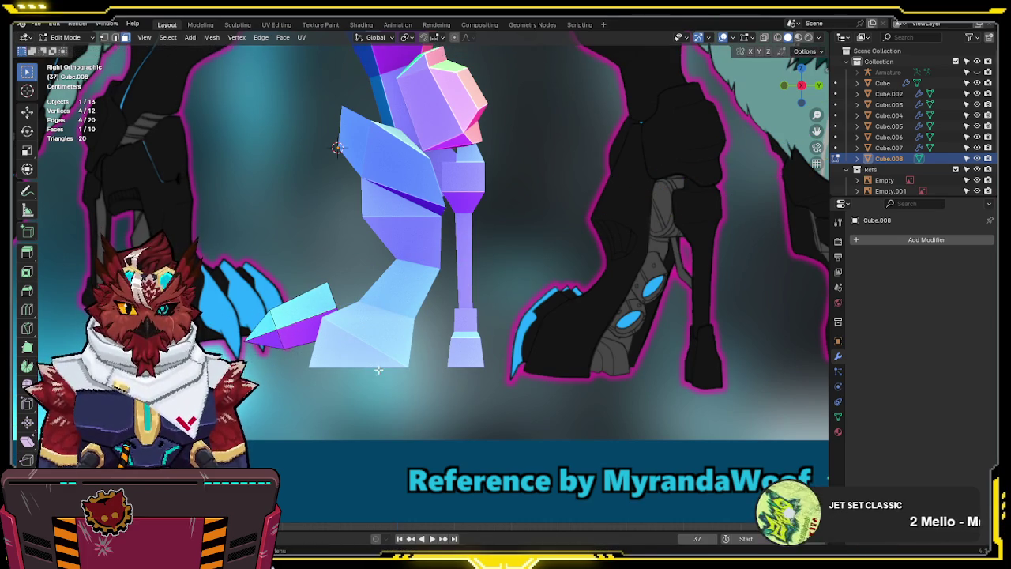
click(304, 380)
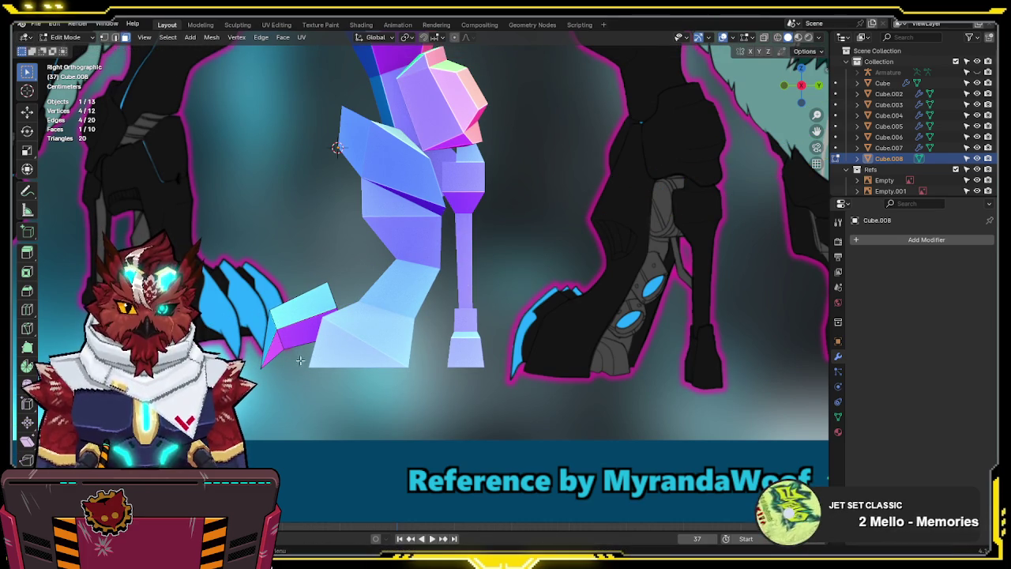
key(g)
click(368, 357)
key(g)
click(362, 335)
key(alt+z)
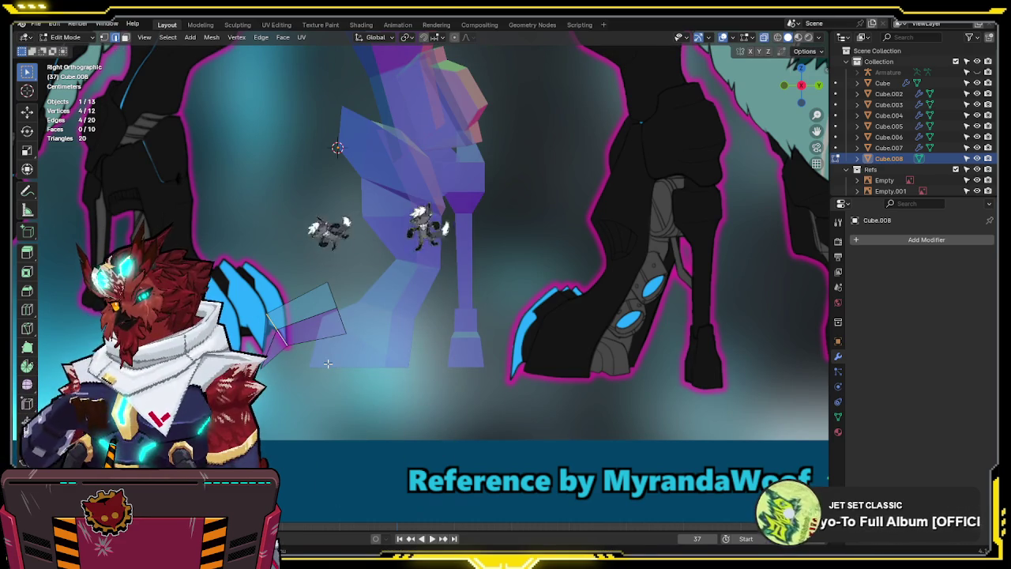
shift+middle_drag(309, 314, 317, 317)
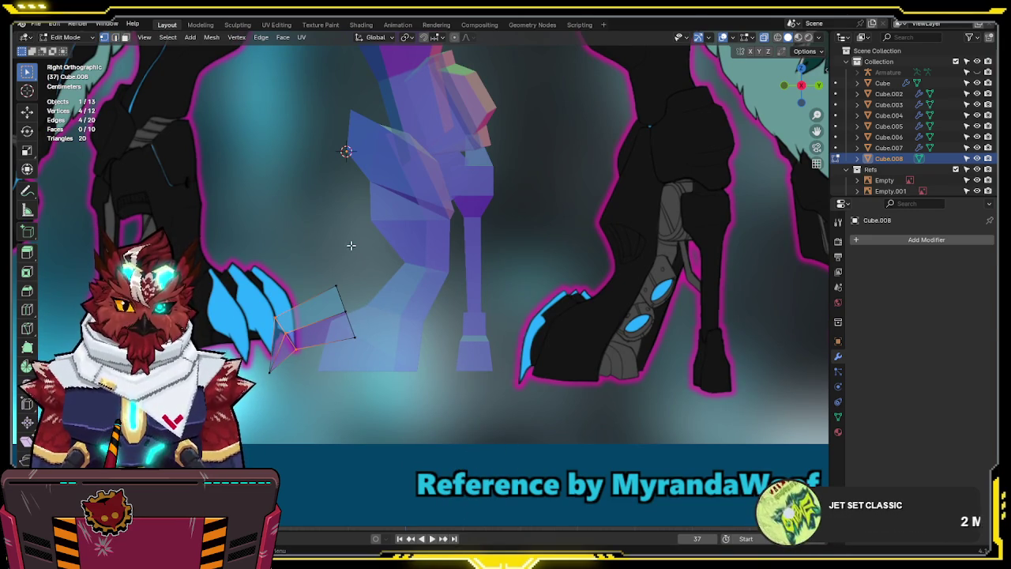
Duplicate the claw twice along X so three claws sit across the foot
key(a)
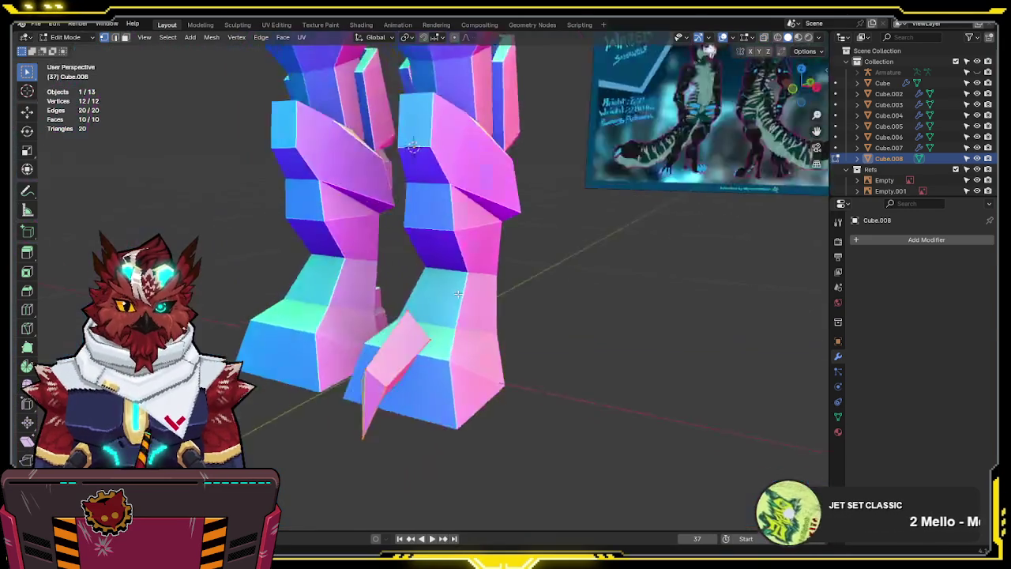
middle_drag(349, 251, 498, 295)
key(KP_1)
key(shift+d)
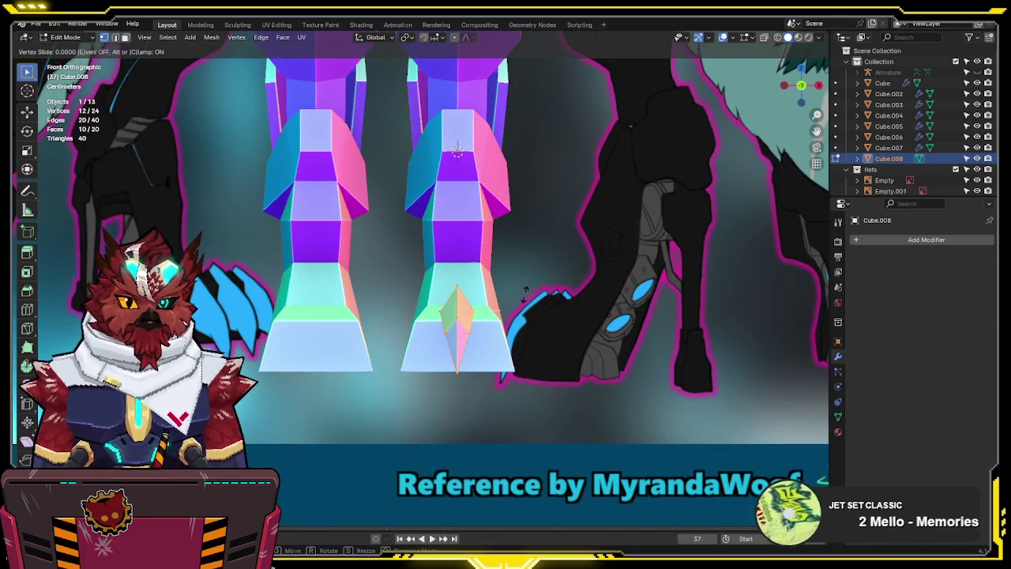
key(x)
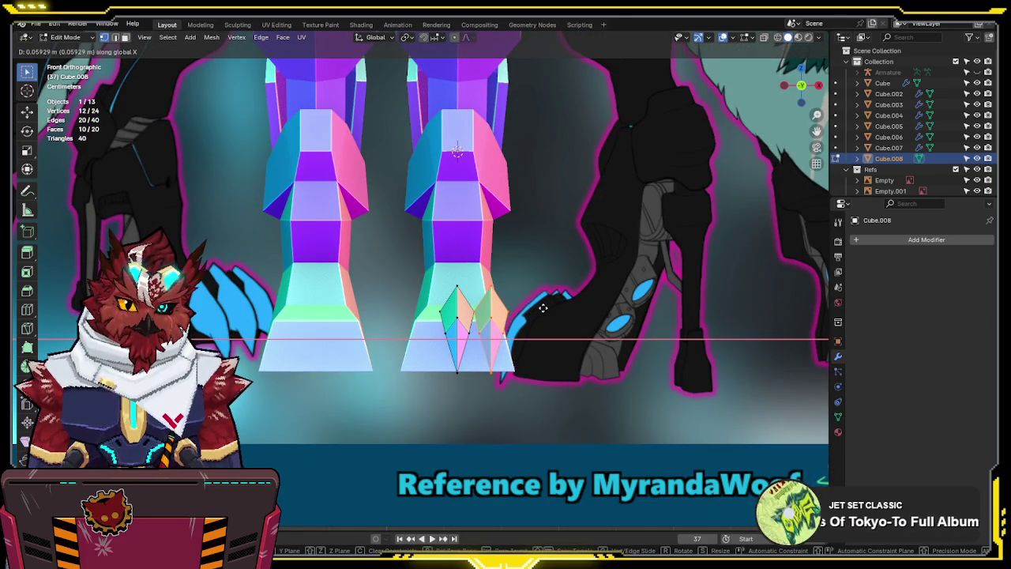
click(541, 311)
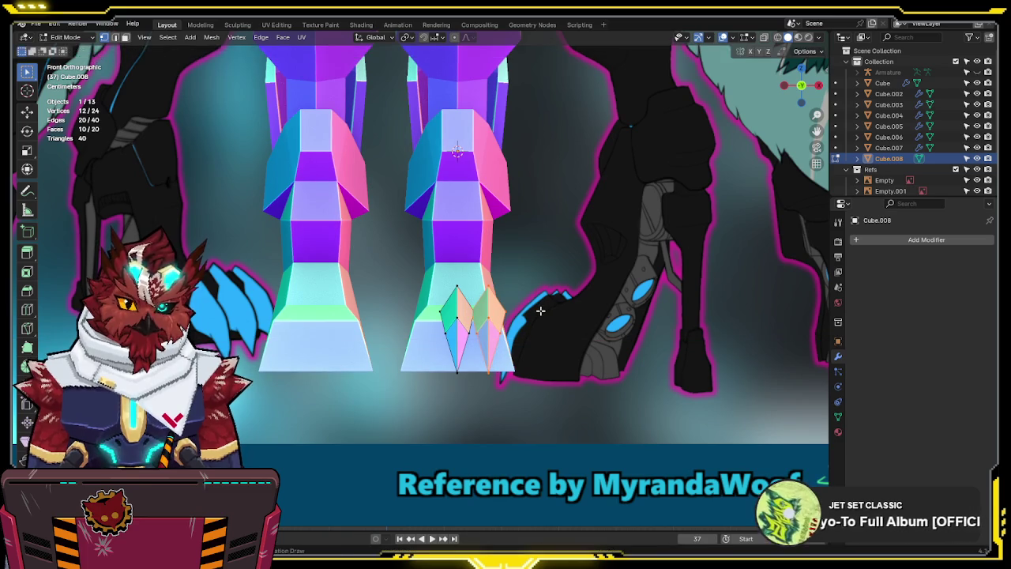
key(shift+d)
key(x)
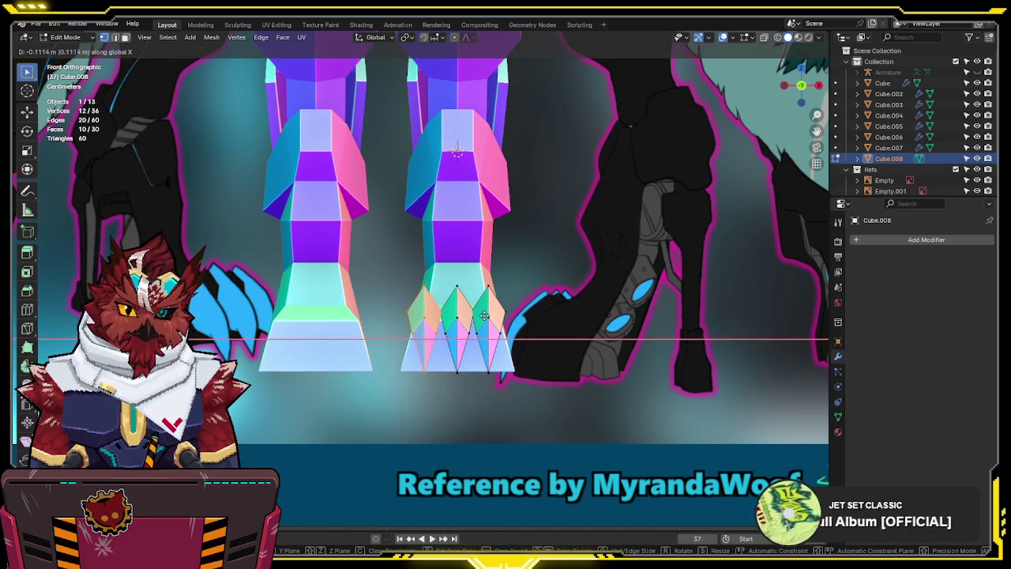
click(490, 317)
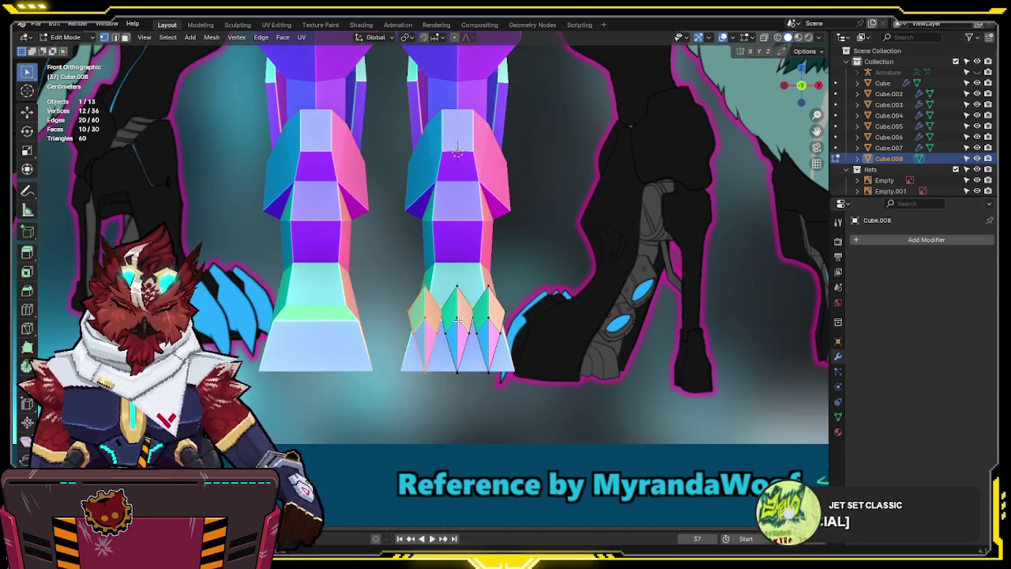
Spread the three claws wider along X and shift the left claw sideways
key(a)
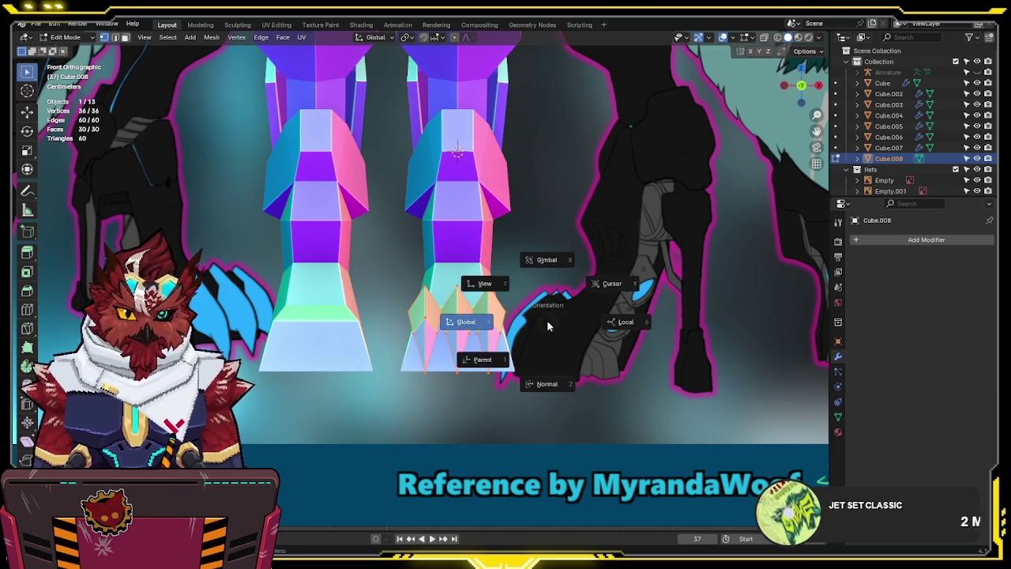
key(s)
key(x)
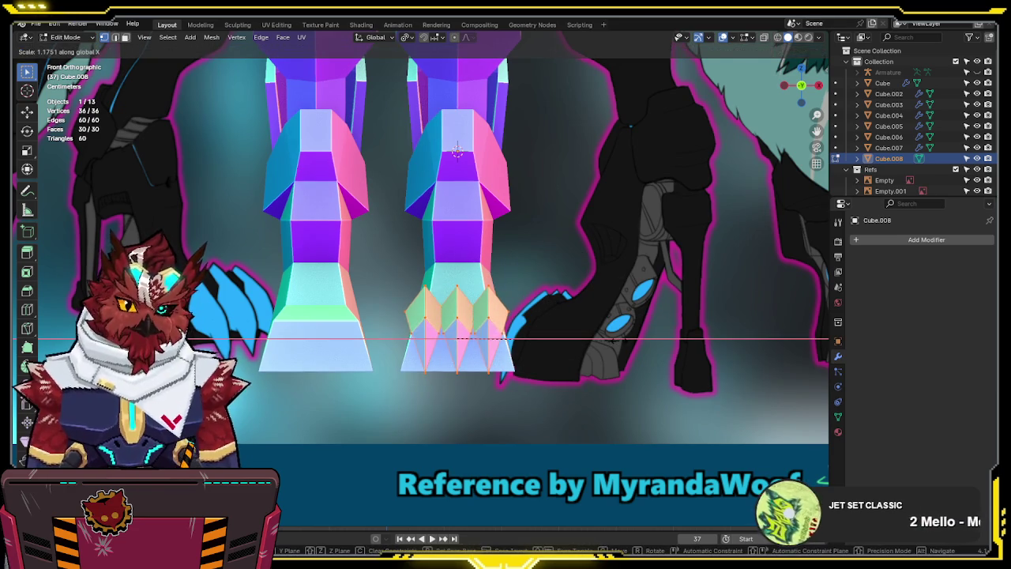
click(482, 339)
key(alt+a)
key(l)
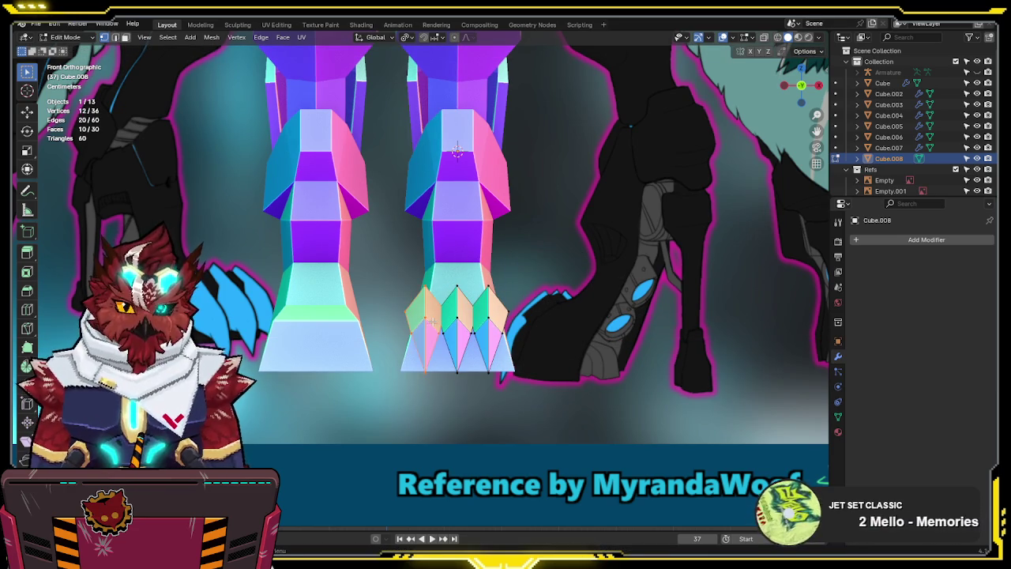
key(g)
key(x)
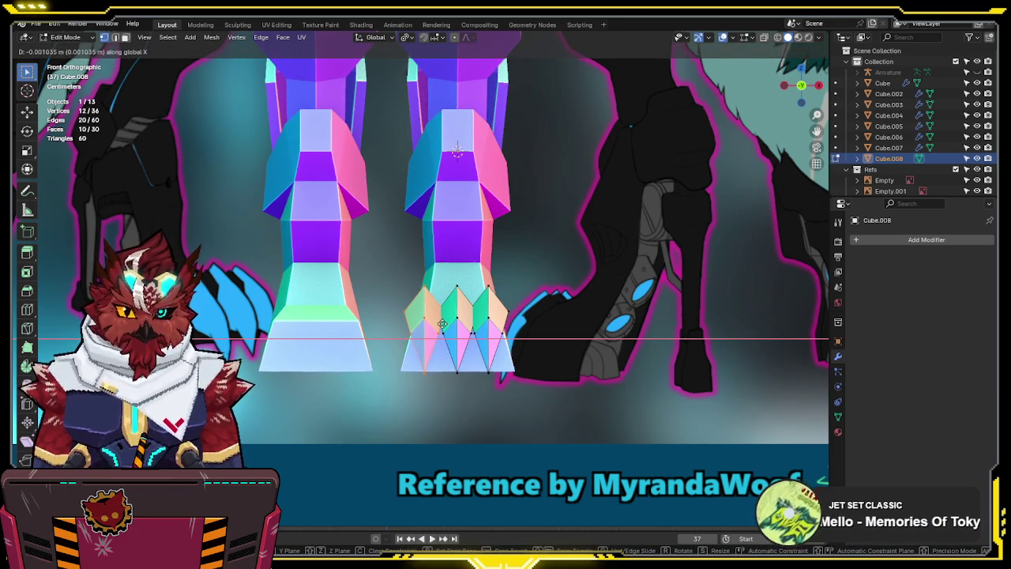
click(441, 324)
Return to Object Mode and view the three claws from the front
mouse_move(441, 324)
middle_down()
mouse_move(582, 355)
mouse_move(584, 364)
mouse_move(349, 329)
mouse_move(544, 420)
mouse_move(530, 413)
mouse_move(569, 313)
mouse_move(528, 295)
mouse_move(457, 331)
mouse_move(608, 314)
middle_up()
key(alt+a)
key(l)
key(Tab)
key(KP_1)
scroll(605, 316, up, 3)
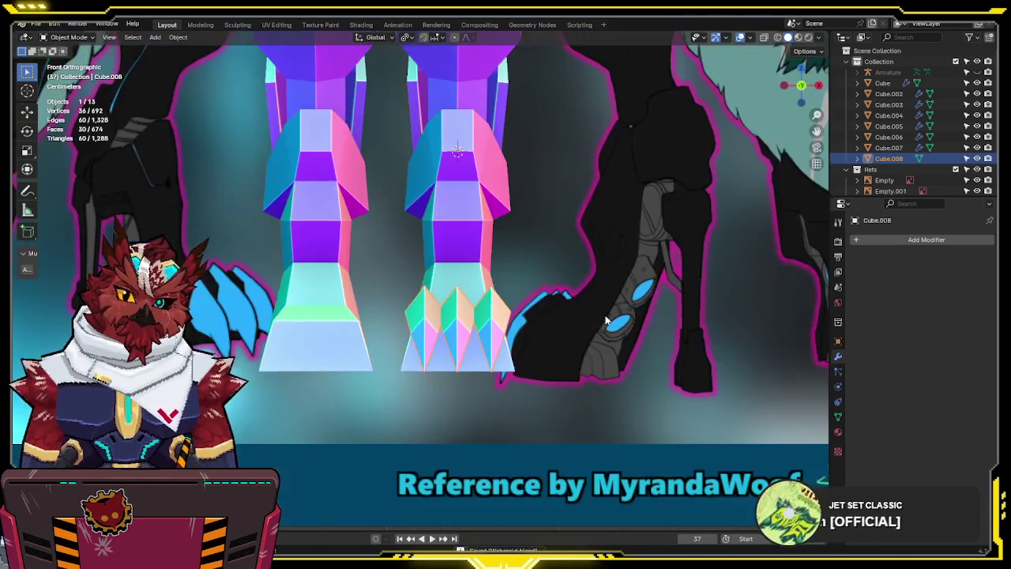
In Right Ortho, move the claw vertices to tilt the claw to the side reference
key(KP_3)
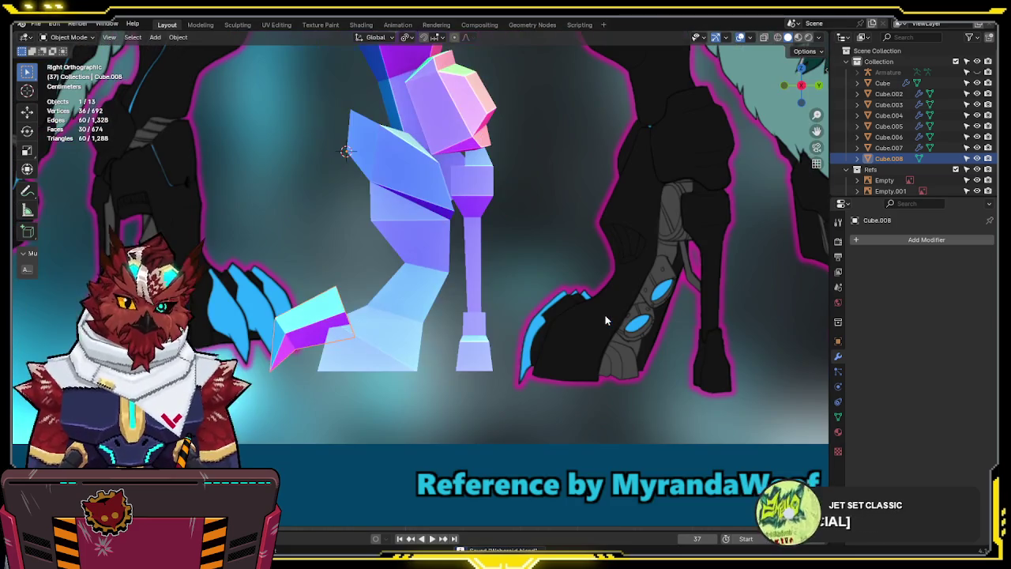
key(Tab)
key(alt+z)
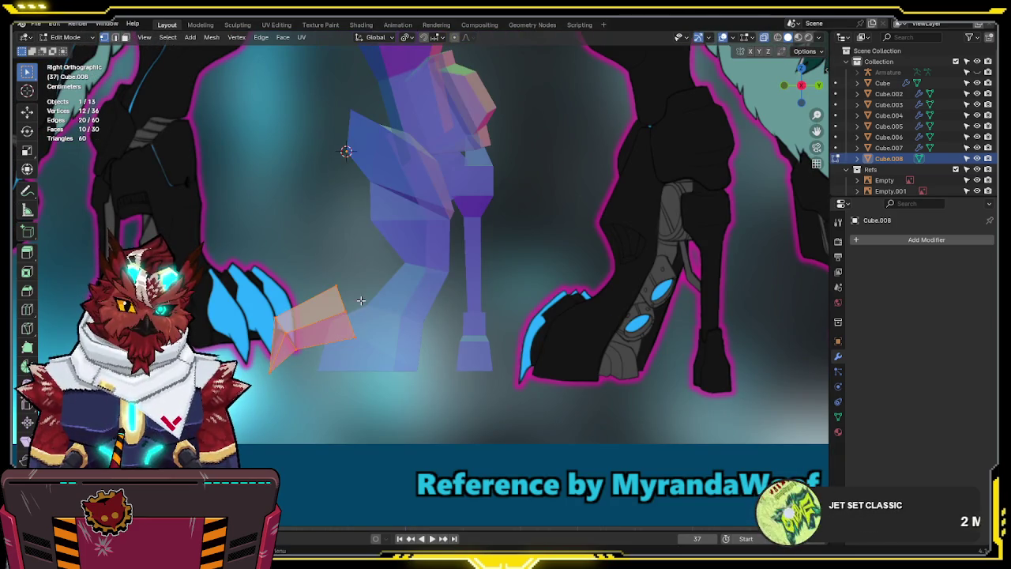
drag(337, 322, 338, 323)
key(g)
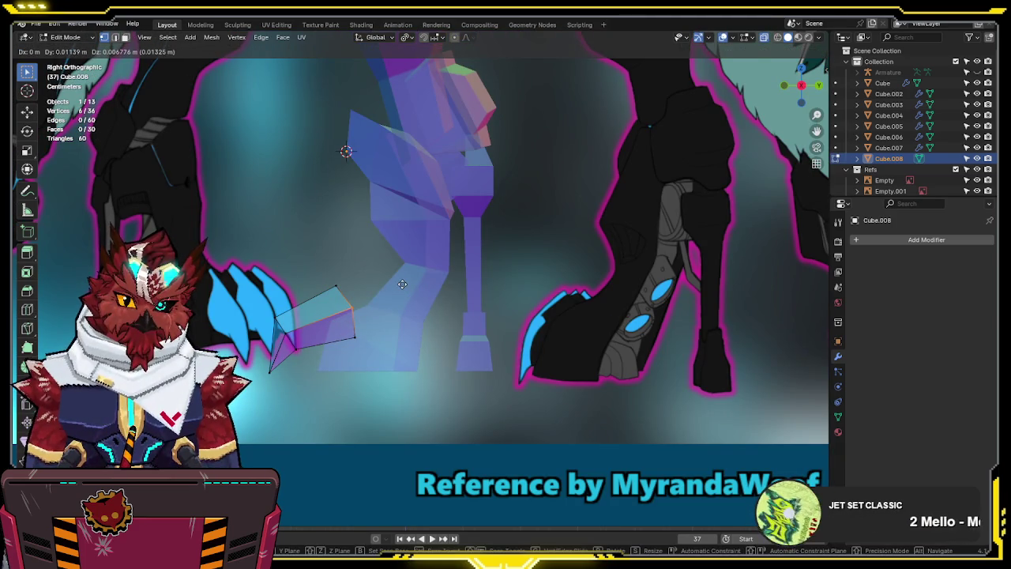
click(403, 284)
key(alt+z)
key(Tab)
Shift-select Cube.007 and join the claw into it with Ctrl+J
mouse_move(394, 328)
middle_down()
mouse_move(343, 333)
mouse_move(391, 355)
mouse_move(371, 352)
mouse_move(558, 354)
mouse_move(565, 312)
mouse_move(580, 339)
mouse_move(545, 354)
middle_up()
shift+click(374, 349)
key(ctrl+j)
scroll(560, 352, down, 2)
scroll(562, 353, up, 3)
scroll(537, 285, up, 2)
Inspect the mirrored claws on both feet in Edit Mode from the side
key(KP_3)
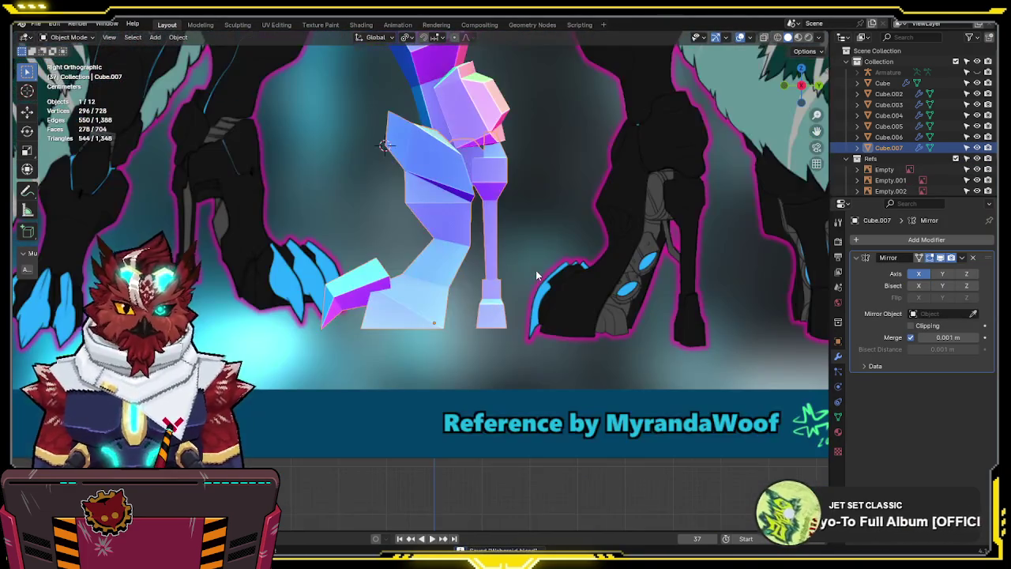
scroll(466, 283, up, 2)
shift+middle_drag(465, 277, 468, 251)
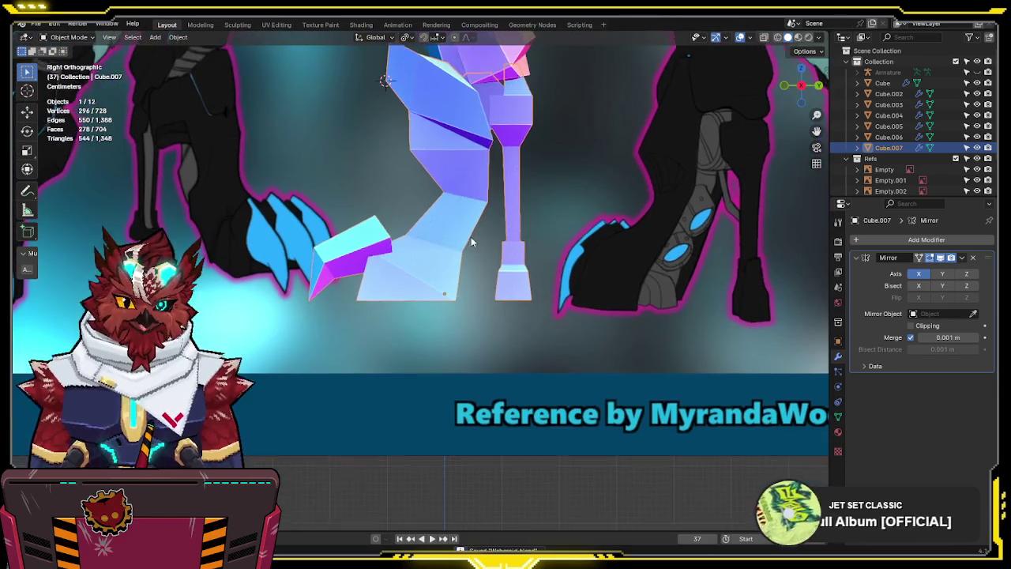
scroll(451, 230, up, 1)
scroll(424, 292, down, 2)
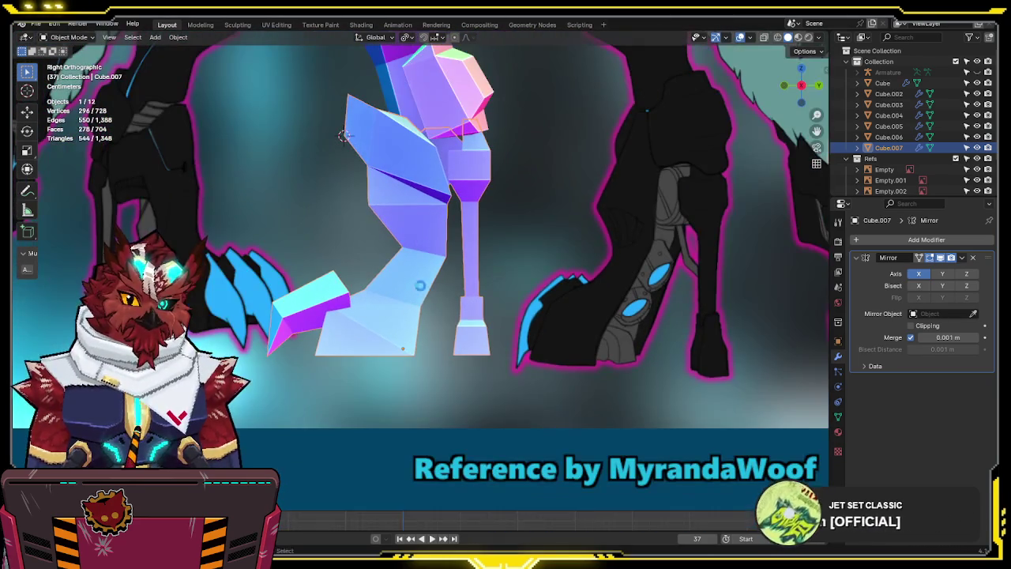
key(Tab)
key(alt+z)
mouse_move(425, 281)
middle_down()
mouse_move(438, 270)
mouse_move(501, 276)
middle_up()
key(alt+z)
key(KP_3)
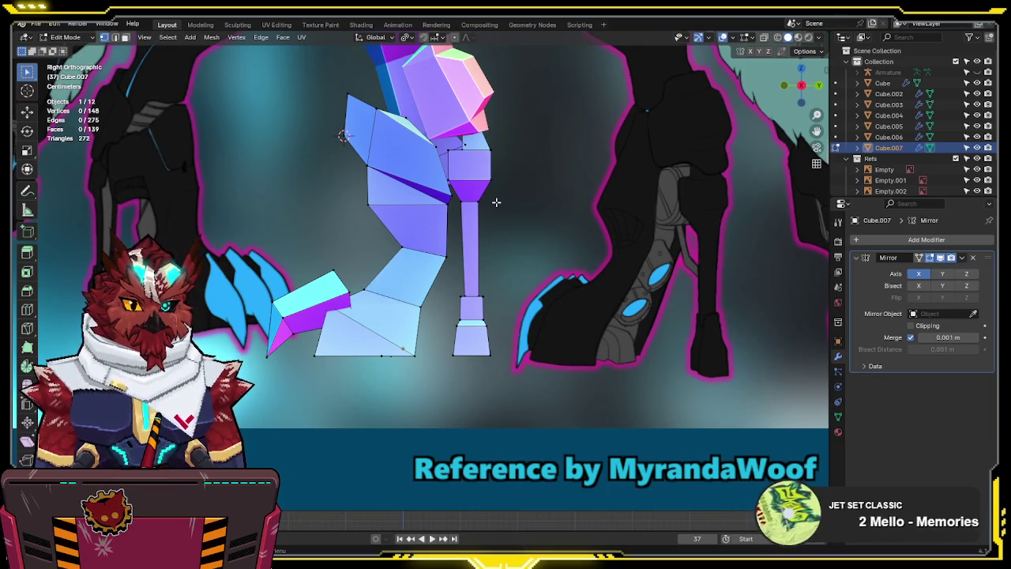
Select the bottom face beneath the right foot from the front view
shift+middle_drag(480, 178, 508, 192)
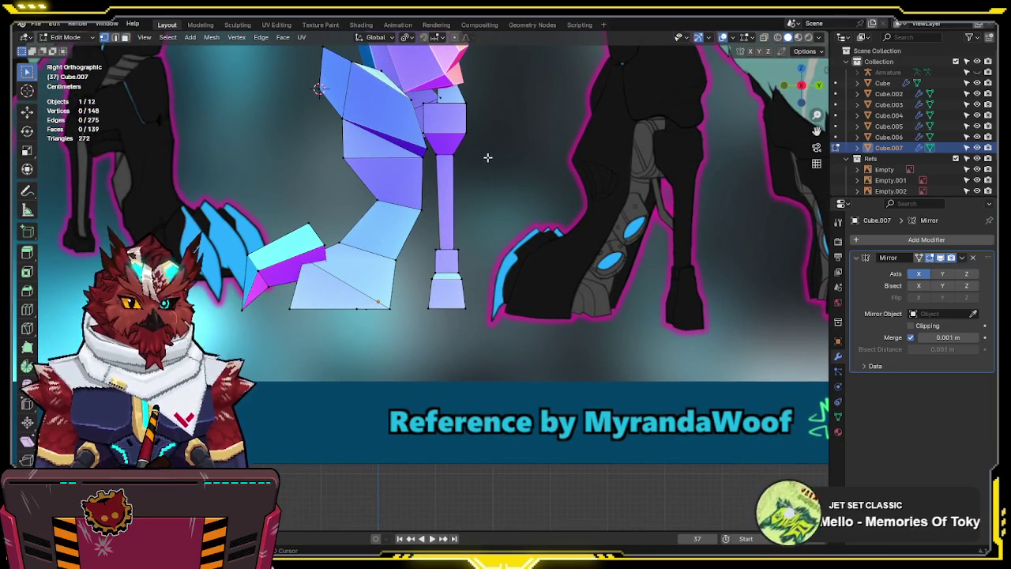
scroll(490, 174, up, 3)
scroll(490, 182, down, 3)
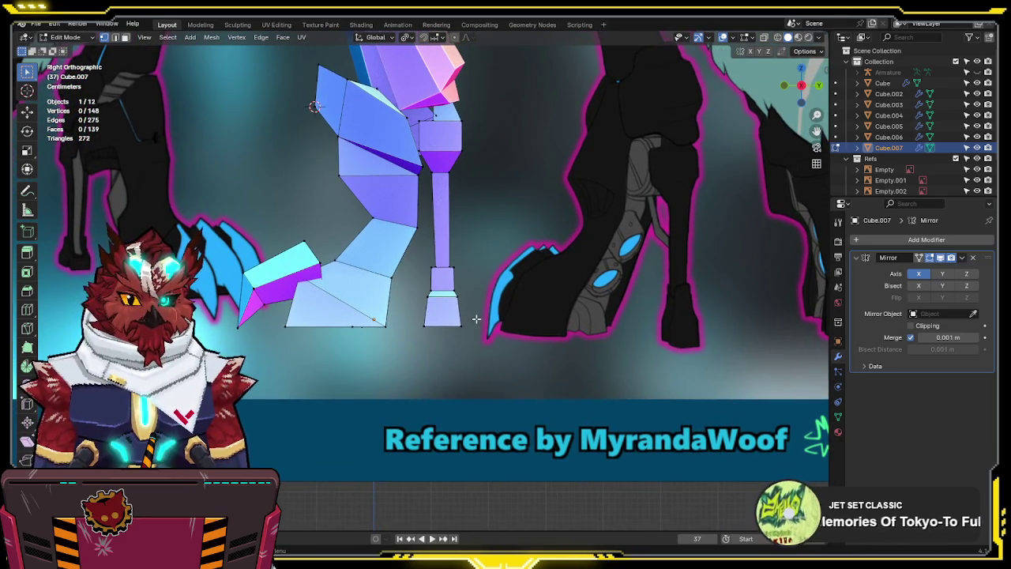
key(KP_1)
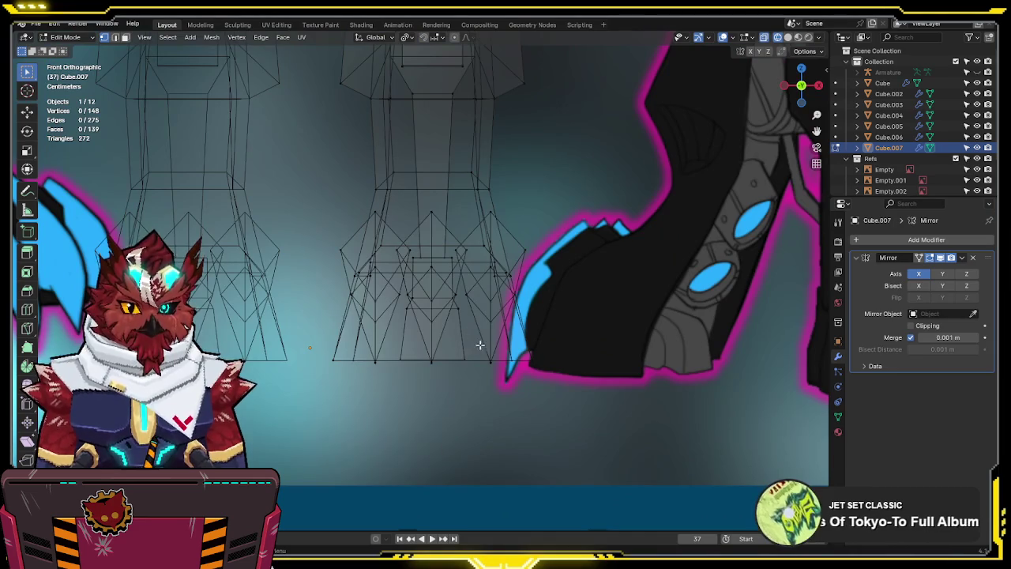
click(433, 349)
key(g)
key(z)
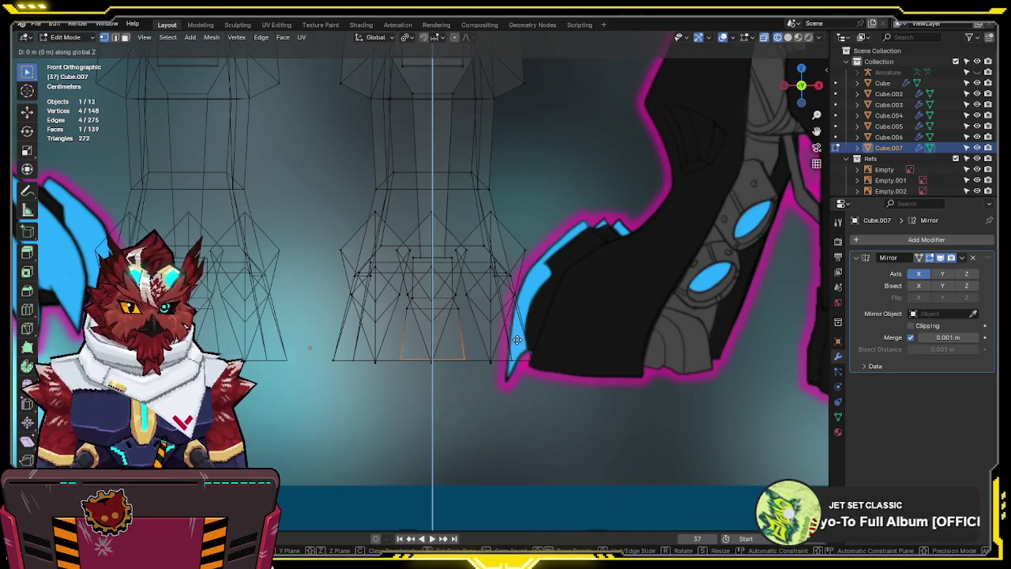
key(Escape)
key(shift+z)
scroll(518, 347, down, 3)
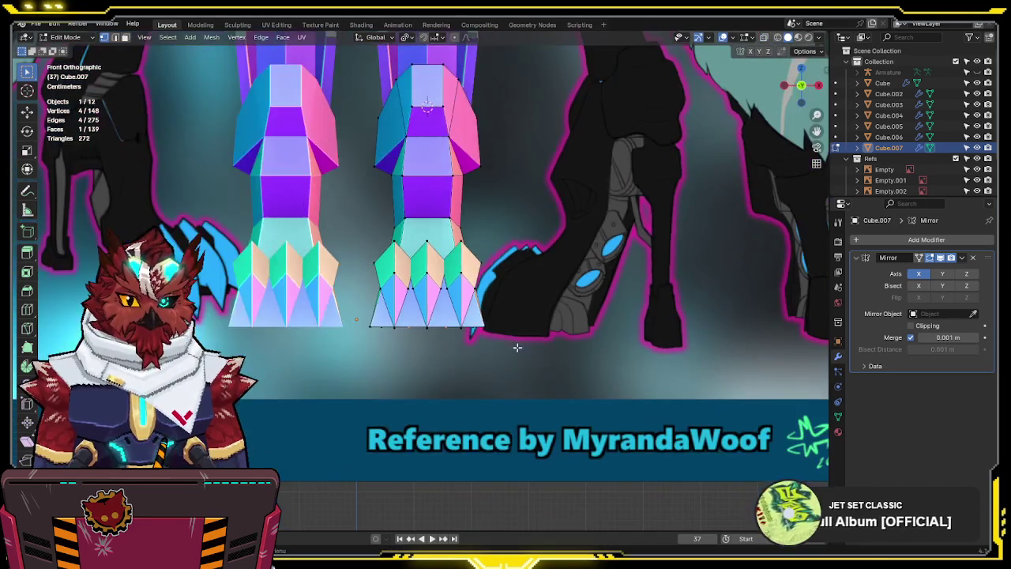
In side view, lower the strut's bottom along Z and narrow it along X
key(KP_3)
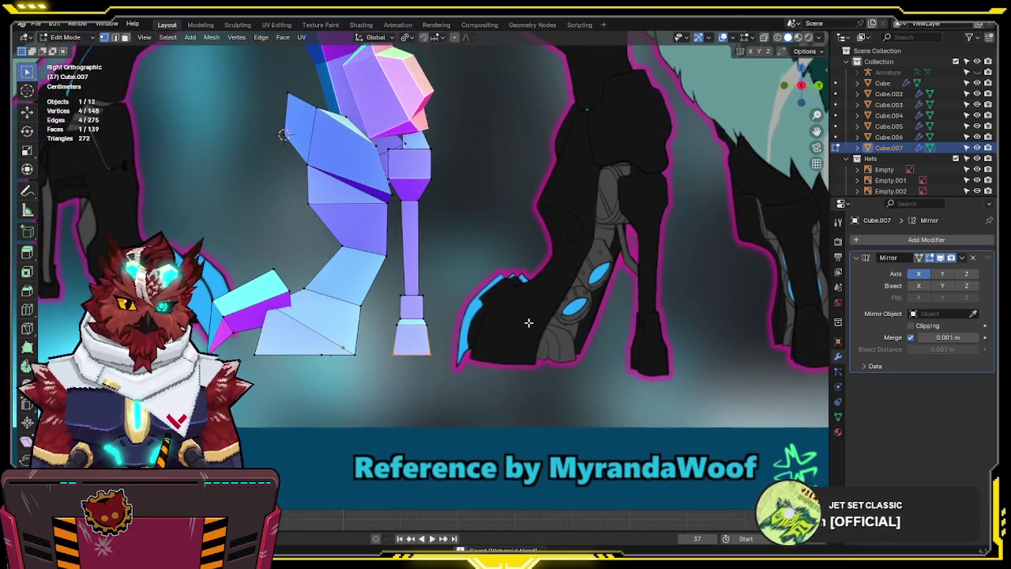
key(2)
key(g)
key(z)
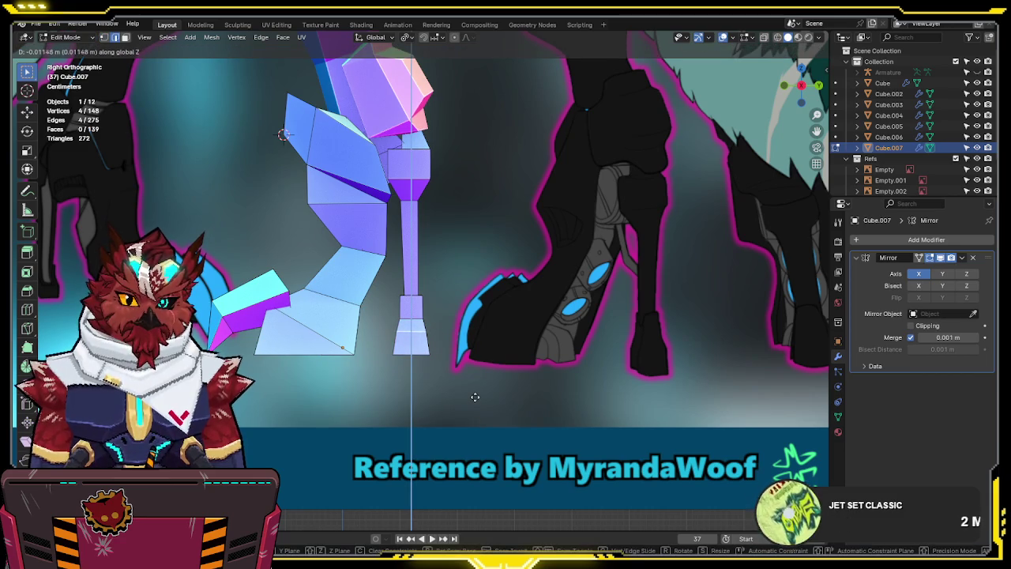
click(475, 397)
key(s)
key(x)
click(496, 379)
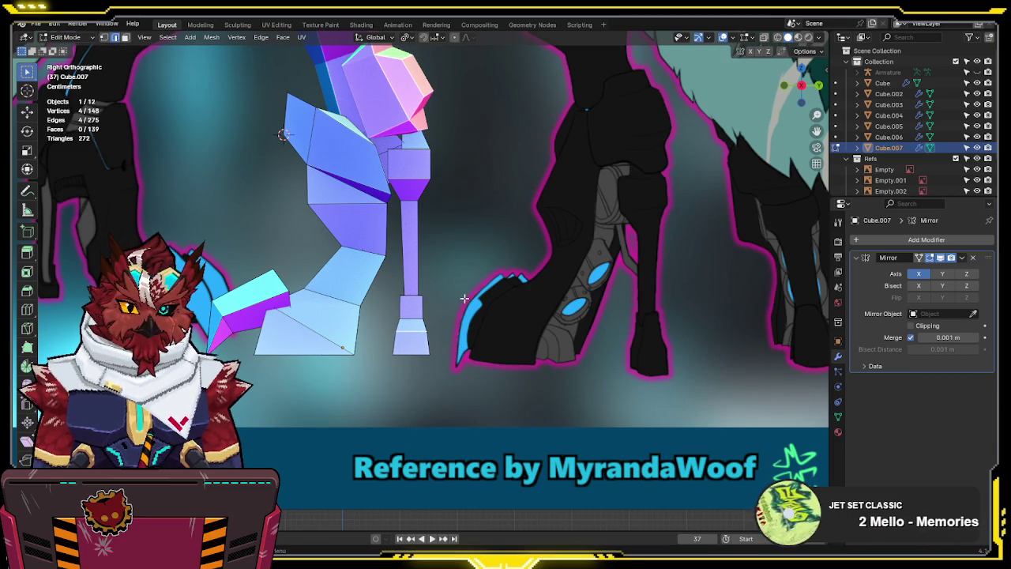
Scale down the top edge loop of the bottom block to slim the strut
key(alt+z)
scroll(430, 283, up, 4)
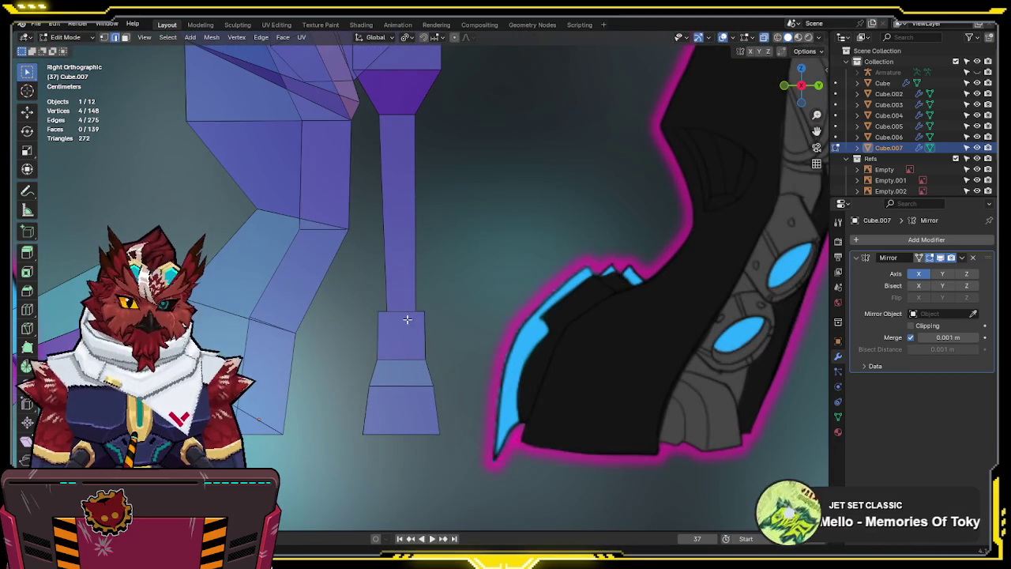
alt+click(435, 307)
key(s)
click(479, 290)
scroll(483, 290, down, 5)
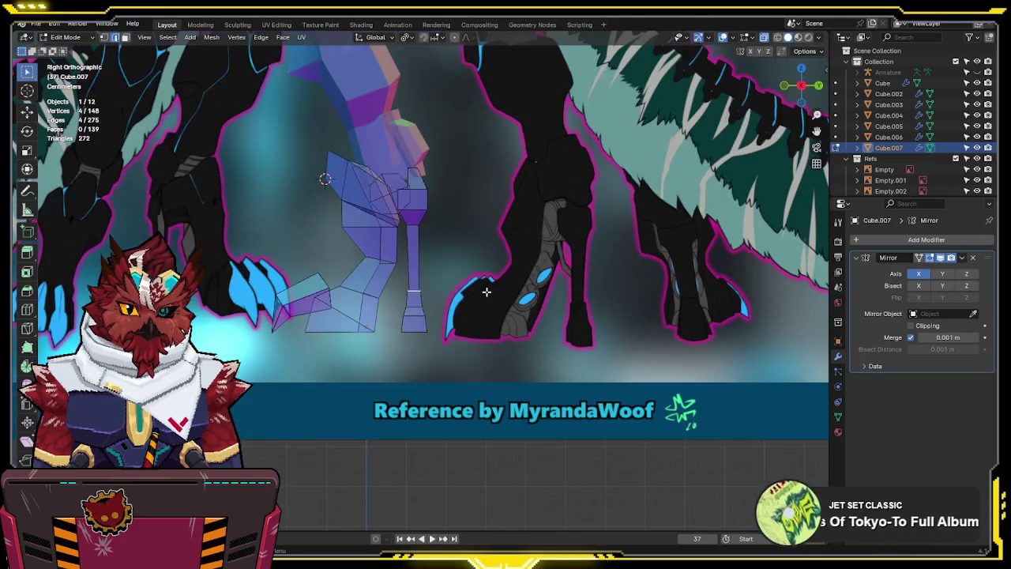
key(alt+z)
key(Tab)
Add a cylinder to the Cube.007 leg mesh in Edit Mode
scroll(486, 292, up, 4)
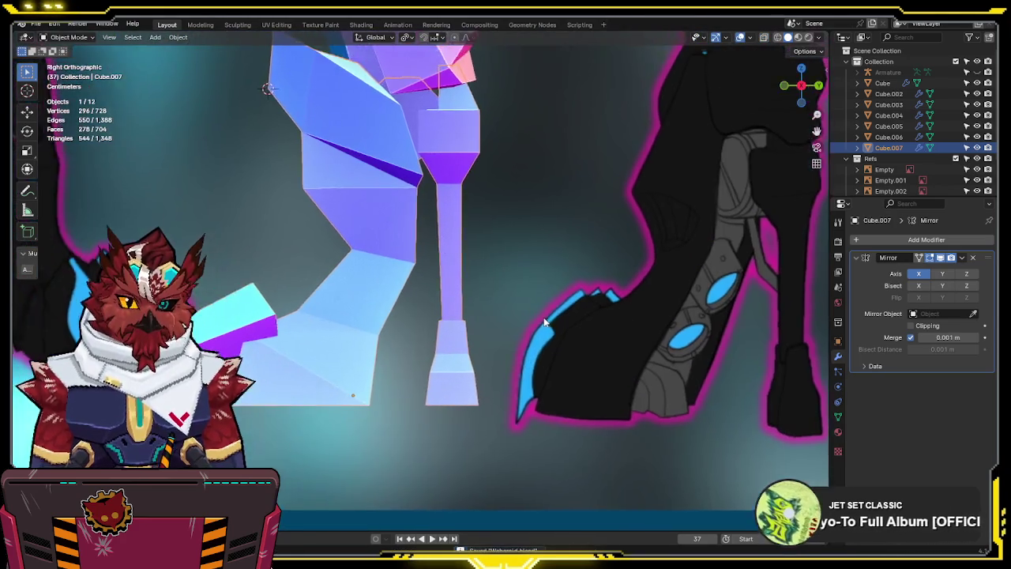
scroll(506, 305, down, 3)
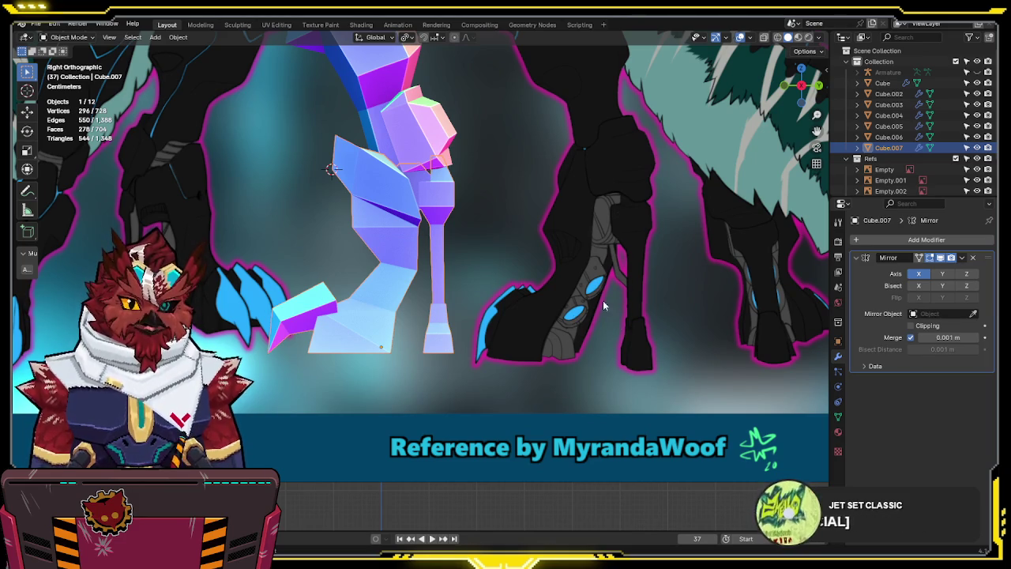
scroll(521, 311, up, 1)
scroll(522, 310, up, 1)
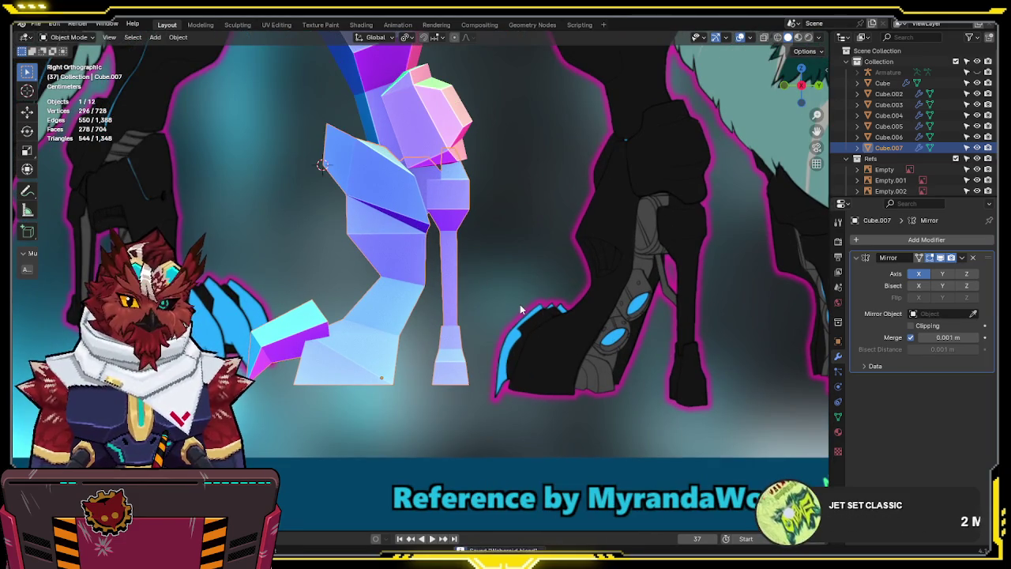
key(alt+z)
key(alt+z)
key(Tab)
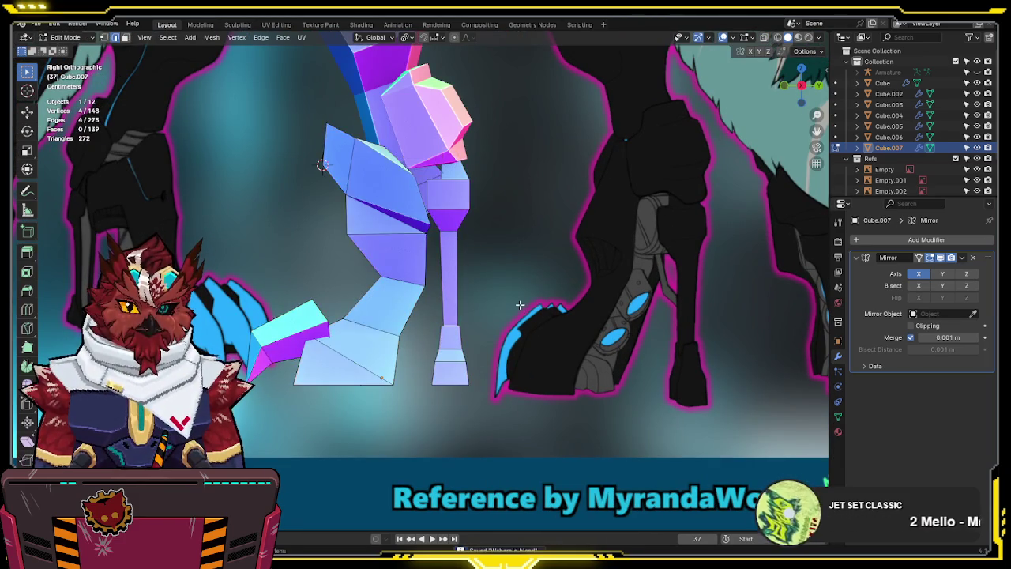
key(alt+z)
key(shift+a)
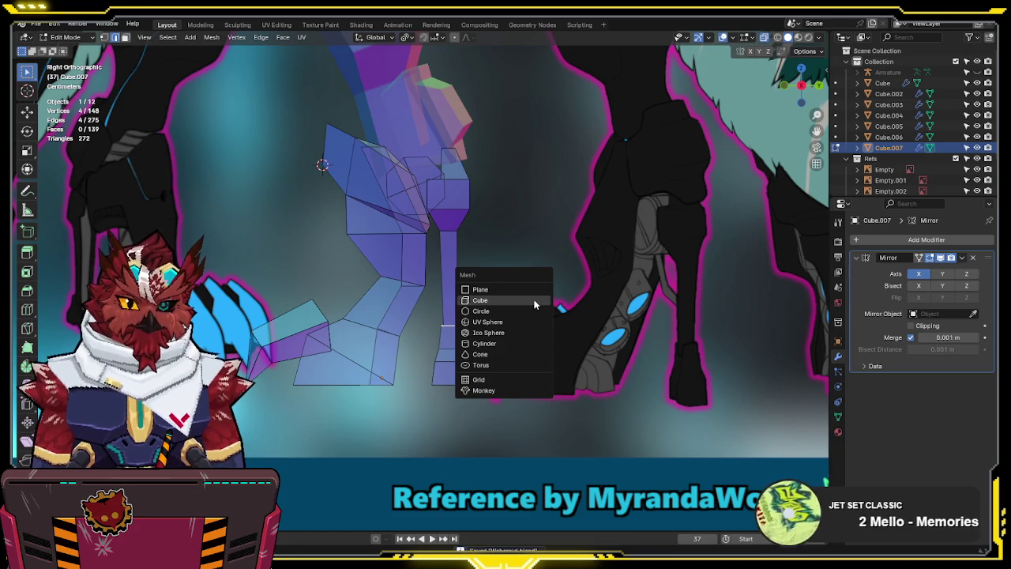
click(498, 344)
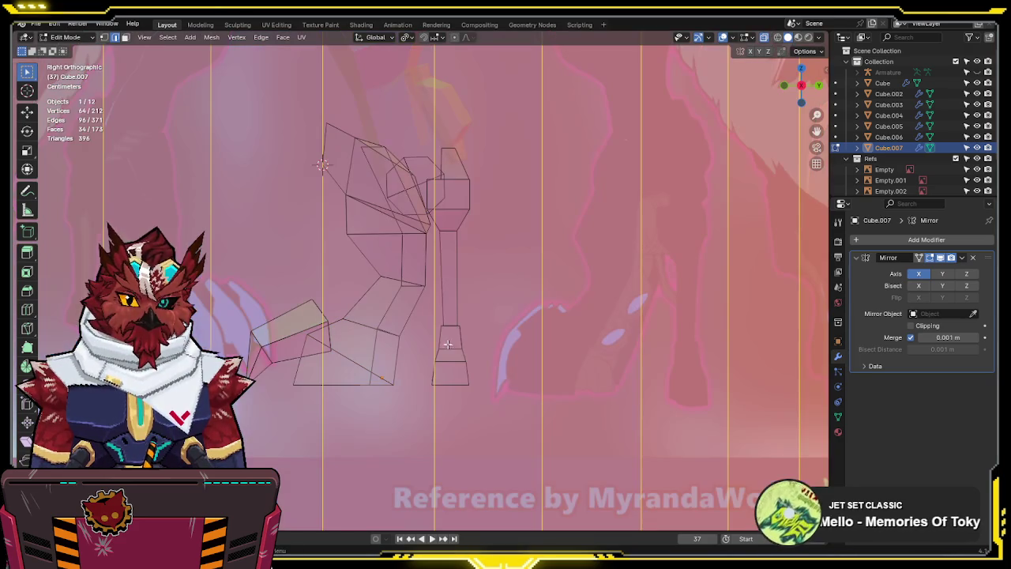